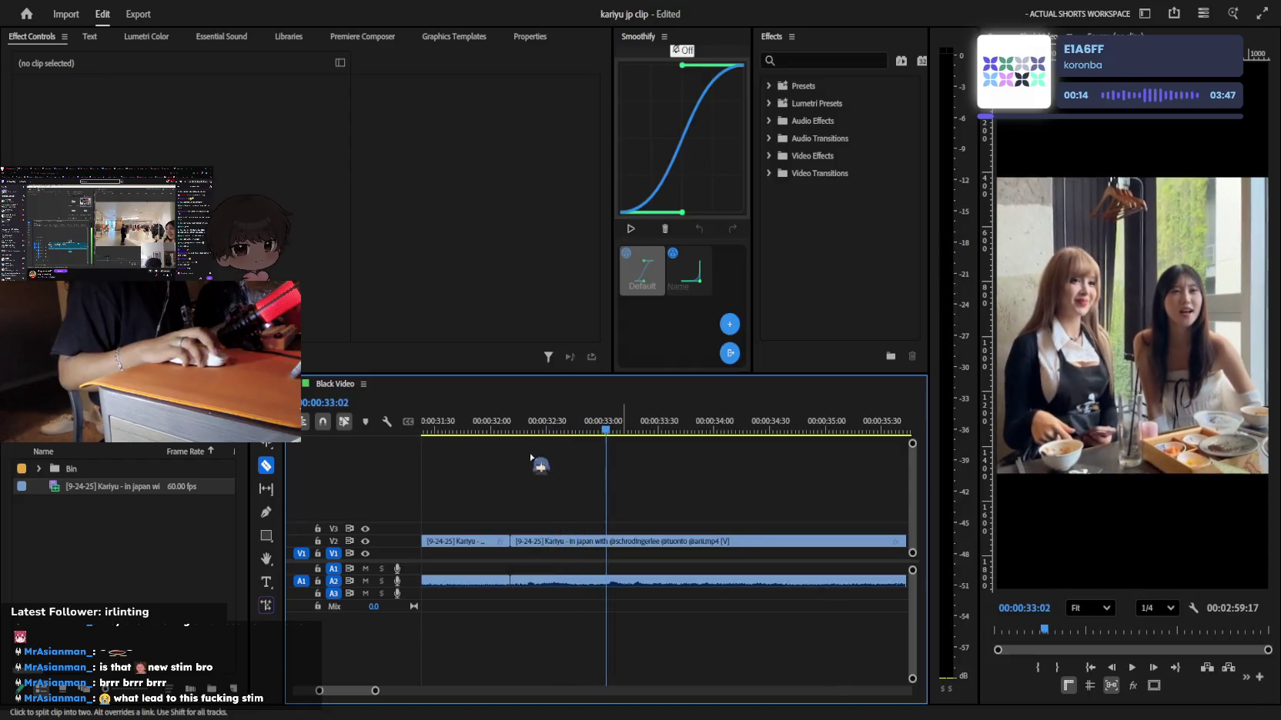
Undo the last cut, then razor out and delete a short unwanted stretch of the Kariyu clip
left_click(486, 428)
key("space")
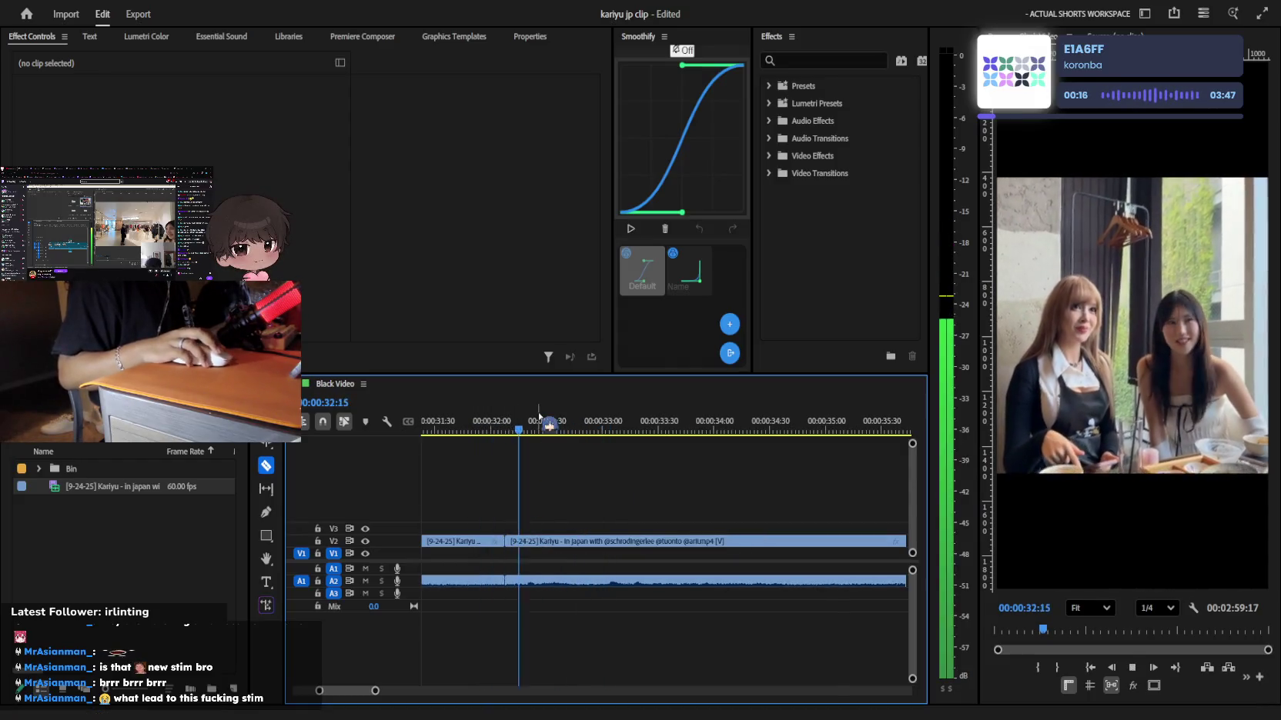
key("space")
left_click(583, 542)
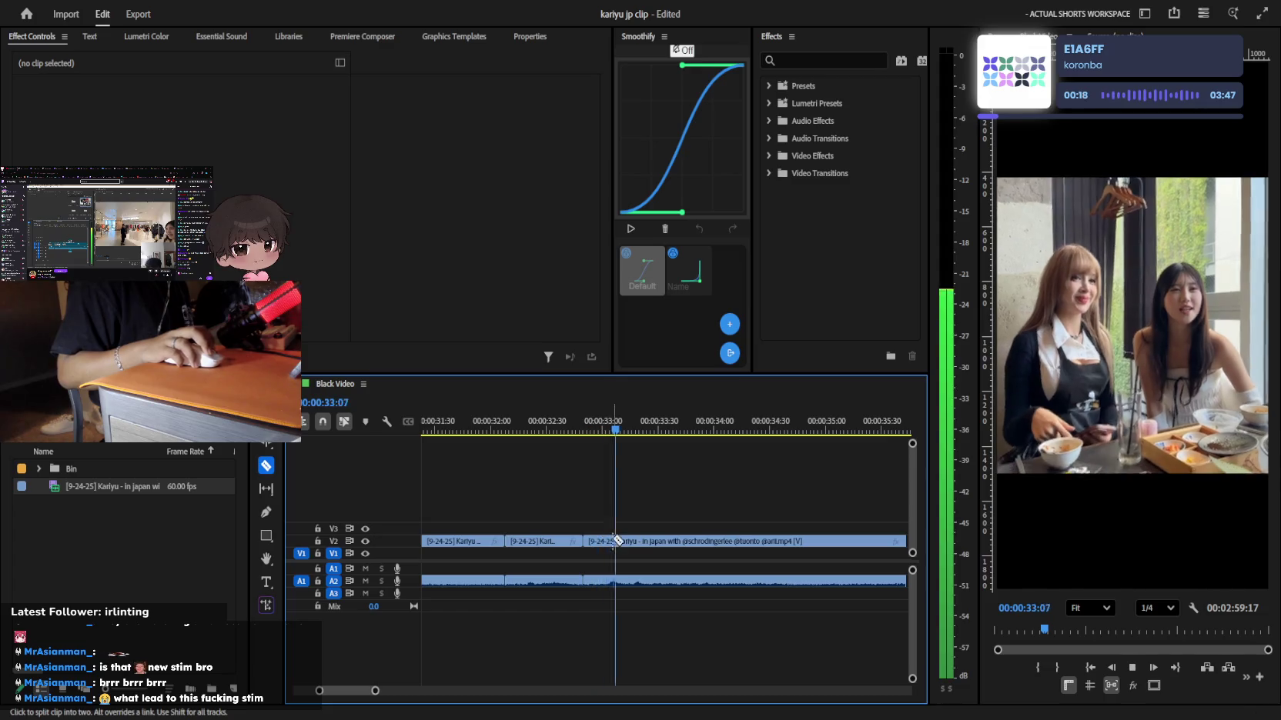
left_click(606, 542)
key("v")
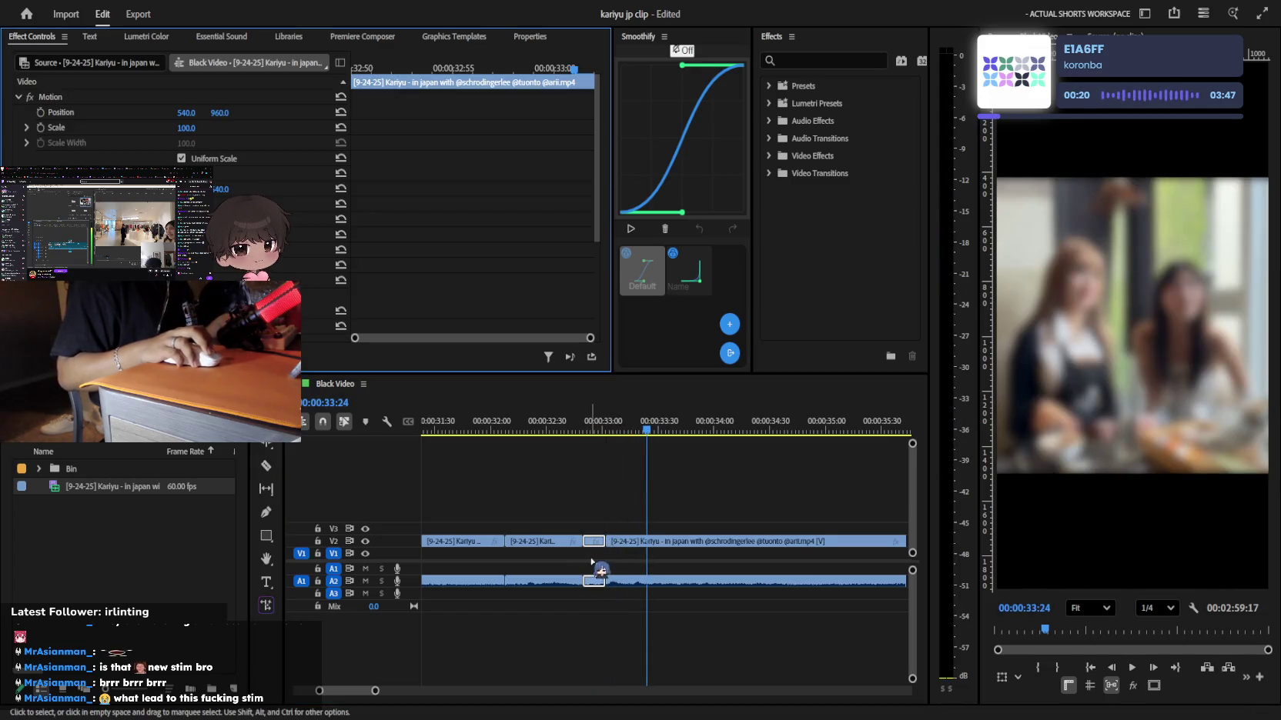
key("Delete")
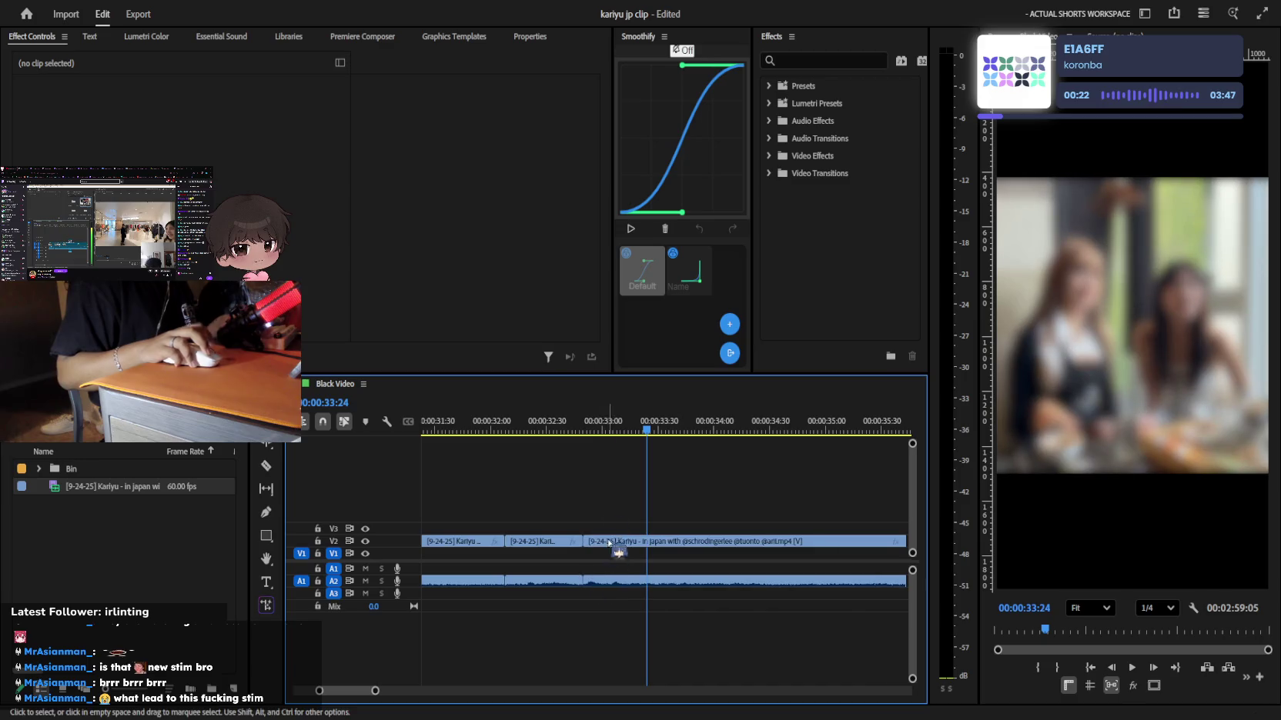
Razor the clip at the next cut point further along, stopping playback at 38:29
left_click_drag(586, 427, 657, 433)
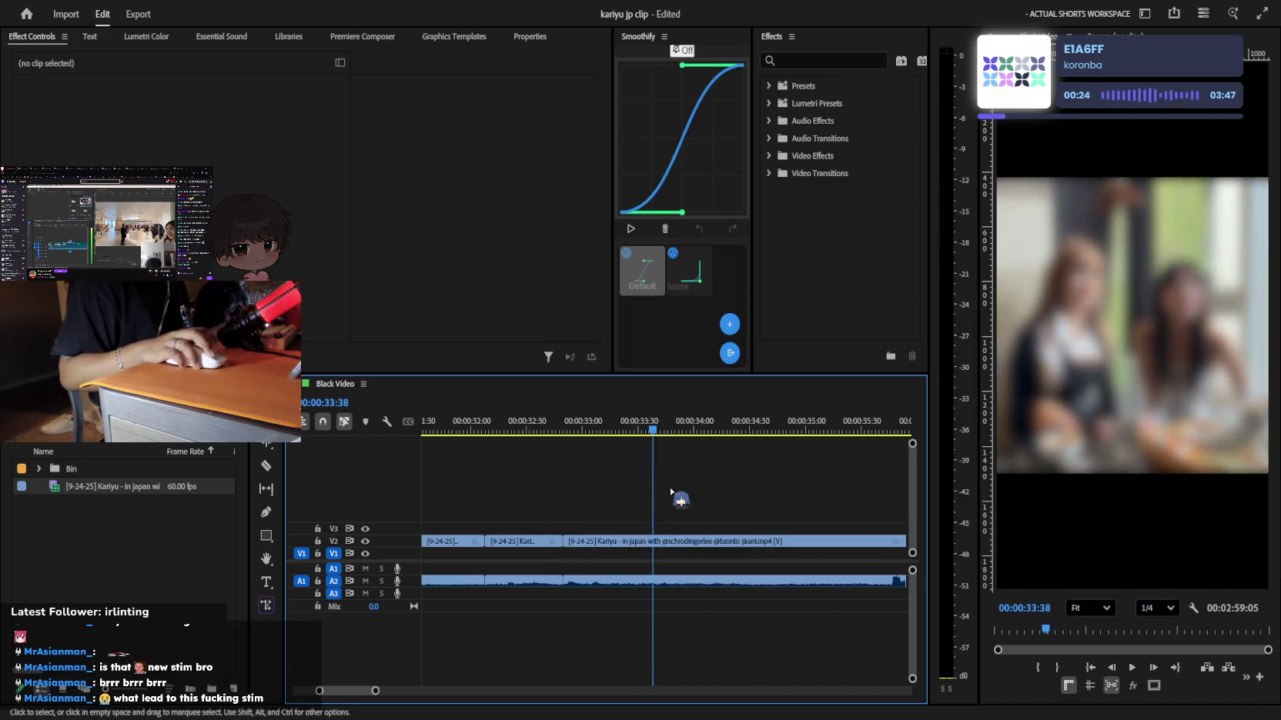
key("space")
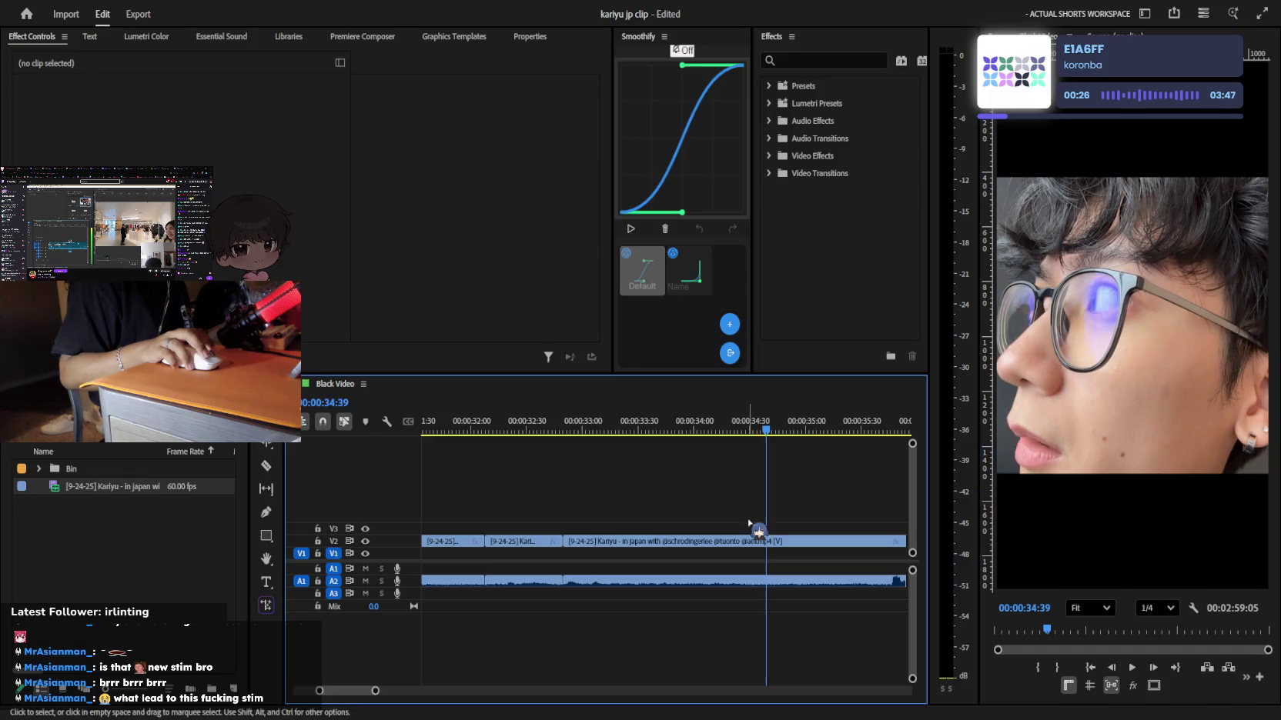
key("c")
left_click(774, 543)
key("minus")
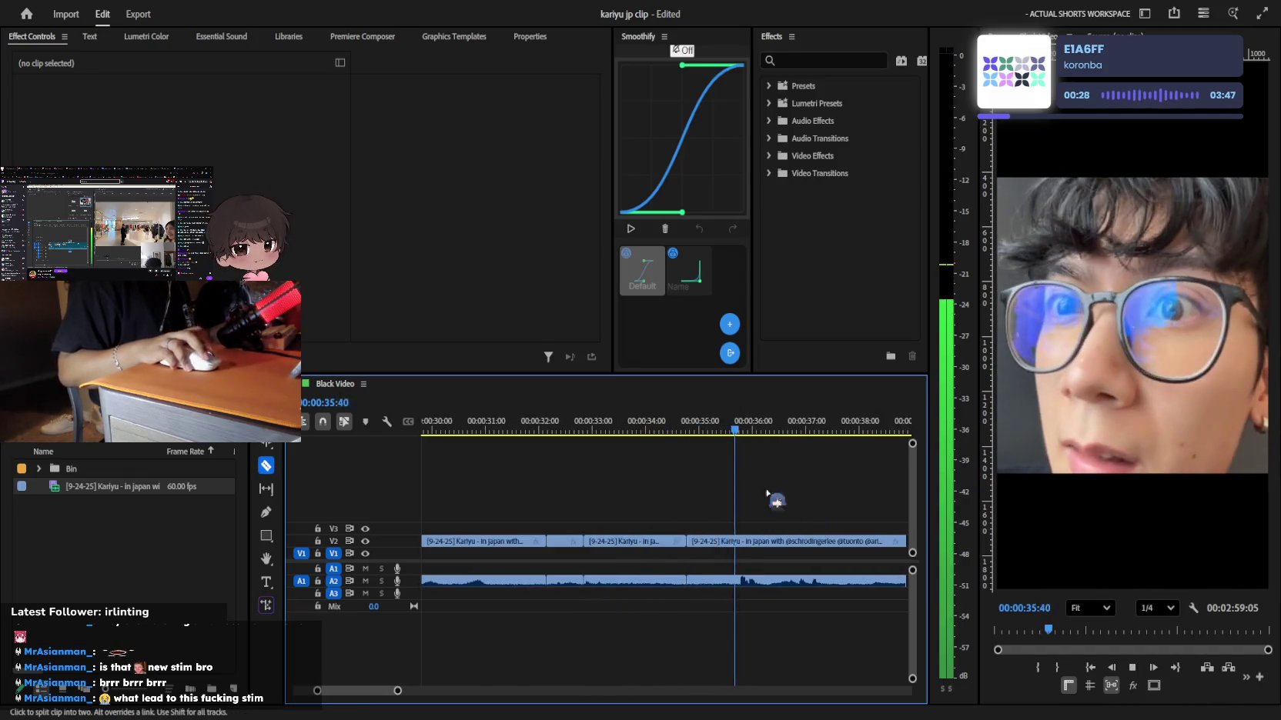
key("space")
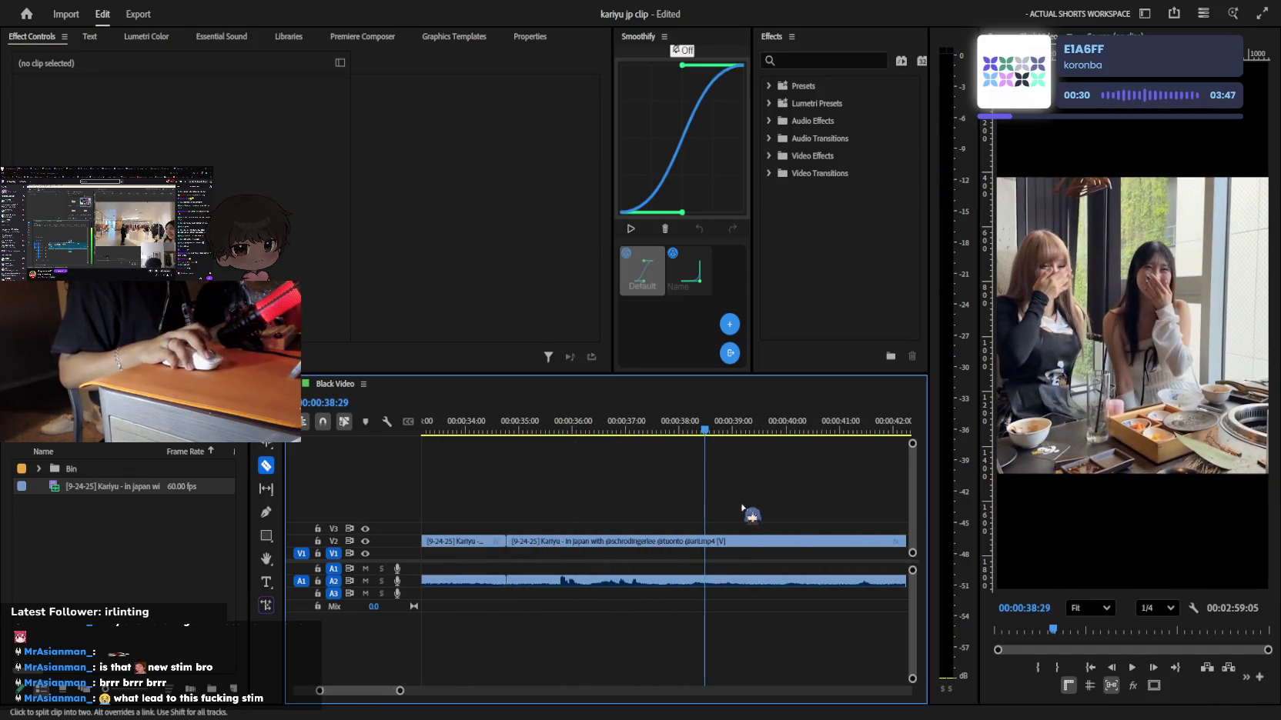
Cut the clip at 38:29 and delete the selected unwanted piece
left_click(707, 541)
key("space")
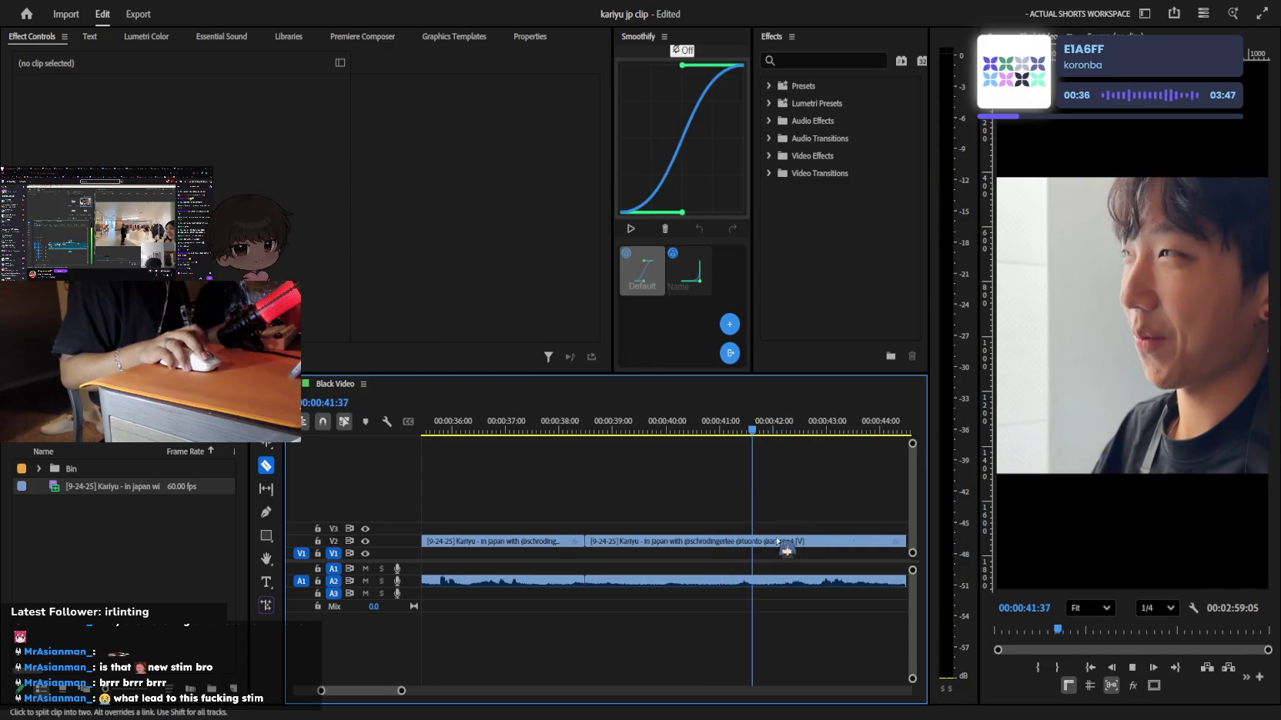
key("space")
key("v")
key("minus")
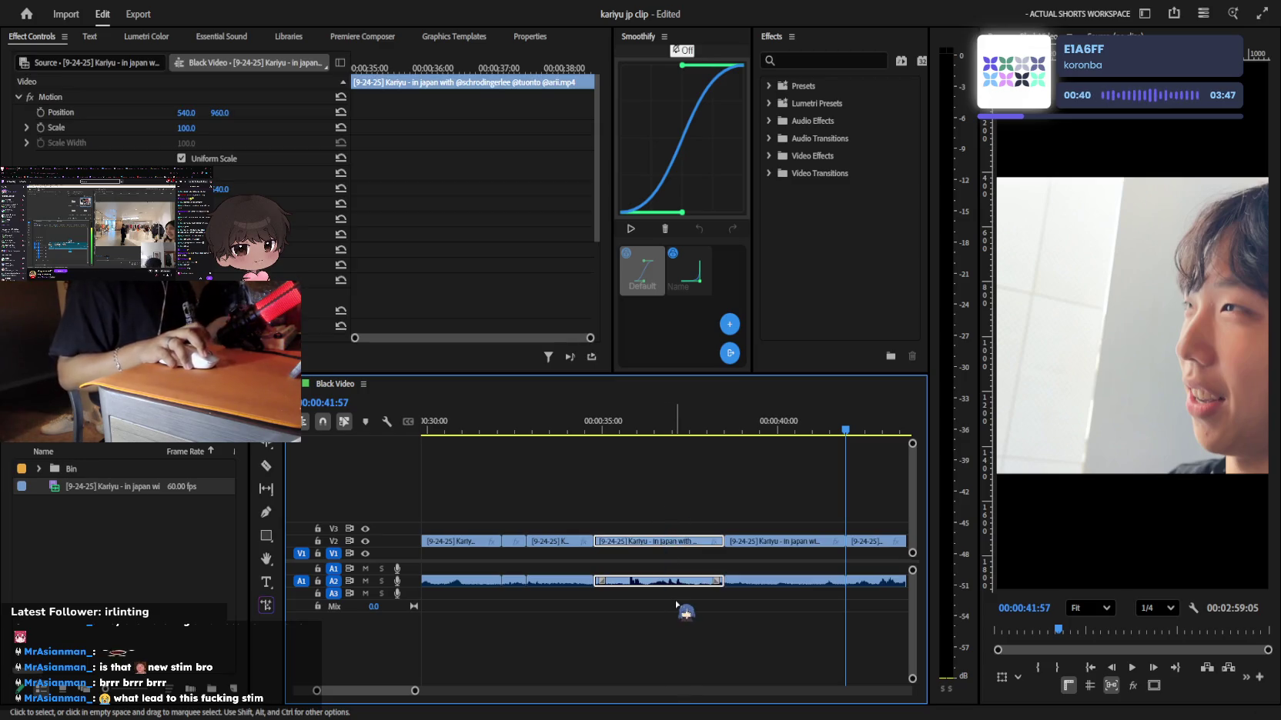
key("Delete")
Delete the leftover clips on the left and close the empty gap at the sequence start
key("minus")
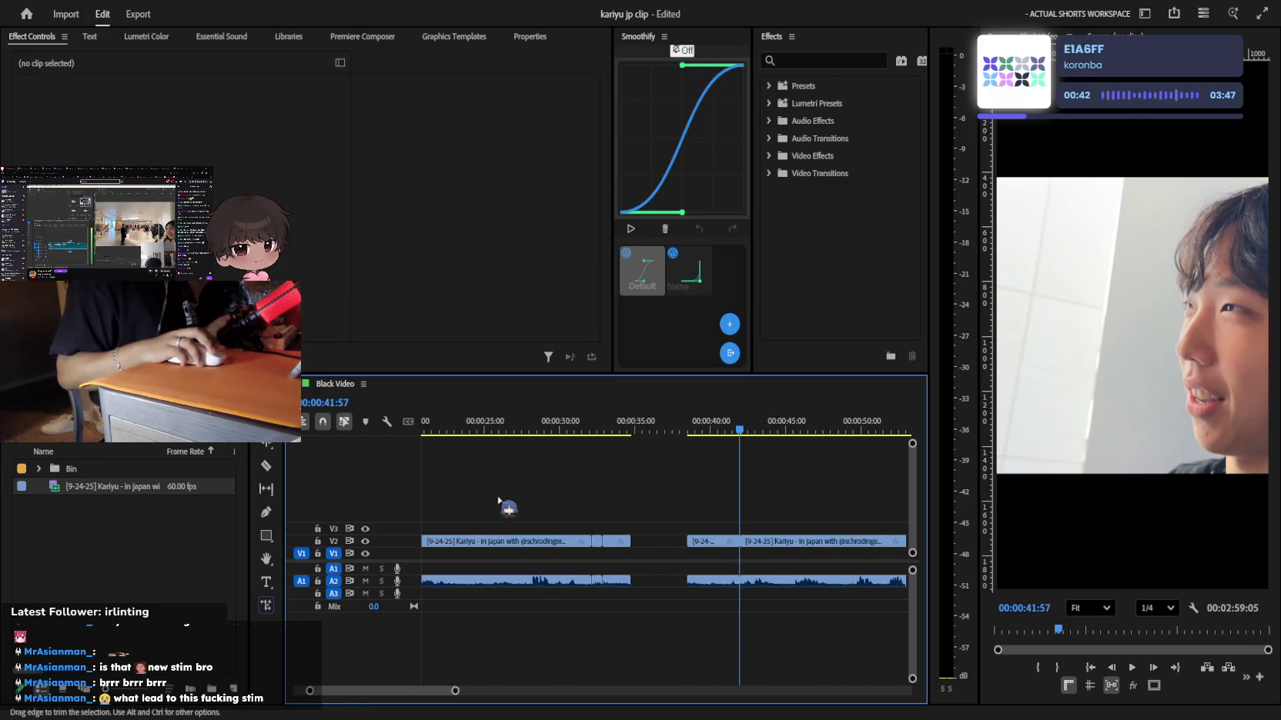
left_click_drag(496, 504, 460, 598)
key("Delete")
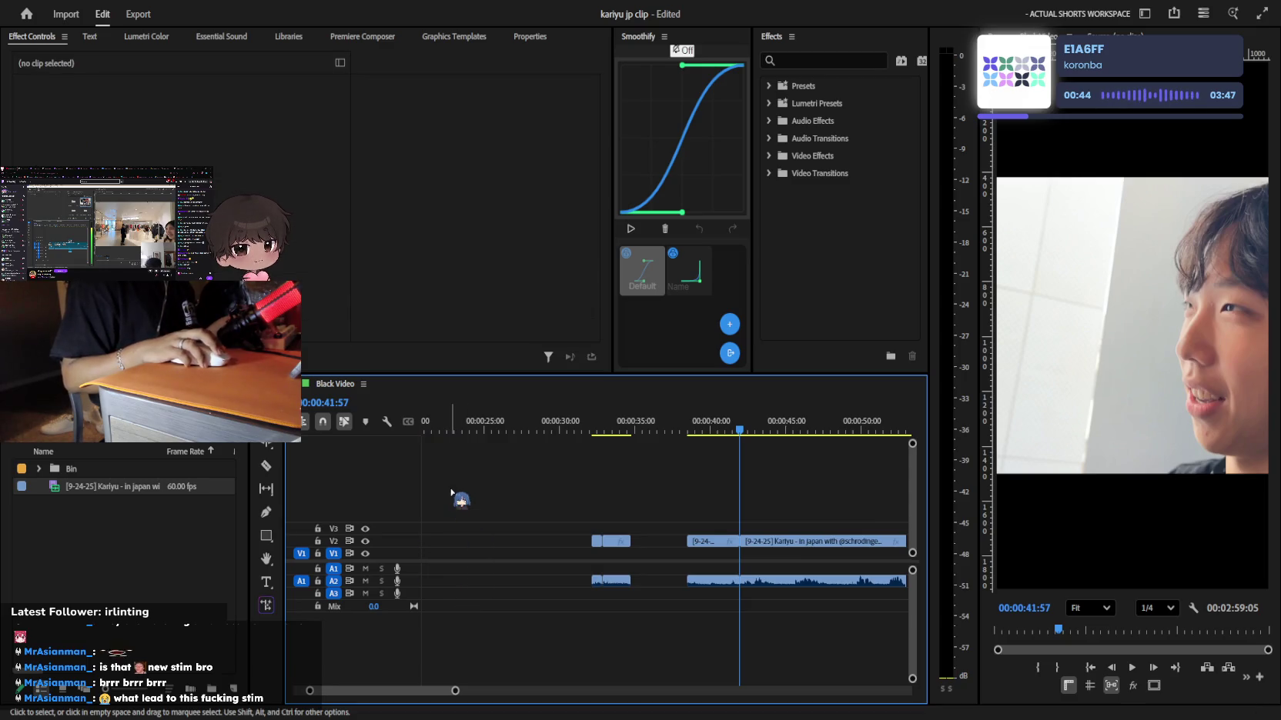
left_click(493, 541)
key("Delete")
Add the Black Video clip on V1, close the gap between the first clips, and preview from the start
key("minus")
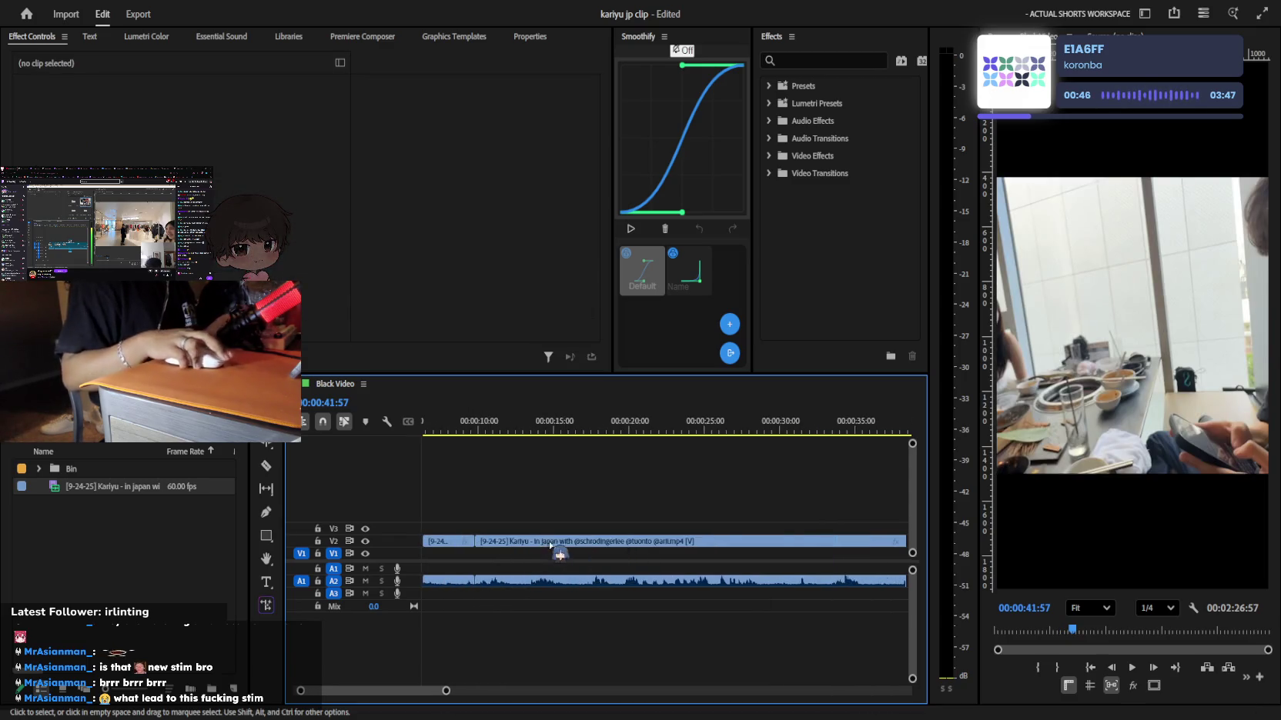
key("Delete")
key("Home")
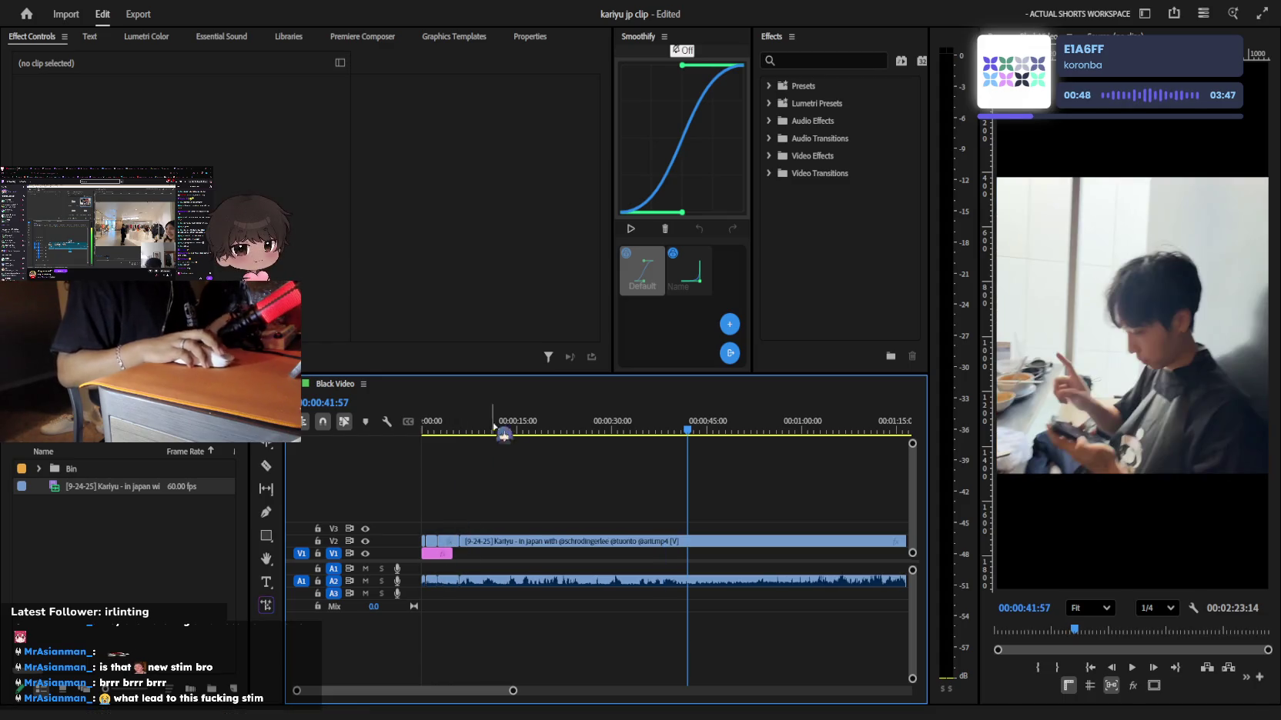
key("equal")
key("space")
key("space")
Delete the first two V2 clips, after undoing once and checking the clip in the source monitor
key("equal")
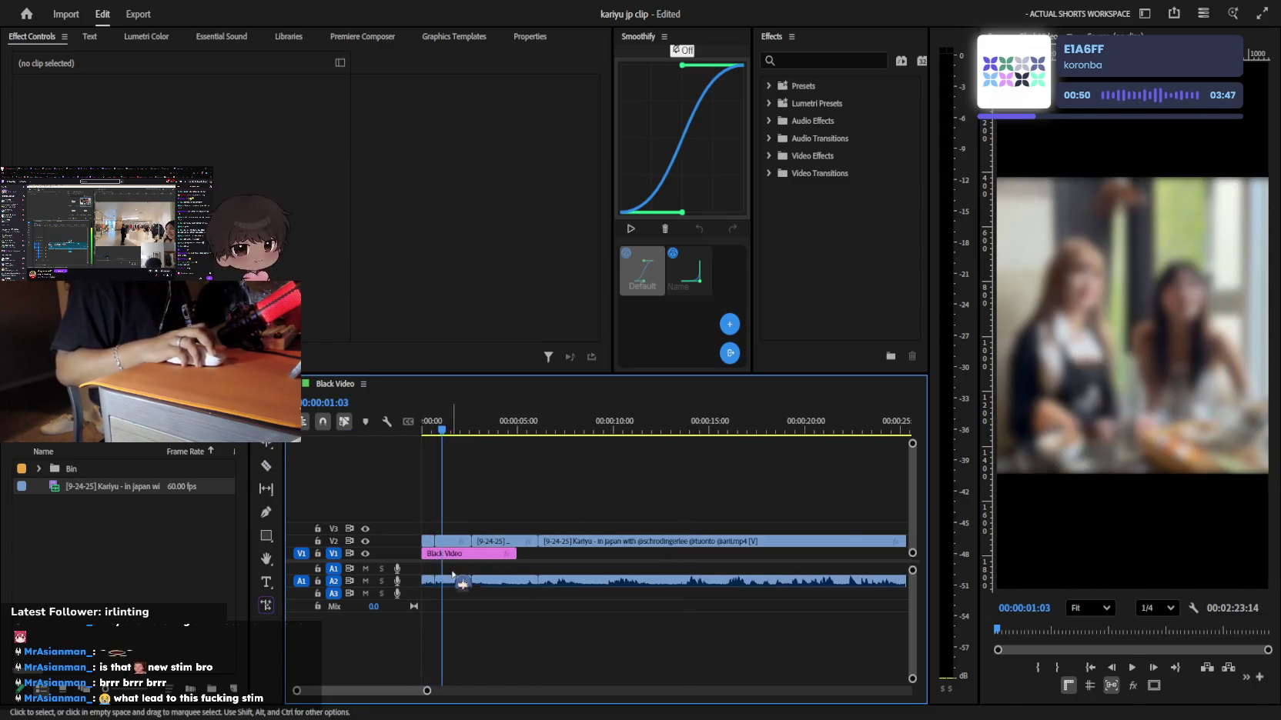
key("Delete")
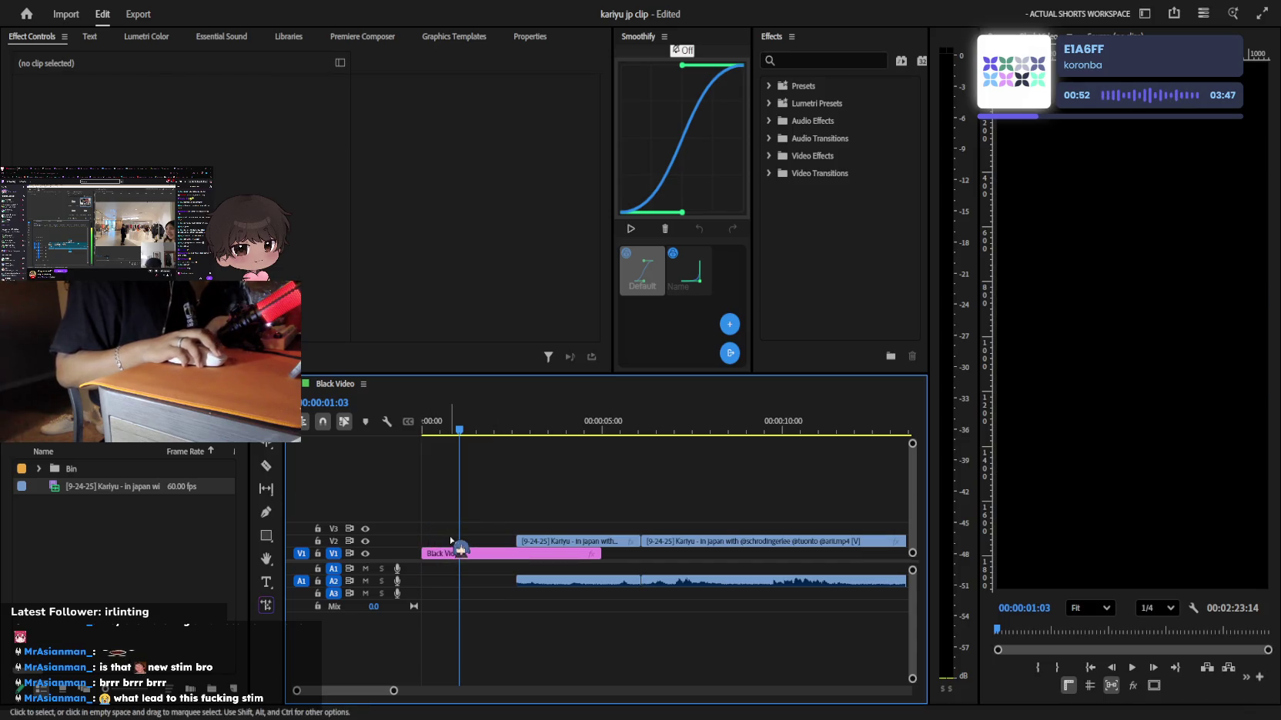
key("ctrl+z")
double_click(454, 539)
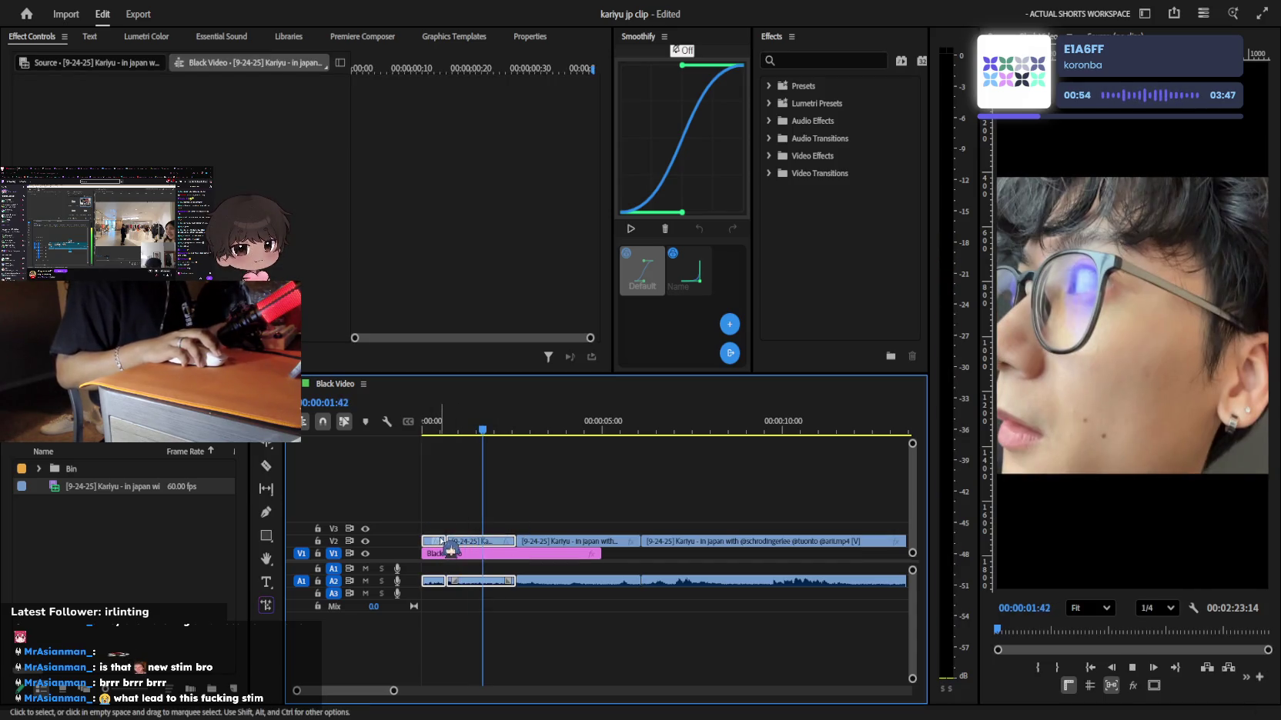
key("u")
key("v")
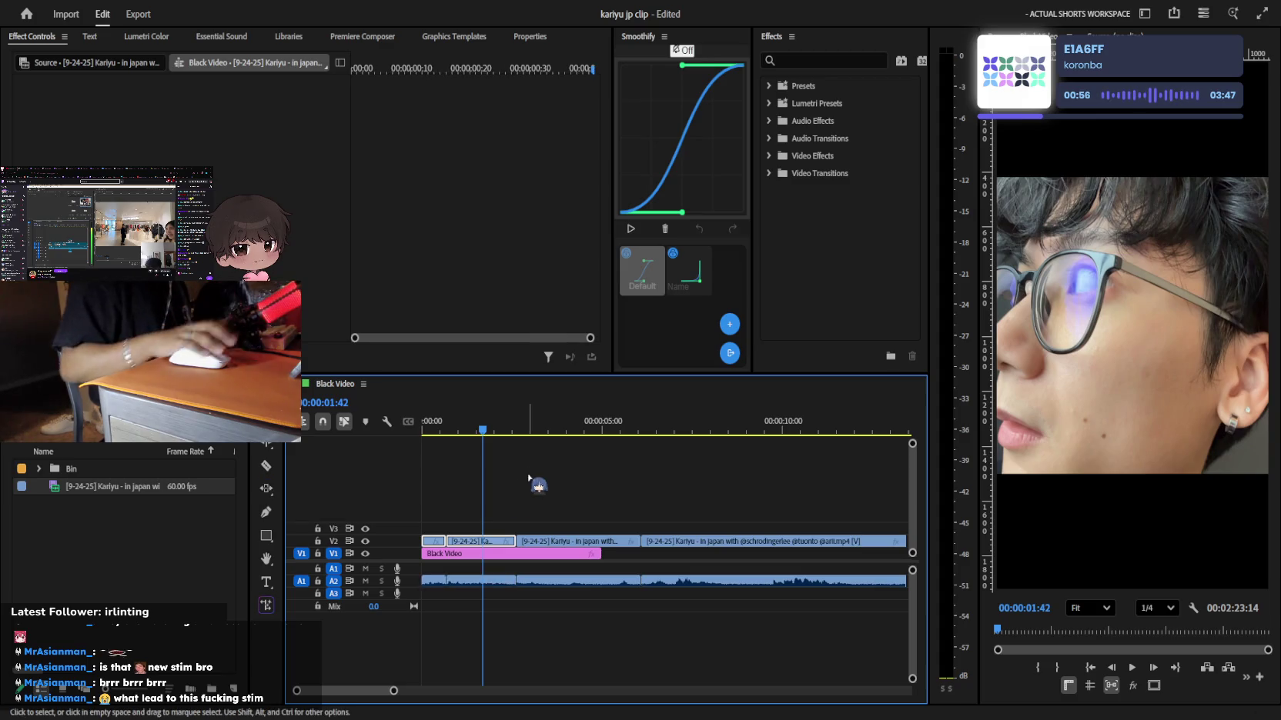
key("Delete")
Move the next V2 clip, without its audio, to the sequence start and preview it
left_click(570, 542)
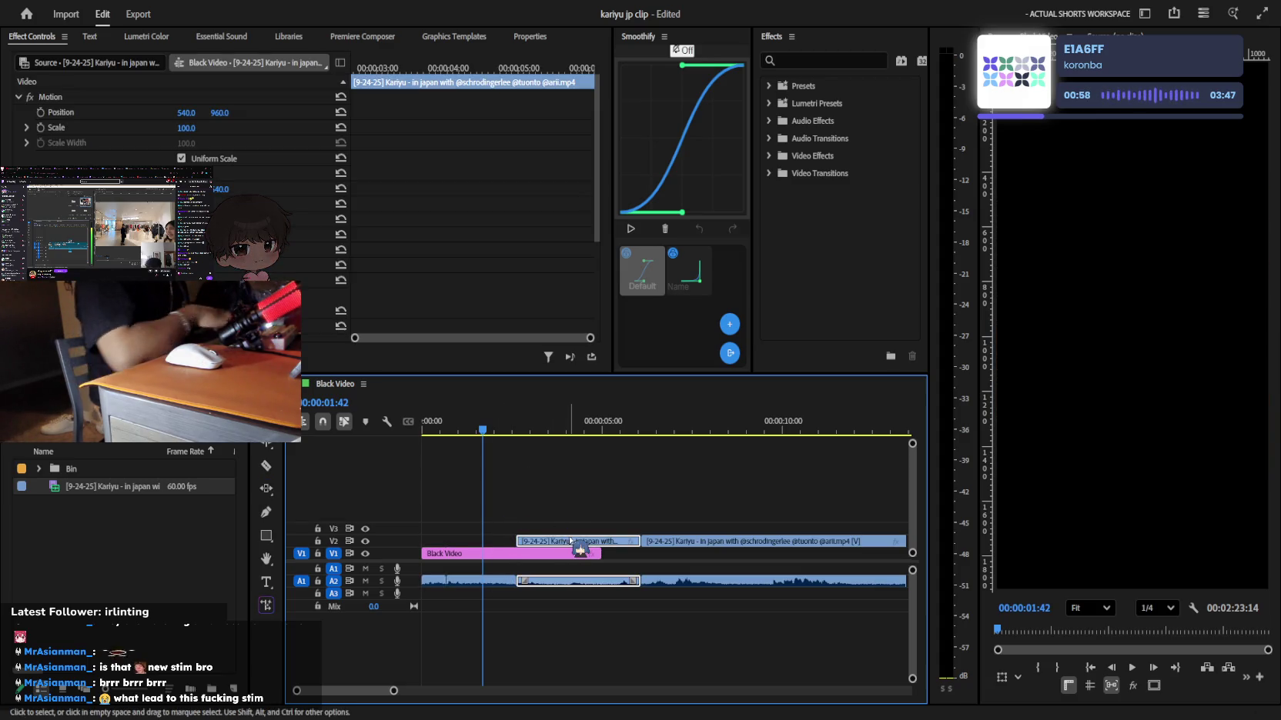
left_click(571, 543, "alt")
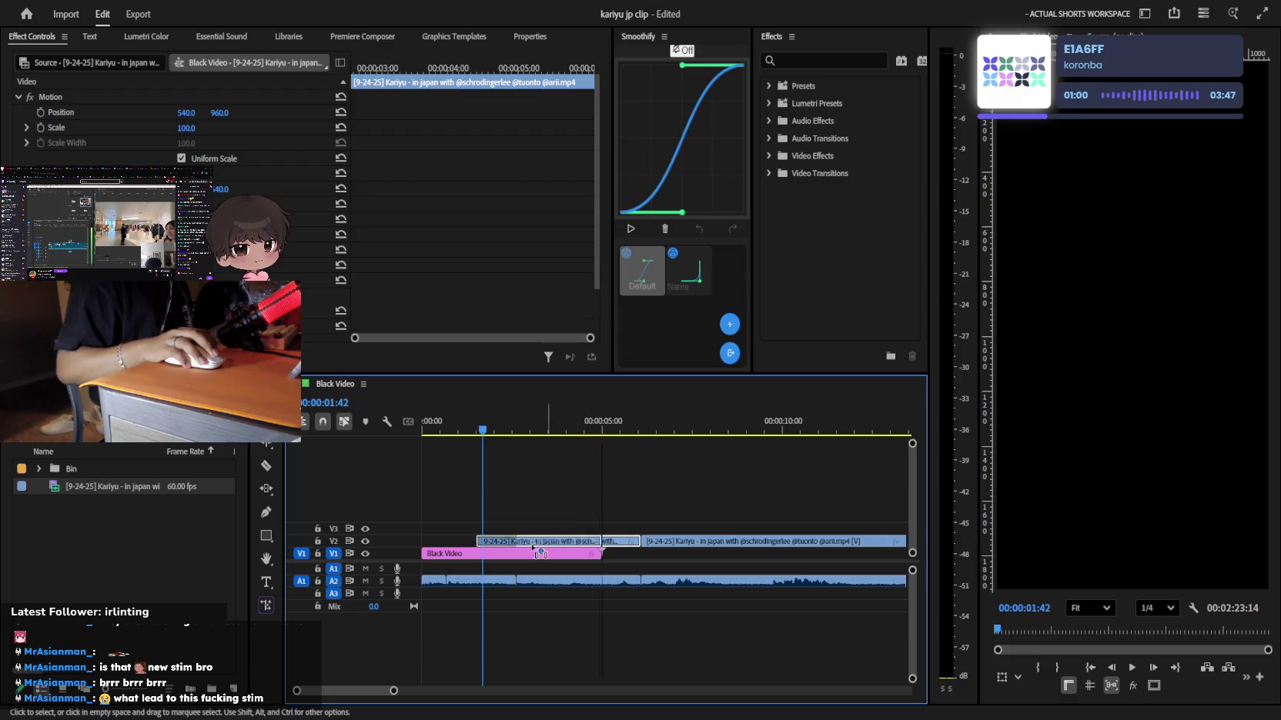
left_click_drag(533, 548, 478, 548)
key("Home")
key("space")
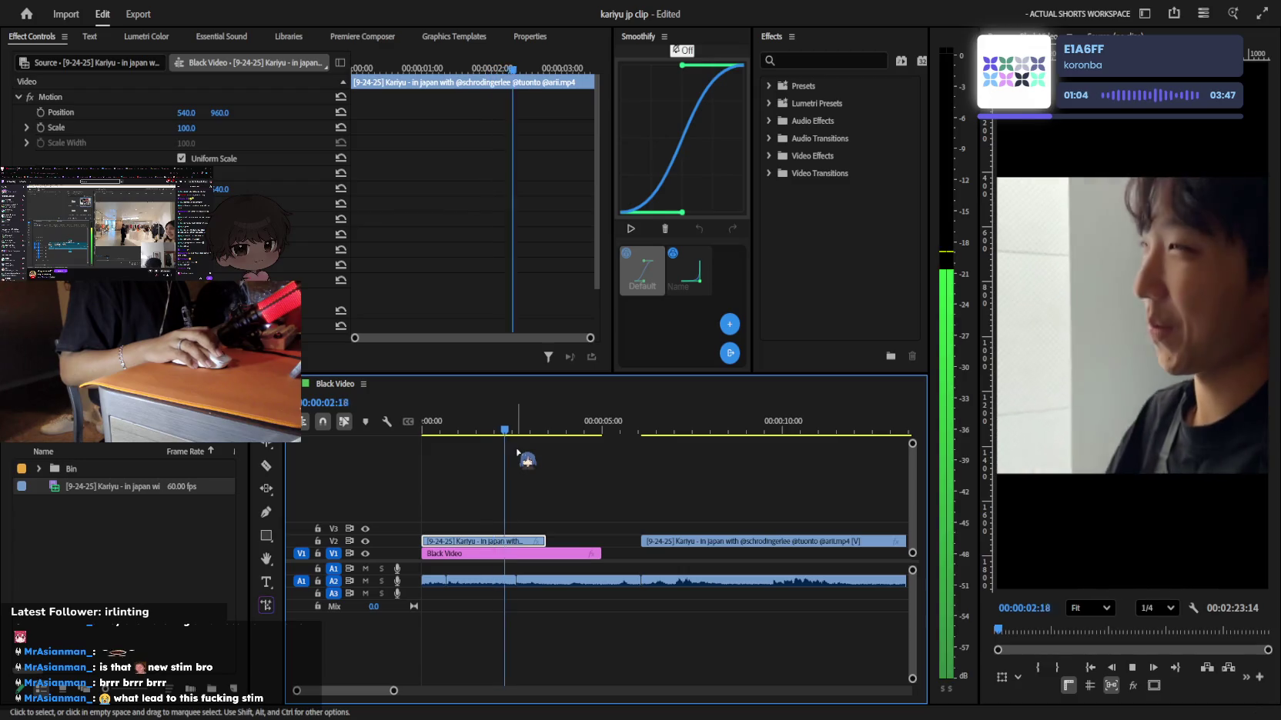
left_click(518, 454)
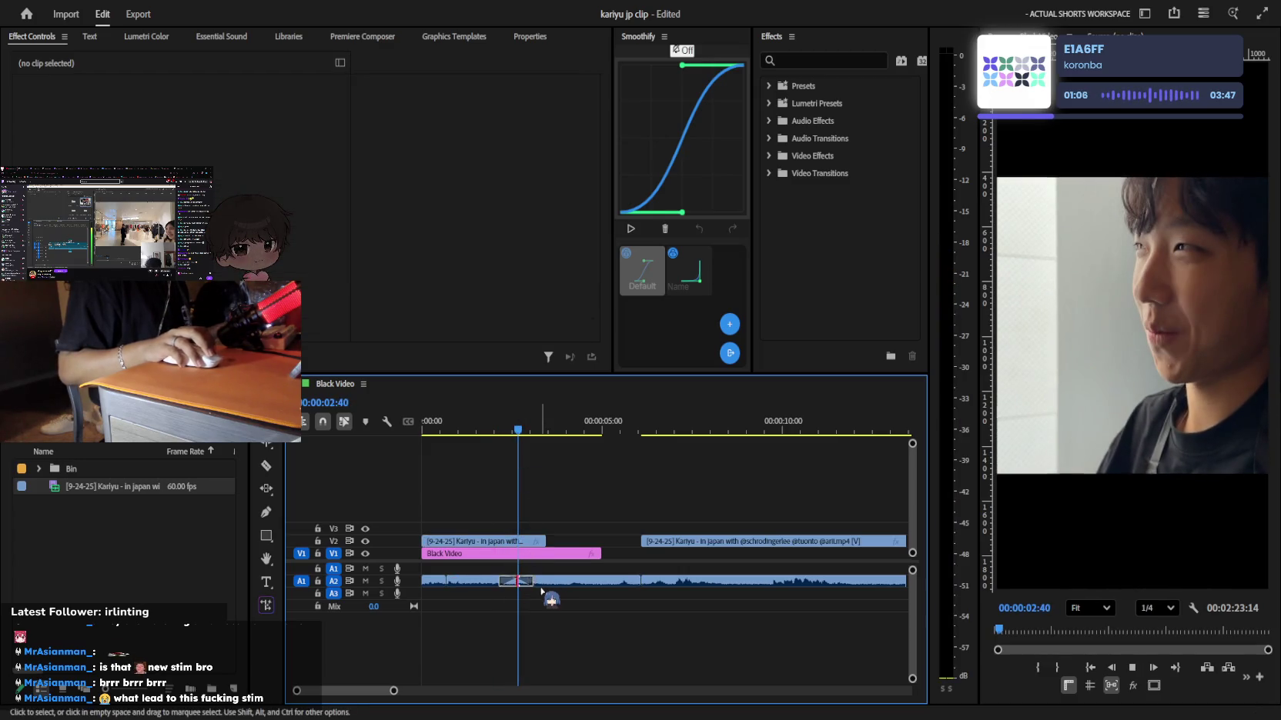
Try extending the clip's end toward the next segment, preview it, then undo the length change
key("space")
key("ctrl+z")
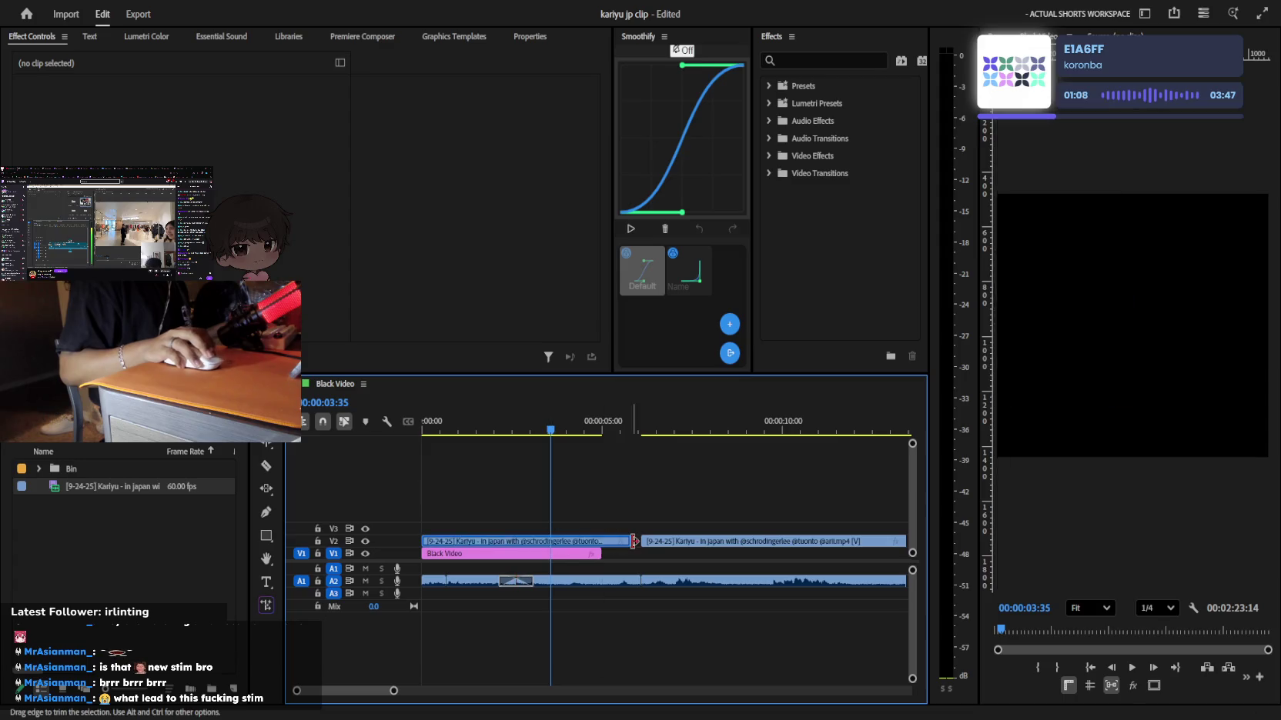
key("space")
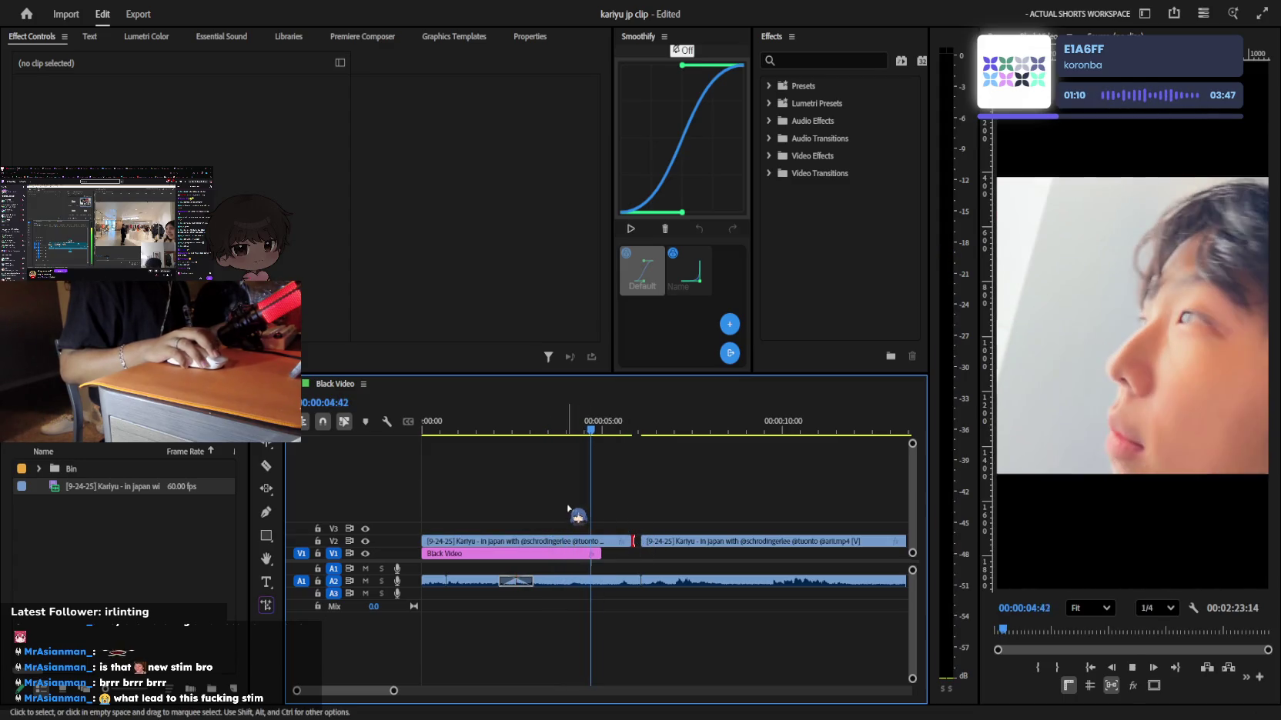
key("space")
key("Home")
key("space")
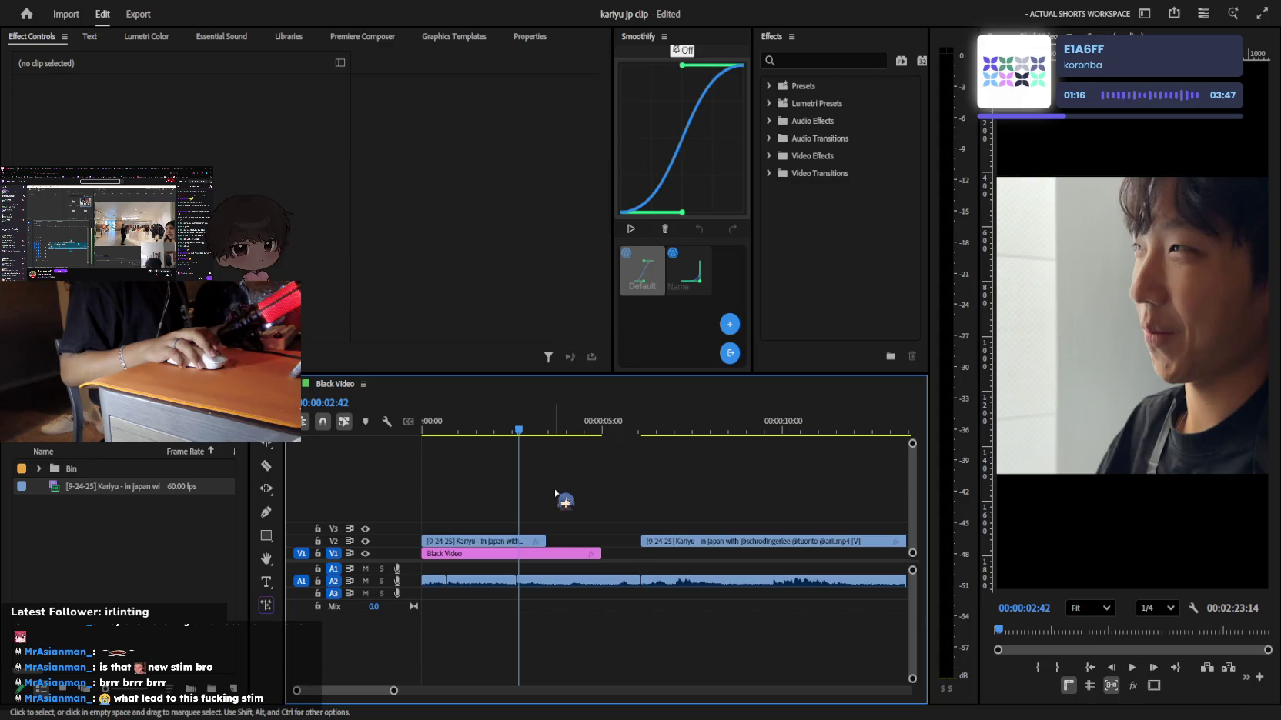
key("ctrl+z")
key("Home")
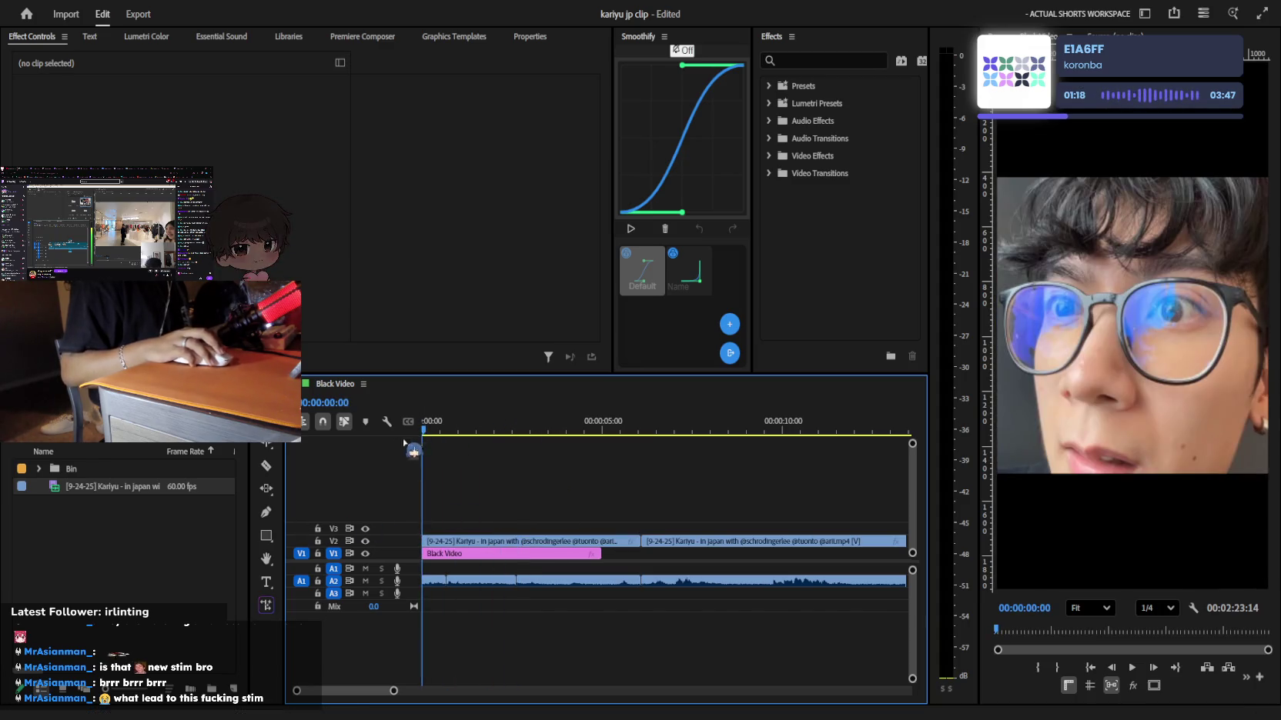
Trim the start of the first V2 clip, preview it, then undo the change
left_click_drag(403, 444, 461, 445)
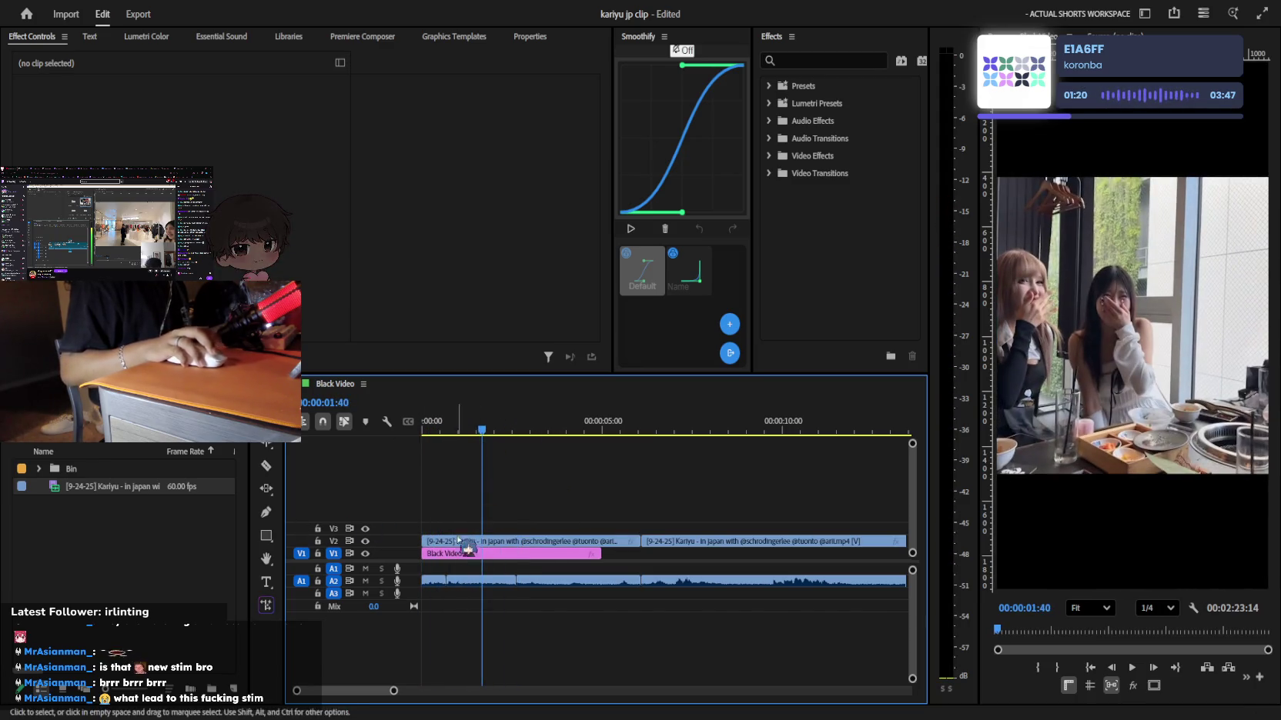
left_click_drag(422, 541, 455, 541)
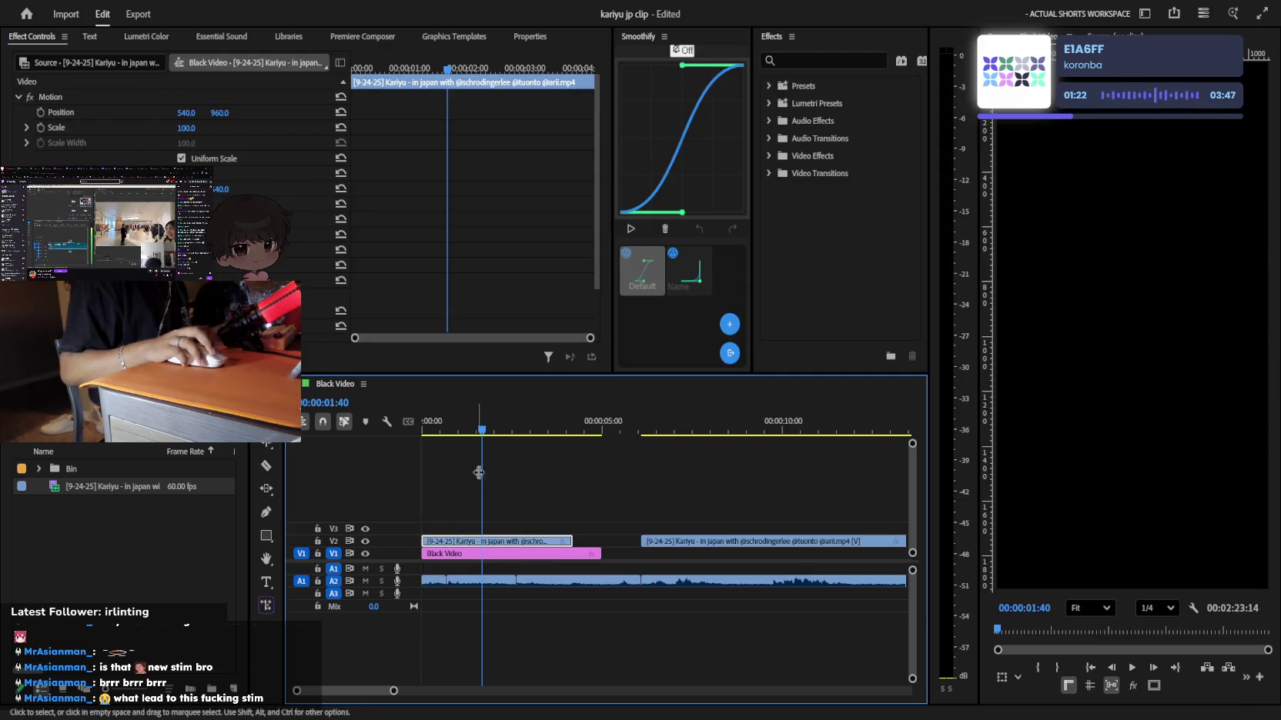
key("Home")
key("space")
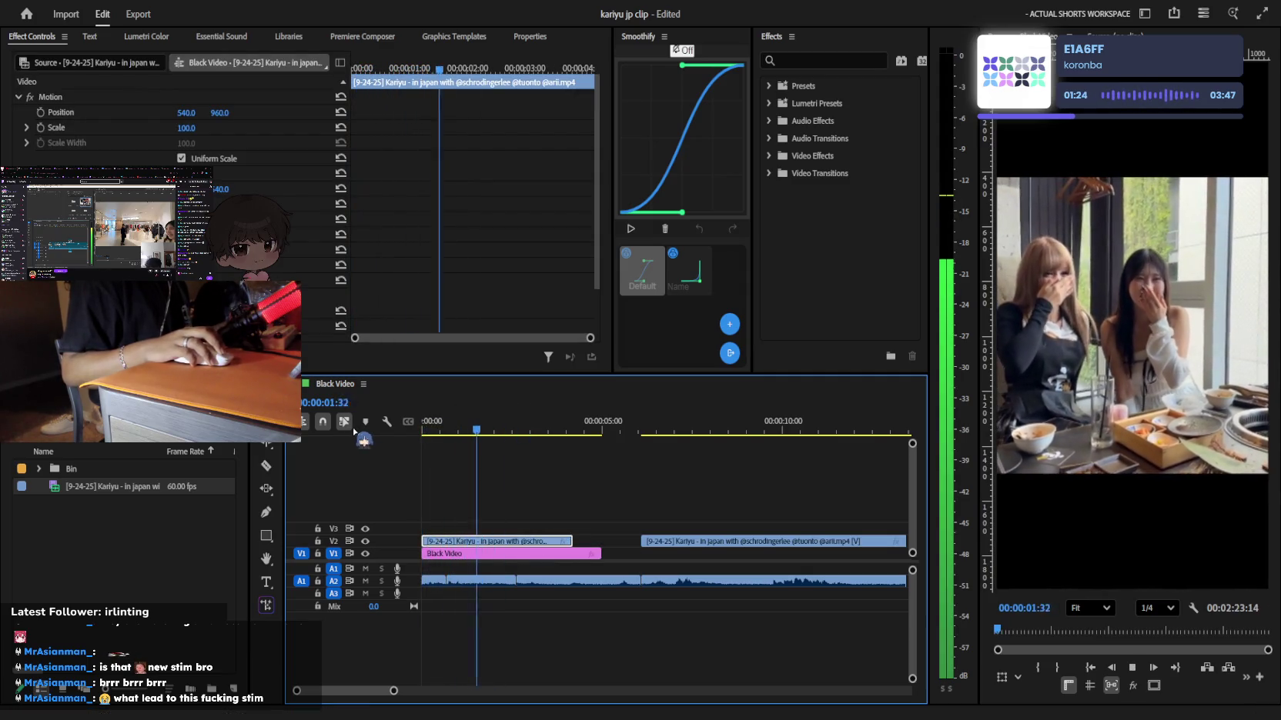
key("space")
left_click(480, 451)
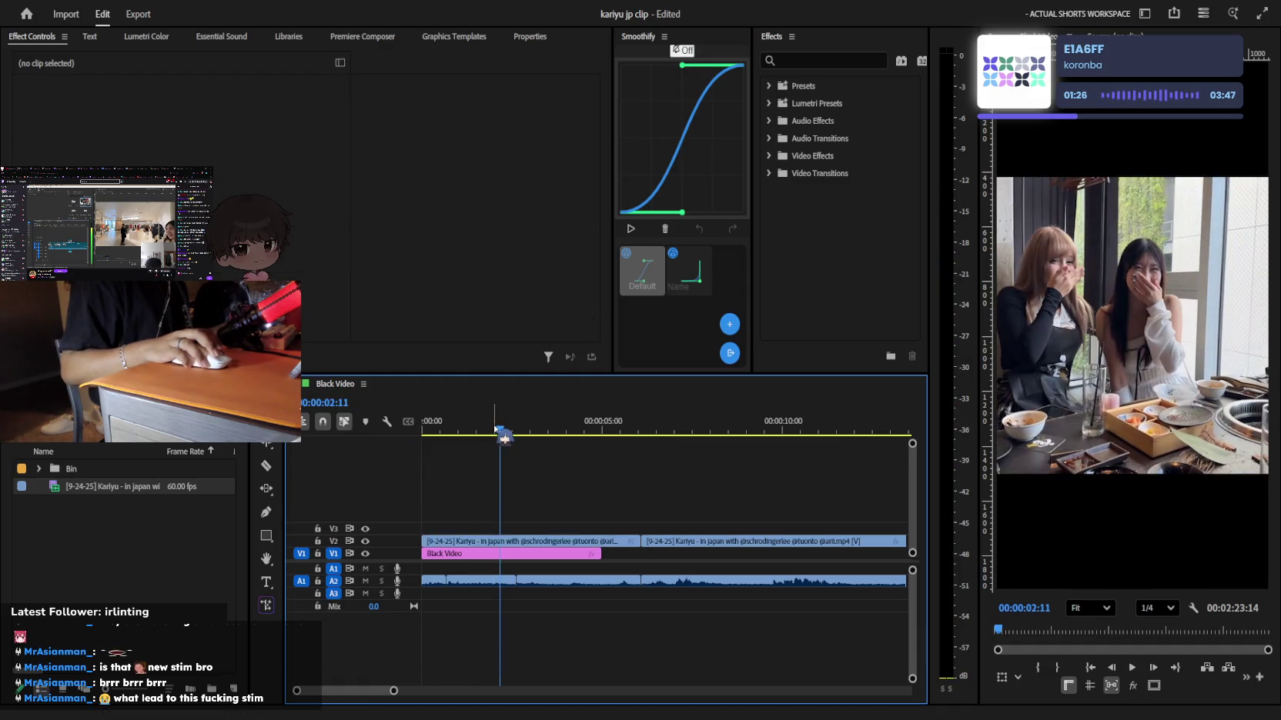
key("ctrl+z")
Try moving a V2 clip piece earlier, undo the move, and select the short first piece
key("space")
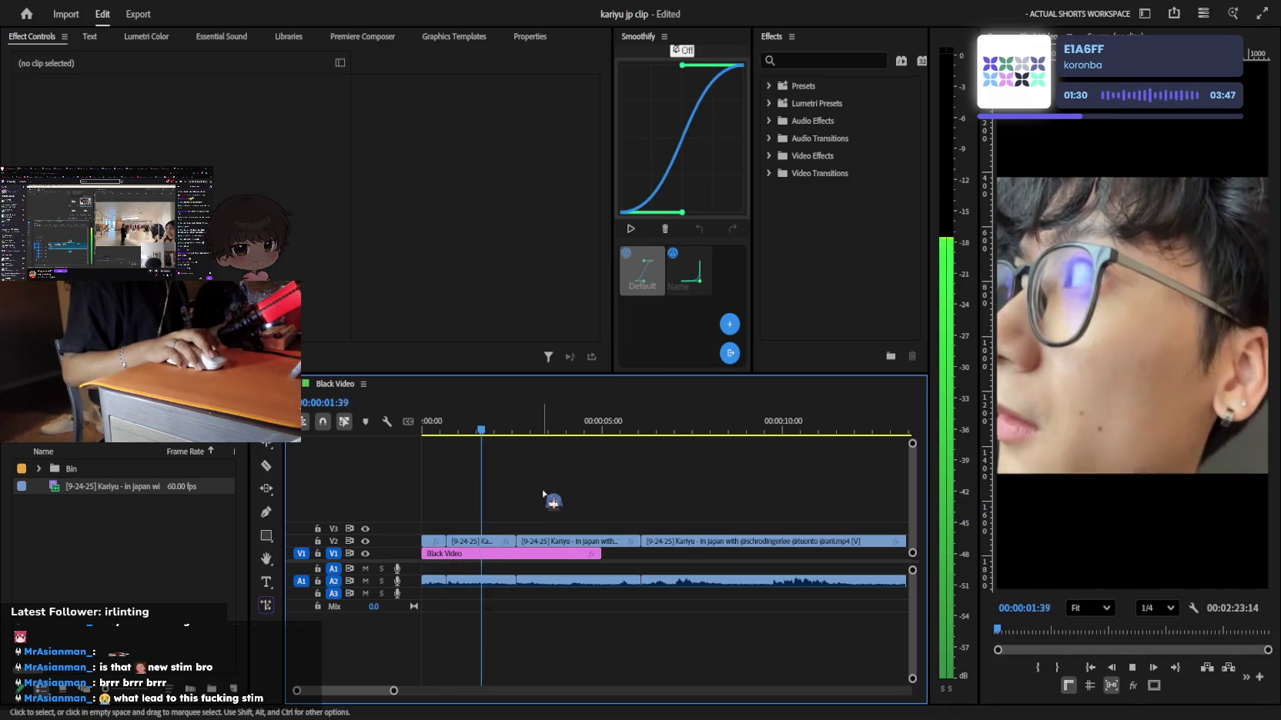
key("space")
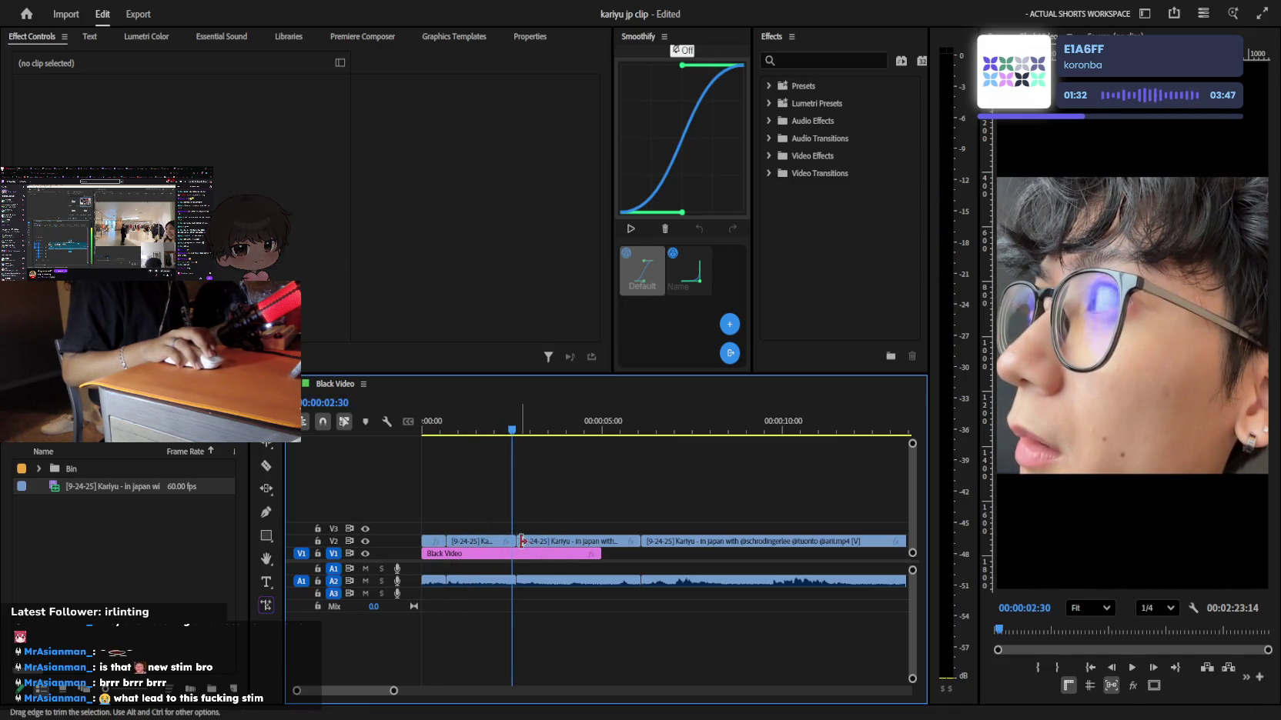
left_click_drag(511, 541, 505, 444)
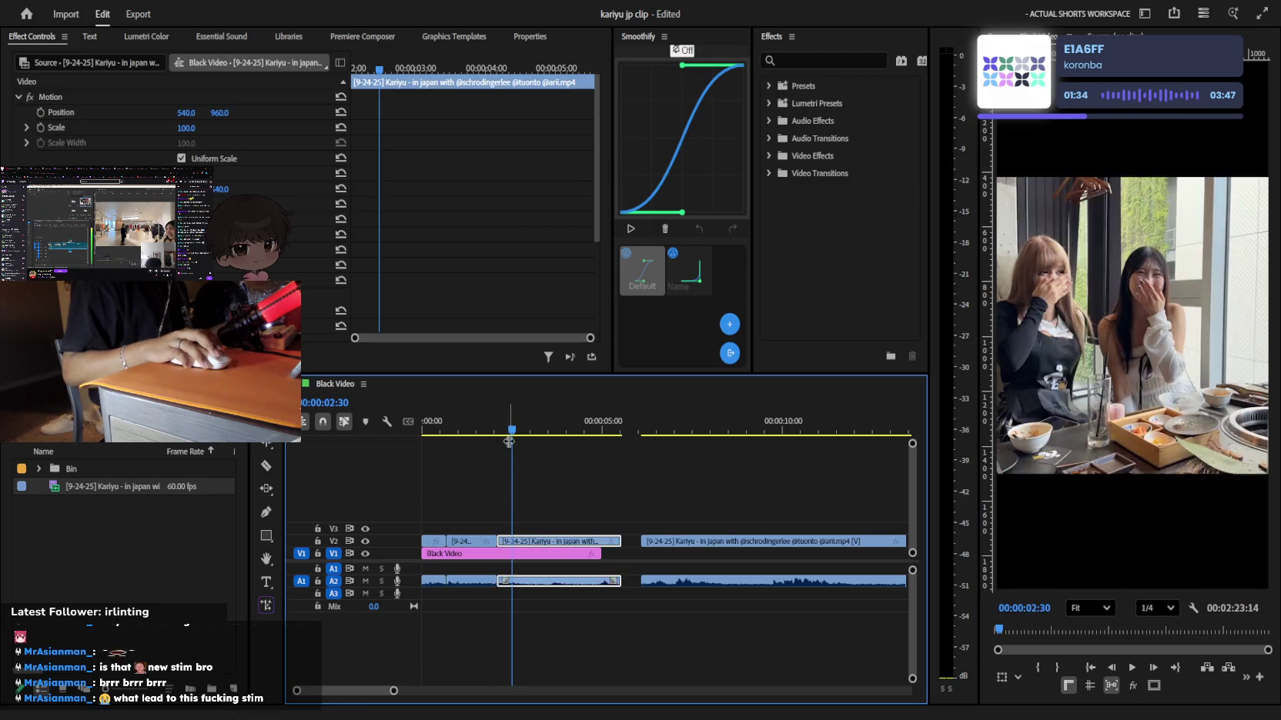
key("space")
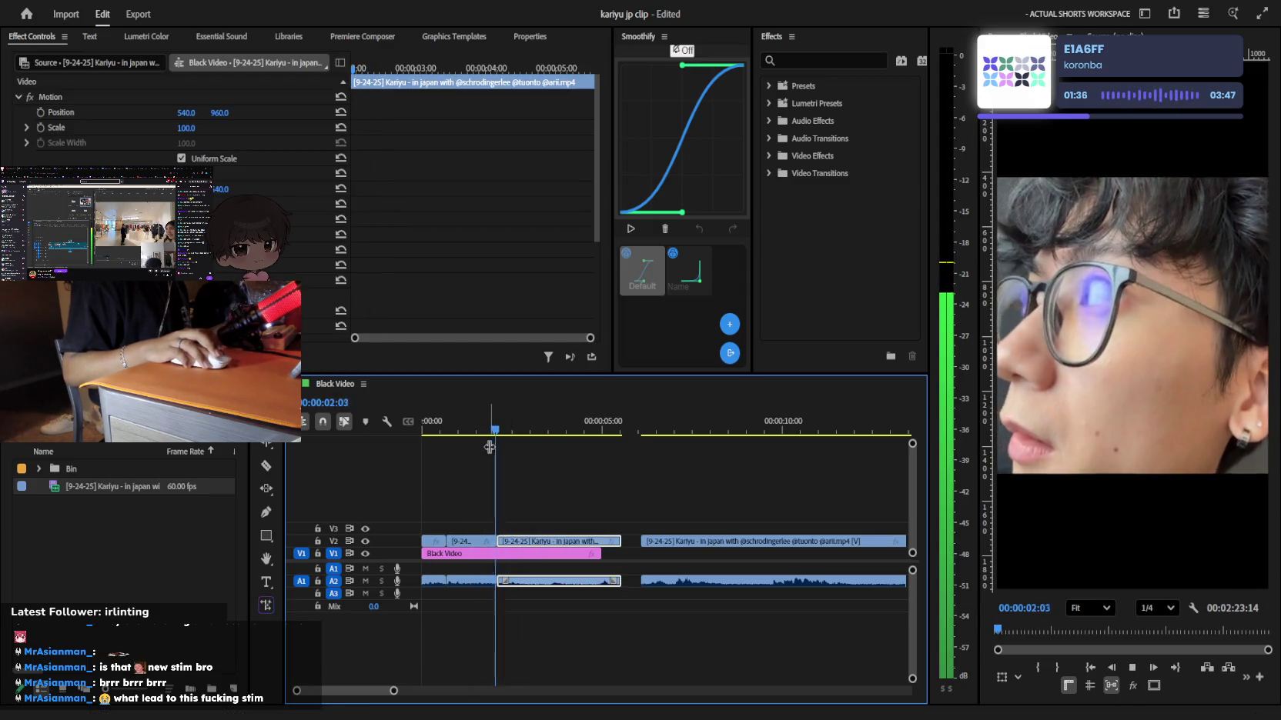
key("ctrl+z")
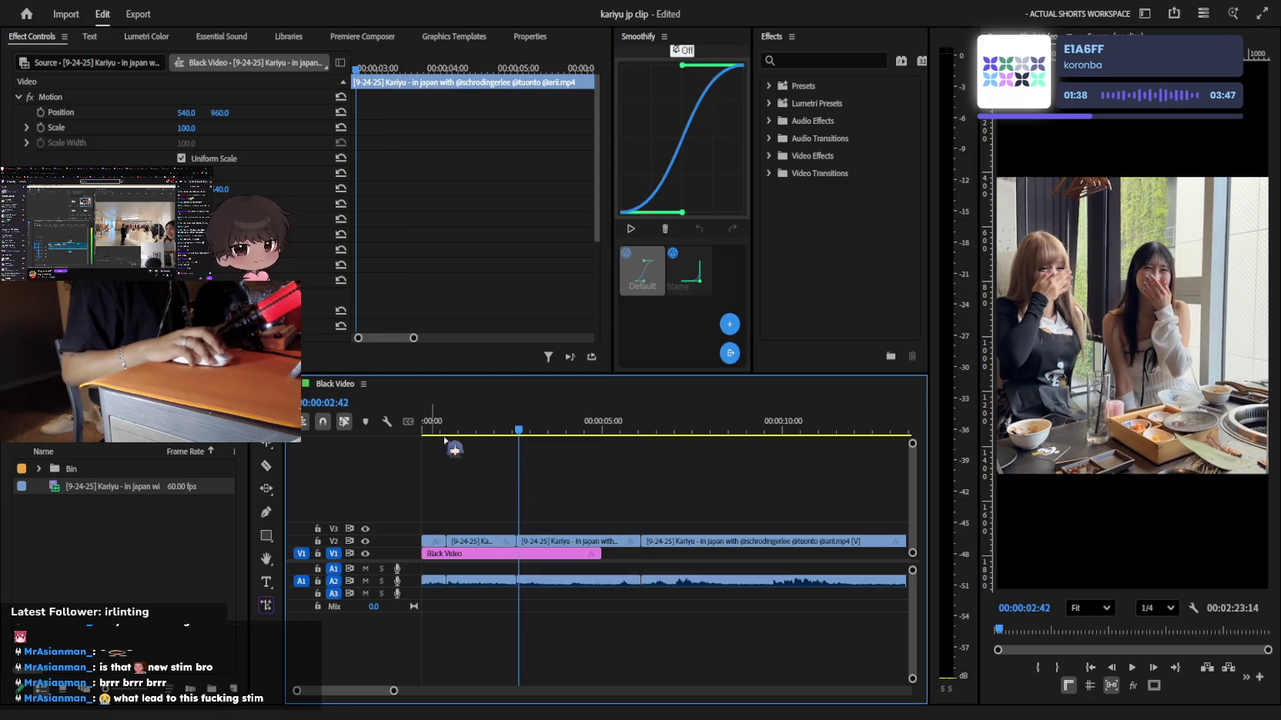
key("Home")
key("space")
left_click(483, 542)
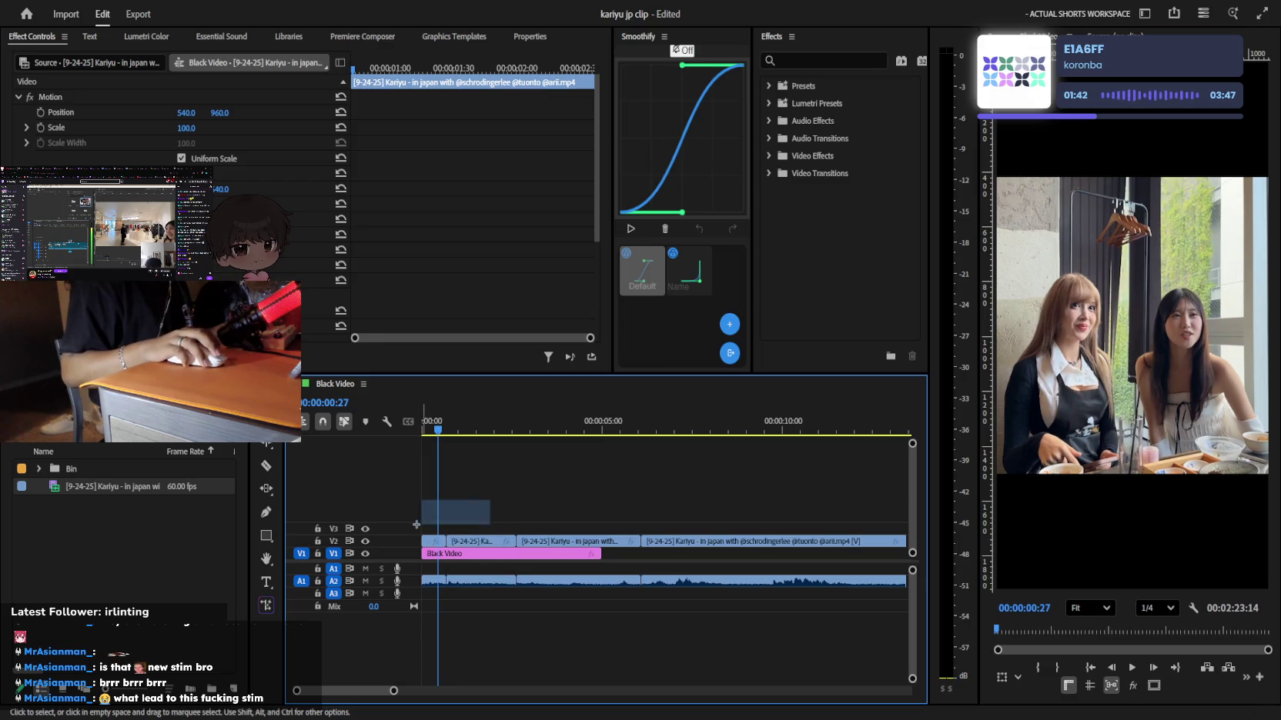
Select the first two V2 pieces, try rearranging them, then undo and preview the result
left_click_drag(416, 524, 423, 538)
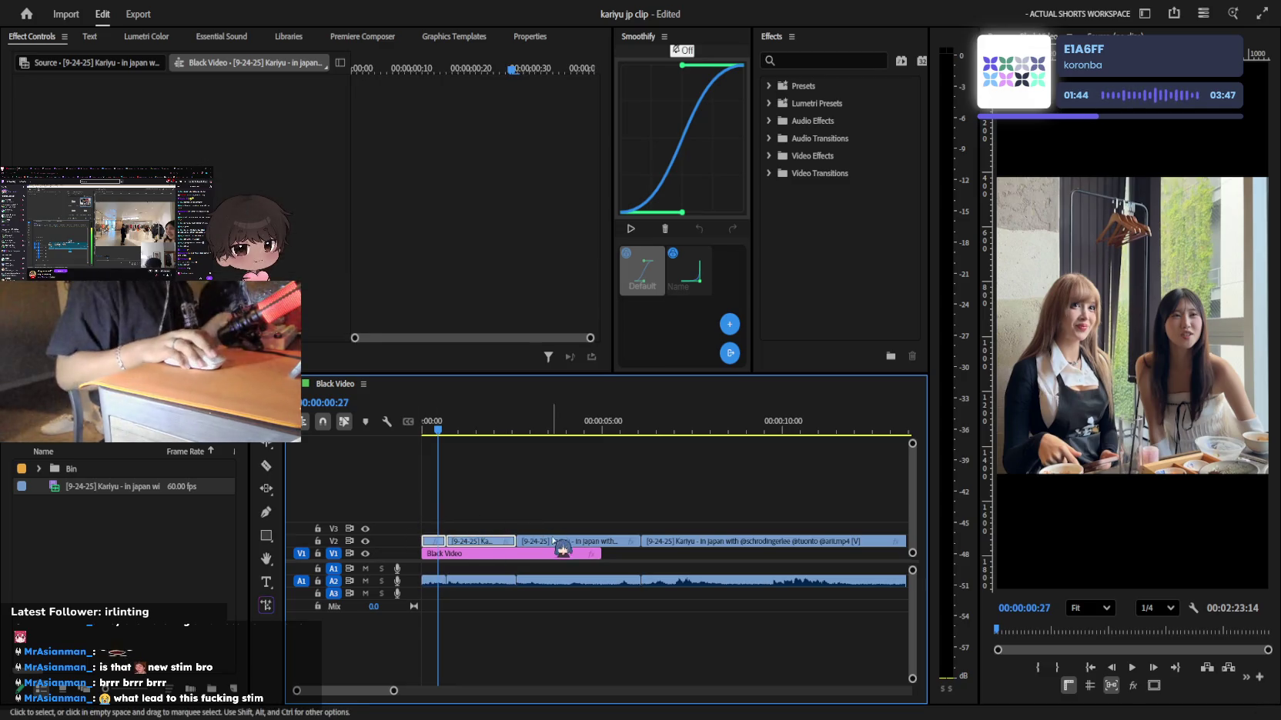
mouse_move(554, 541)
left_mouse_down()
mouse_move(484, 544)
mouse_move(558, 624)
left_mouse_up()
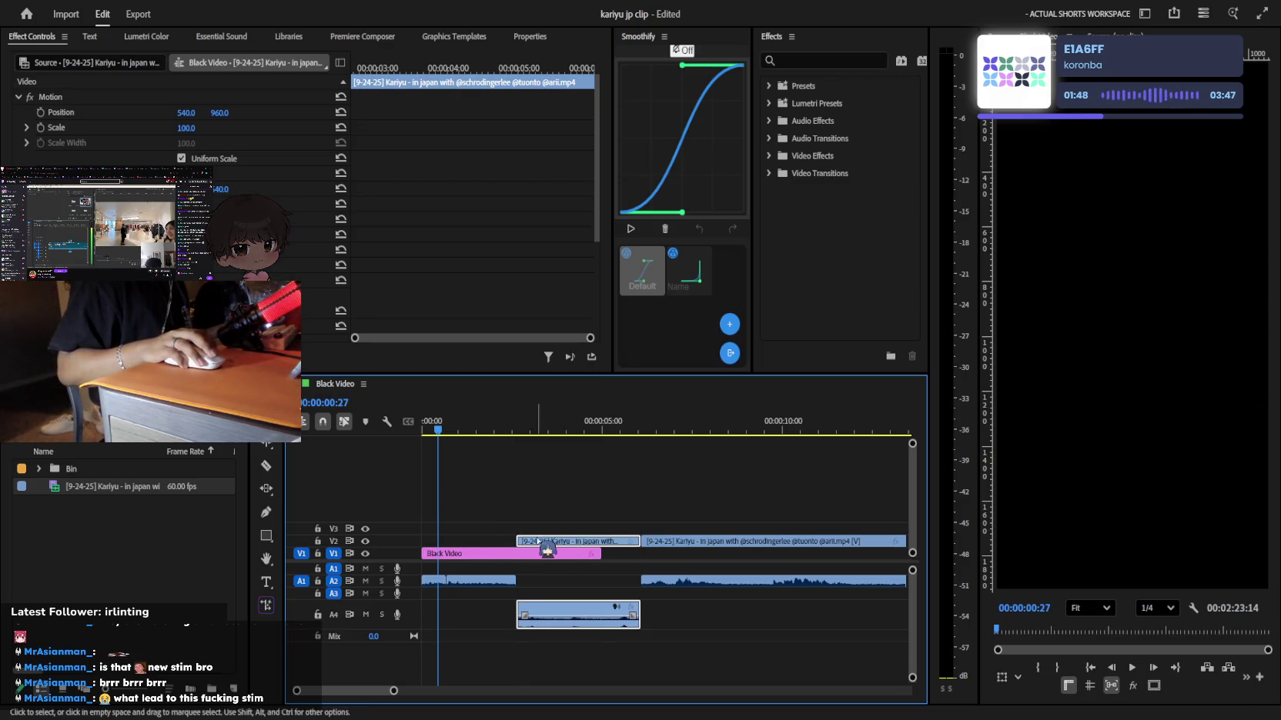
key("ctrl+z")
key("space")
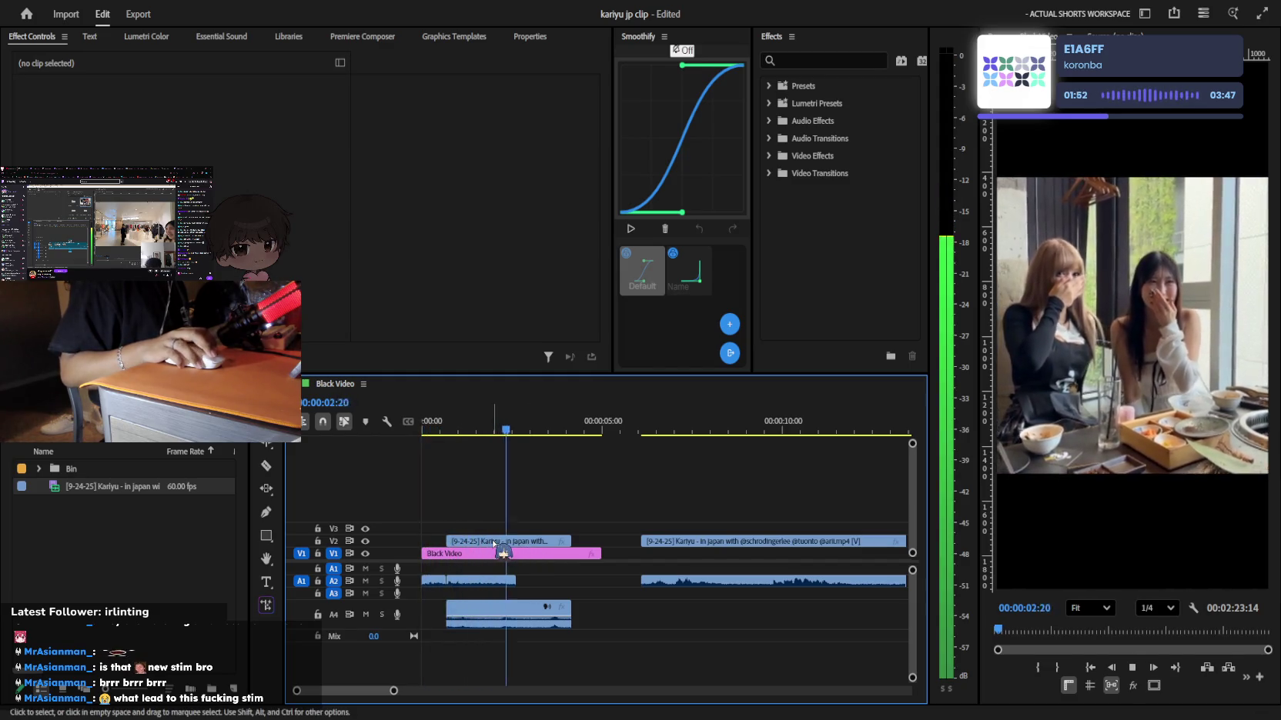
key("space")
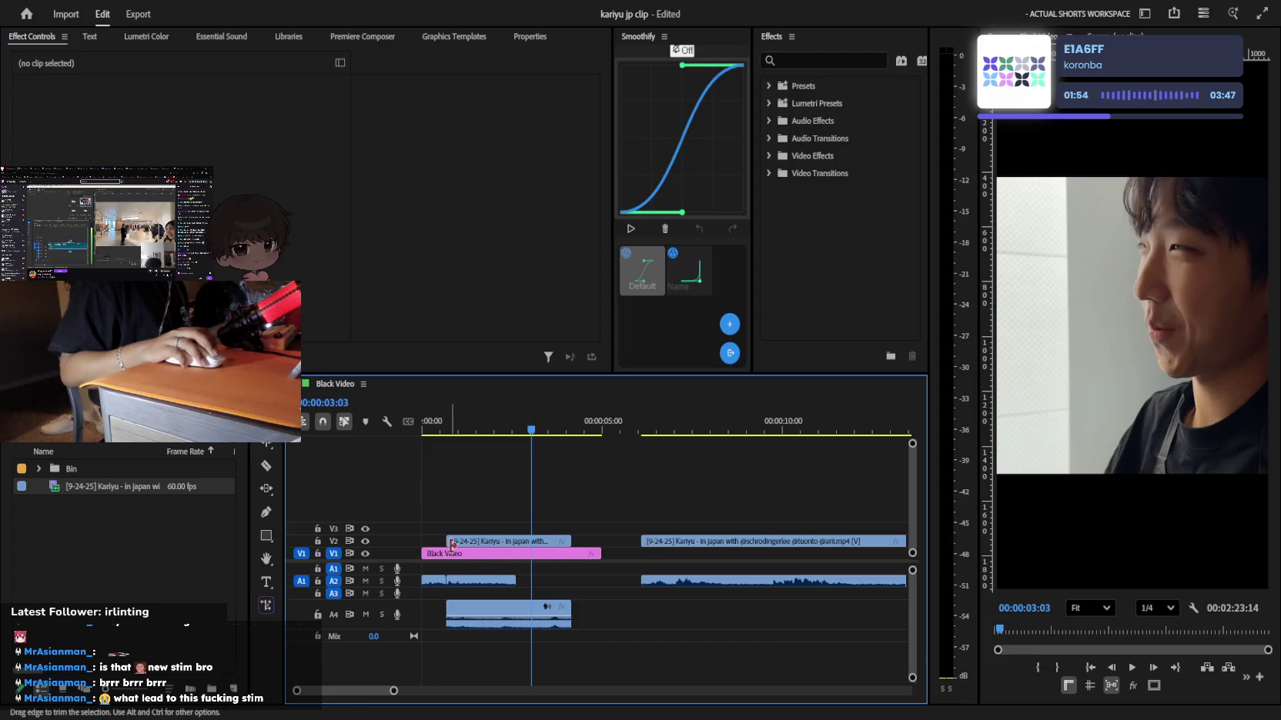
Extend the opening clip's start back to 00:00:00:00 and play from the start
left_click_drag(448, 545, 423, 545)
key("Home")
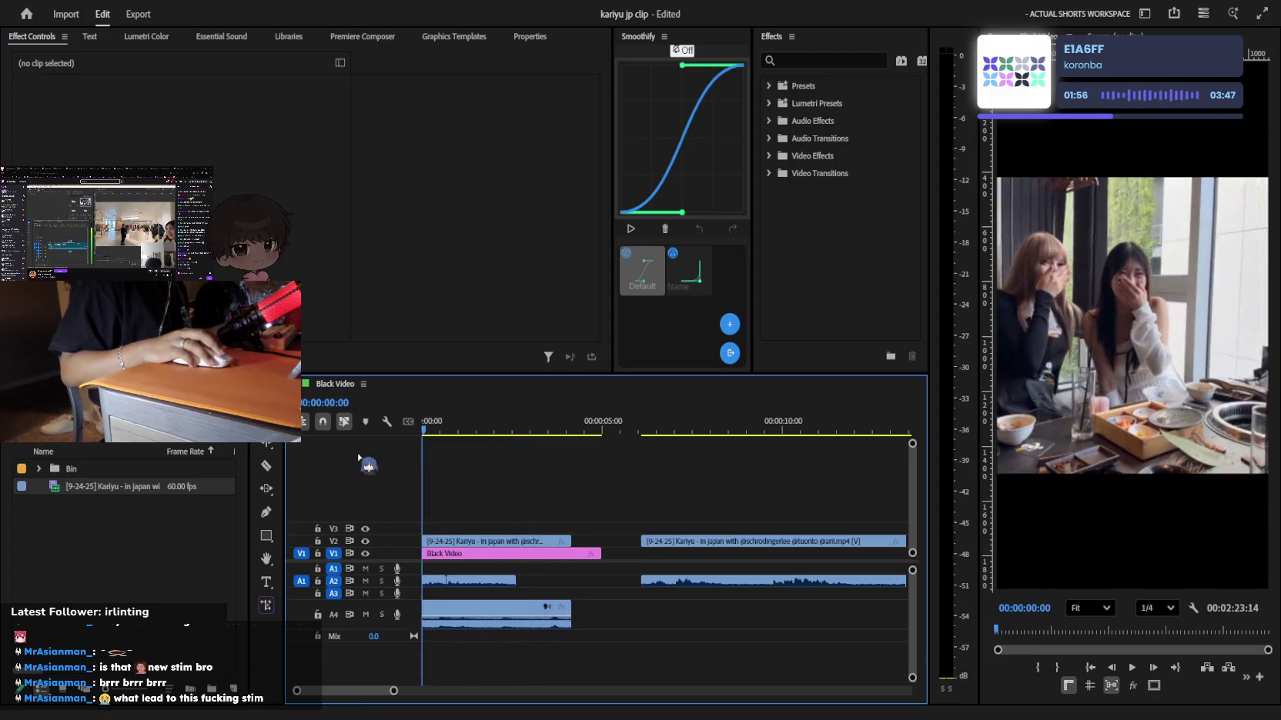
key("space")
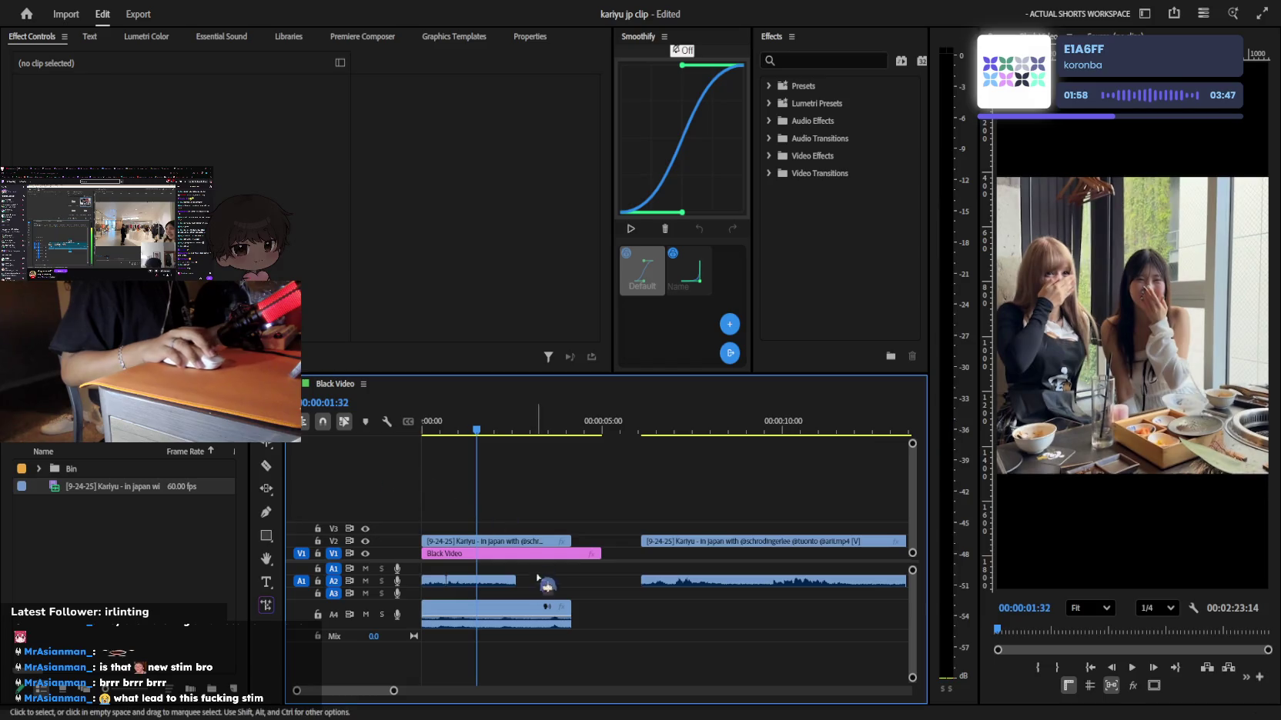
left_click(514, 613)
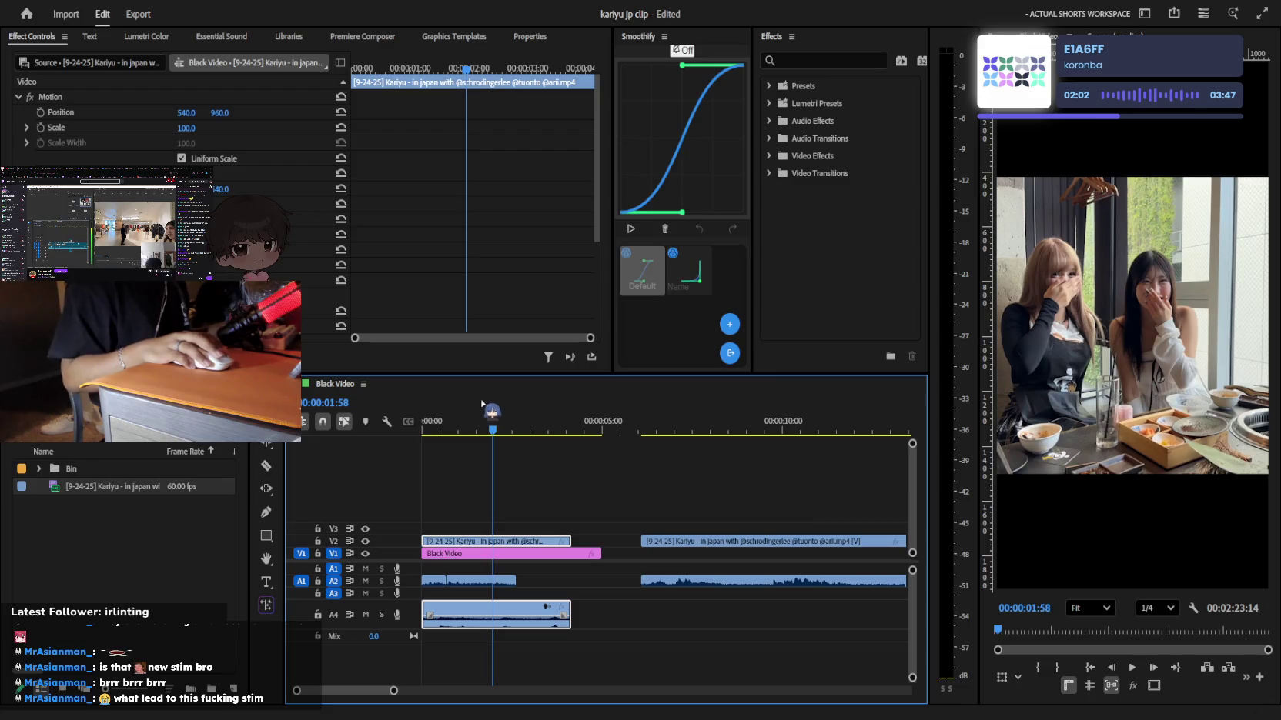
Undo the edits back to one uncut Kariyu clip on V2, then zoom the timeline out
left_click_drag(485, 426, 364, 438)
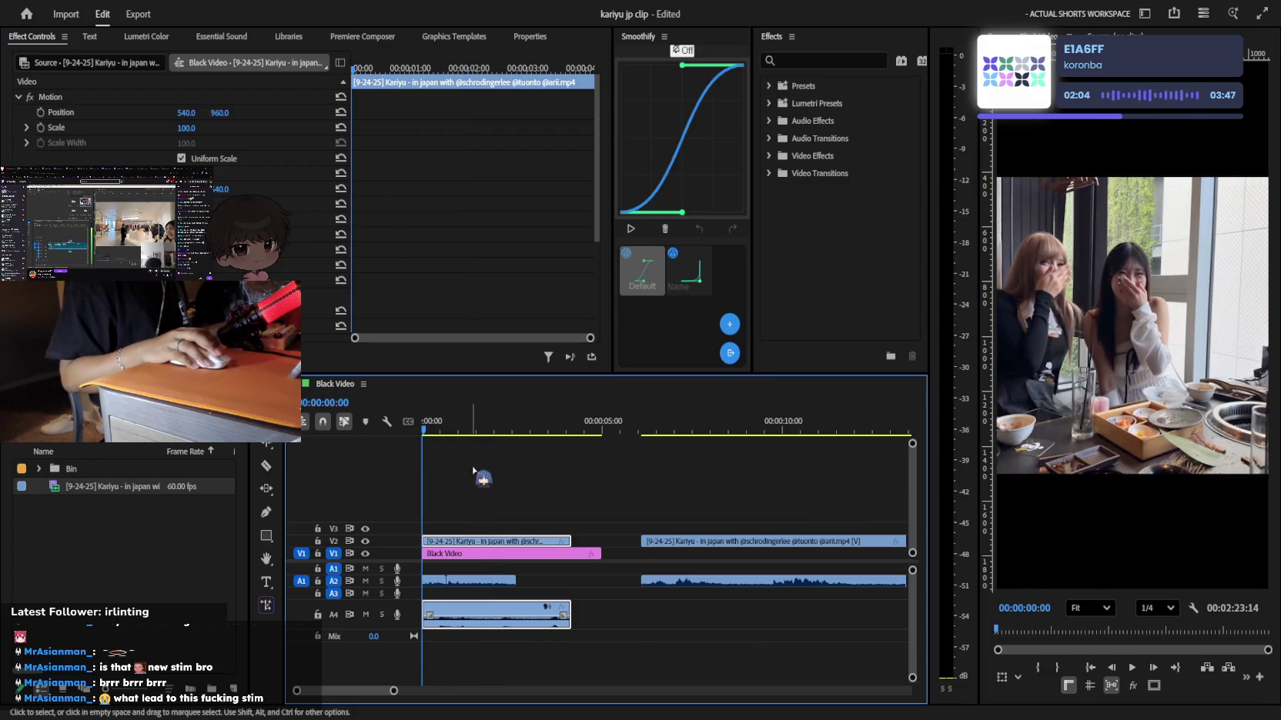
left_click(504, 481)
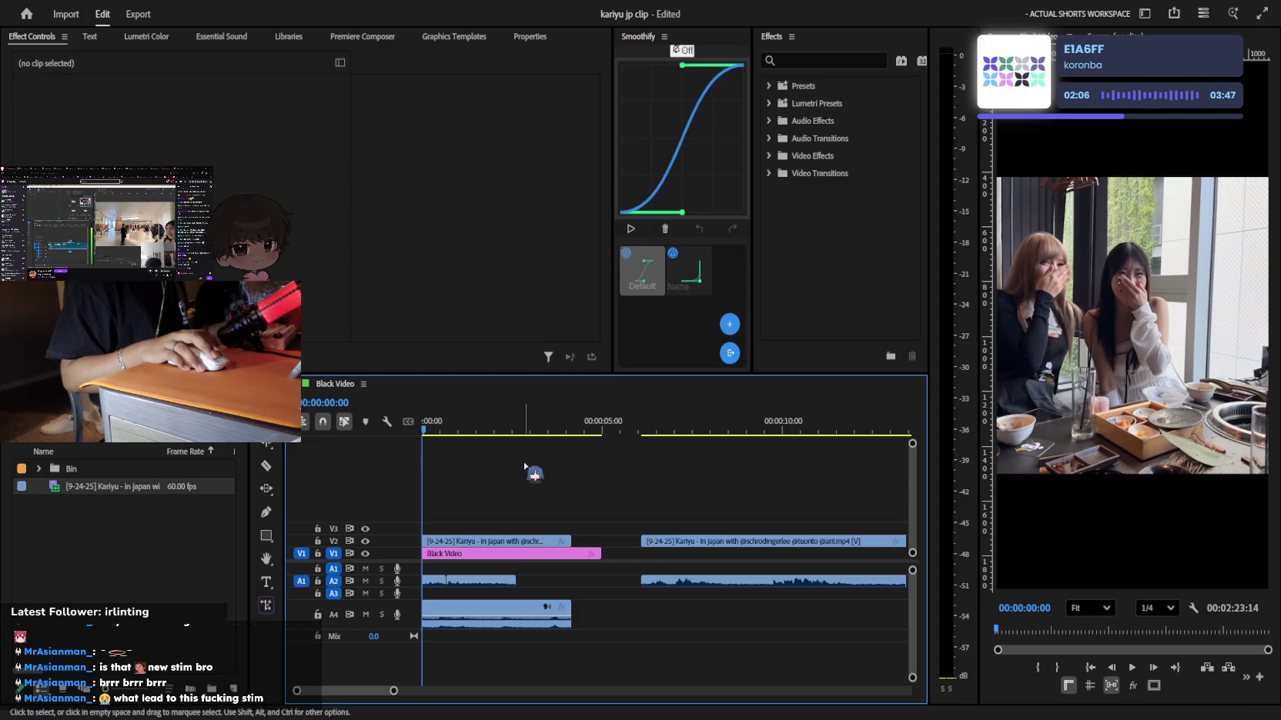
key("ctrl+z")
key("ctrl+z")
key("space")
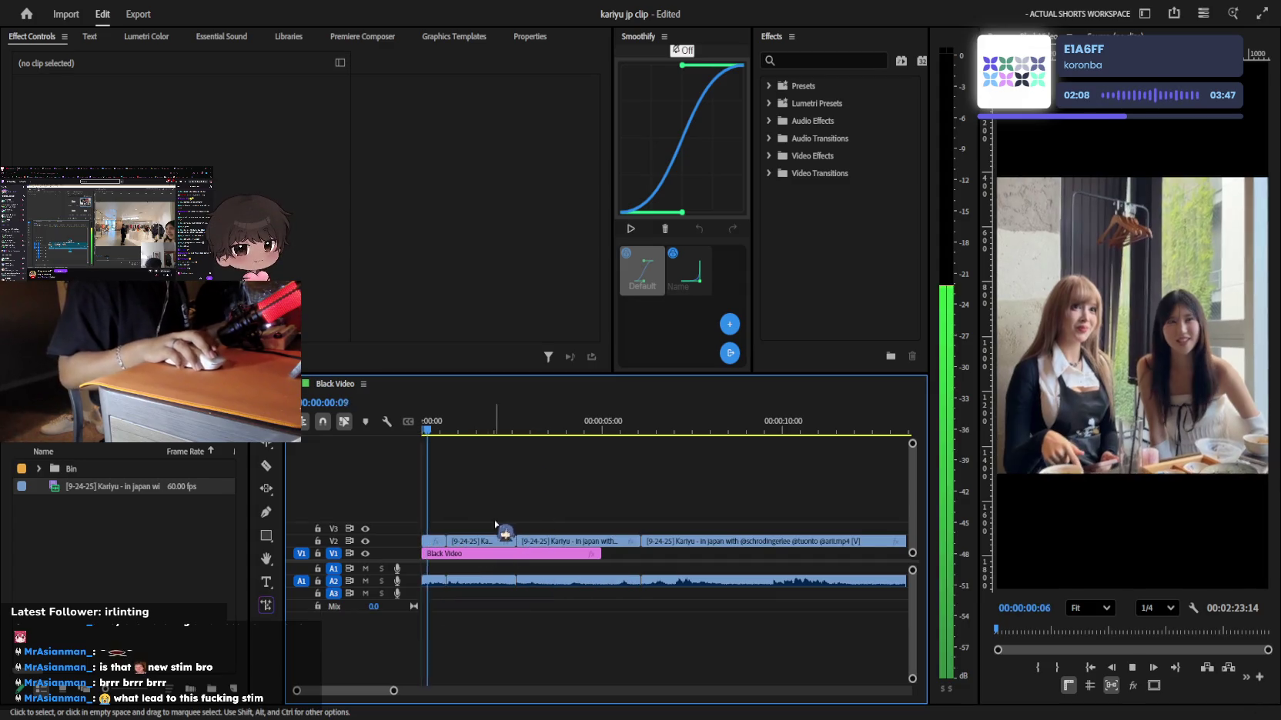
key("space")
key("ctrl+z")
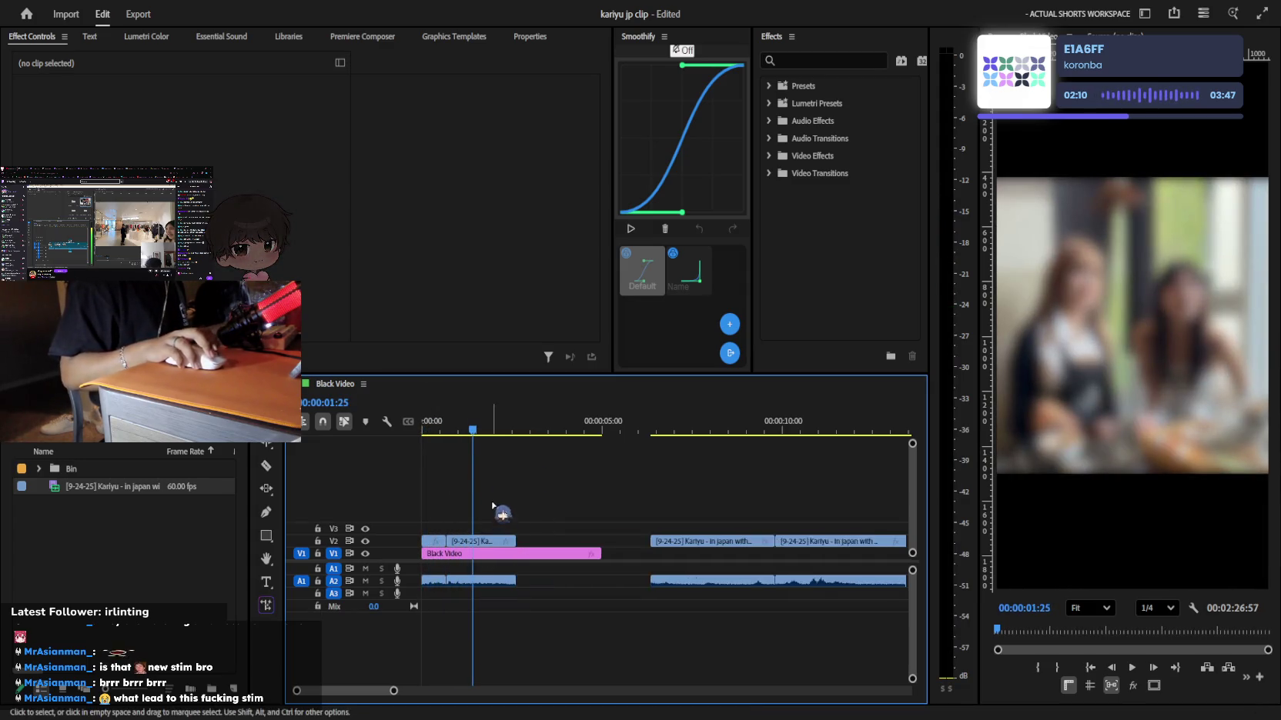
key("ctrl+z")
mouse_move(431, 430)
left_mouse_down()
mouse_move(488, 431)
mouse_move(439, 426)
left_mouse_up()
key("ctrl+shift+z")
key("ctrl+shift+z")
key("ctrl+z")
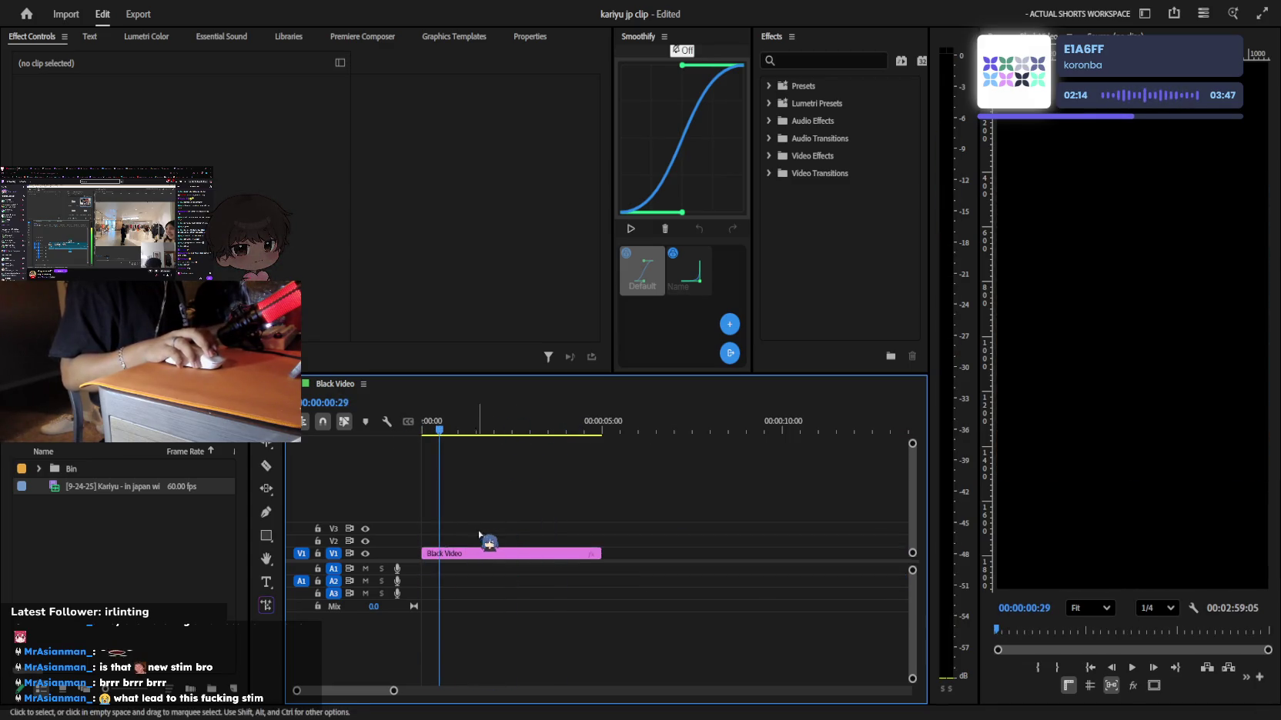
key("ctrl+z")
key("minus")
key("minus")
key("minus")
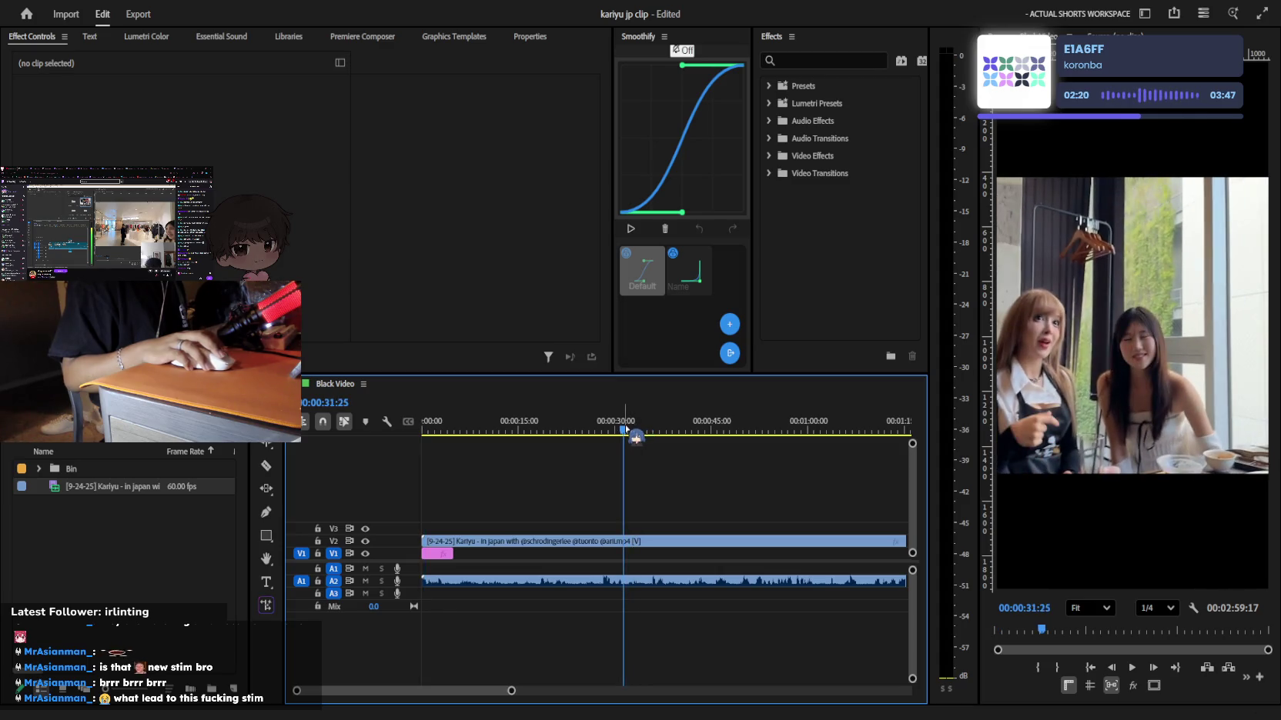
Zoom in near 30 seconds and razor the Kariyu clip at about 32 seconds, playing on to 35
key("space")
key("equal")
key("equal")
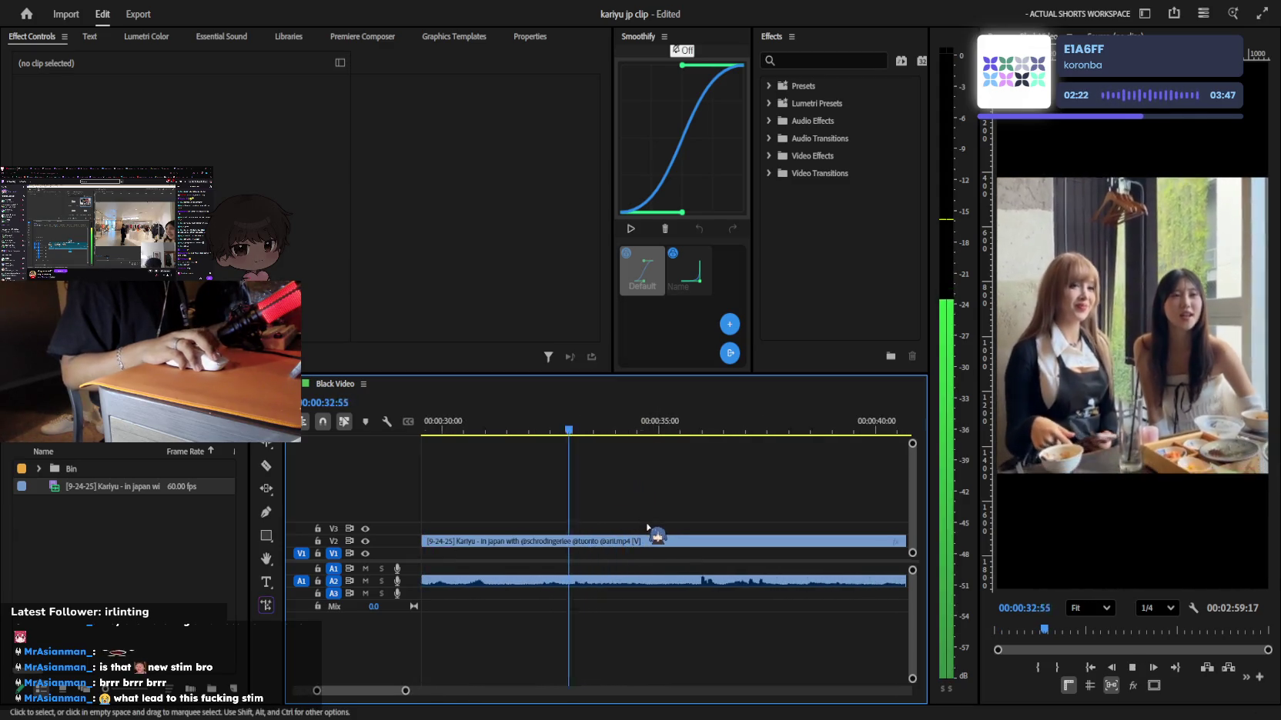
key("space")
key("equal")
left_click(620, 423)
mouse_move(621, 422)
left_mouse_down()
mouse_move(536, 430)
mouse_move(559, 430)
left_mouse_up()
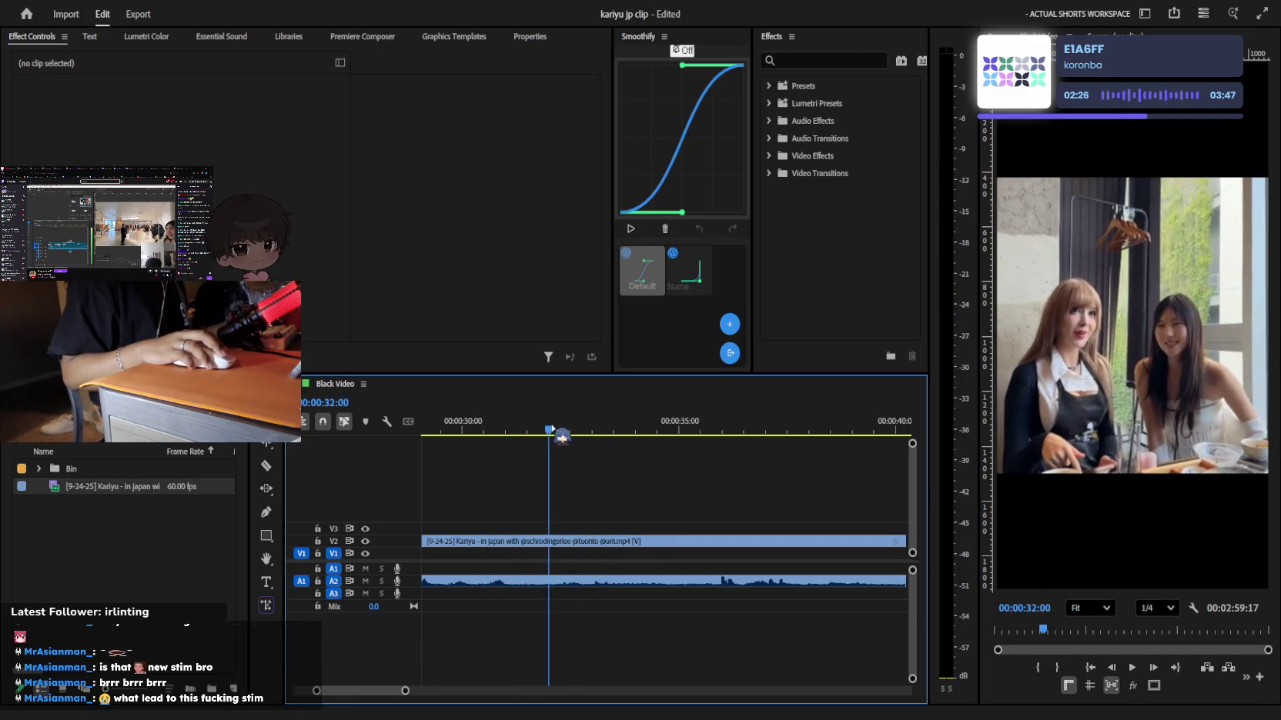
left_click(565, 541)
key("space")
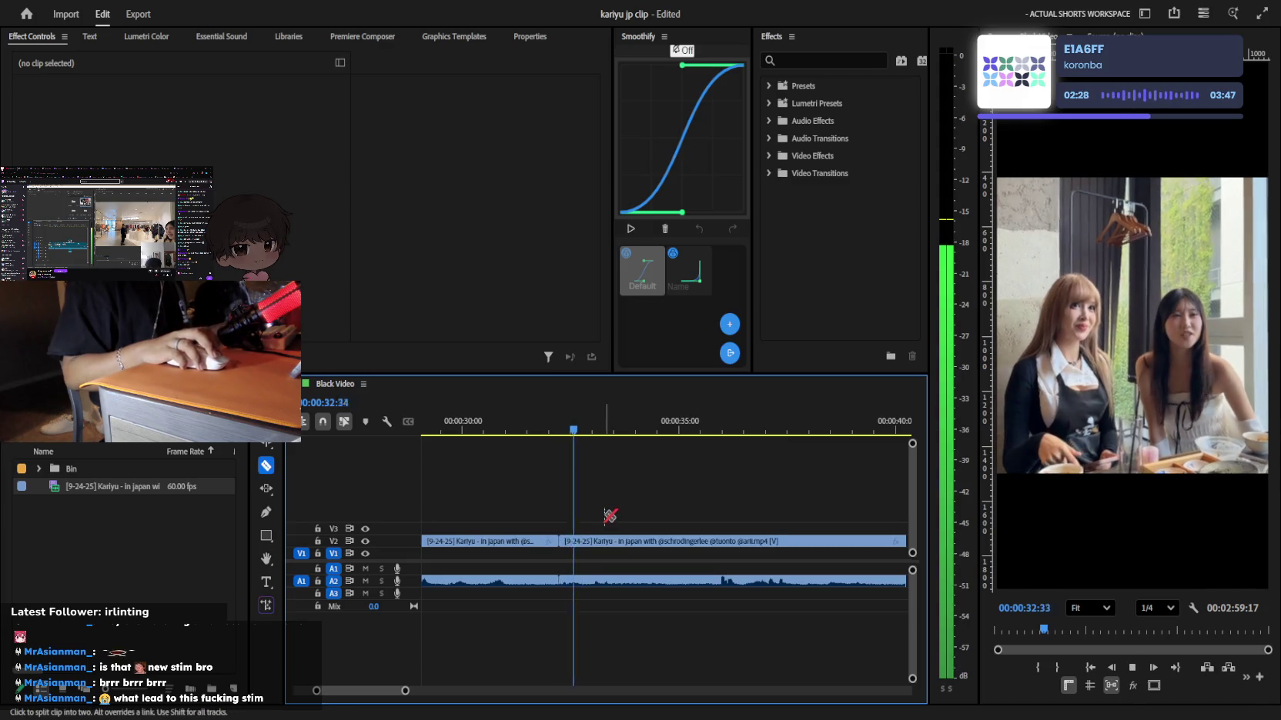
key("equal")
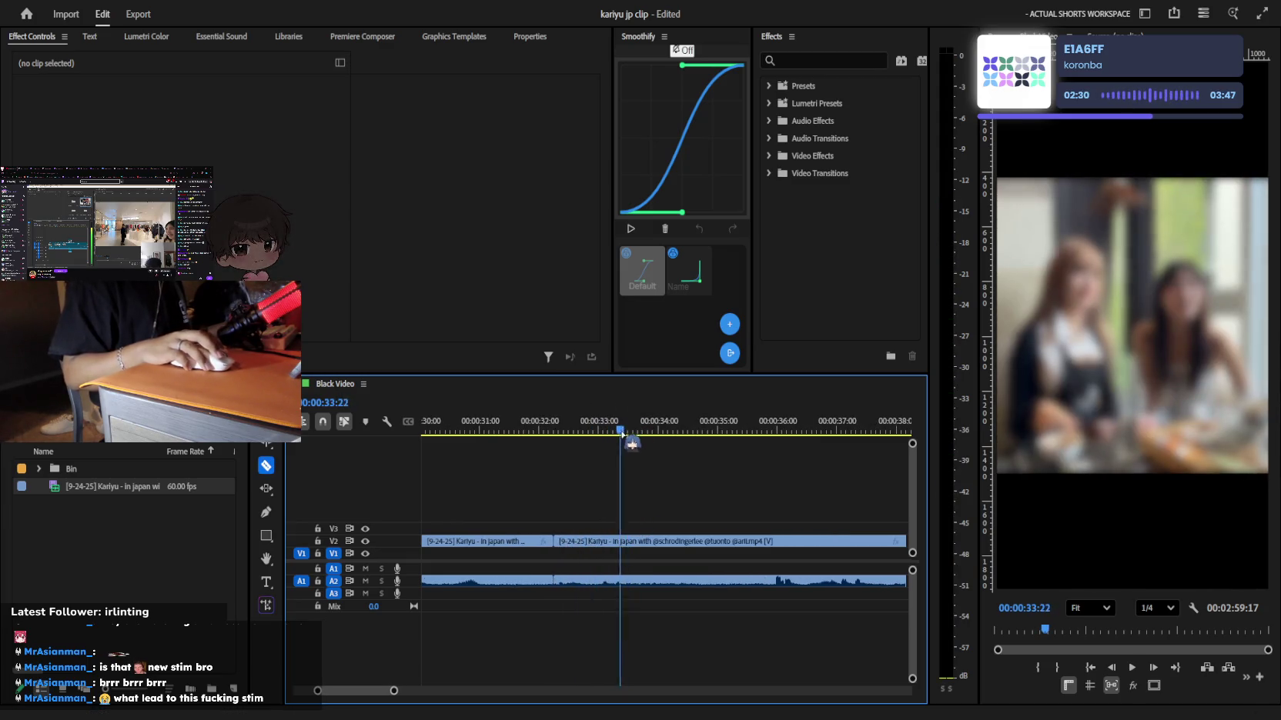
key("space")
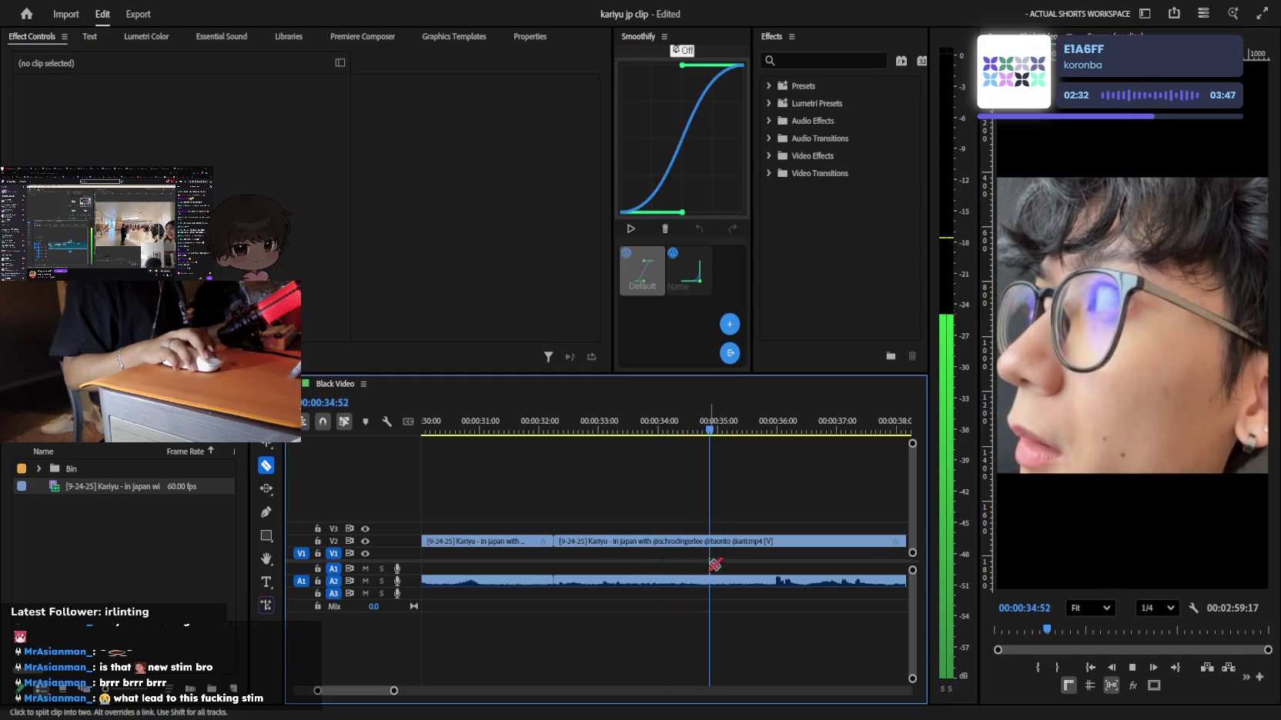
key("space")
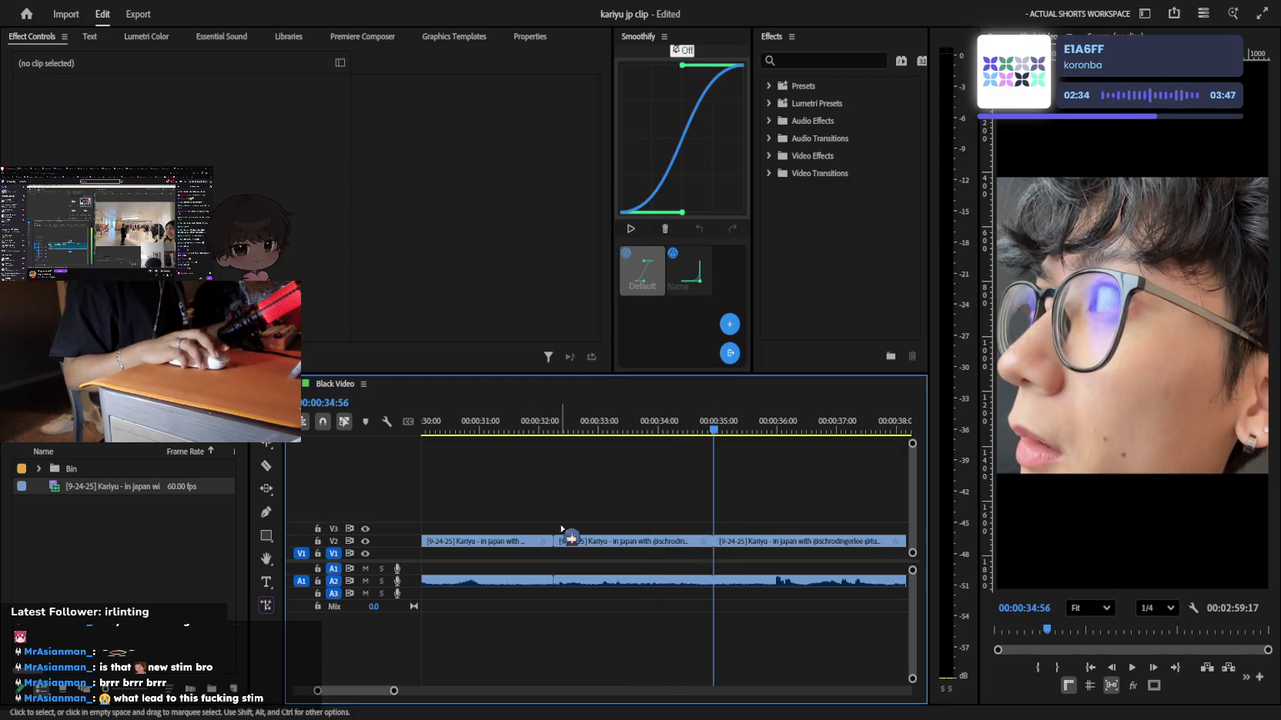
Delete the clip's first piece and remove the empty gap so clips start at zero
key("minus")
key("minus")
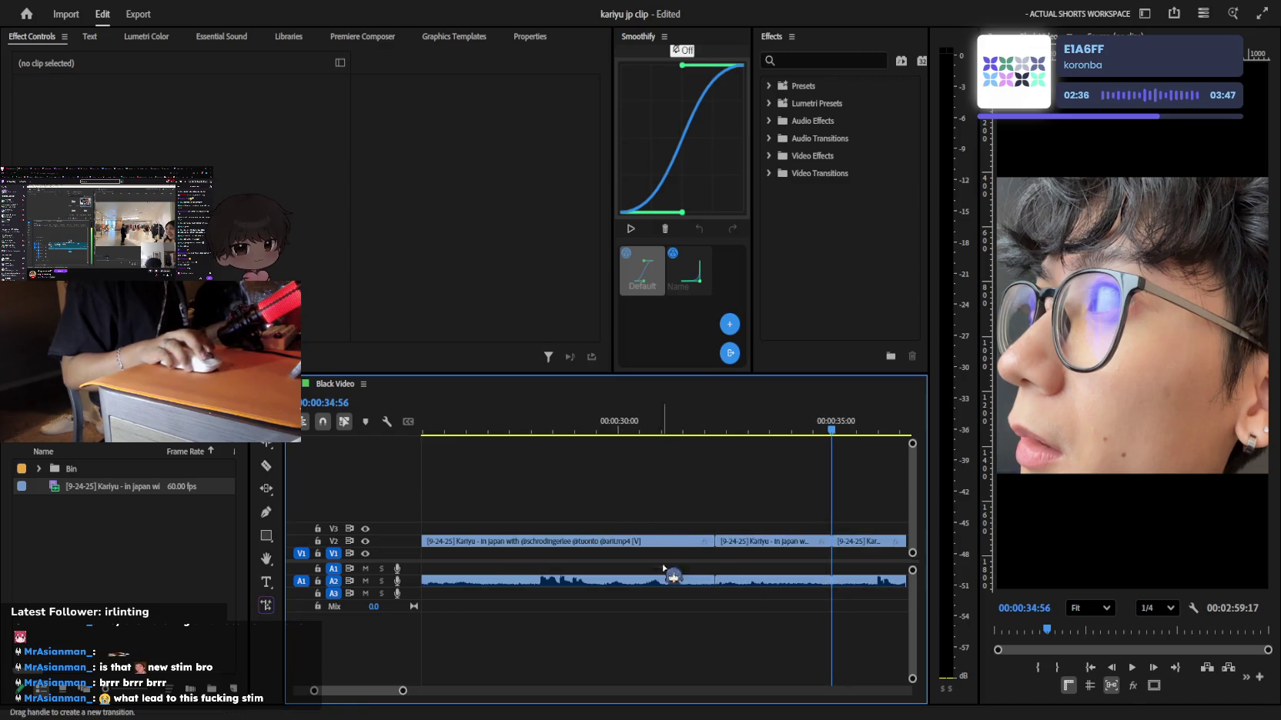
left_click(662, 580)
key("Delete")
key("minus")
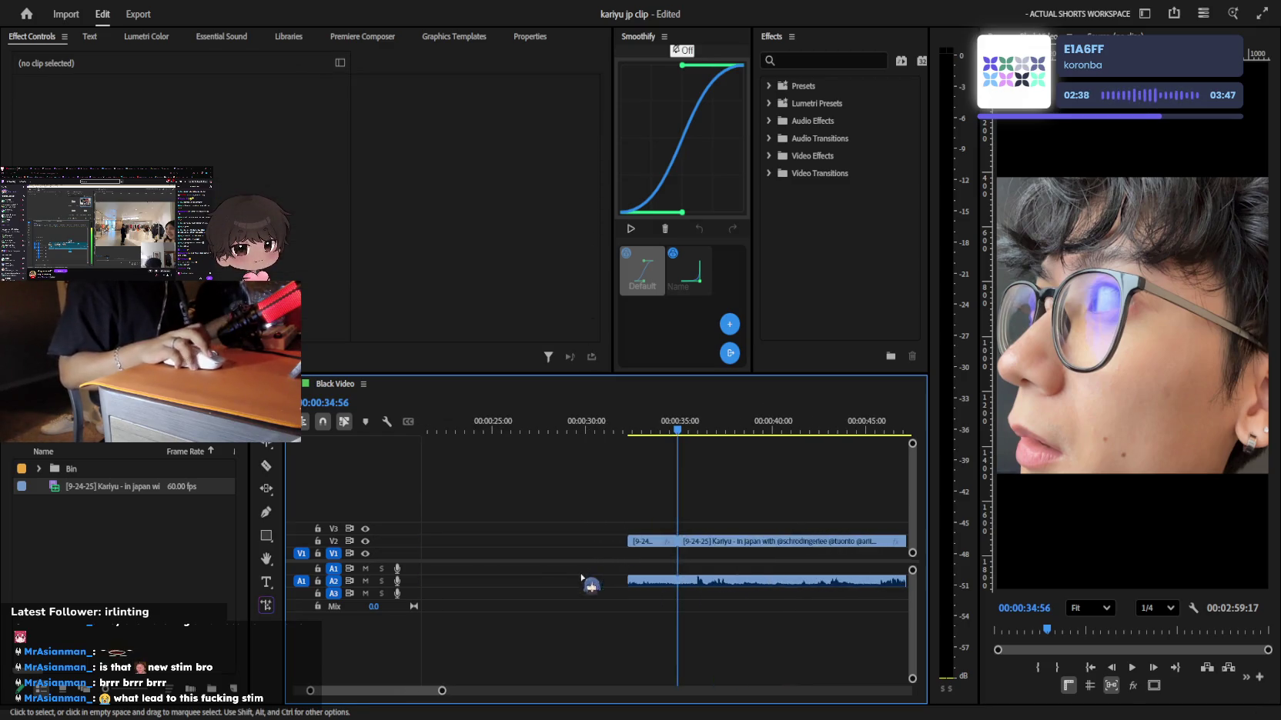
left_click(565, 551)
key("Delete")
left_click_drag(500, 425, 423, 425)
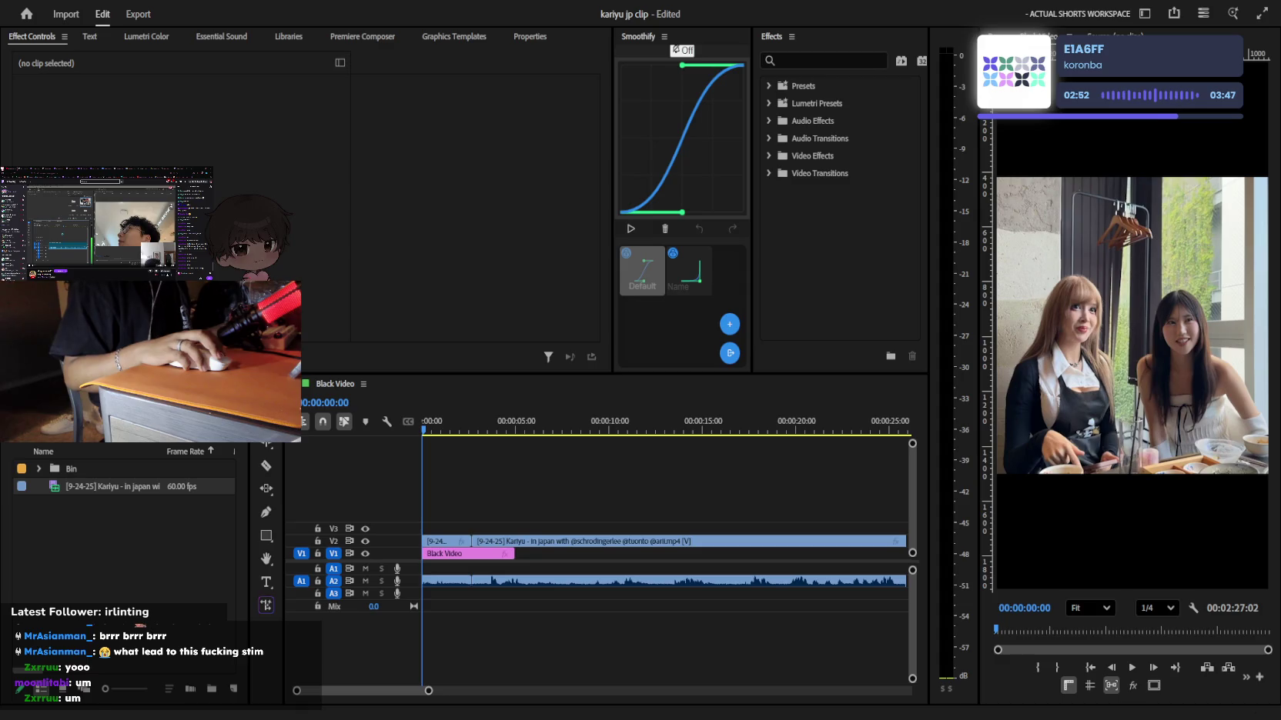
left_click(906, 401)
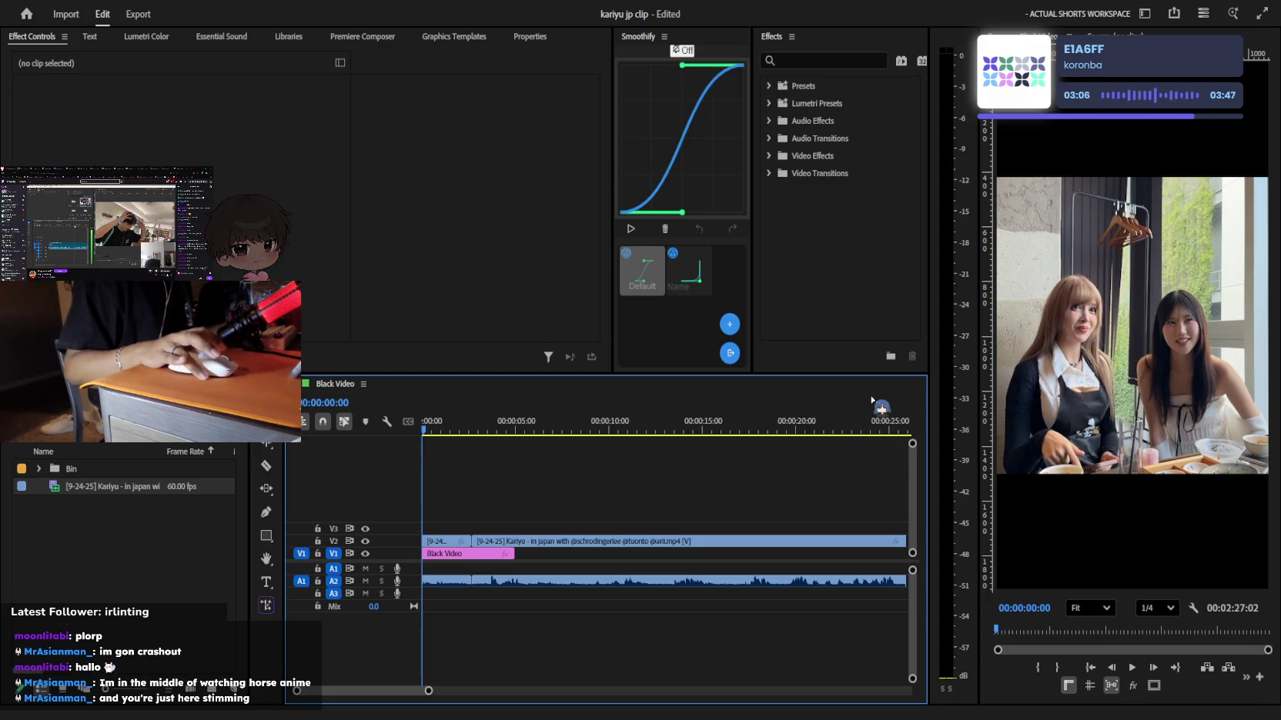
Zoom in on the first ten seconds and razor the V2 clip at about six seconds
key("space")
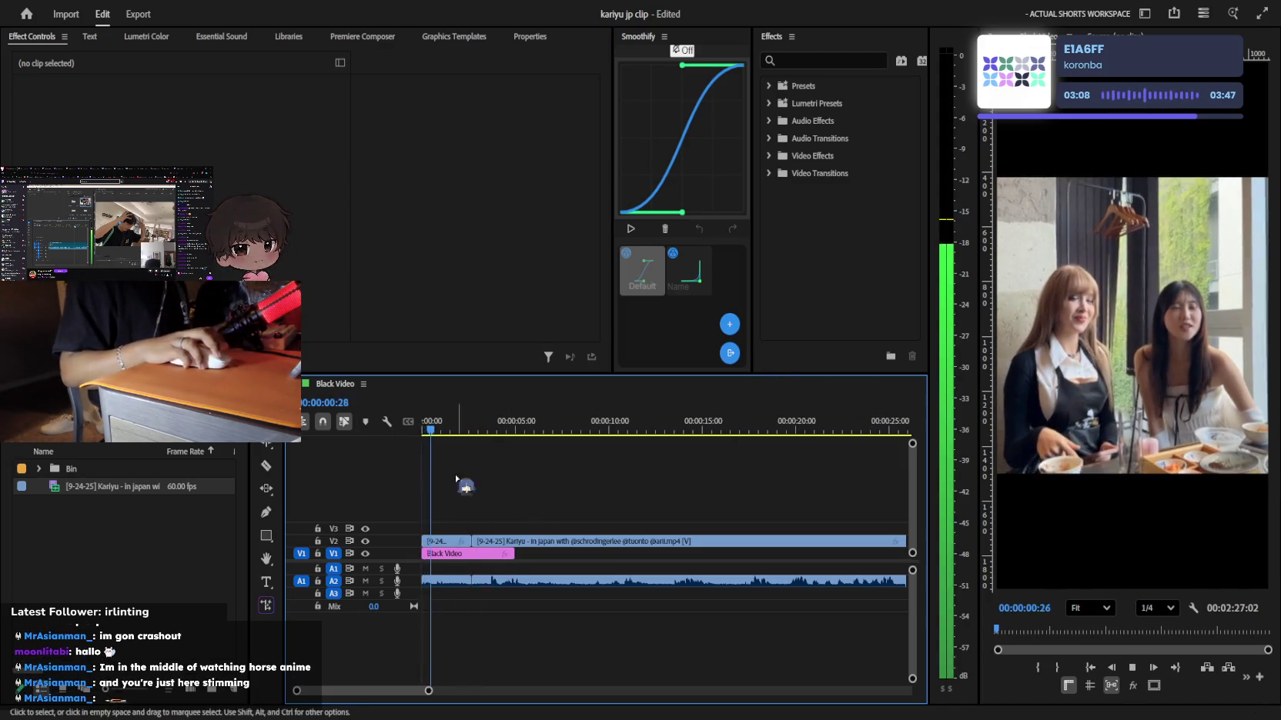
key("space")
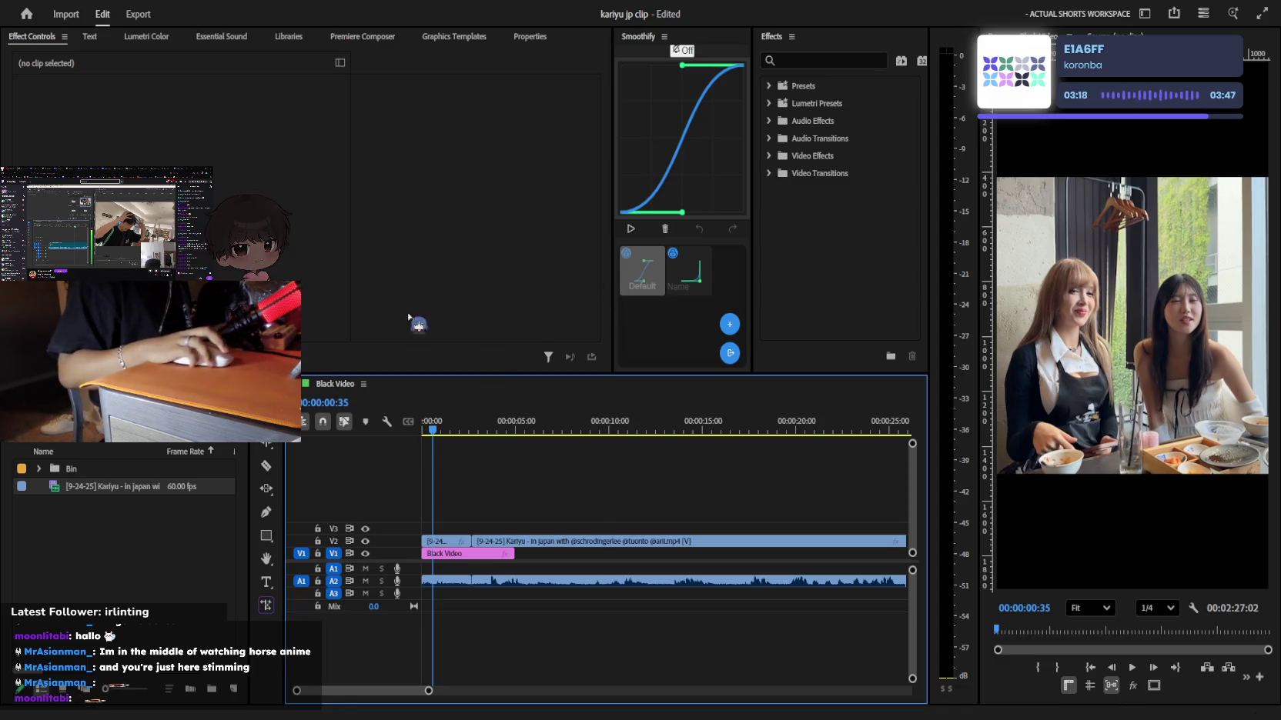
key("=")
left_click(536, 421)
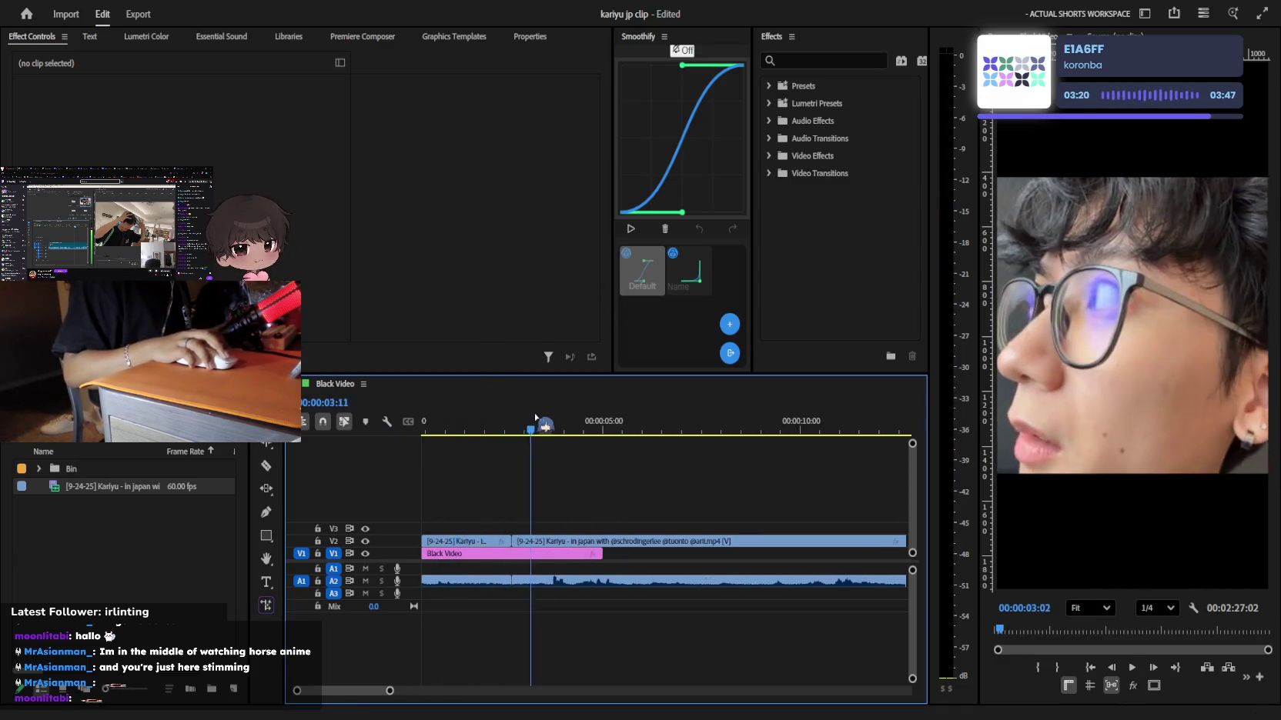
mouse_move(536, 417)
left_mouse_down()
mouse_move(666, 401)
mouse_move(645, 429)
left_mouse_up()
key("c")
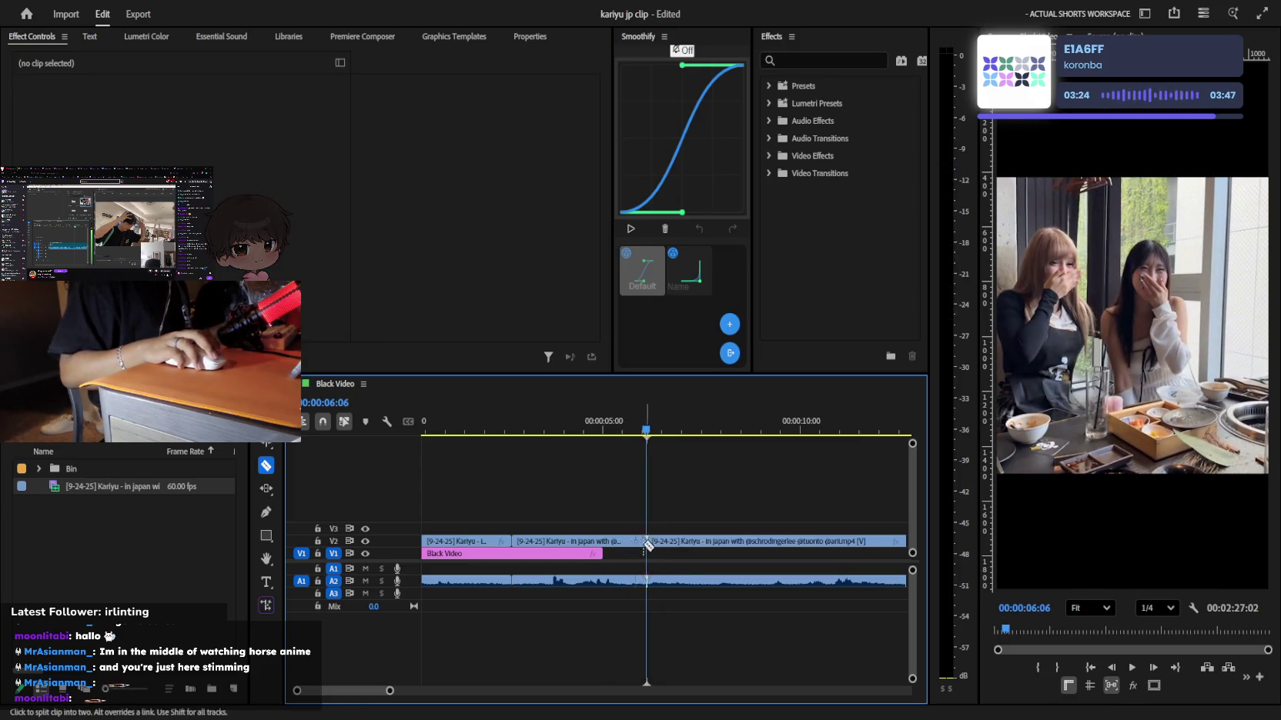
key("v")
left_click(486, 423)
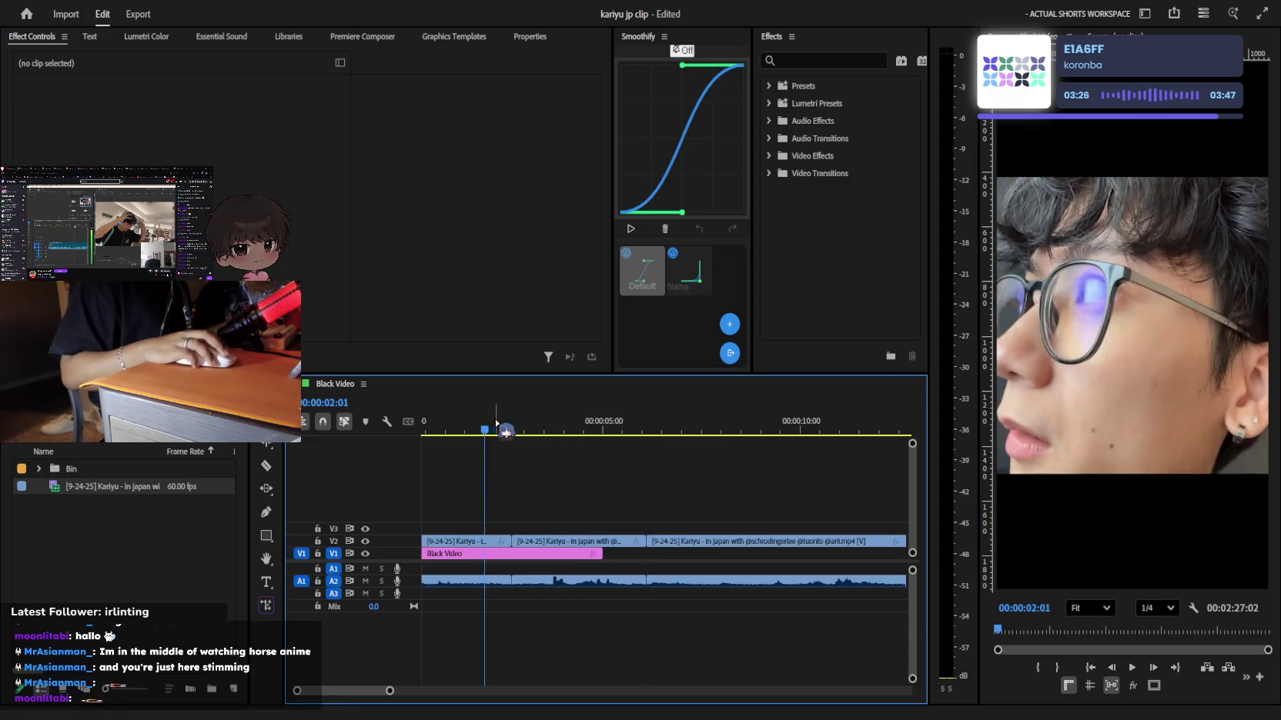
key("space")
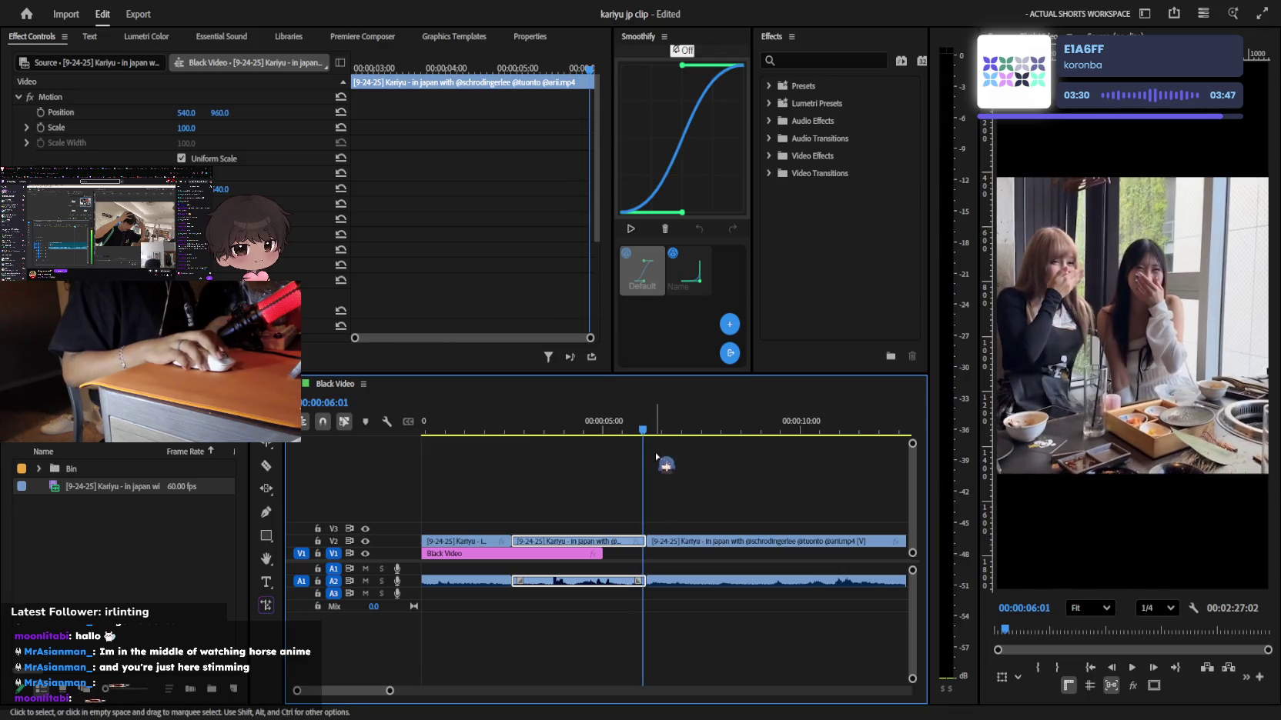
Delete the middle section, slide the later clip left against the opening piece, and remove the join transitions
key("Delete")
left_click_drag(683, 557, 514, 558)
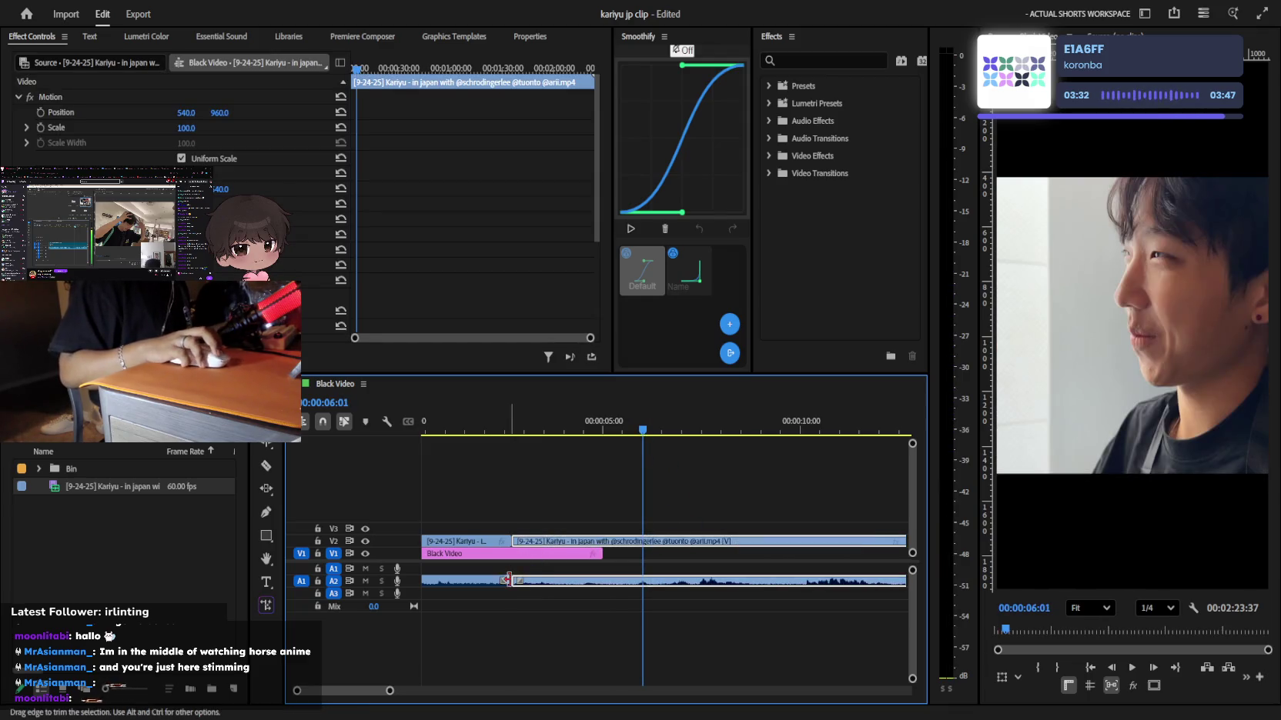
left_click(500, 427)
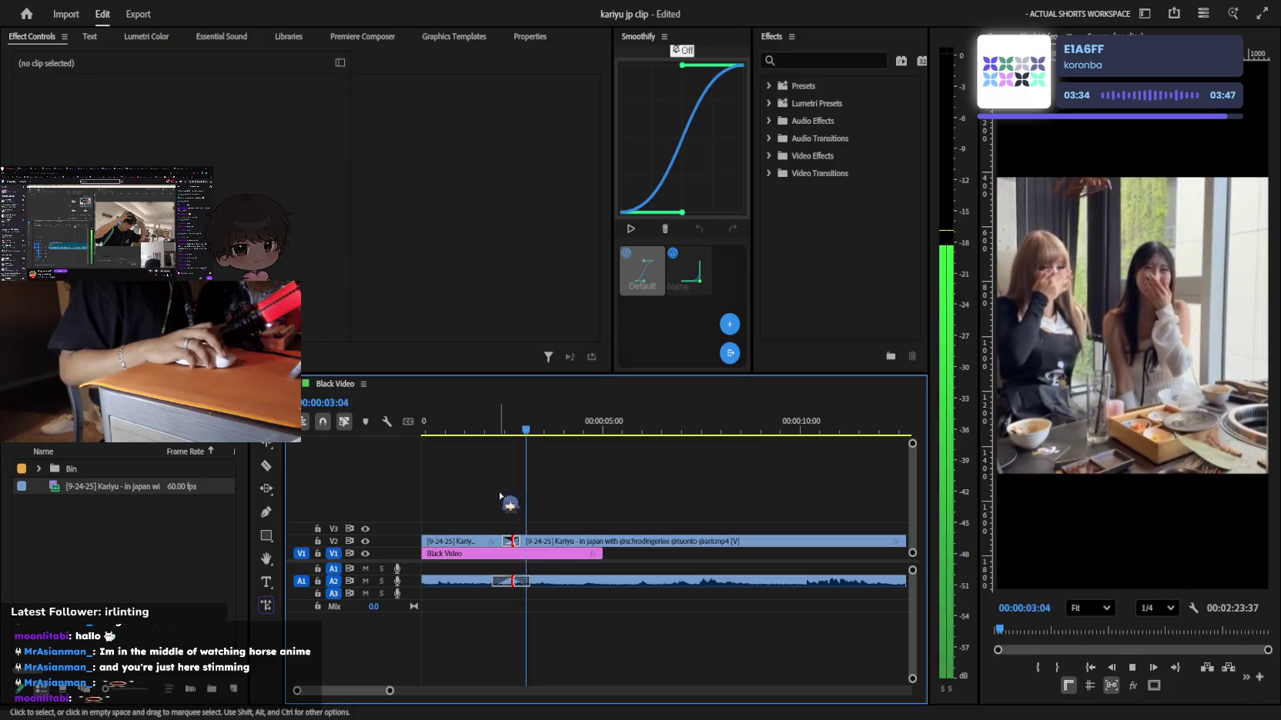
left_click_drag(531, 422, 456, 422)
scroll(518, 539, "up", 2)
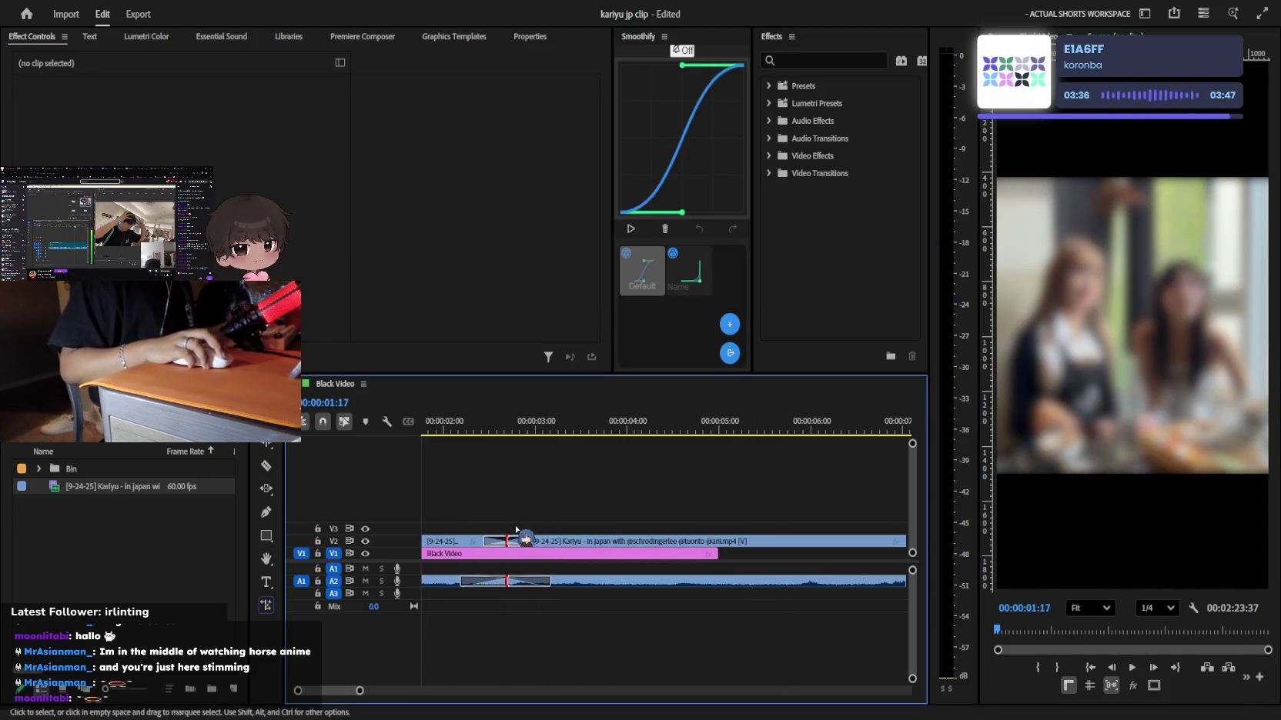
scroll(591, 548, "up", 2)
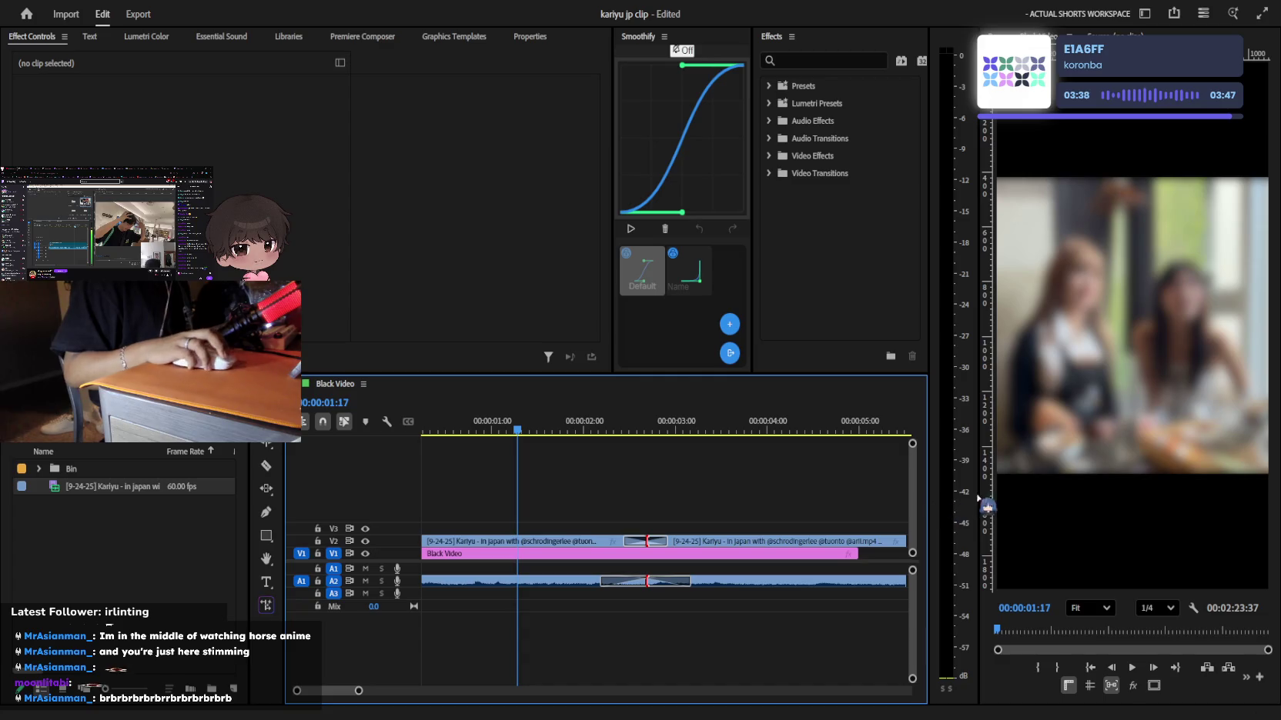
key("ctrl+z")
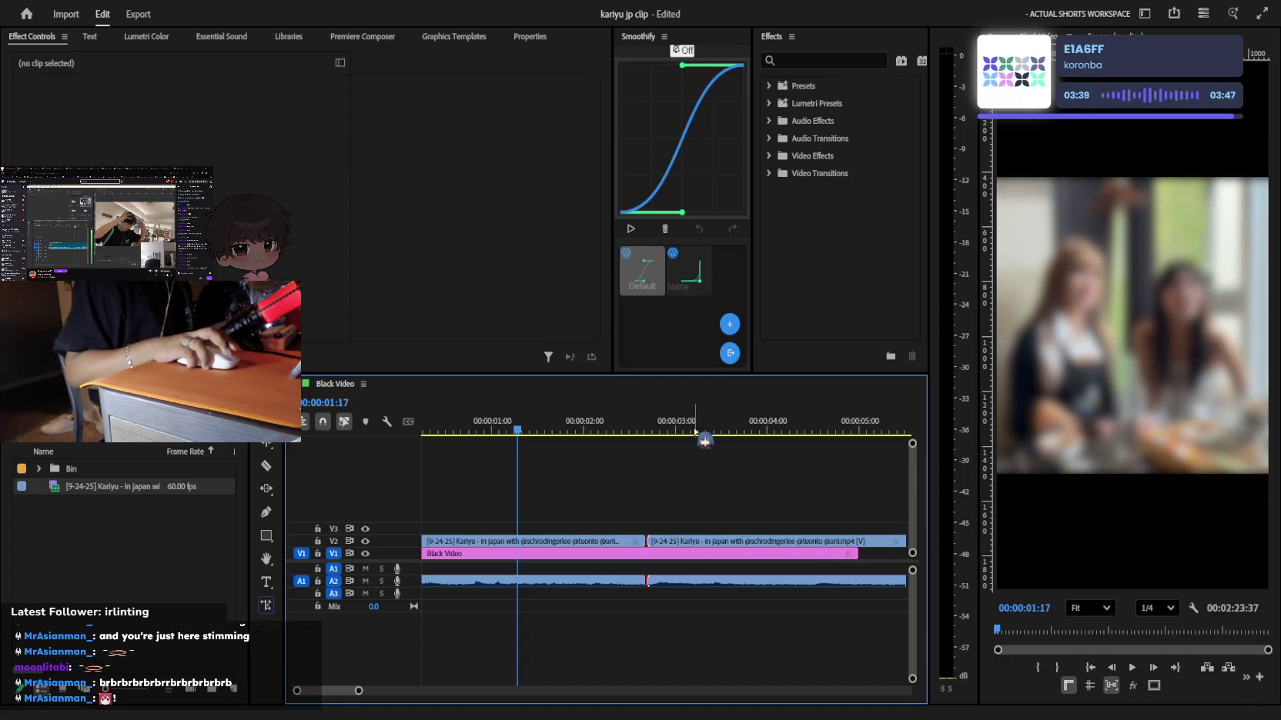
scroll(700, 500, "up", 1)
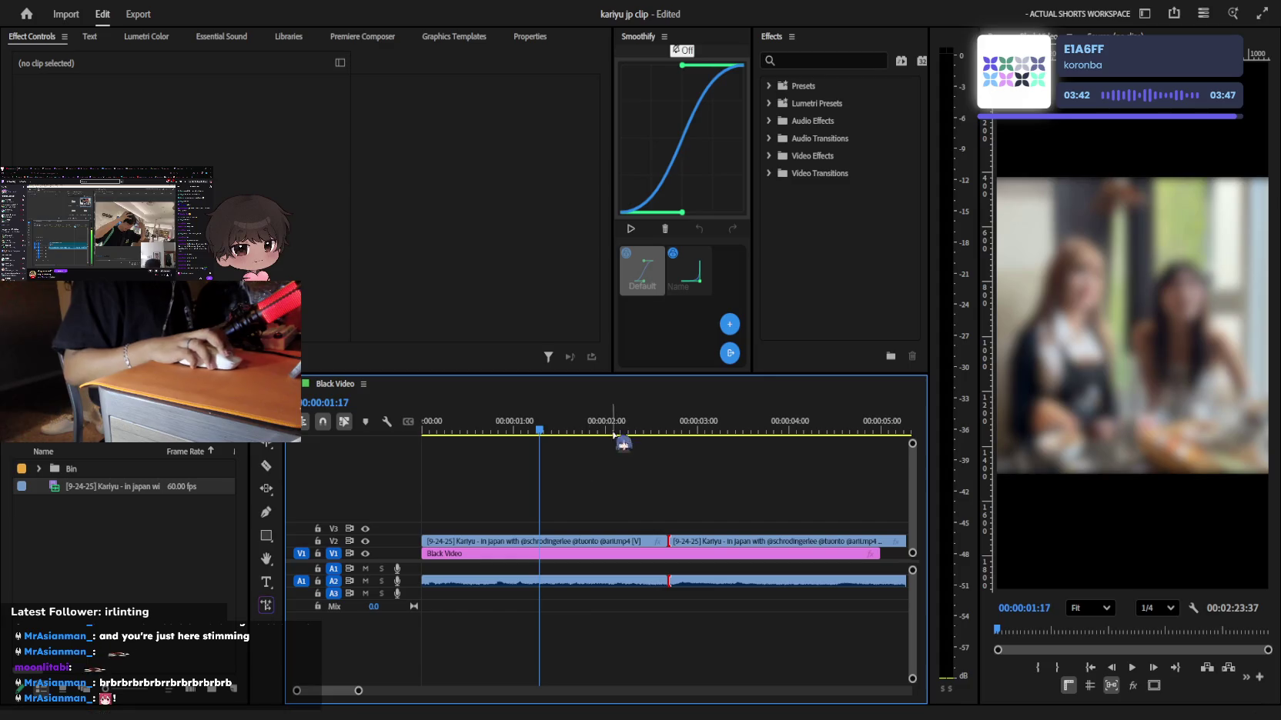
Replay from the sequence start to check the join, selecting the opening V2 section
key("Home")
key("space")
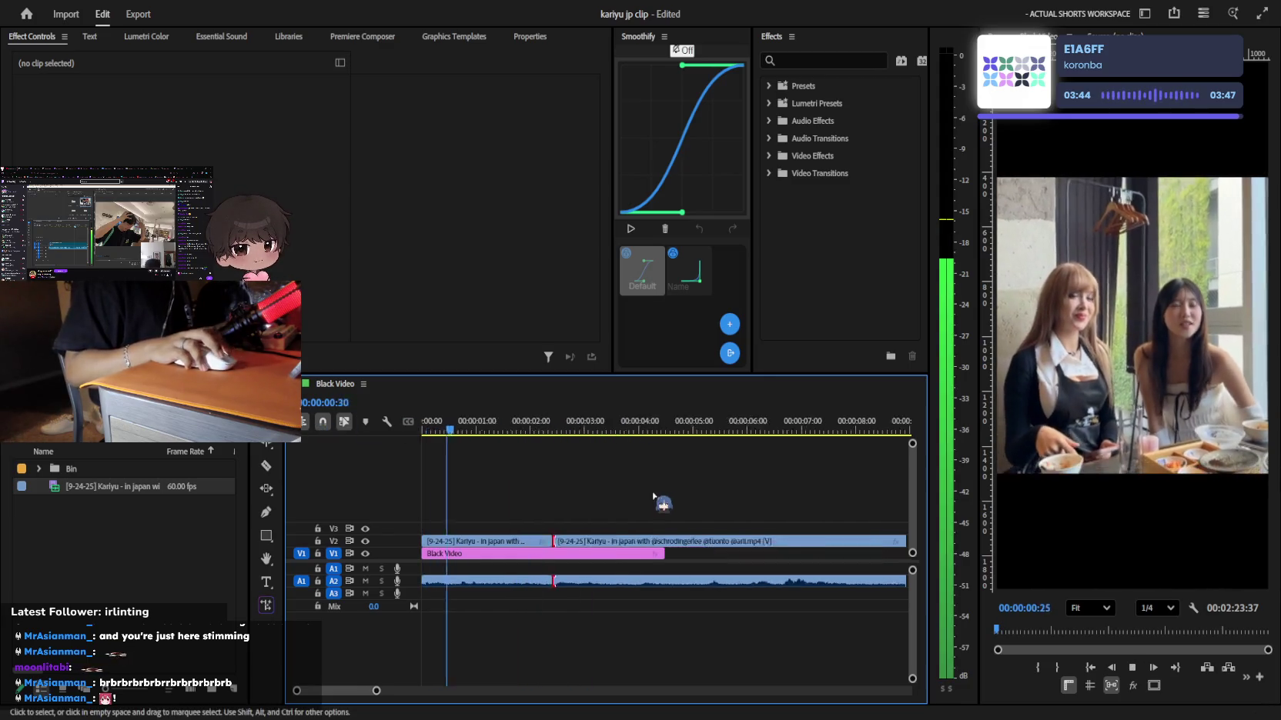
key("minus")
left_click(504, 541)
key("space")
left_click_drag(471, 416, 470, 417)
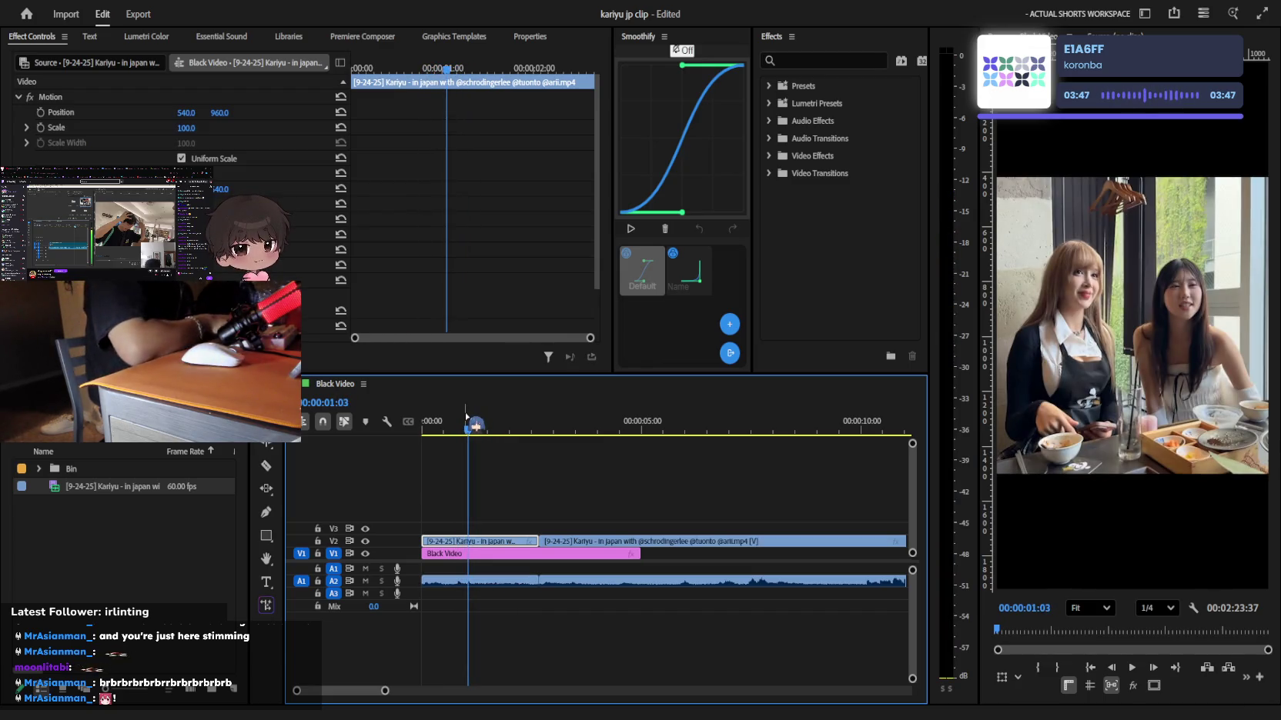
Delete the short V2 piece near one second and extend the next clip's start back over the gap
key("v")
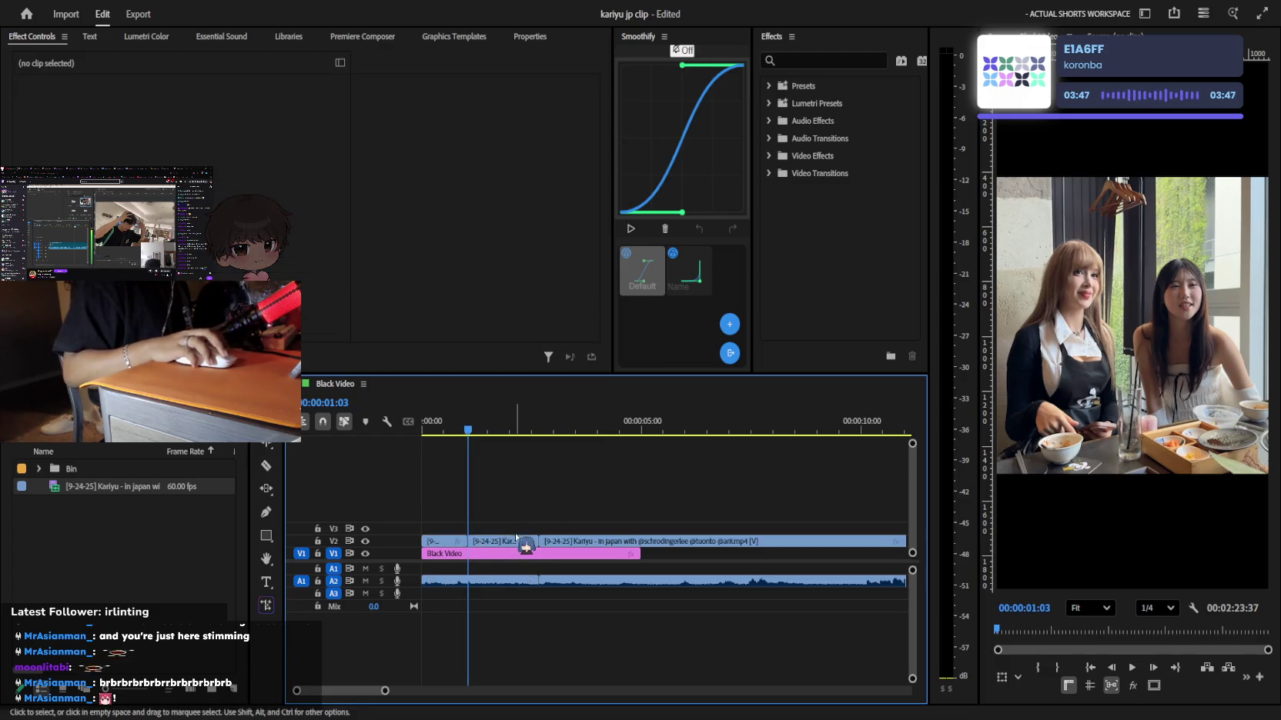
left_click(504, 541)
key("Delete")
left_click(545, 541)
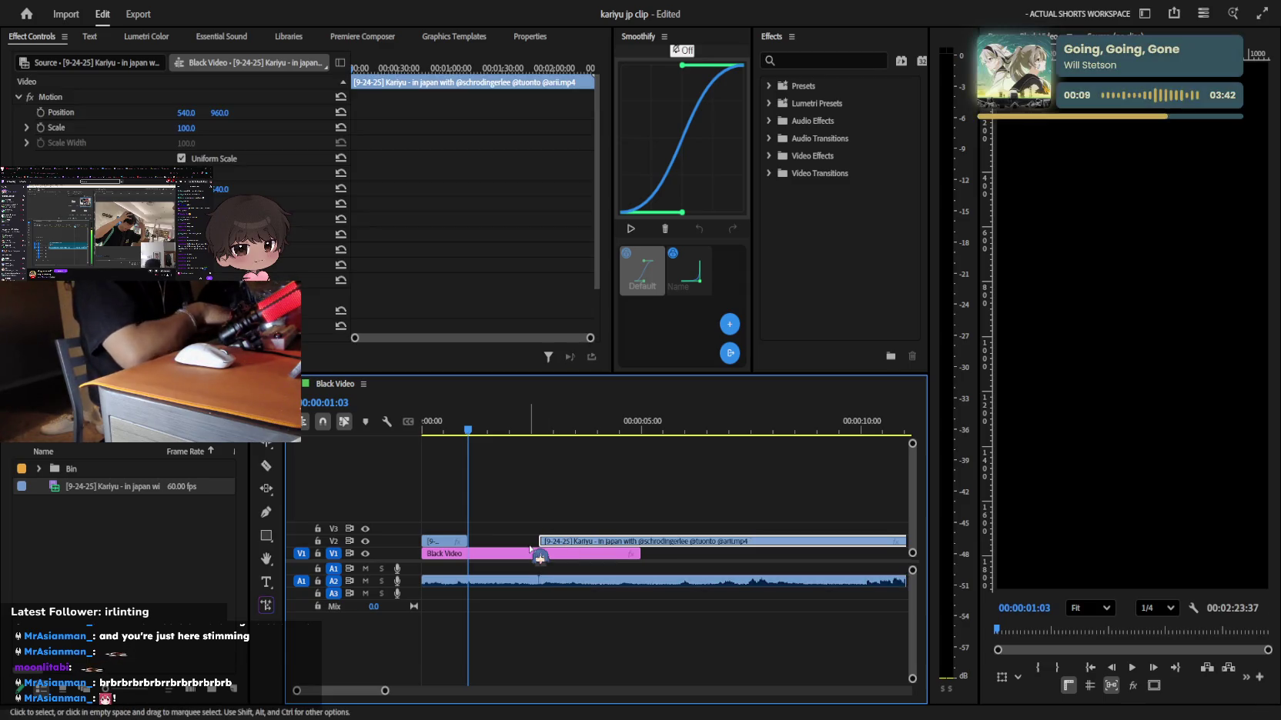
left_click_drag(557, 424, 539, 424)
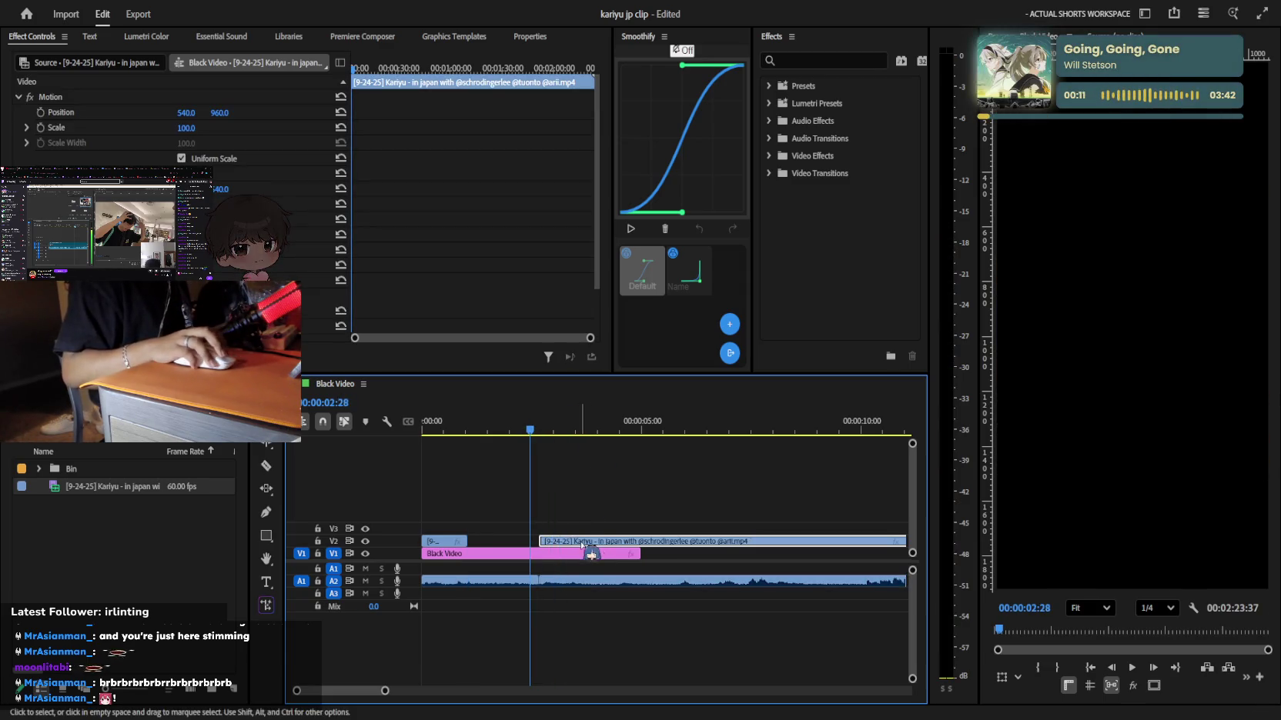
left_click_drag(539, 541, 470, 541)
left_click(465, 523)
key("space")
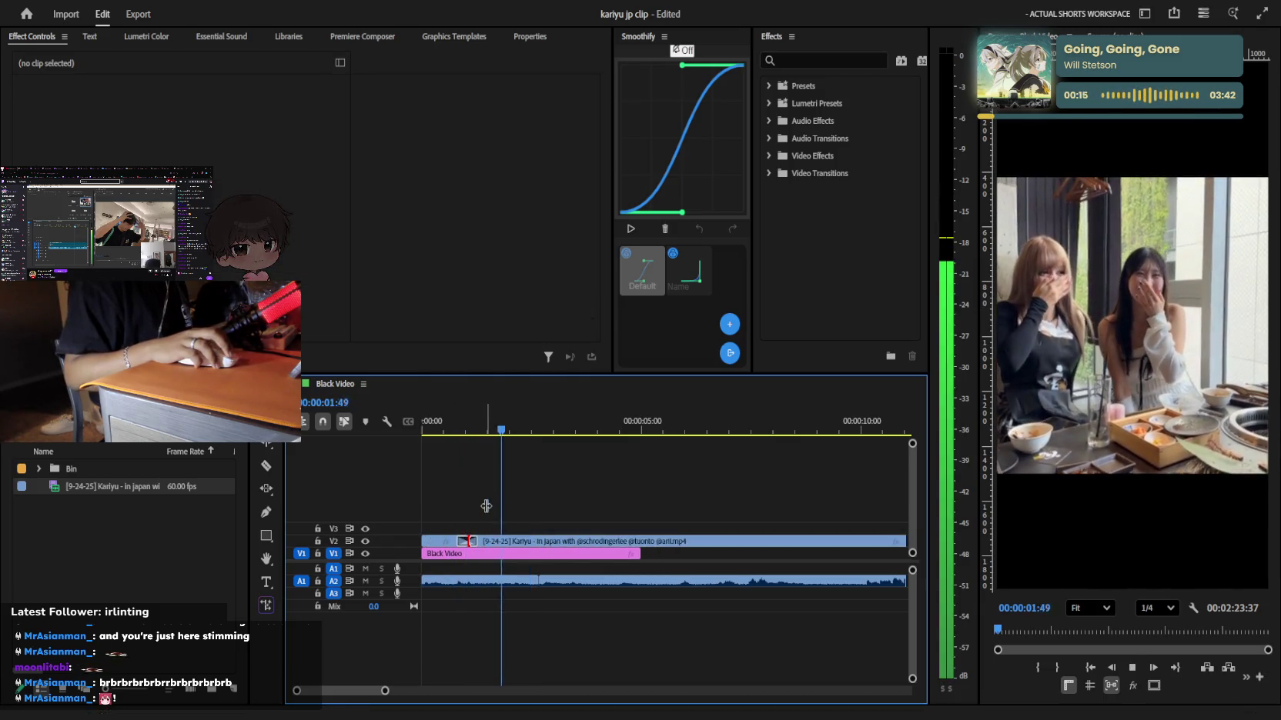
key("=")
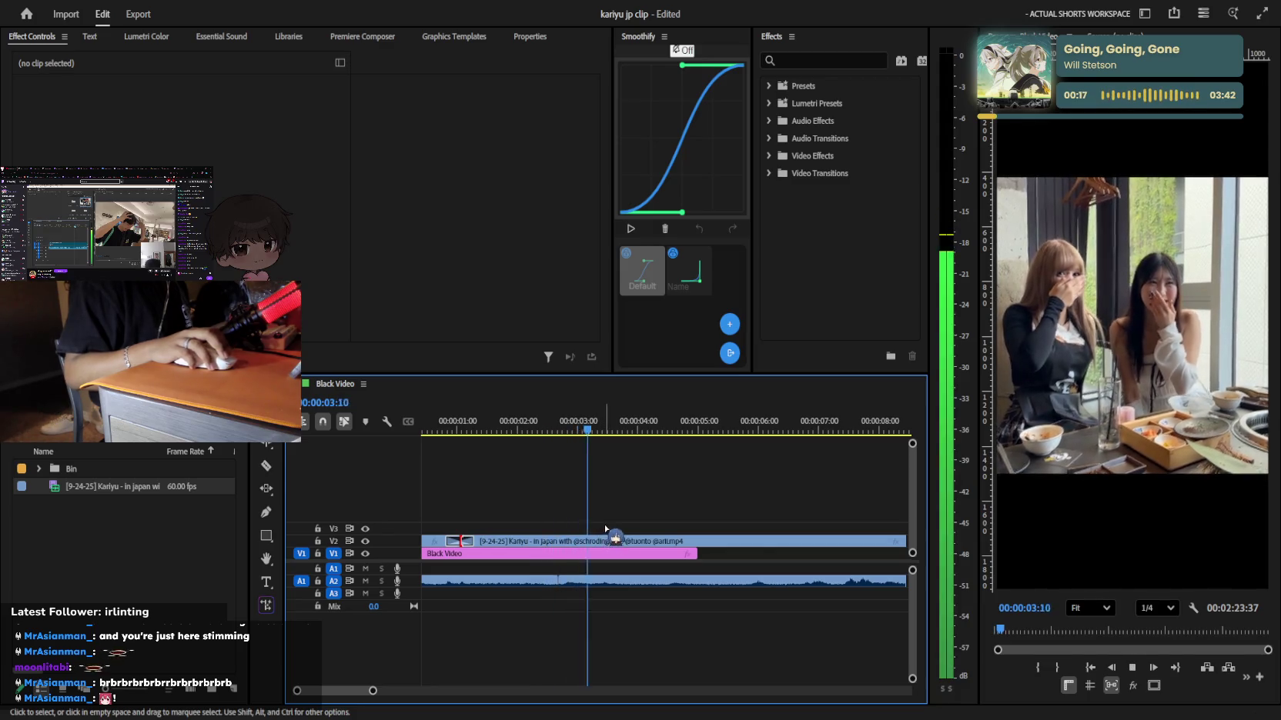
Trim the start of the later A2 audio piece later and preview the edit
left_click(569, 581)
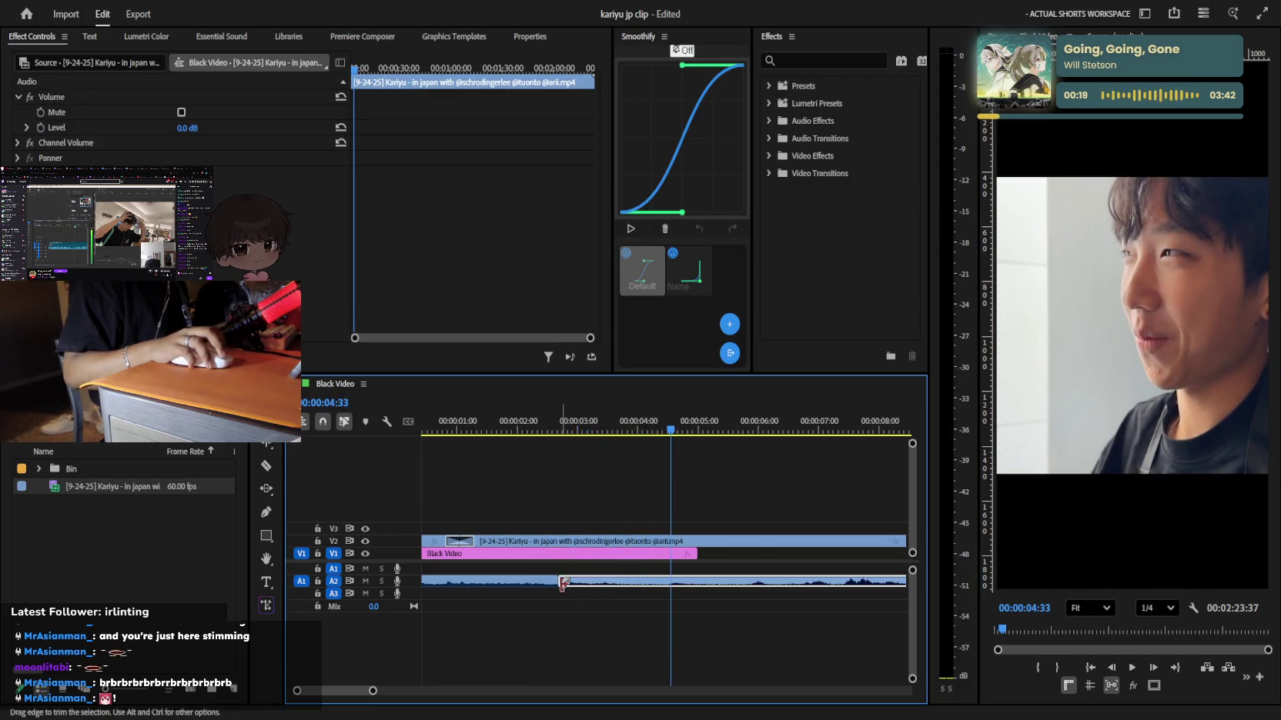
left_click_drag(561, 582, 616, 582)
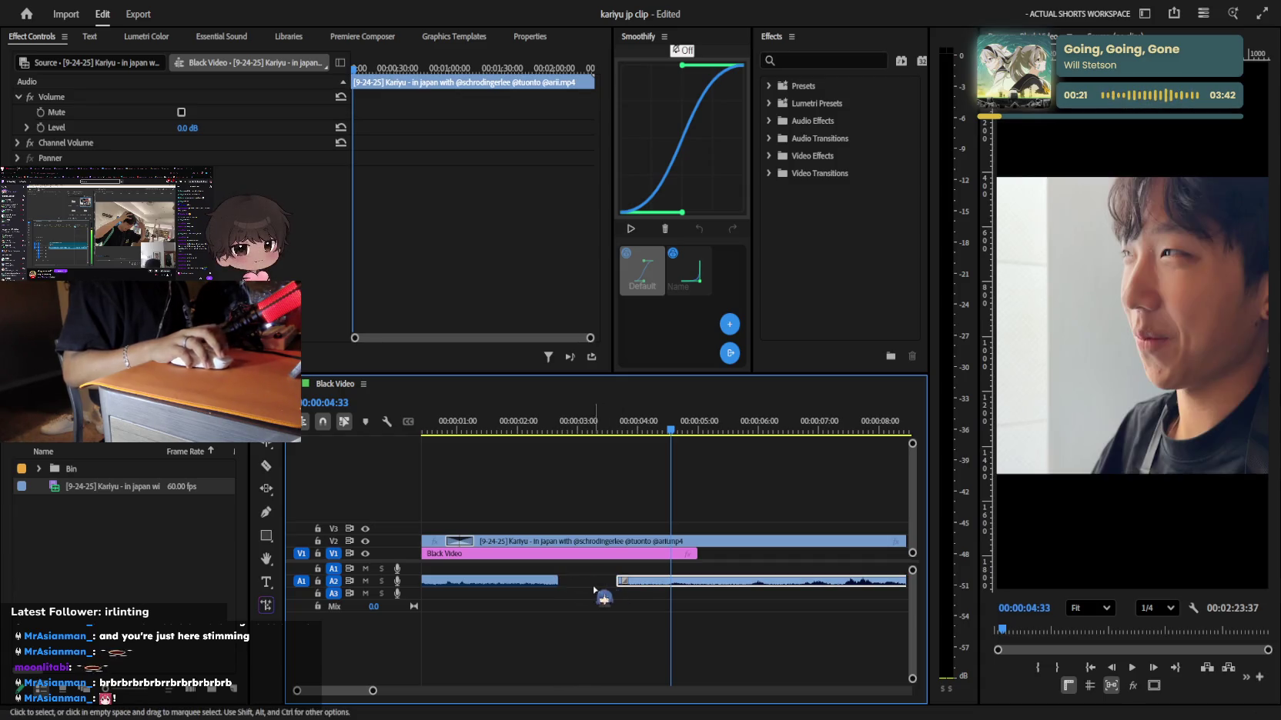
left_click(613, 431)
key("space")
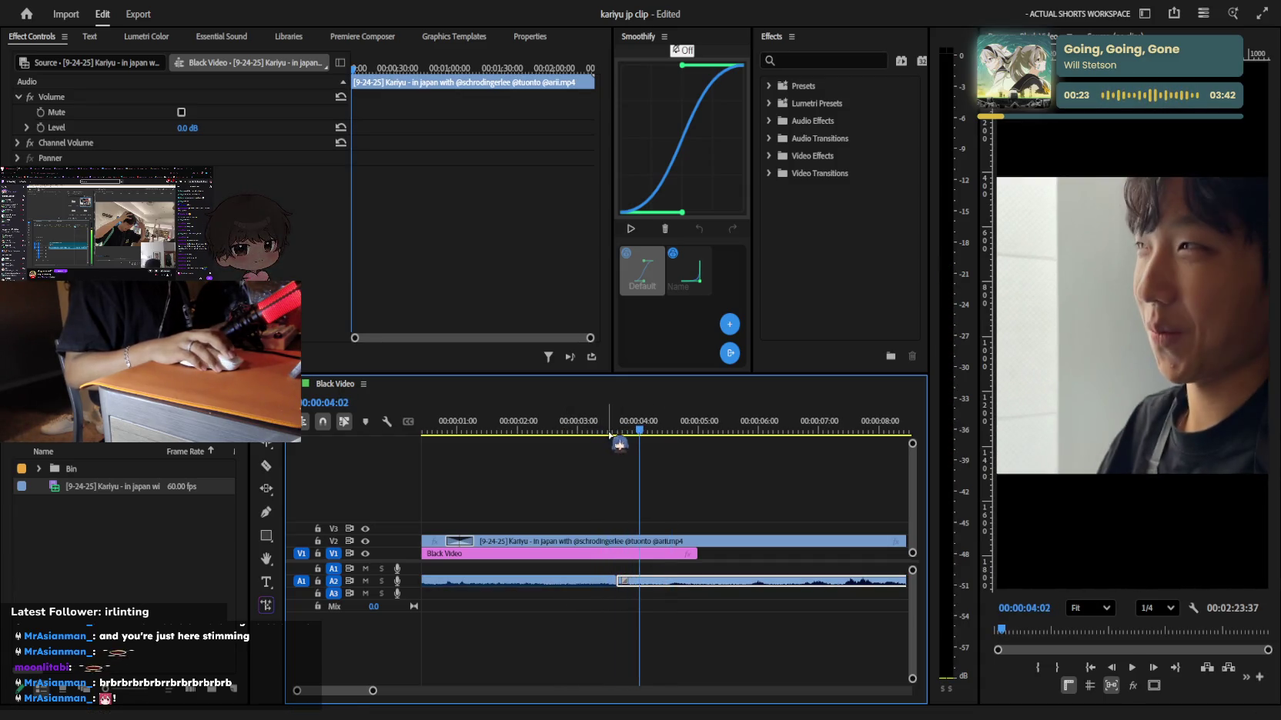
key("space")
Add a default audio crossfade at the A2 edit and play the sequence from the start
key("ctrl+shift+d")
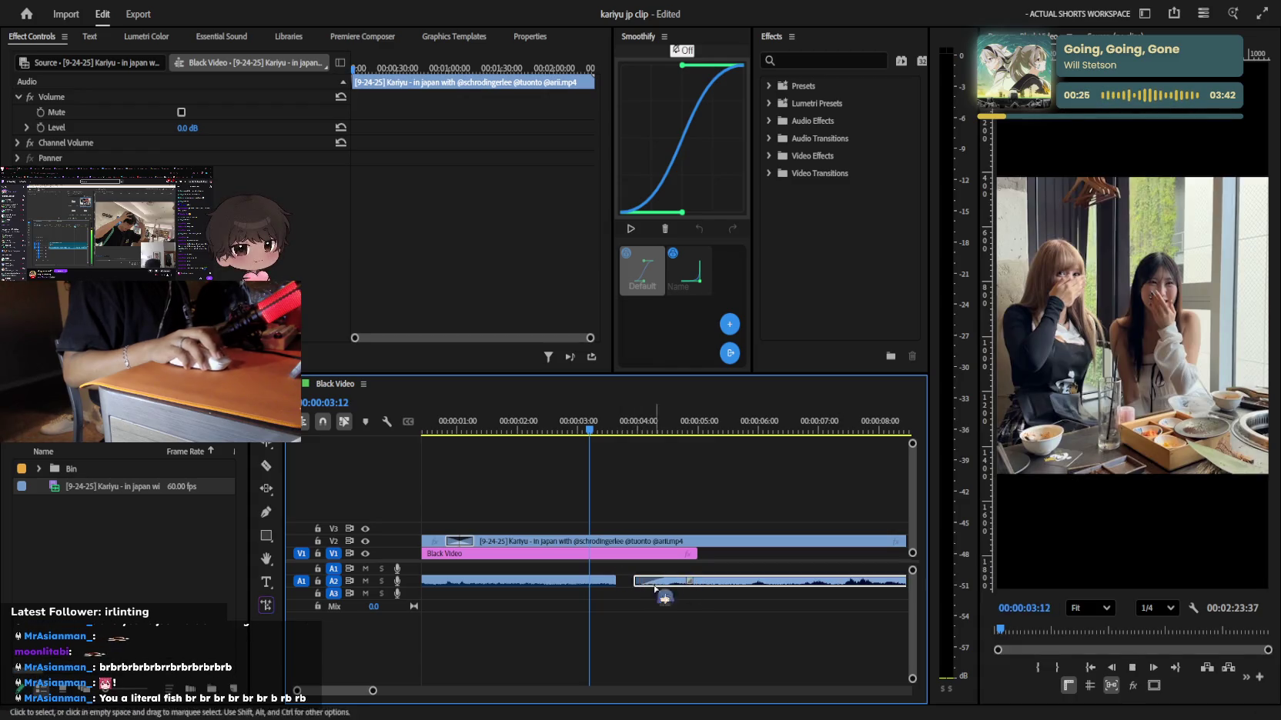
key("space")
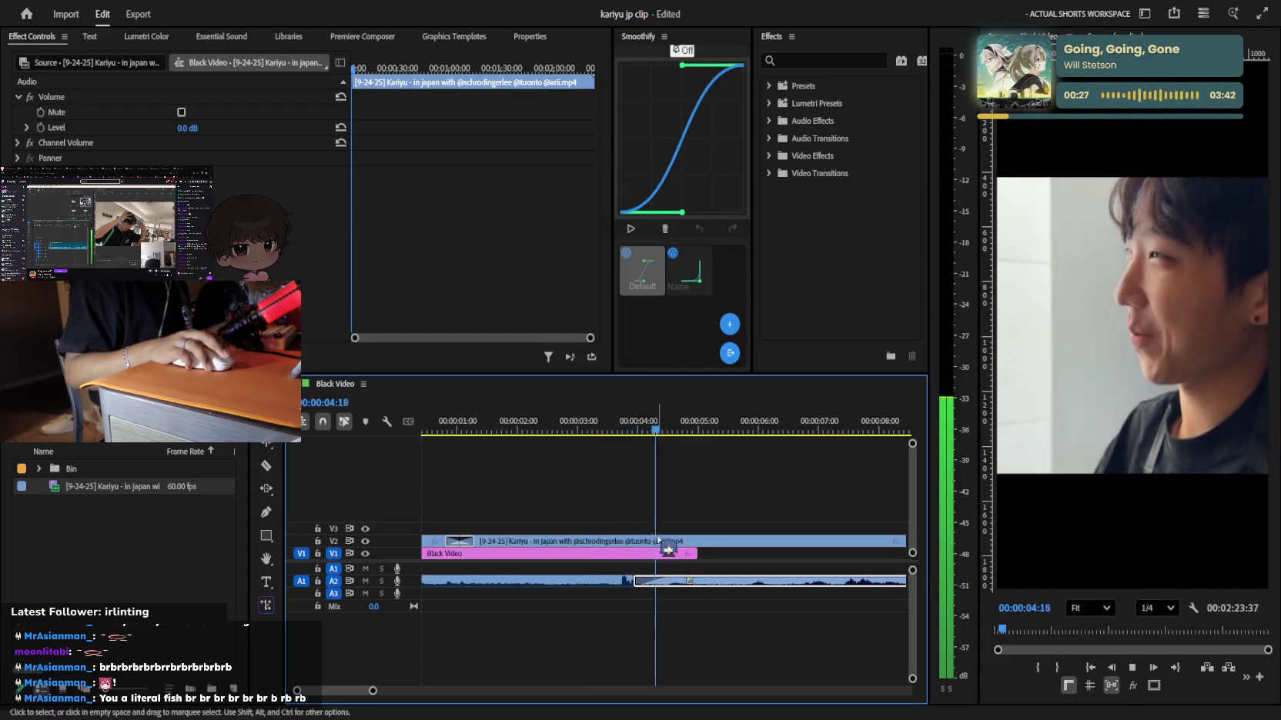
key("minus")
key("space")
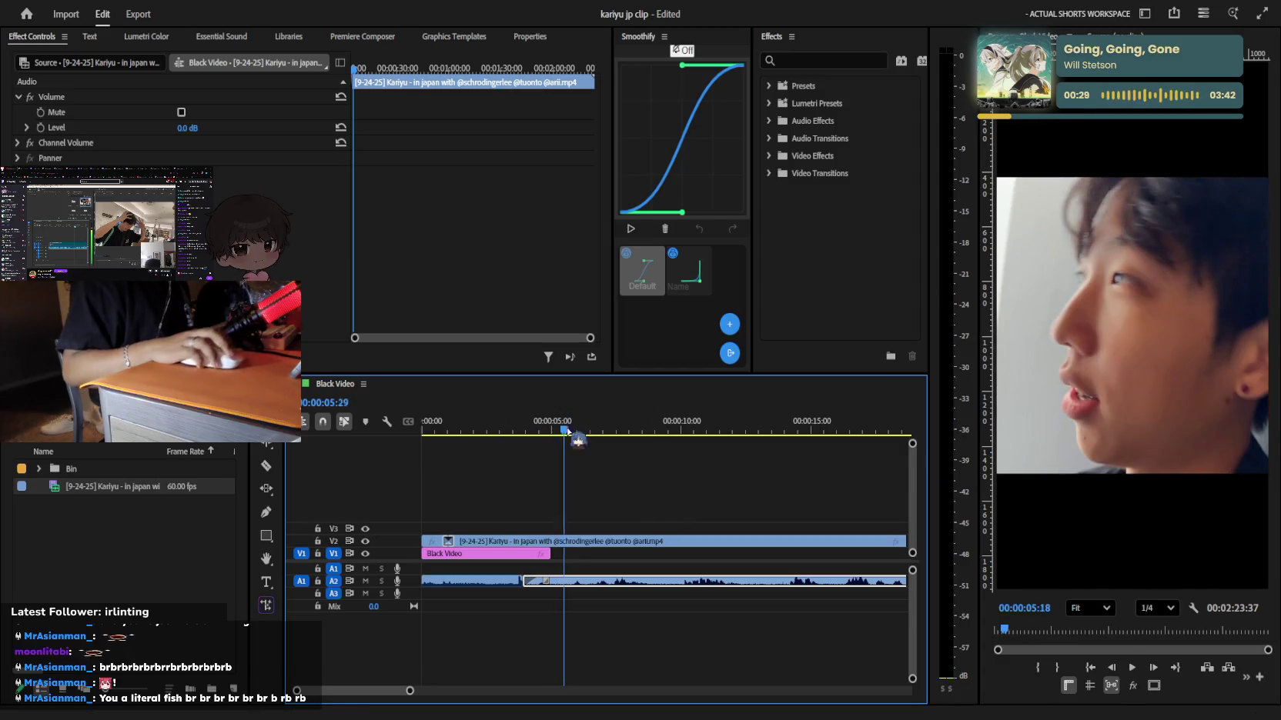
key("Home")
key("space")
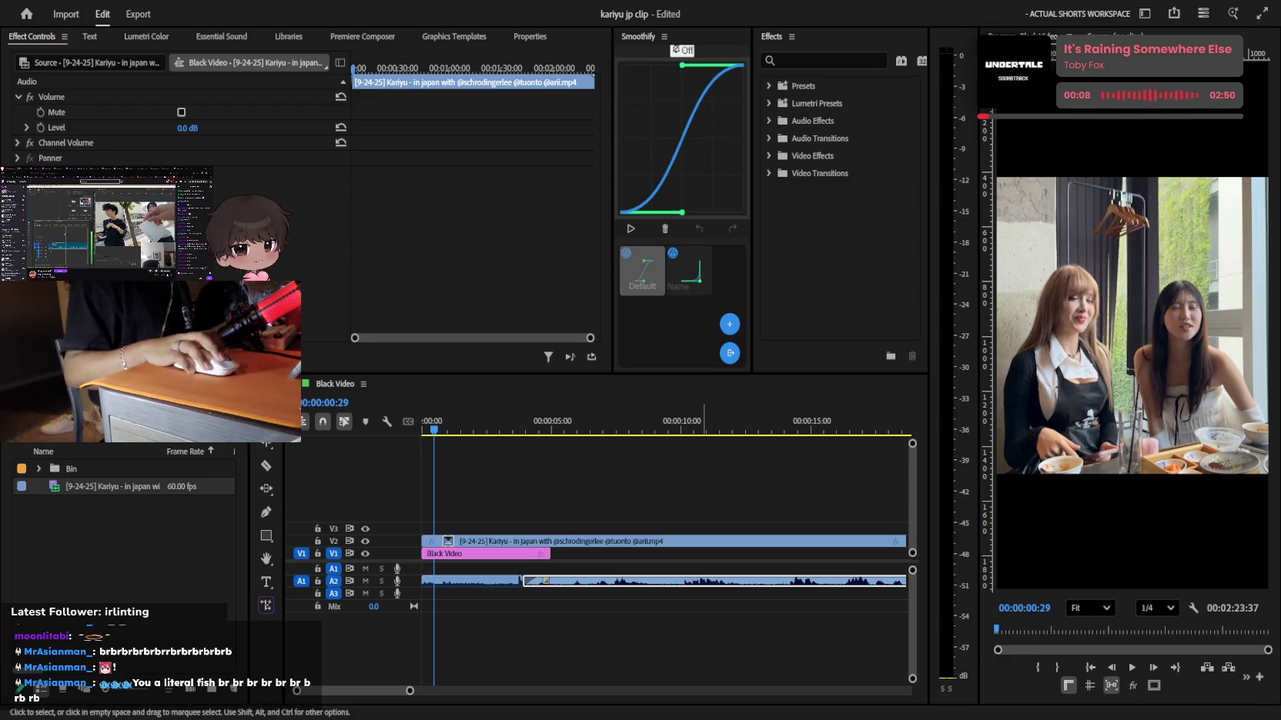
left_click(650, 462)
key("Home")
left_click(600, 486)
key("space")
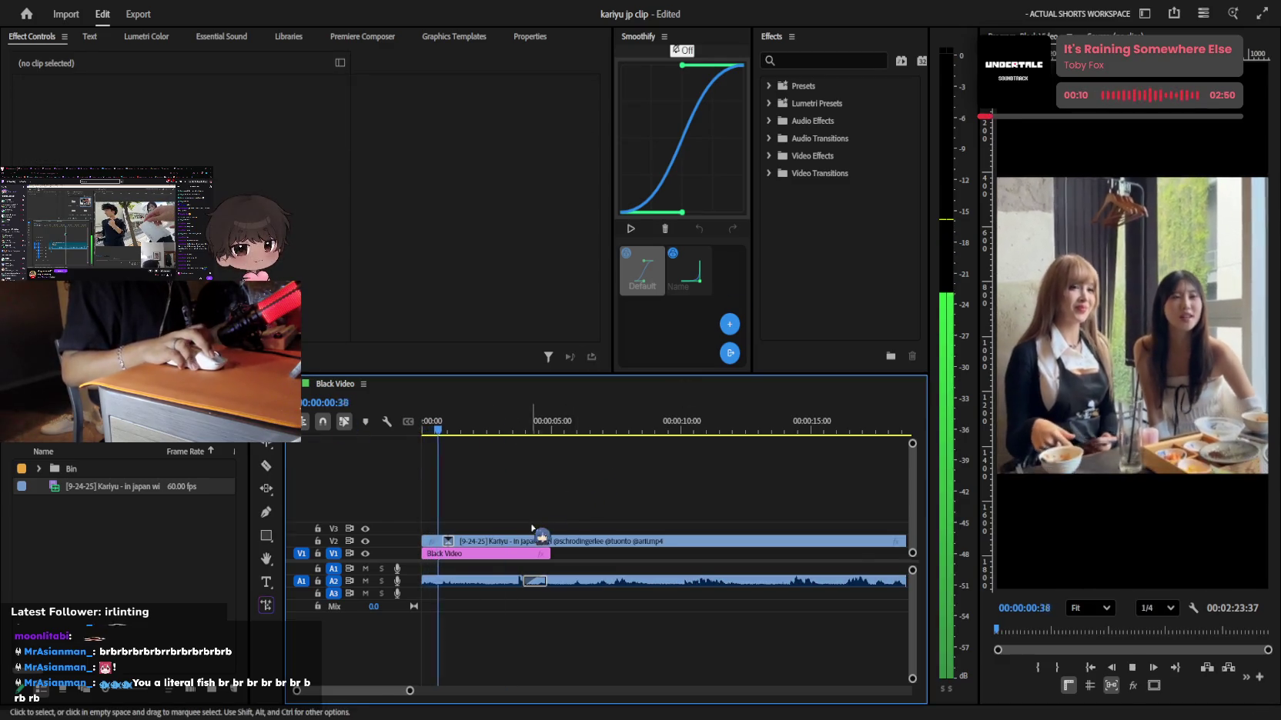
key("equal")
key("space")
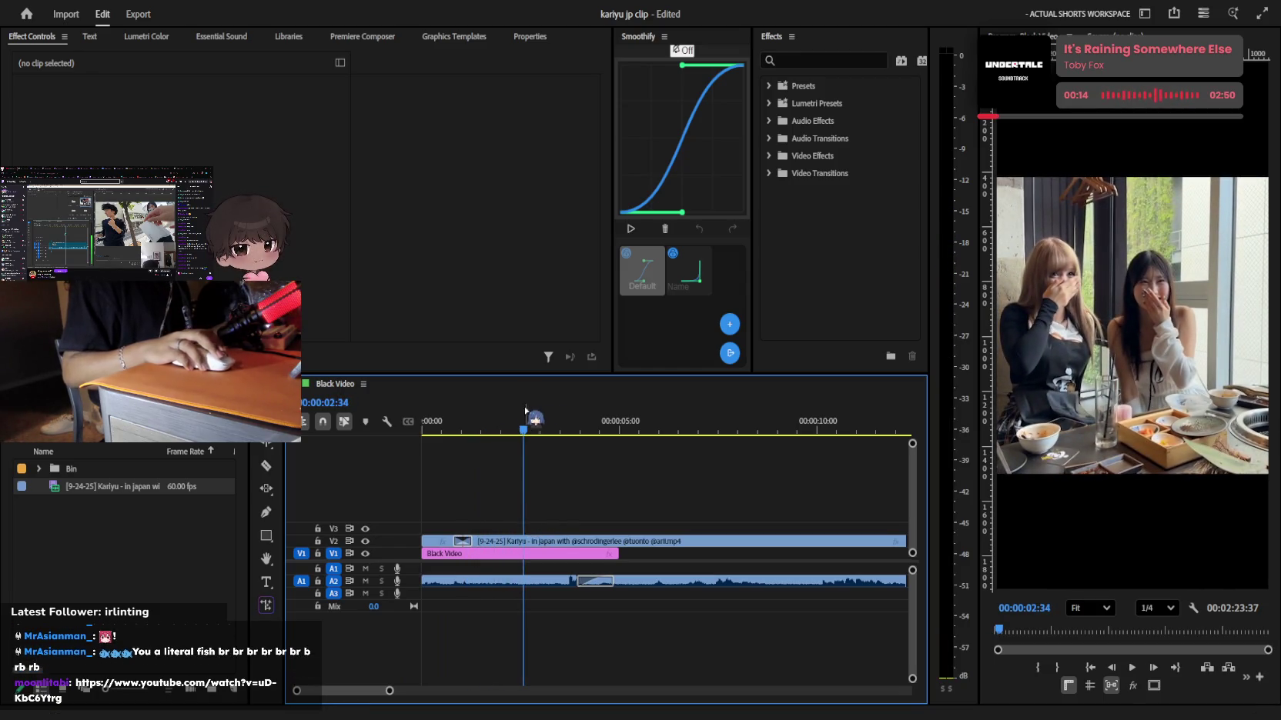
key("Home")
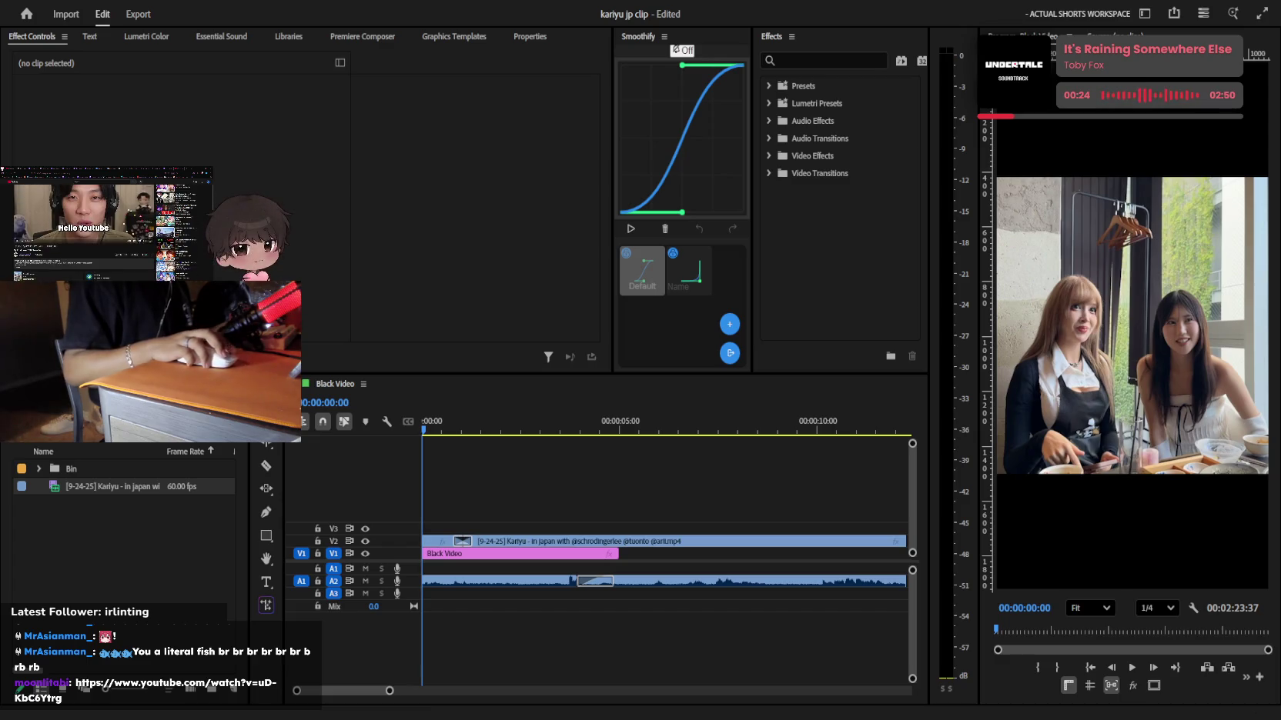
left_click(801, 381)
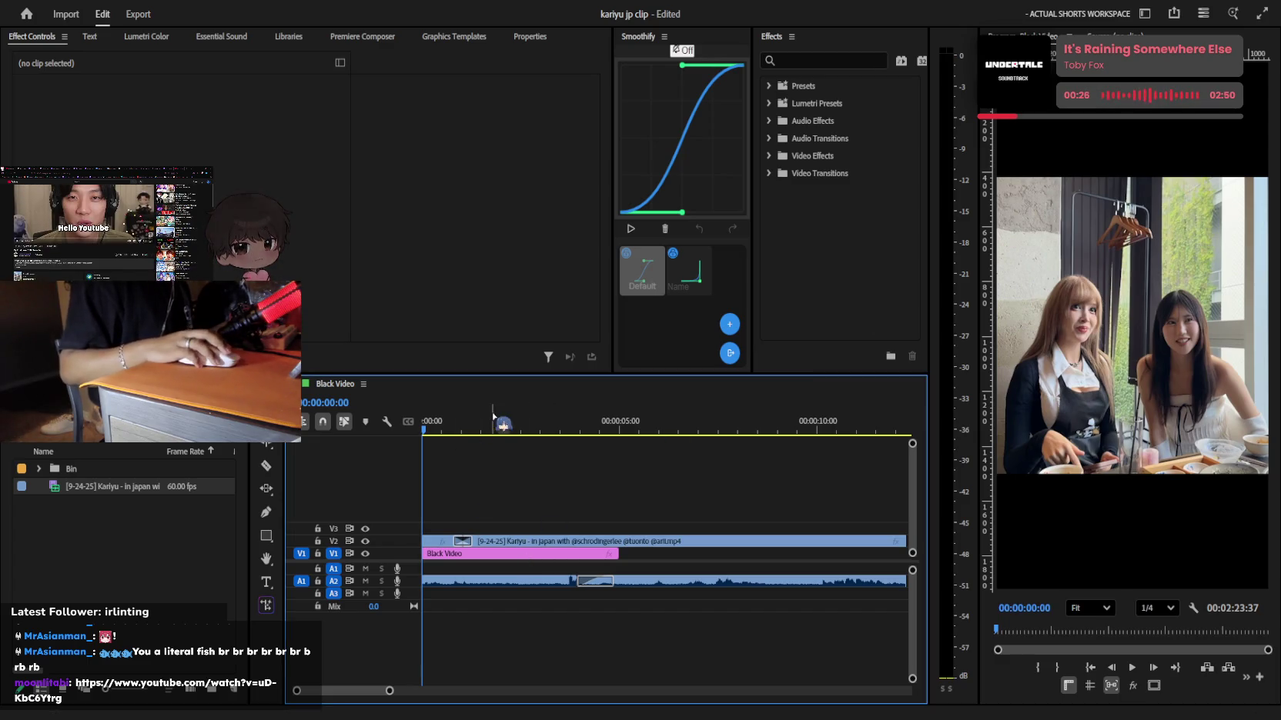
Review the sequence and undo, then restore, the earlier V2 clip edits
key("space")
key("space")
scroll(491, 512, "up", 3)
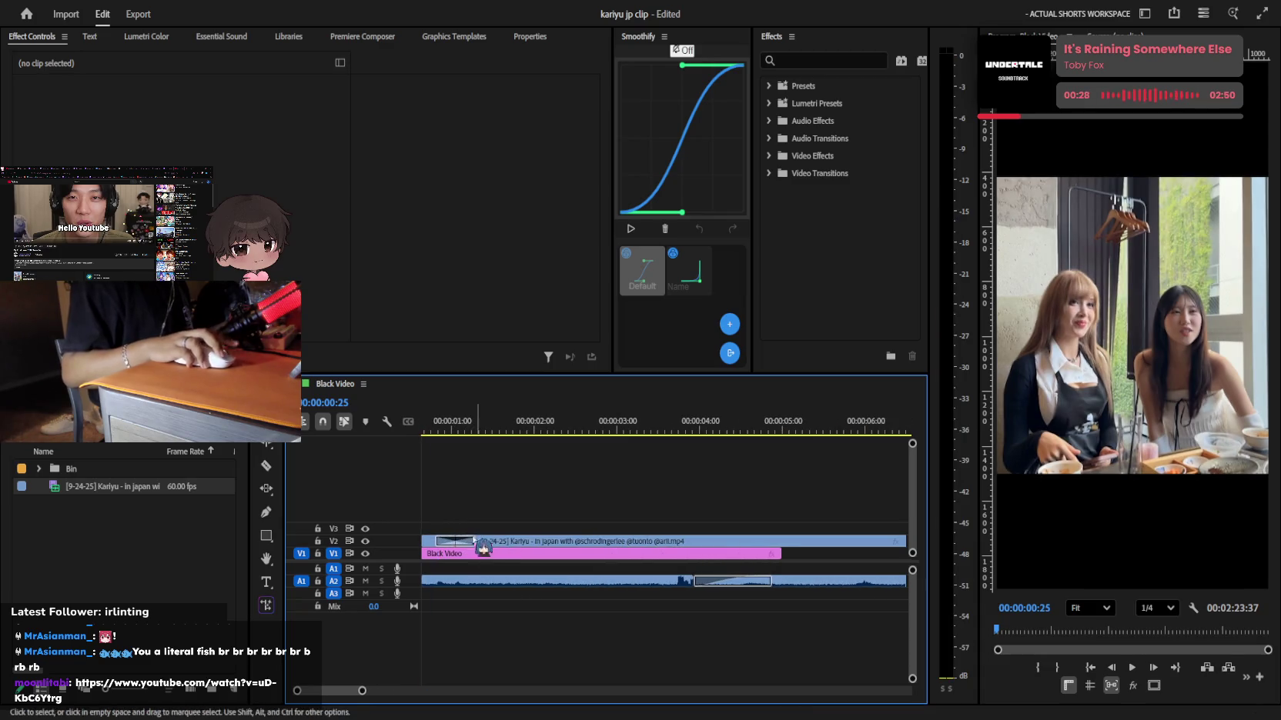
key("space")
scroll(495, 529, "down", 1)
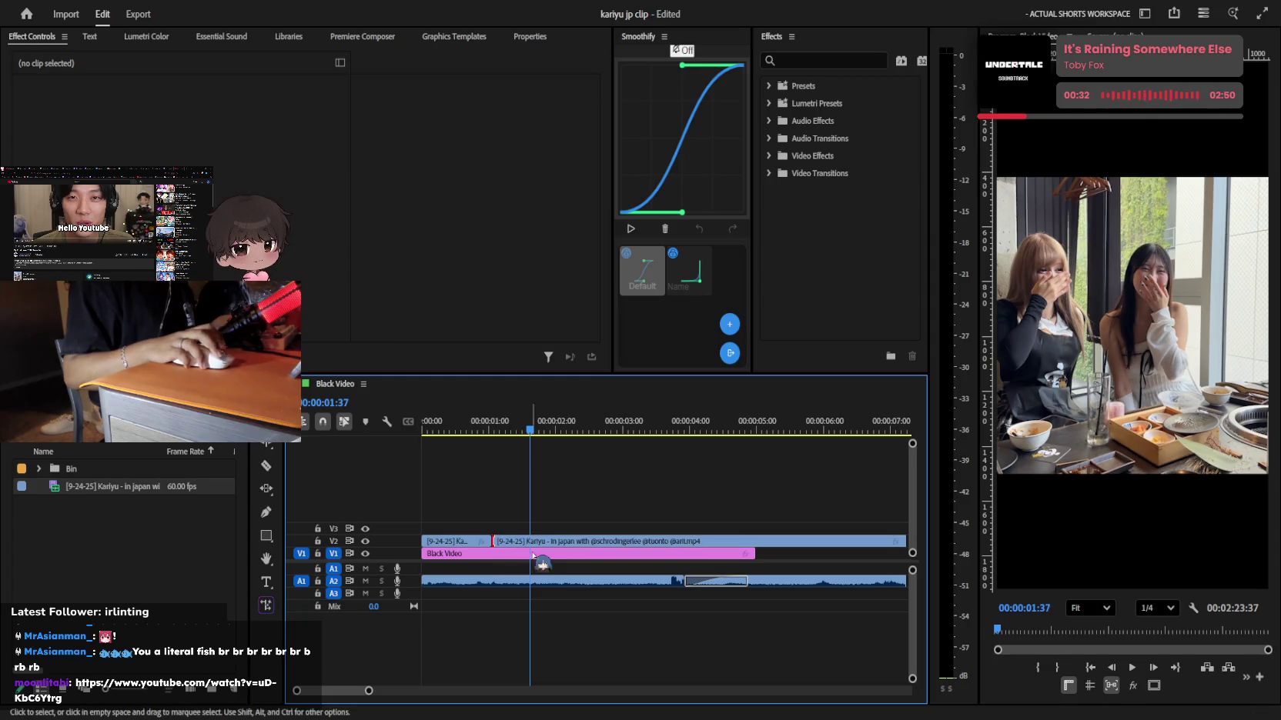
key("j")
left_click(458, 554)
key("ctrl+z")
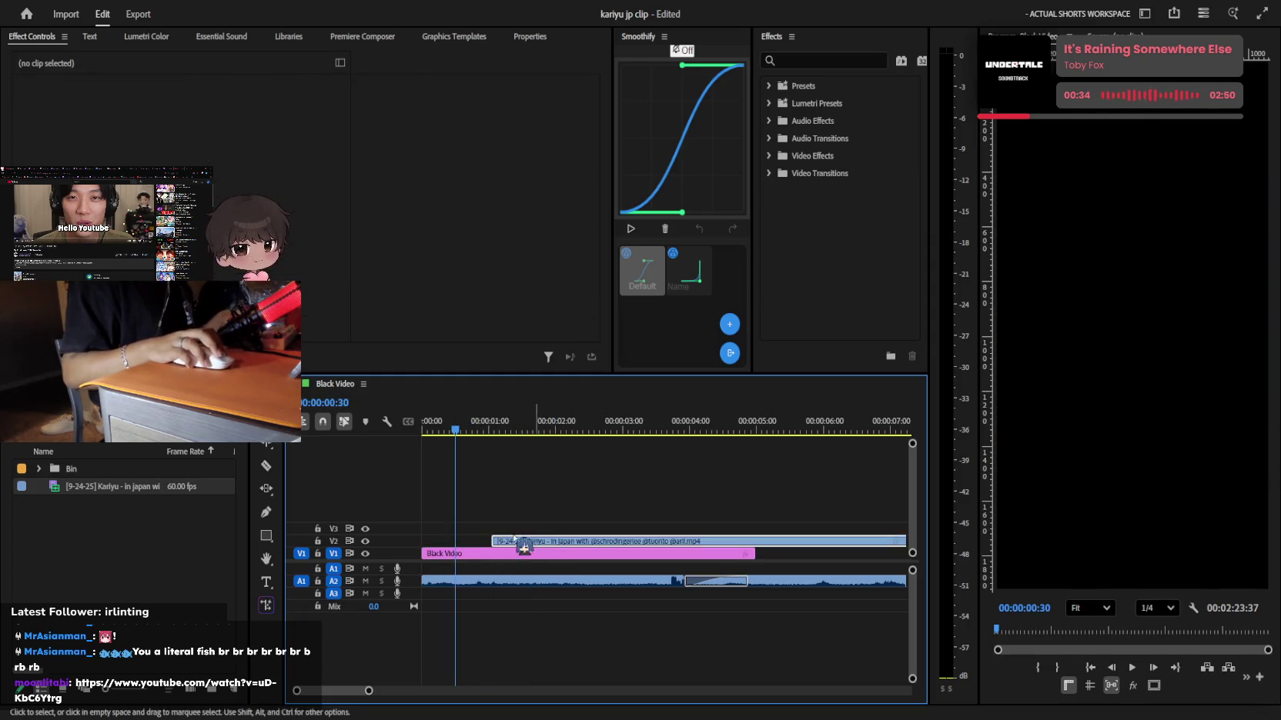
key("ctrl+z")
key("space")
key("space")
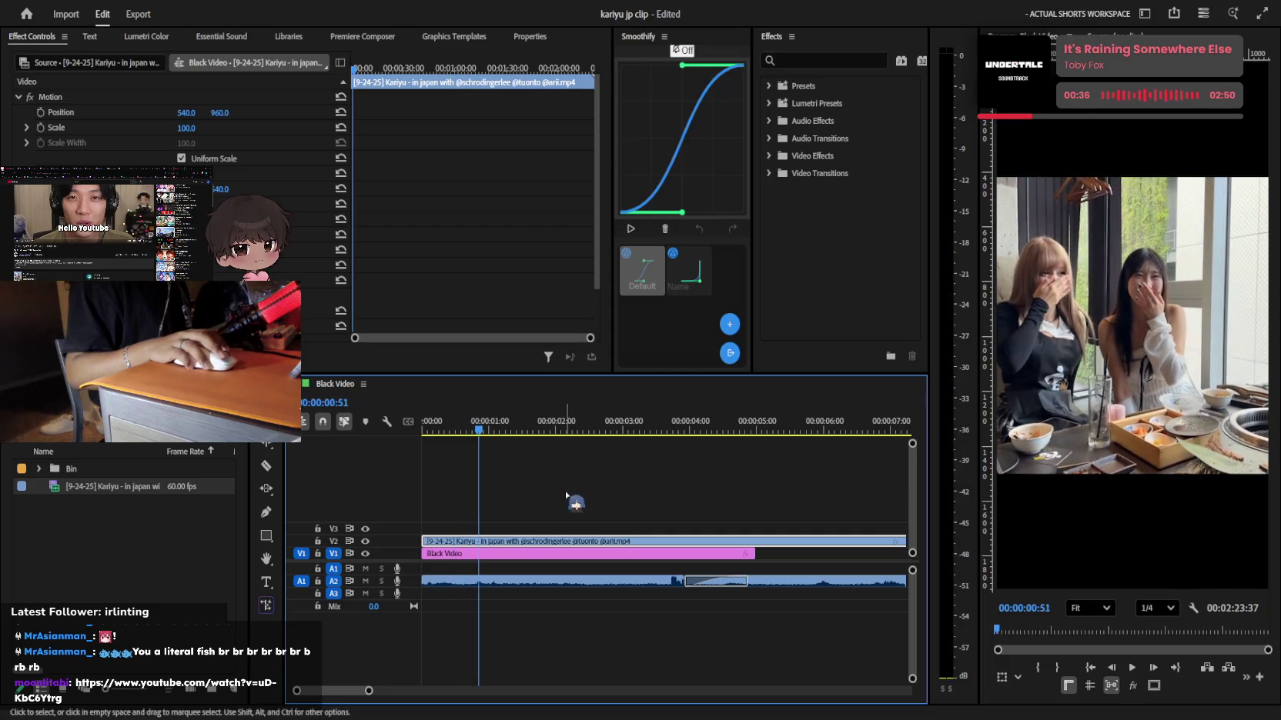
key("ctrl+z")
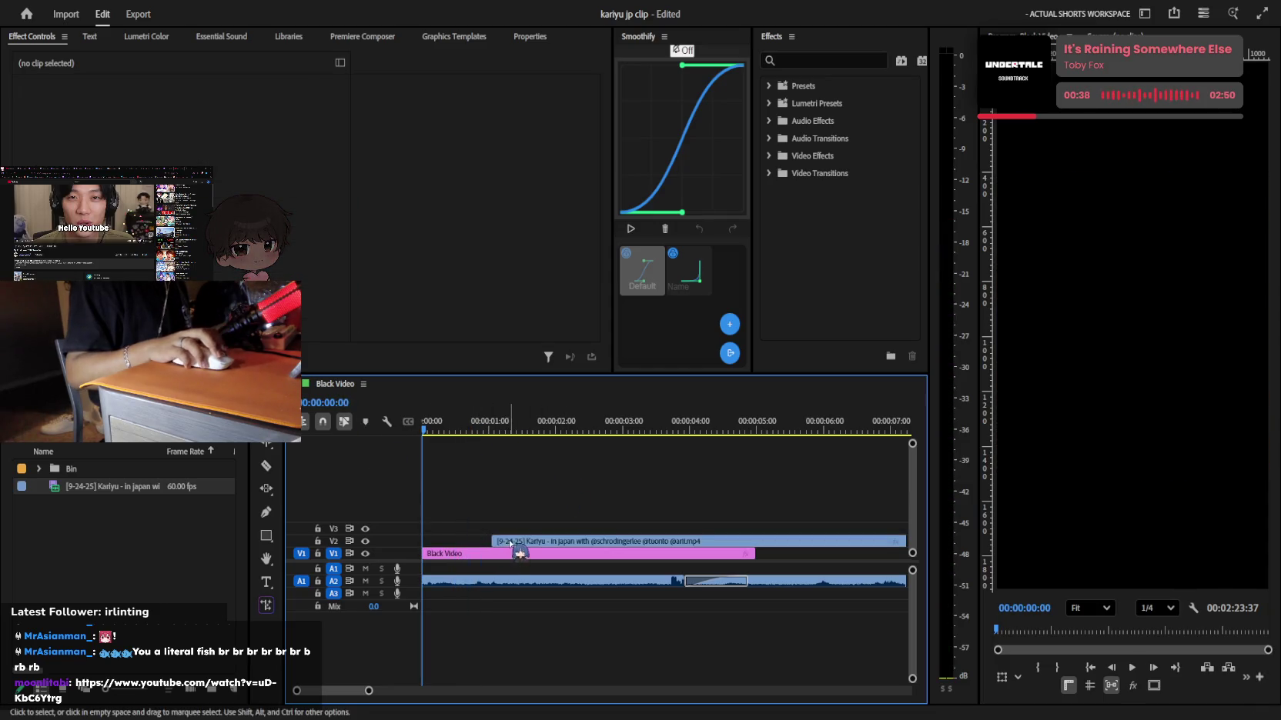
key("ctrl+z")
key("space")
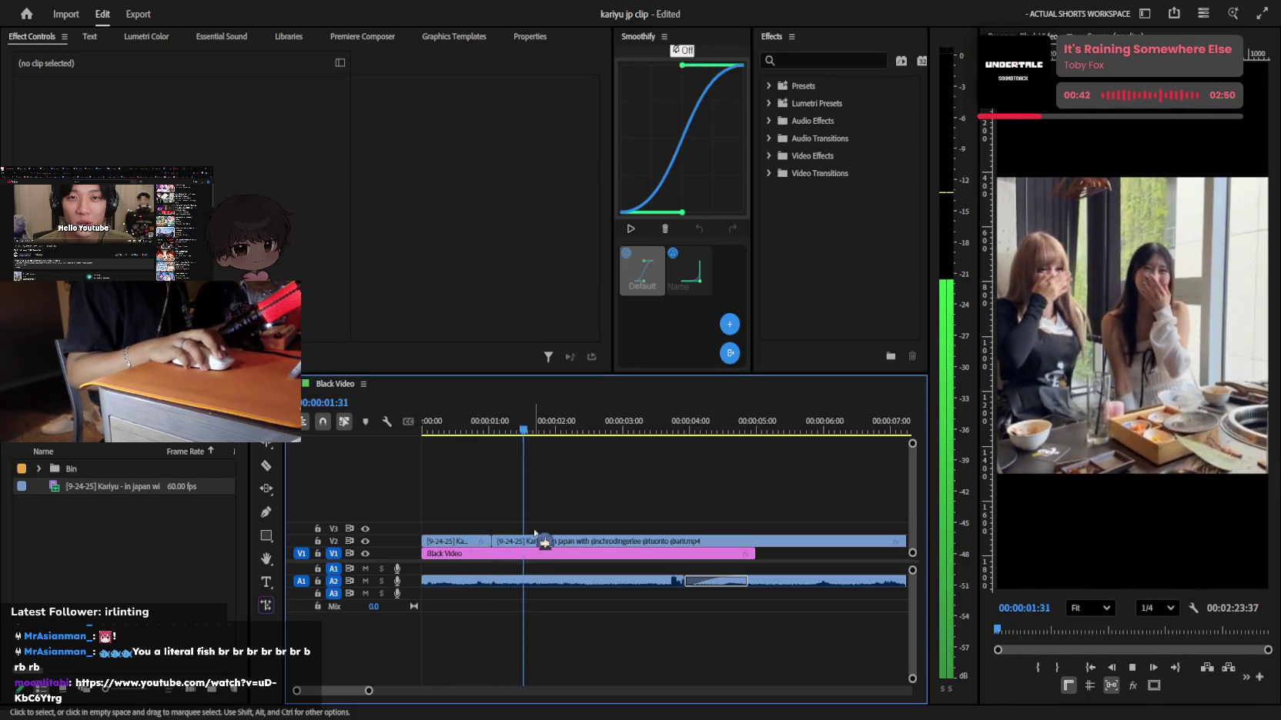
Cut the V2 footage at about 2 seconds, trim the second piece's head, and extend the first audio clip
mouse_move(543, 536)
left_mouse_down()
mouse_move(580, 557)
mouse_move(572, 531)
left_mouse_up()
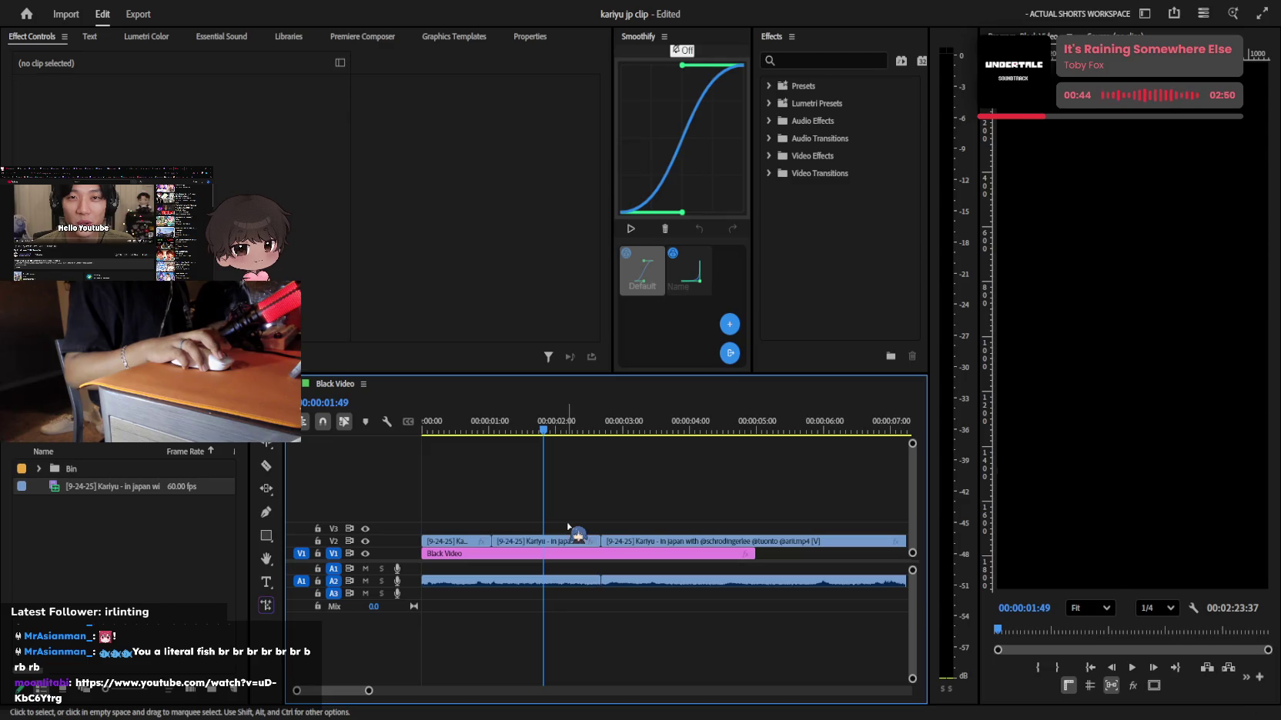
left_click(431, 422)
key("space")
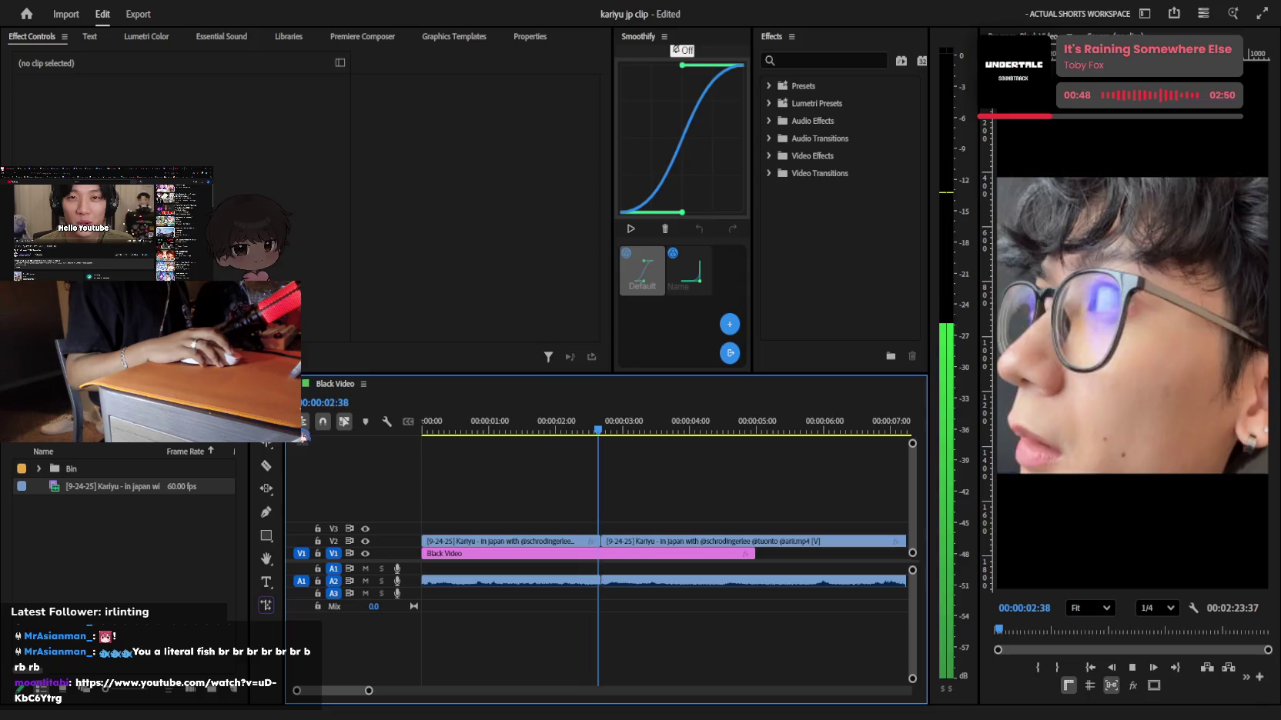
key("space")
left_click_drag(605, 540, 662, 540)
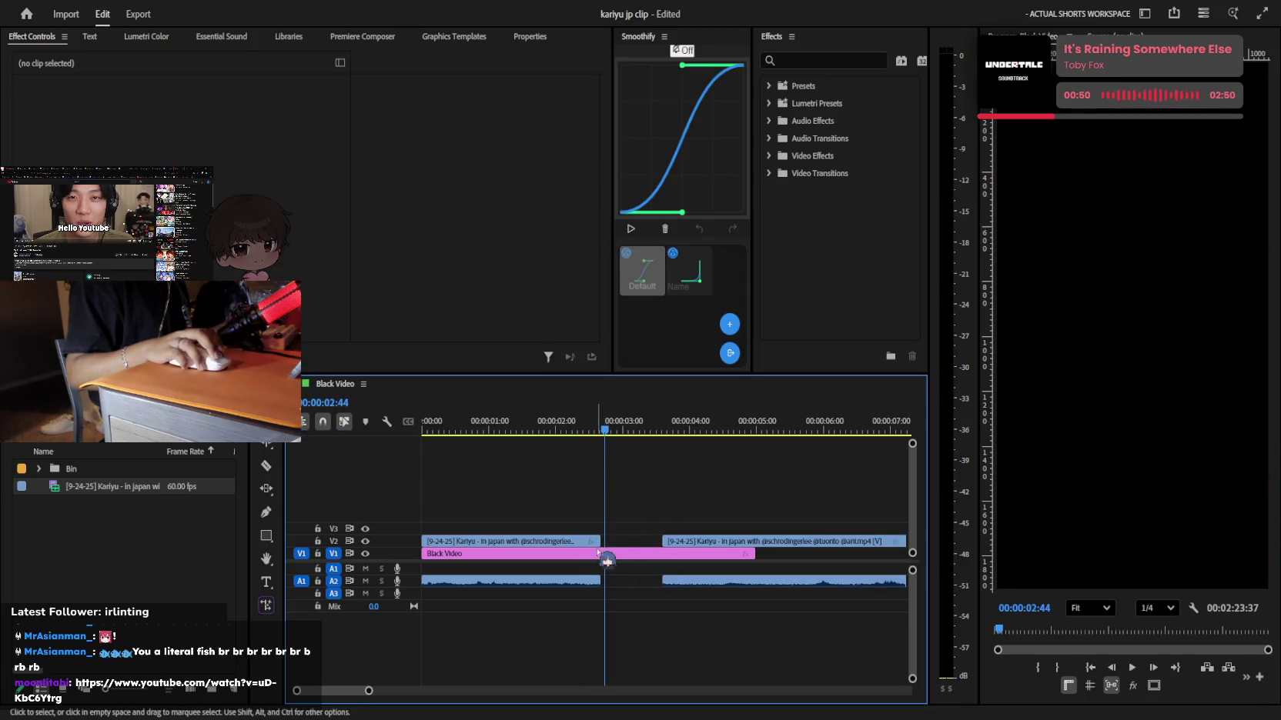
left_click_drag(609, 579, 640, 579)
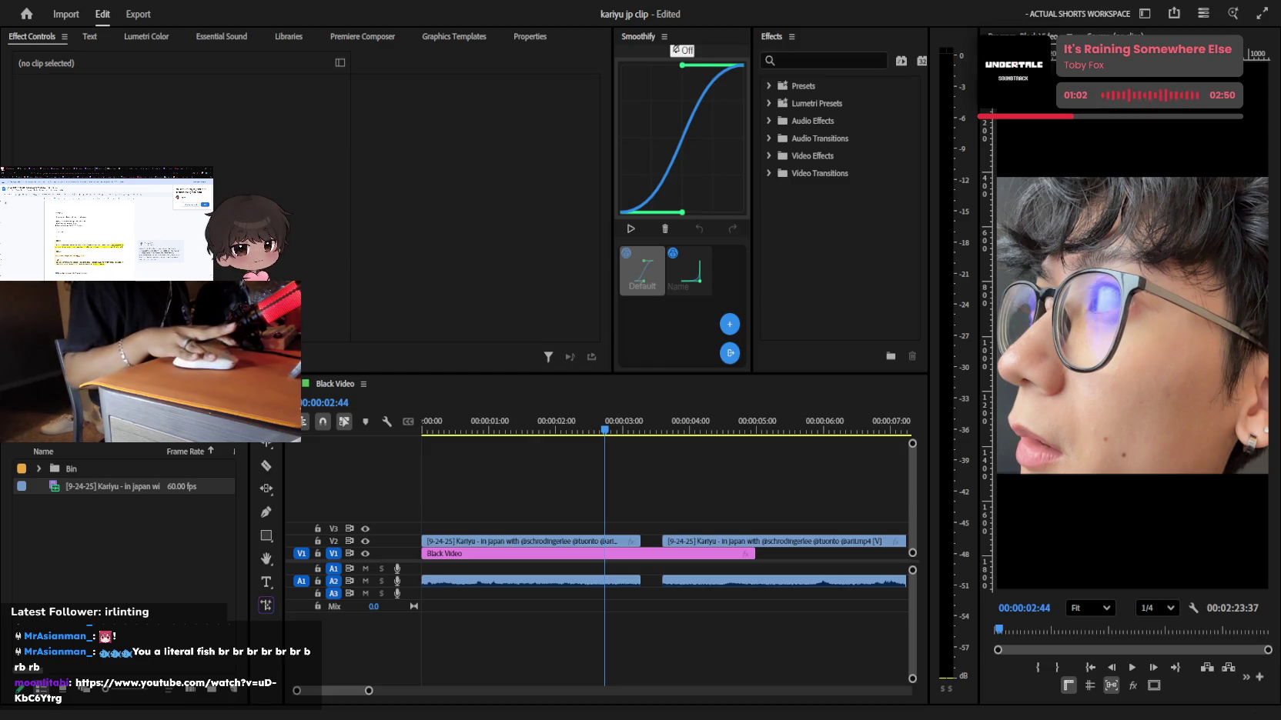
Preview the trimmed sequence from the start
left_click(711, 475)
key("space")
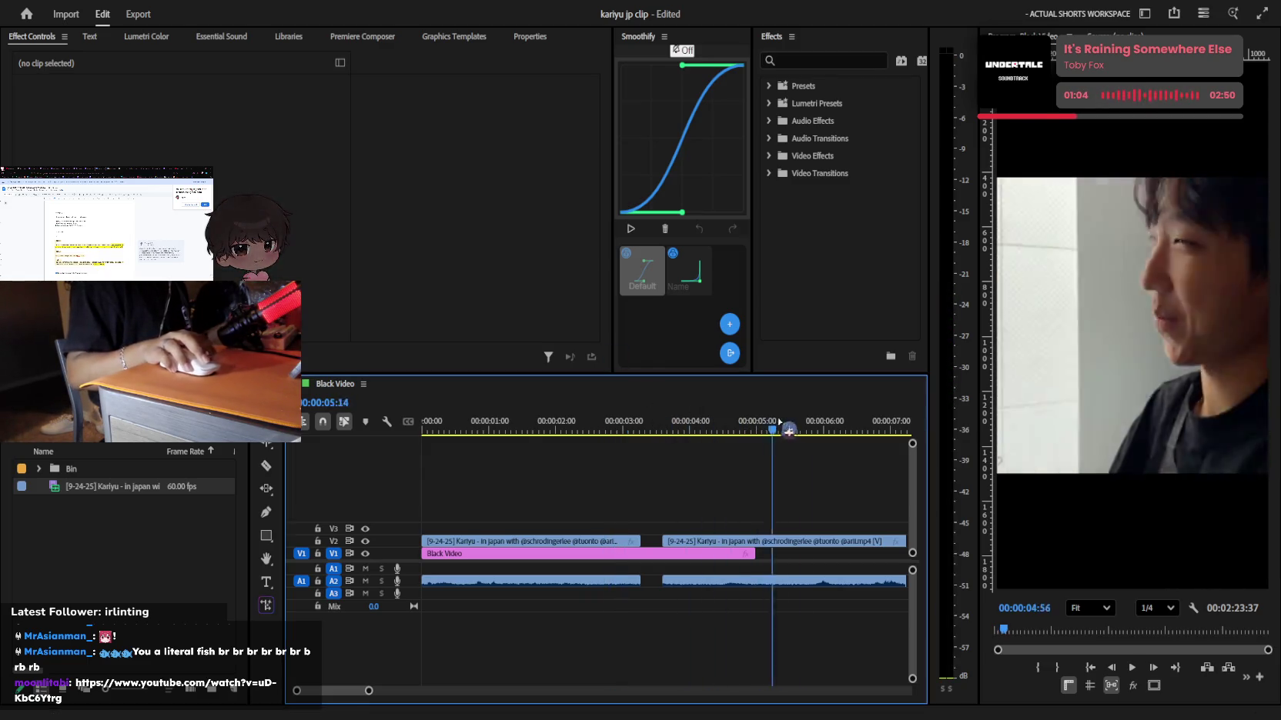
scroll(713, 424, "down", 3)
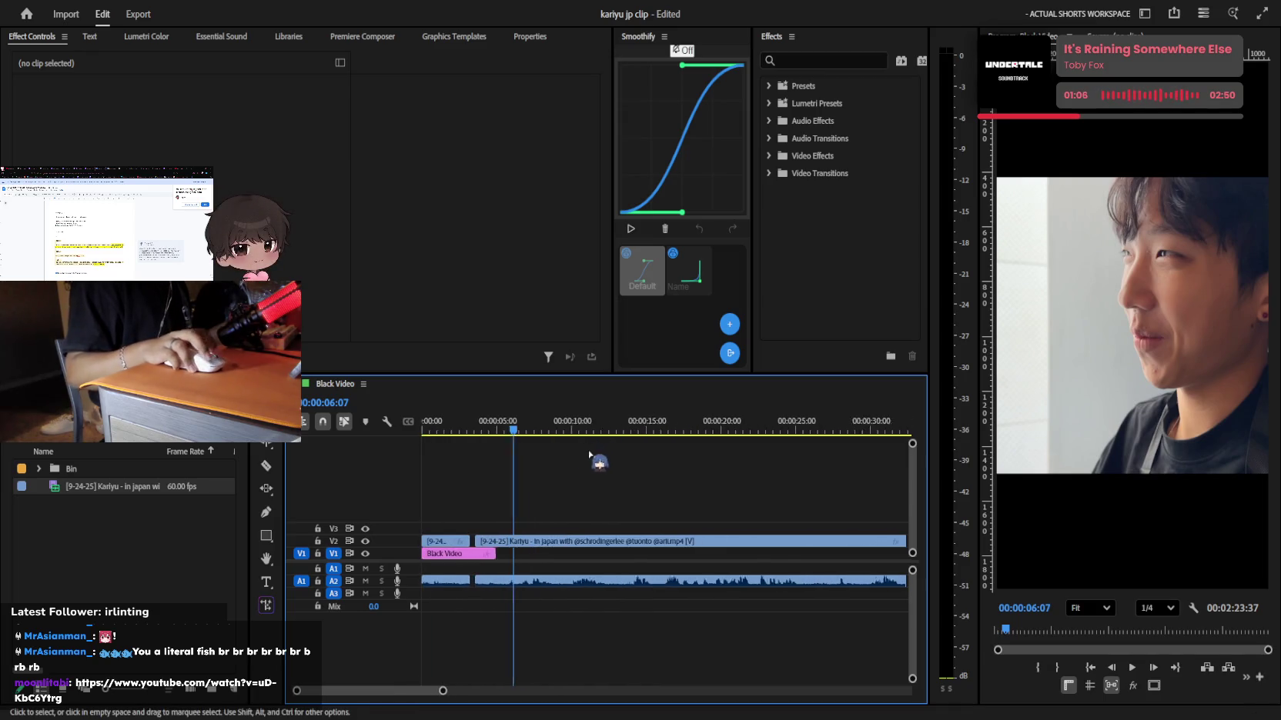
scroll(608, 449, "up", 2)
key("Home")
key("space")
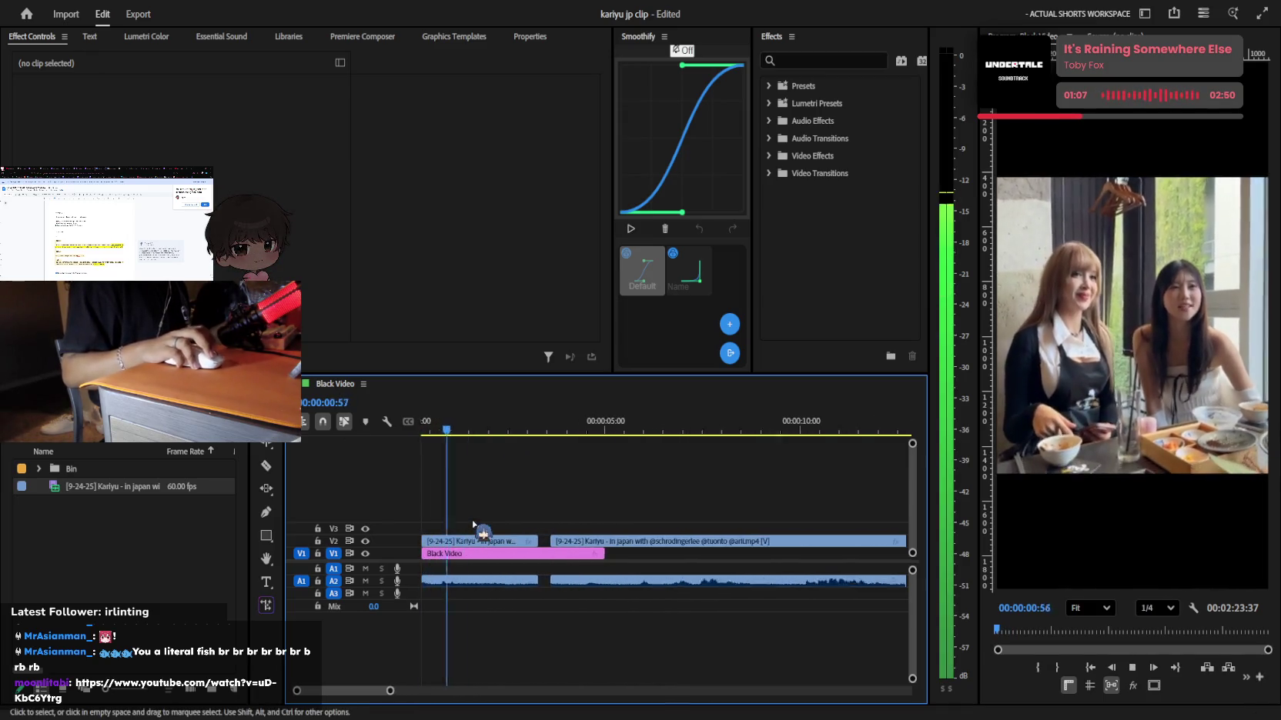
scroll(481, 504, "up", 2)
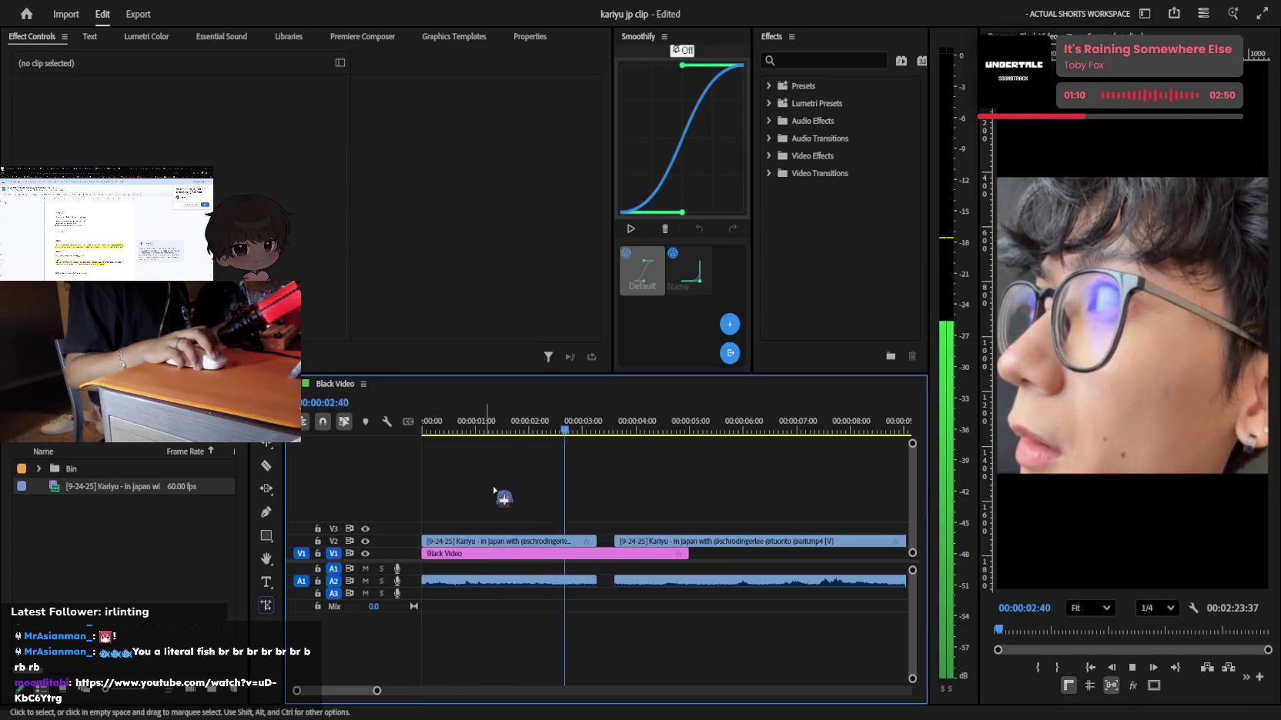
Move the second V2 clip left to close the gap and play the joined clips
left_click_drag(634, 545, 599, 545)
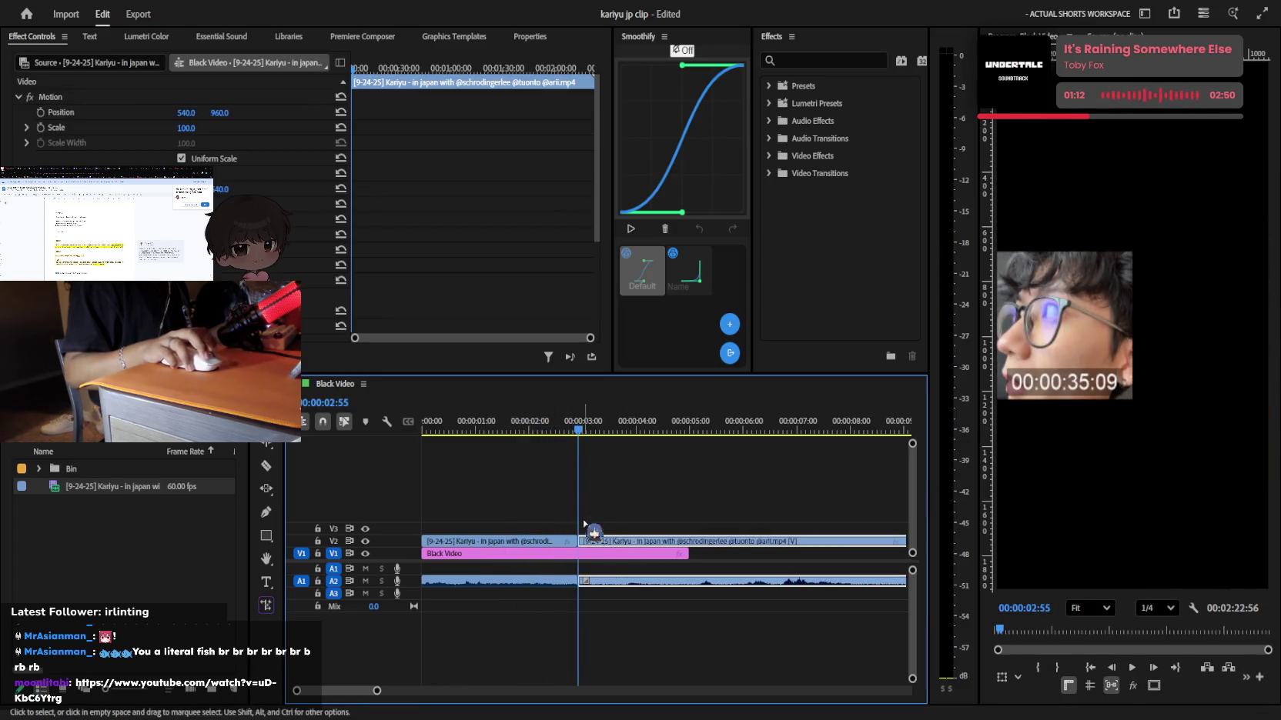
key("space")
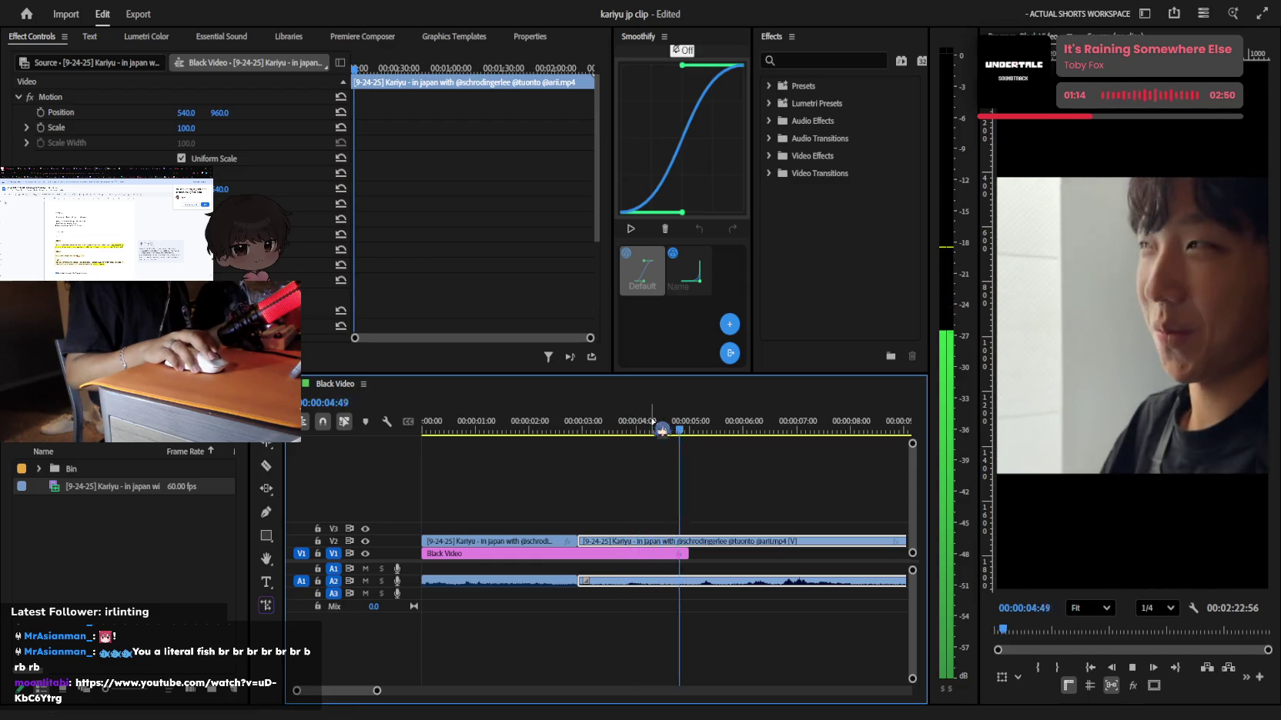
key("space")
key("Home")
key("space")
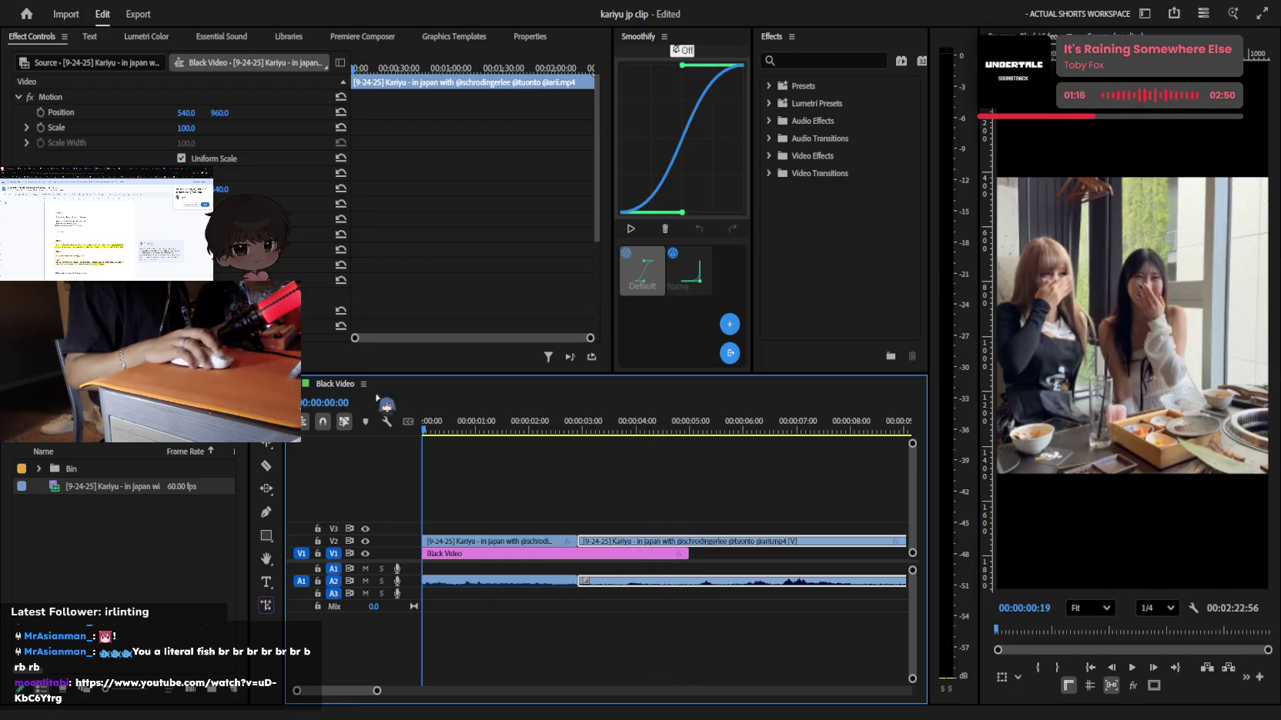
left_click(598, 449)
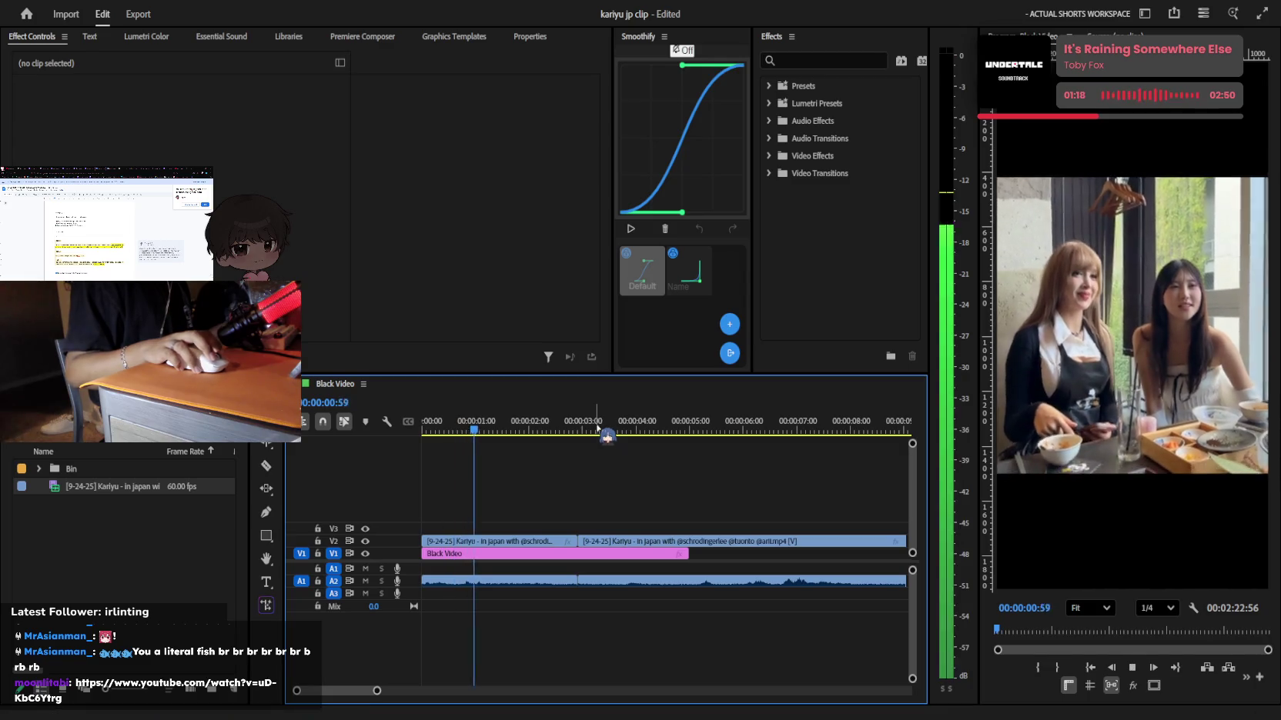
key("space")
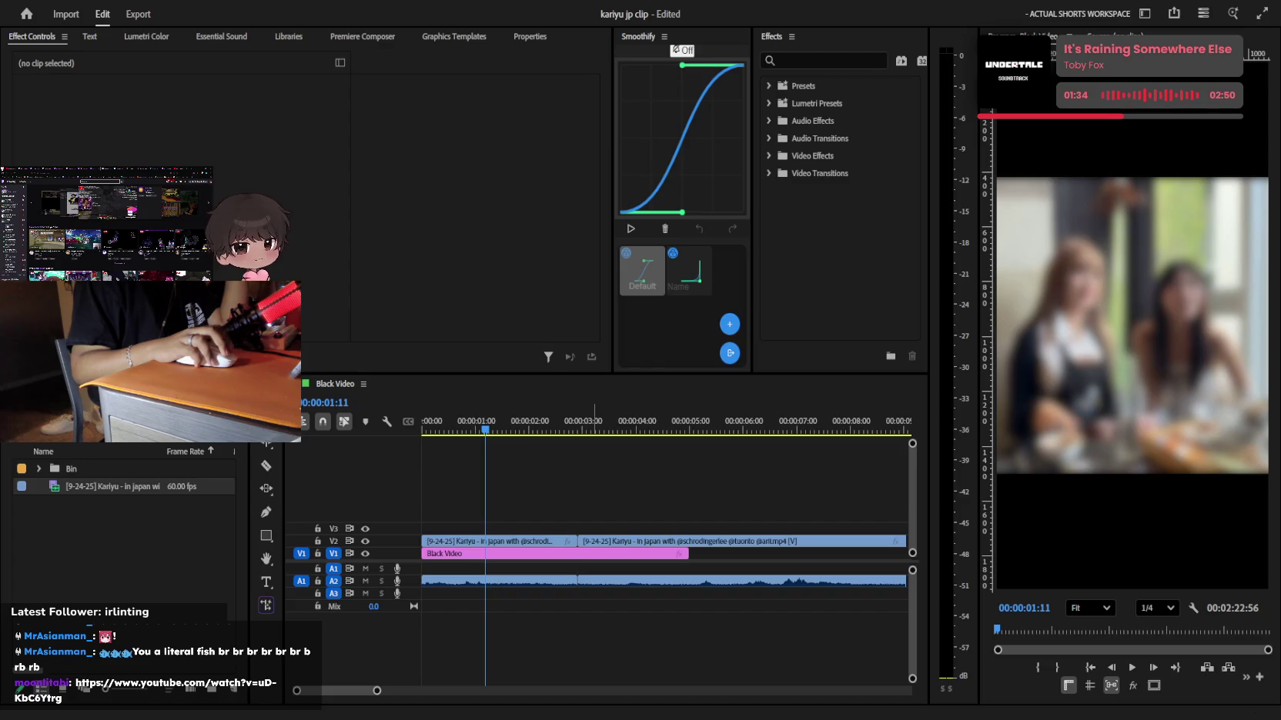
Return to the sequence start and zoom in on the timeline
left_click(609, 564)
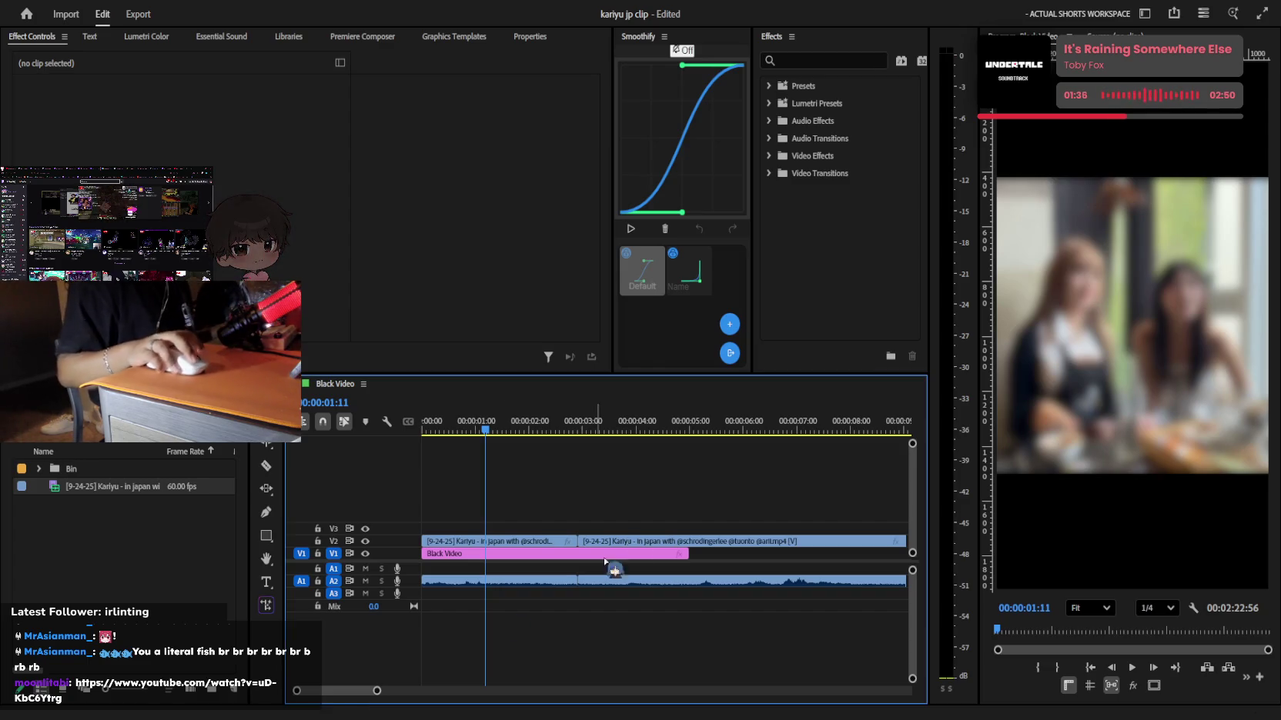
left_click(510, 423)
key("Home")
key("space")
key("equal")
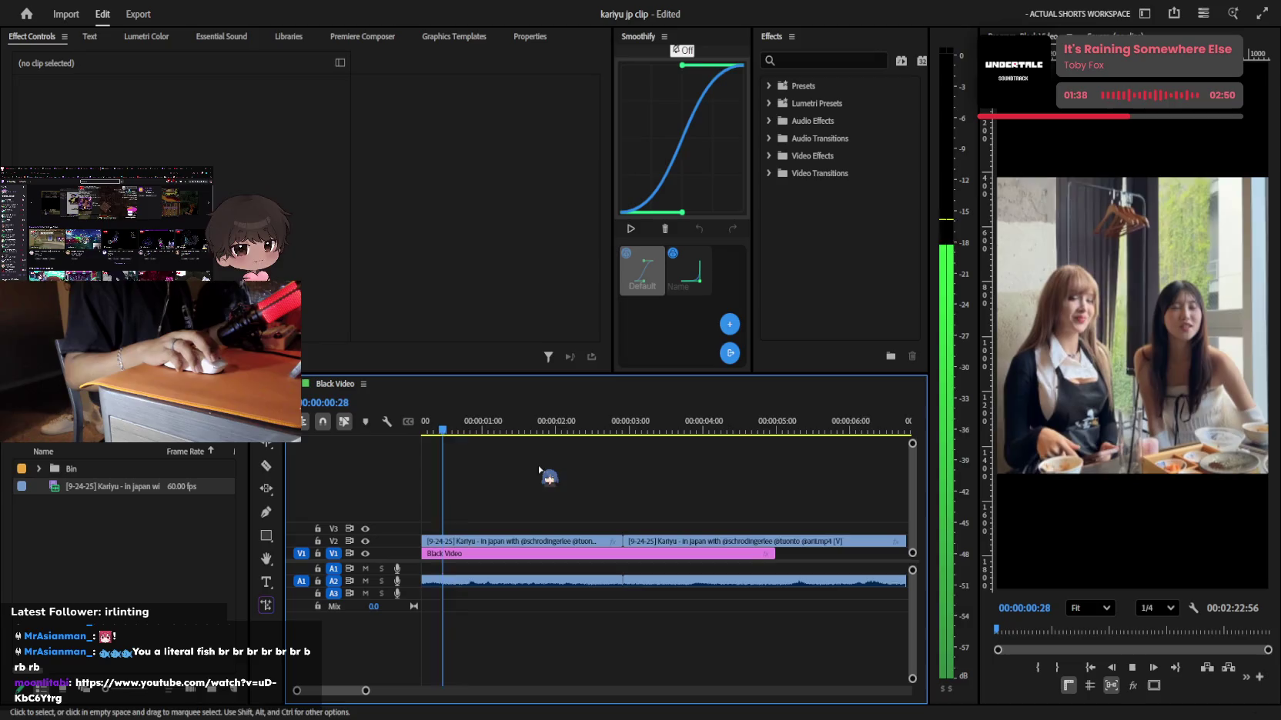
key("space")
key("Home")
Enlarge the first V2 clip to scale 179, shift its image, and preview it
left_click(449, 541)
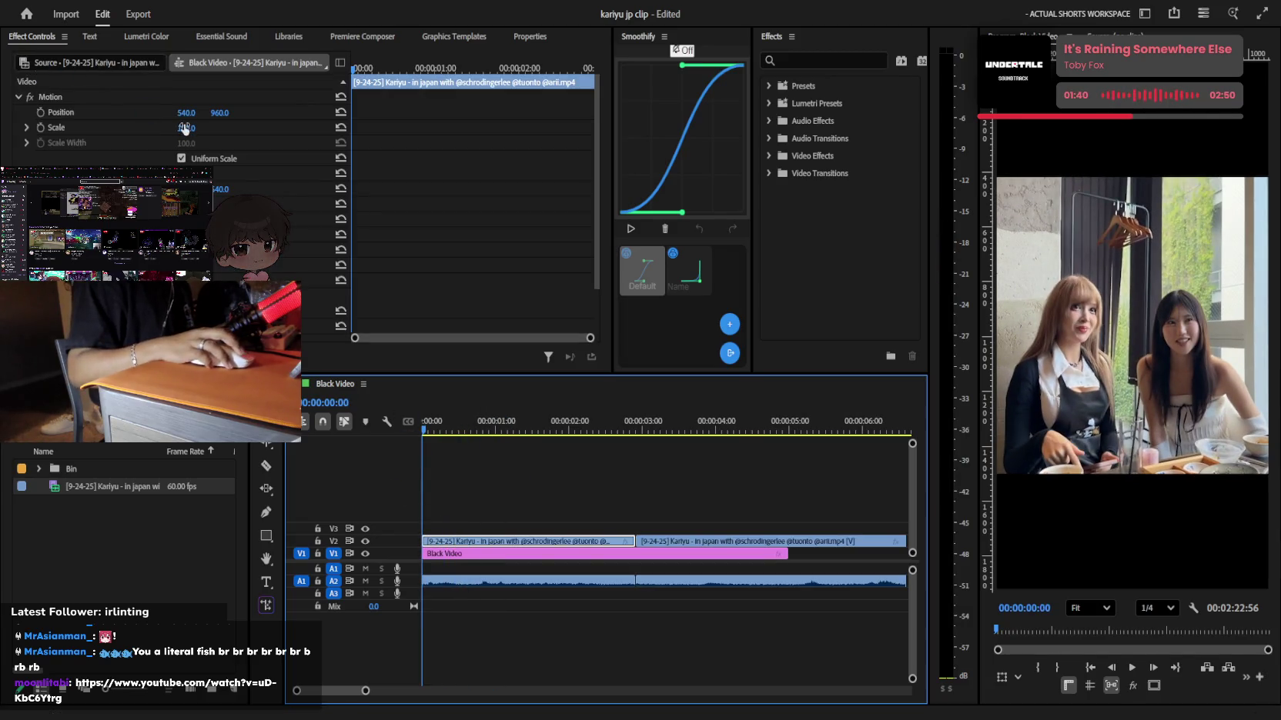
left_click_drag(185, 129, 245, 129)
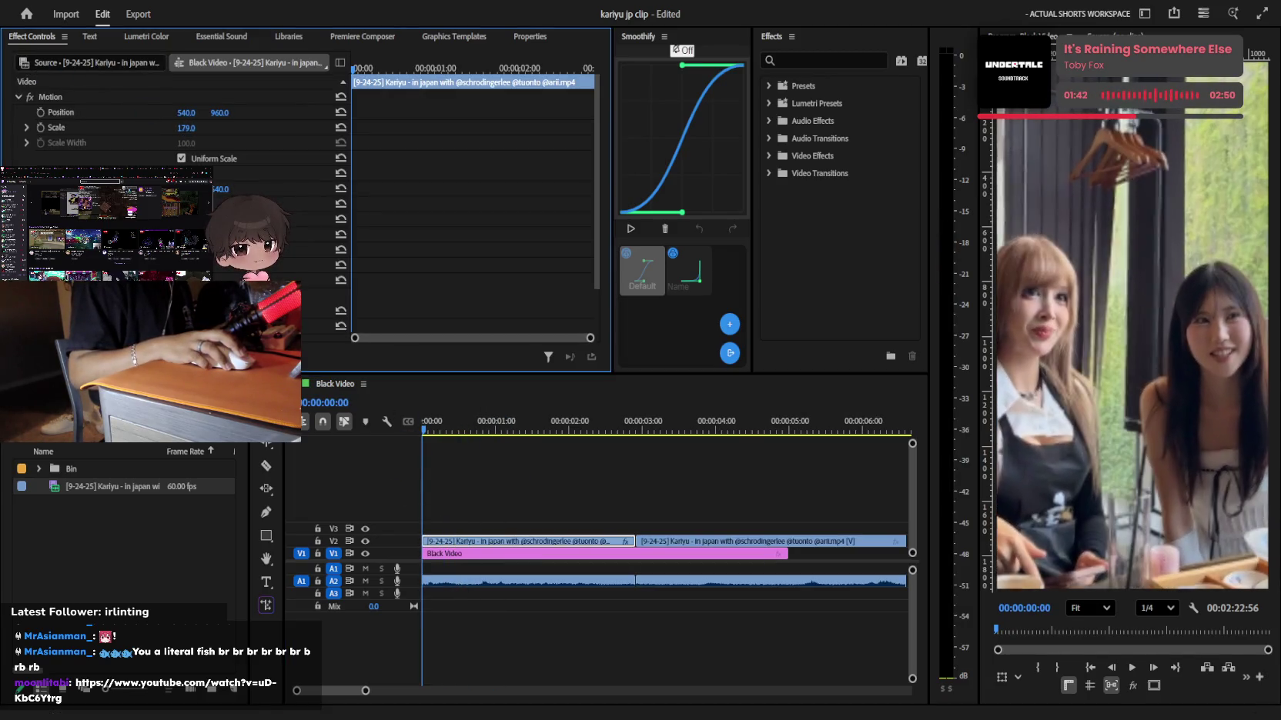
mouse_move(185, 113)
left_mouse_down()
mouse_move(231, 112)
mouse_move(116, 112)
mouse_move(254, 112)
mouse_move(150, 113)
mouse_move(180, 113)
left_mouse_up()
key("space")
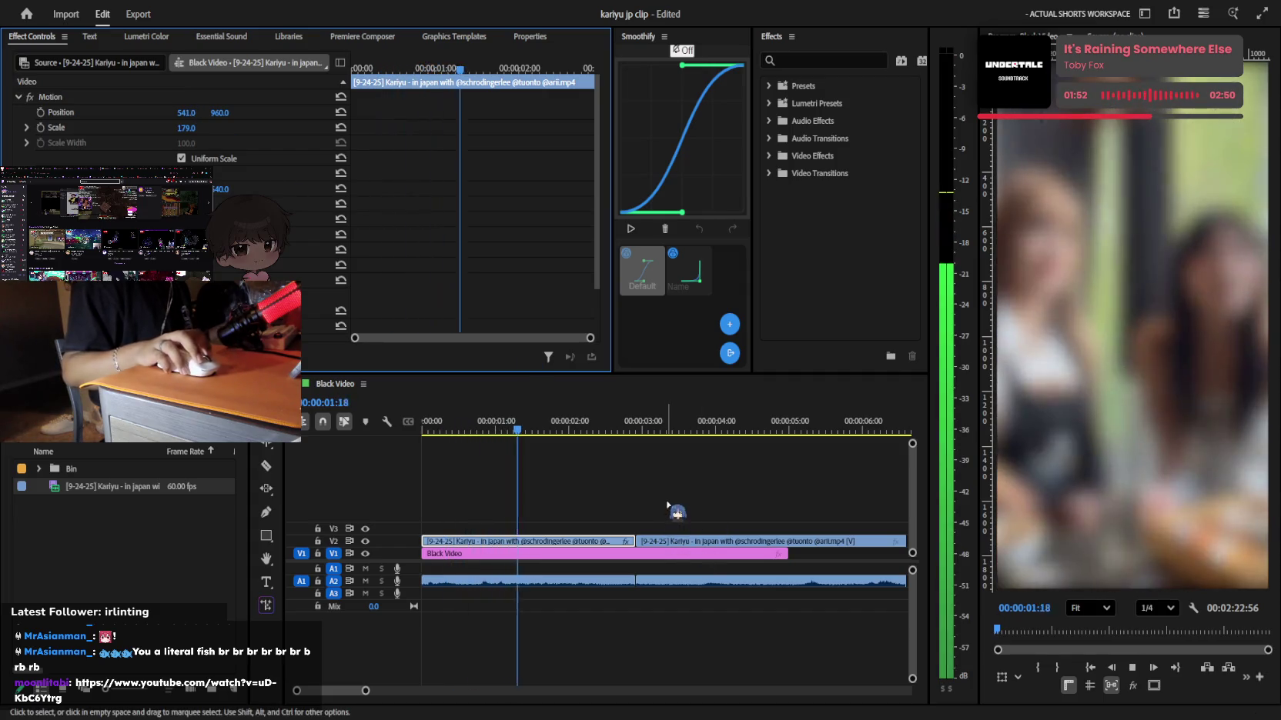
key("space")
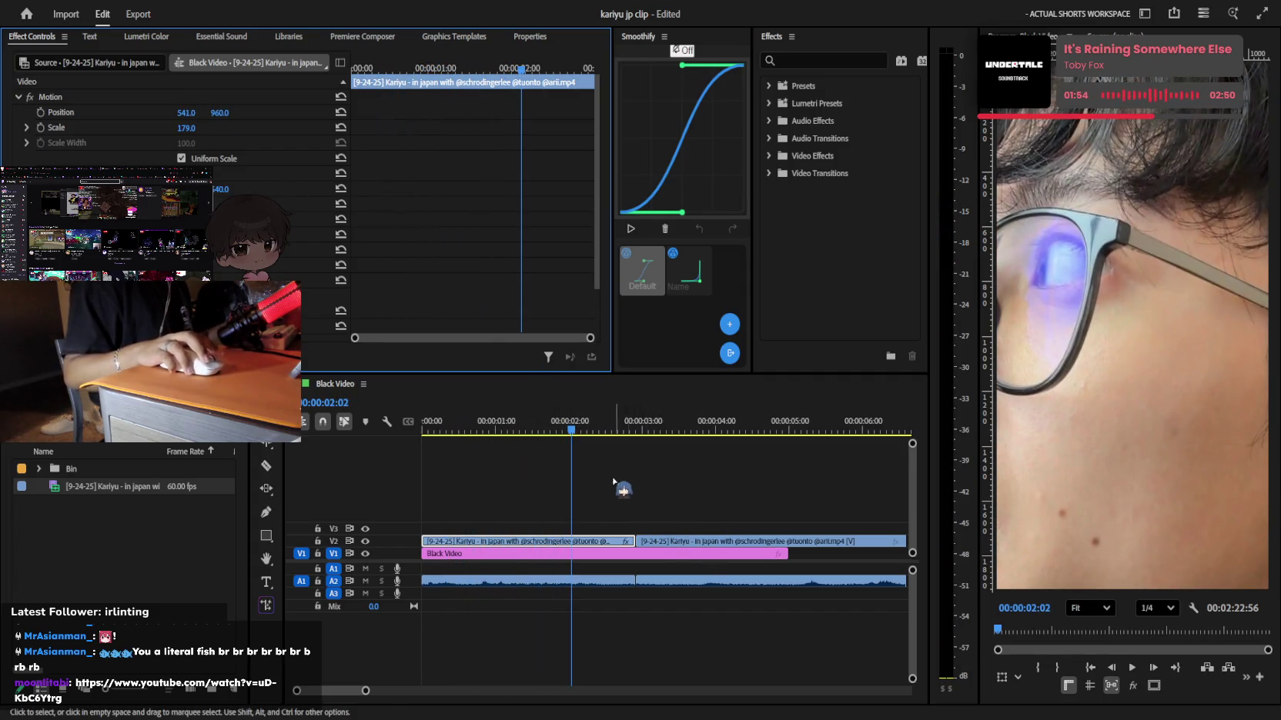
Reduce the Kariyu clip's scale to 137 and preview it from the start
left_click(613, 483)
key("Home")
key("space")
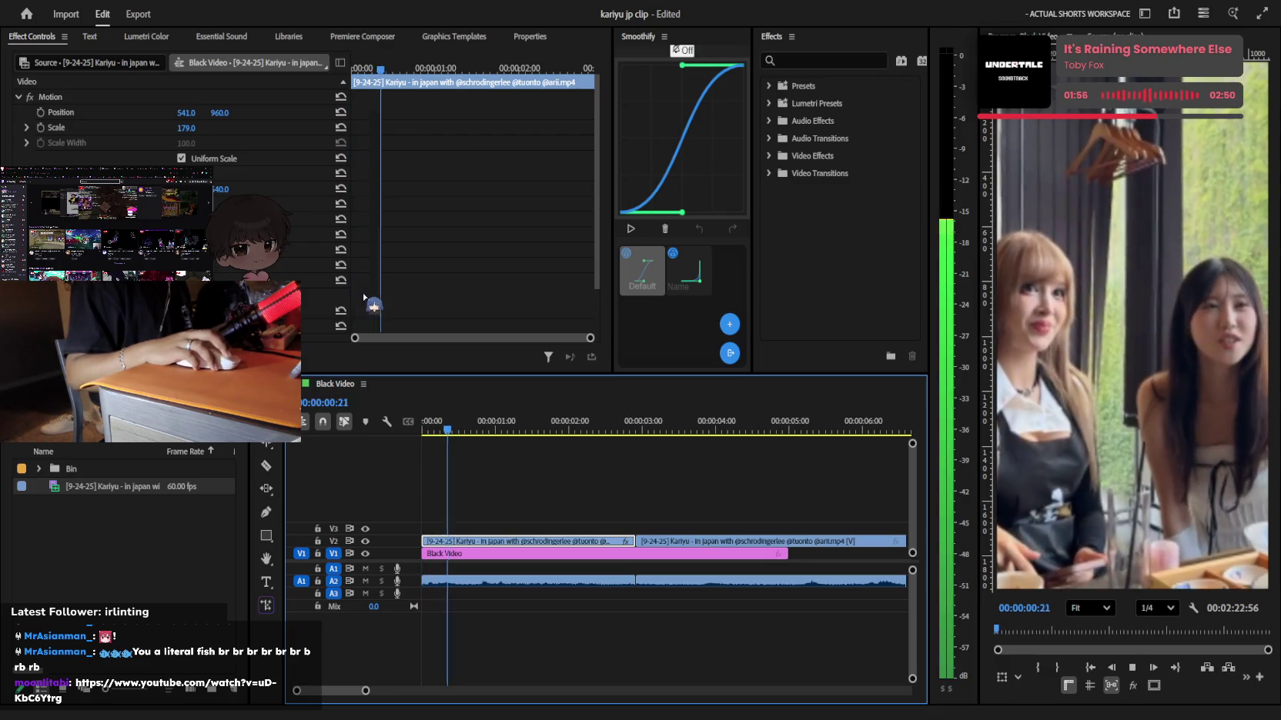
left_click(428, 432)
left_click_drag(428, 433, 423, 434)
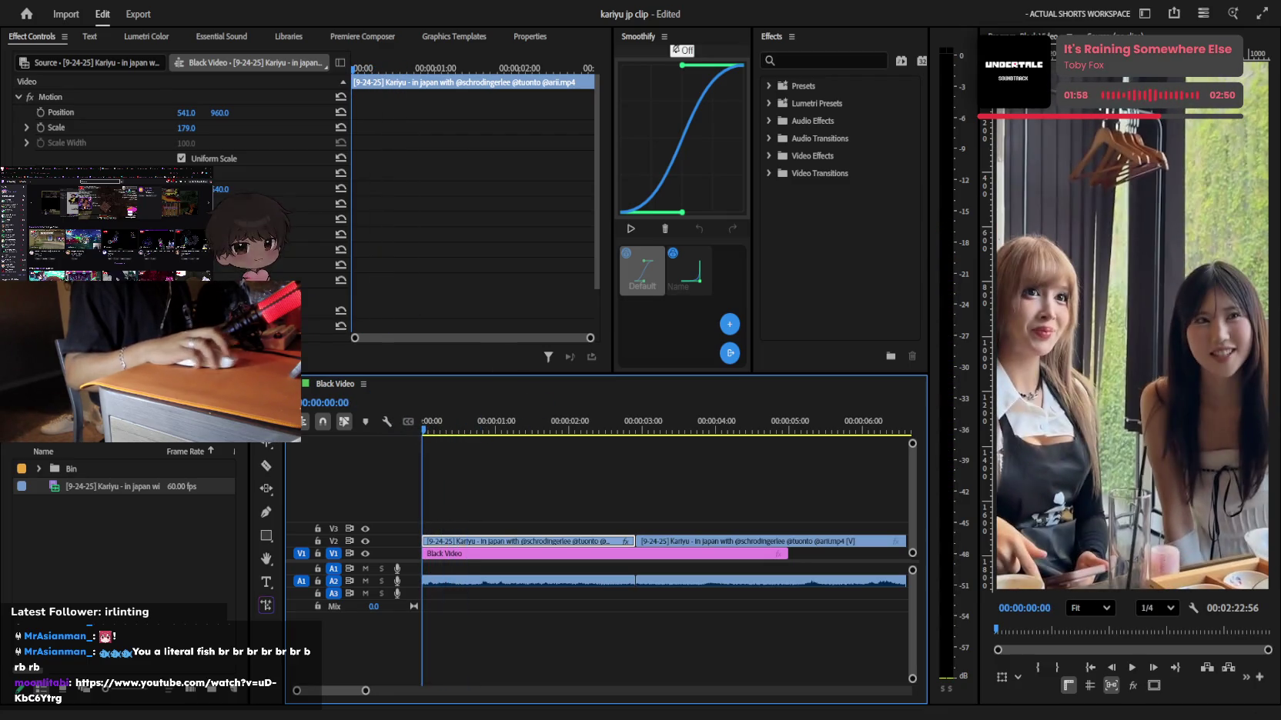
left_click_drag(187, 127, 196, 129)
key("space")
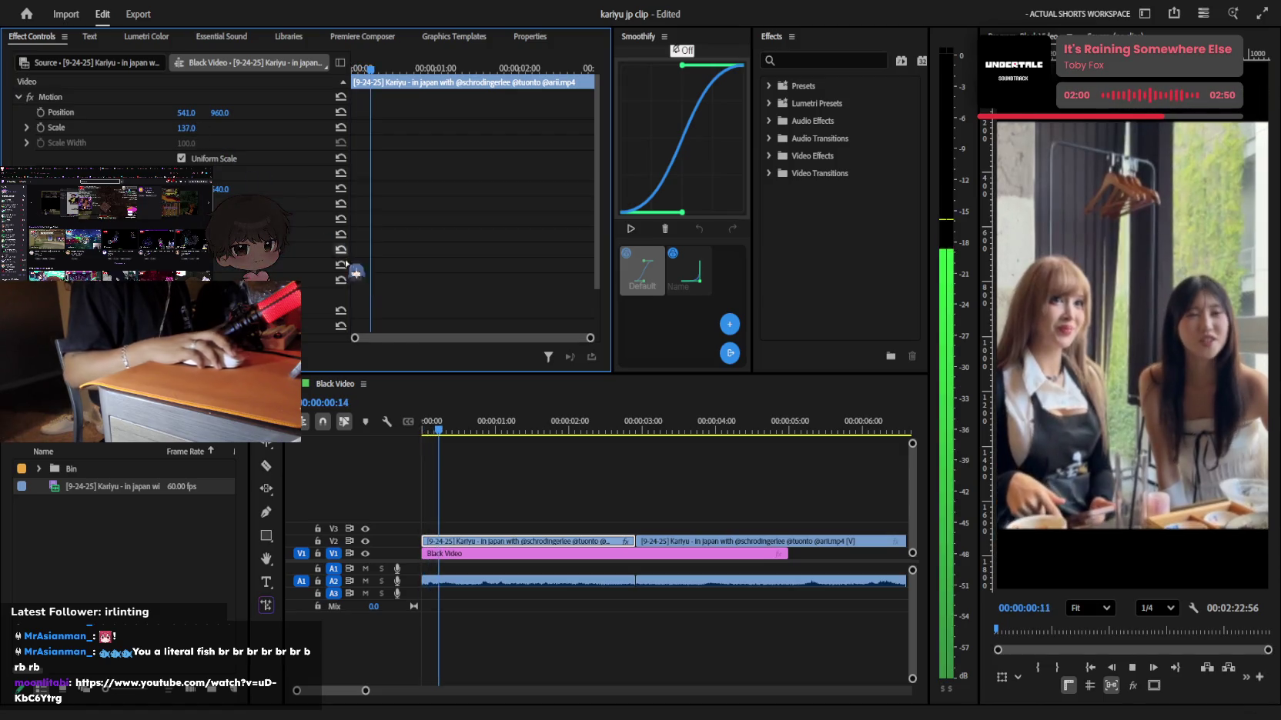
key("space")
Shift the clip to X position 578, preview it, and fit the whole sequence in view
left_click(486, 472)
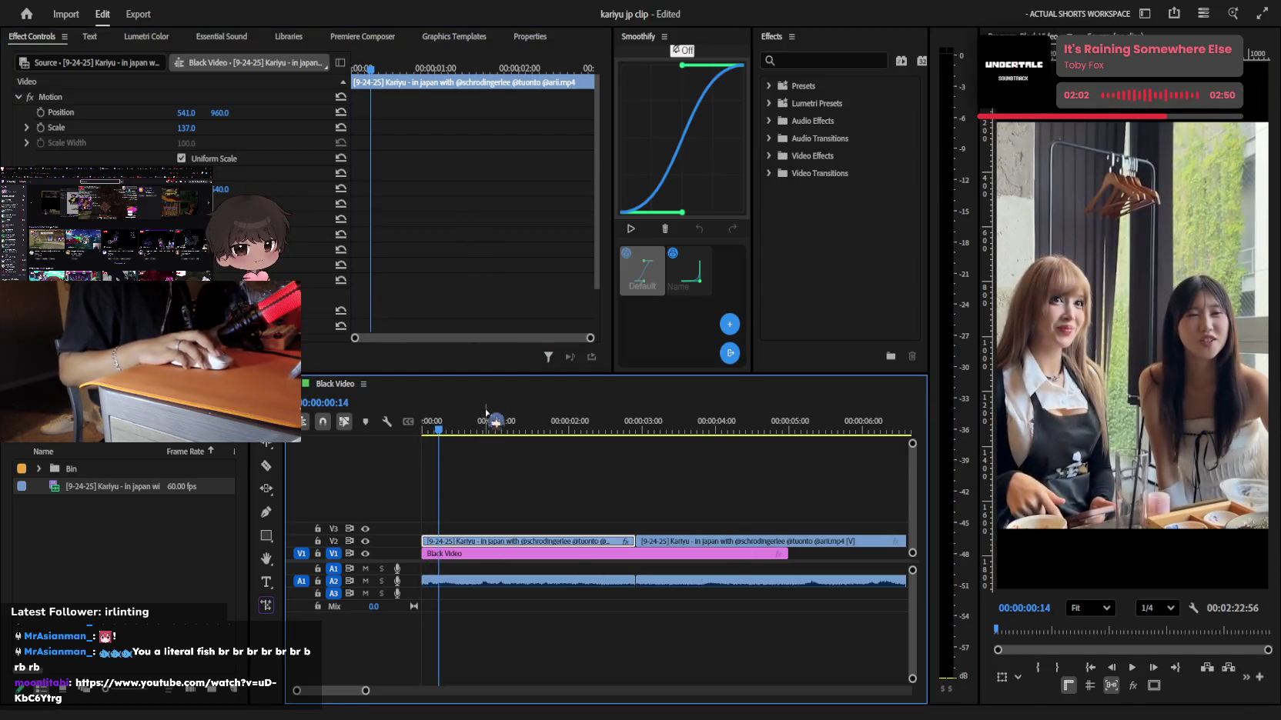
left_click_drag(199, 108, 228, 108)
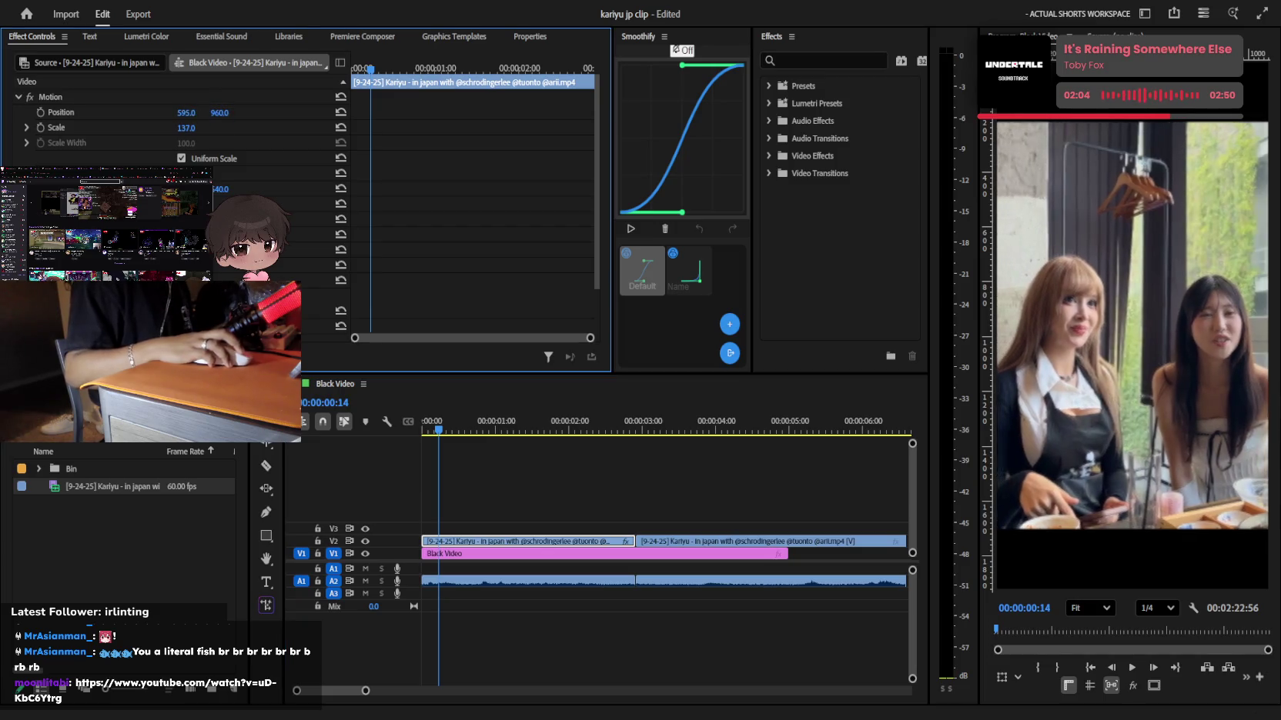
key("space")
key("space")
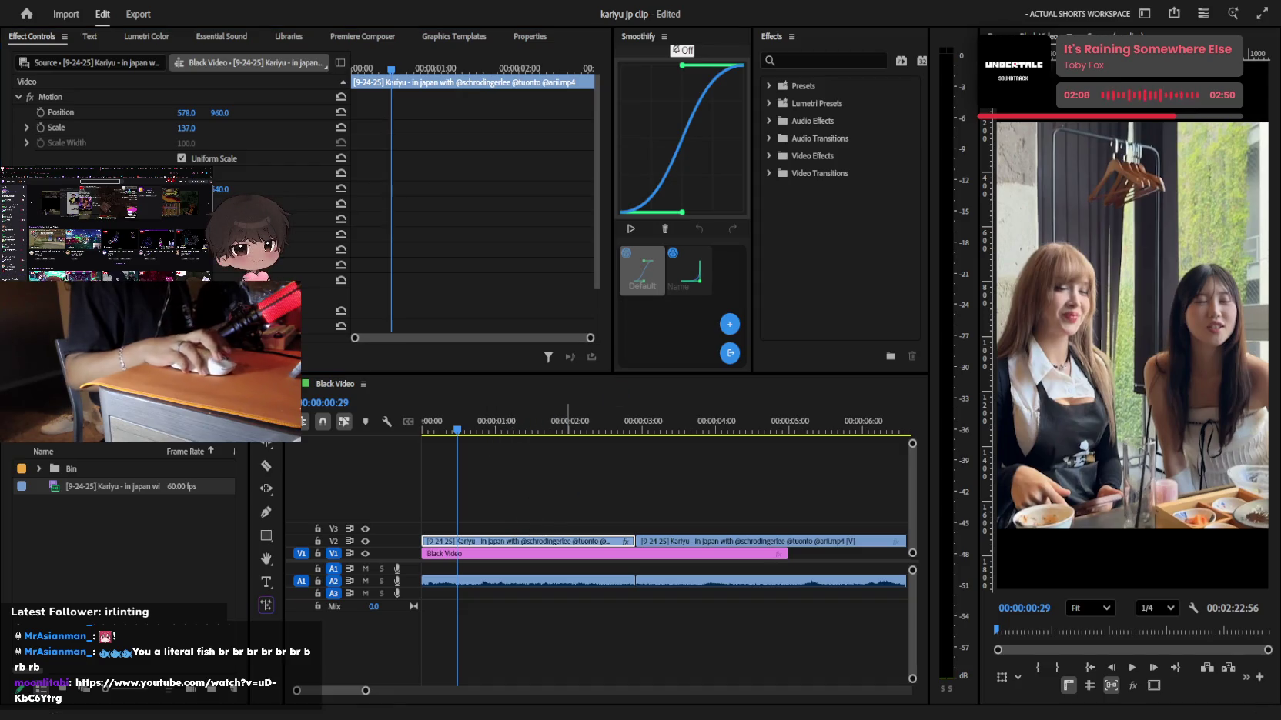
key("backslash")
Move the Kariyu clip and its audio so they begin at the sequence start
left_click(523, 518)
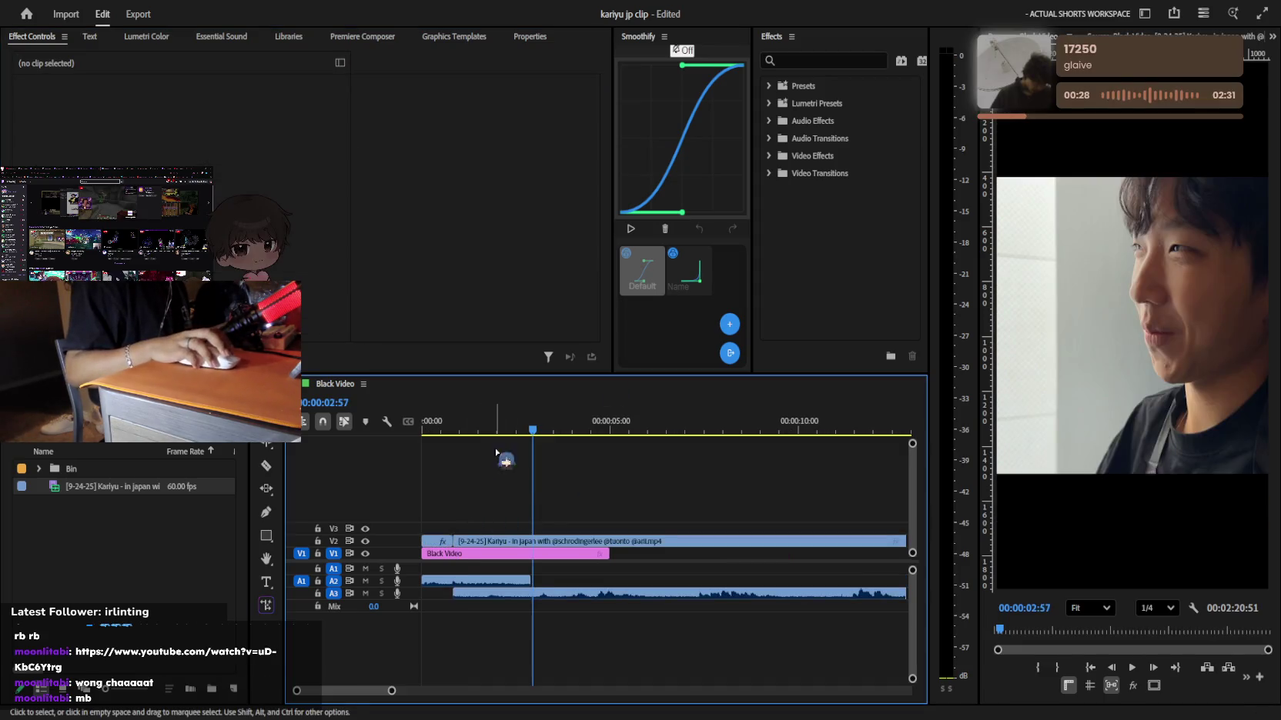
key("Home")
key("space")
key("space")
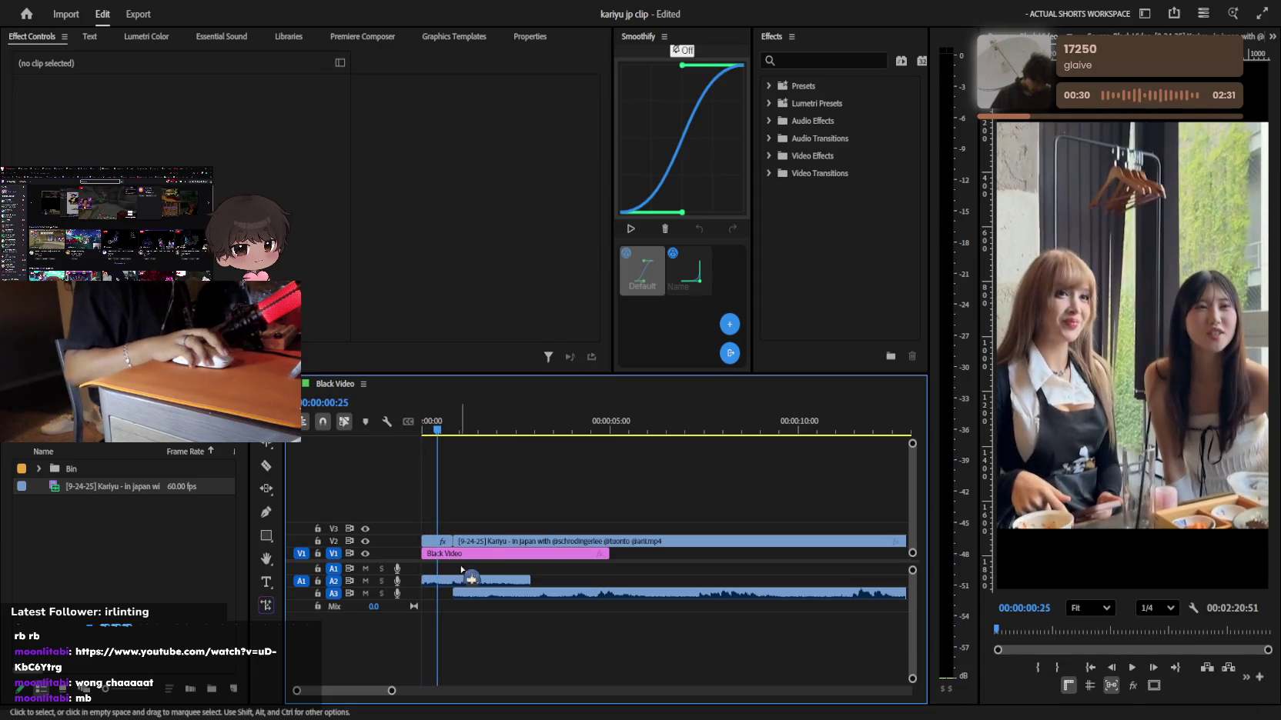
left_click(485, 542, "shift")
key("ctrl+z")
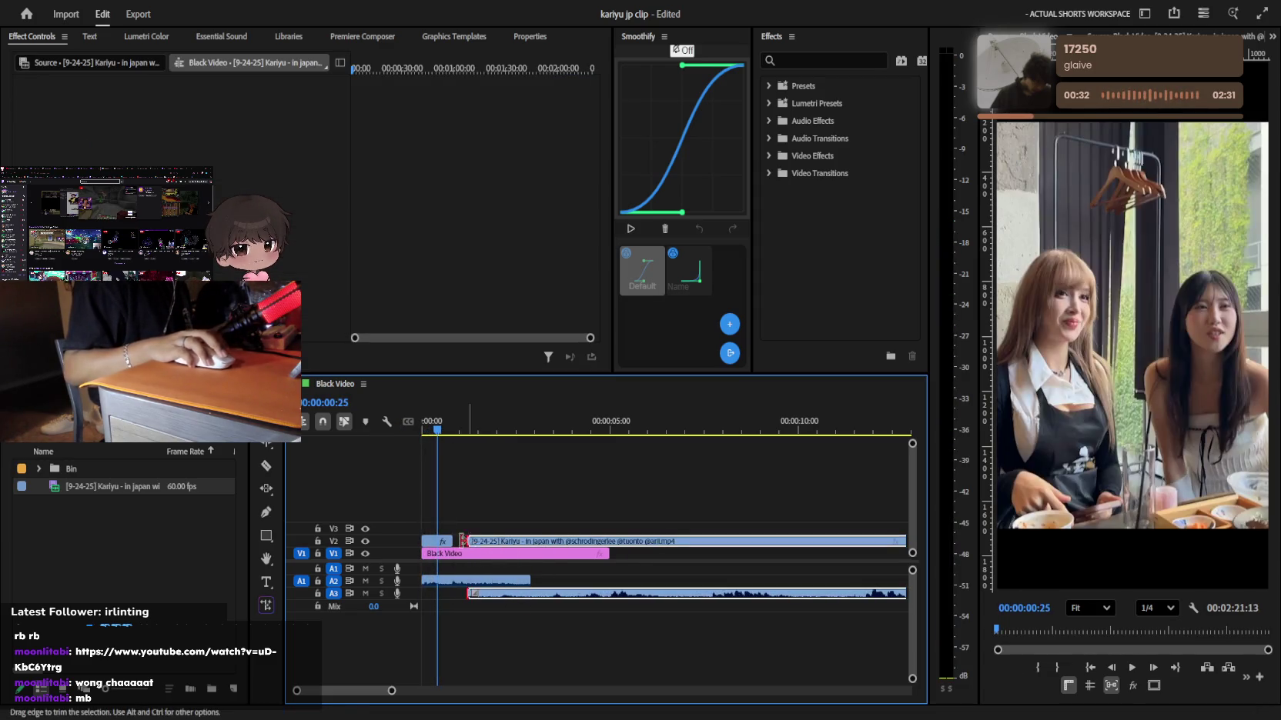
key("space")
key("equal")
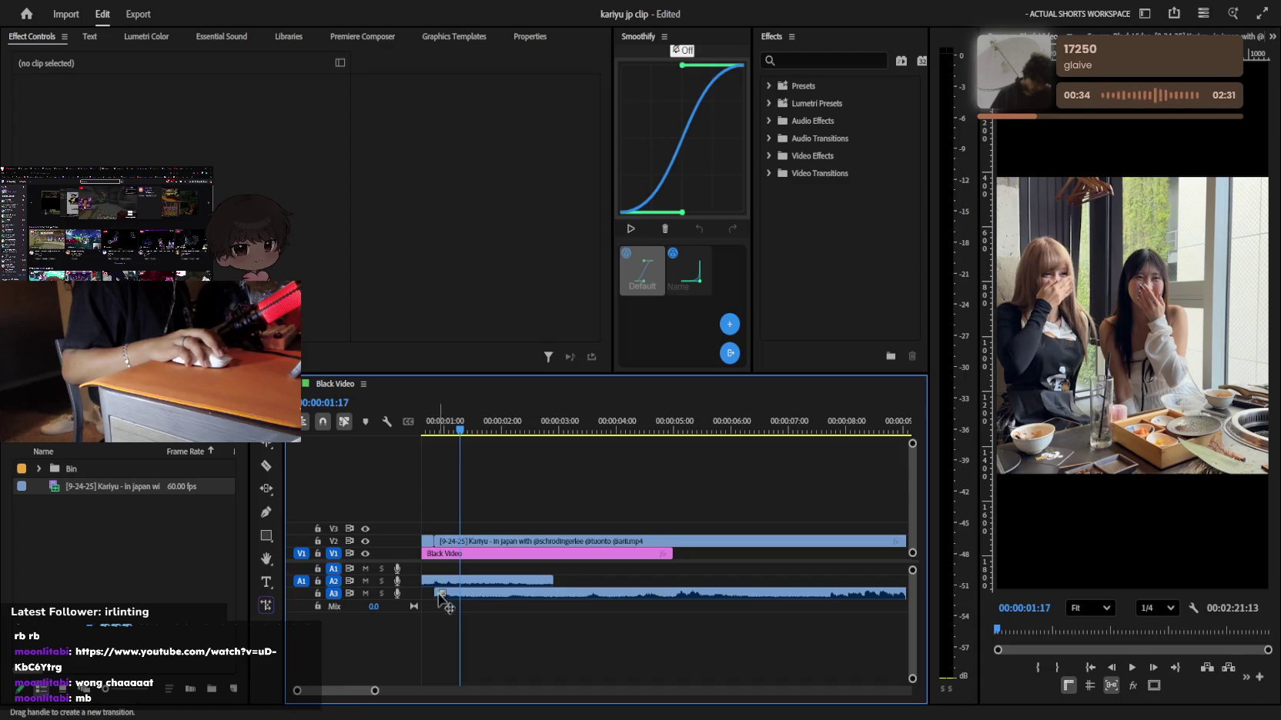
Trim the A3 audio's head later, add a fade-in, and preview it
left_click_drag(447, 598, 548, 593)
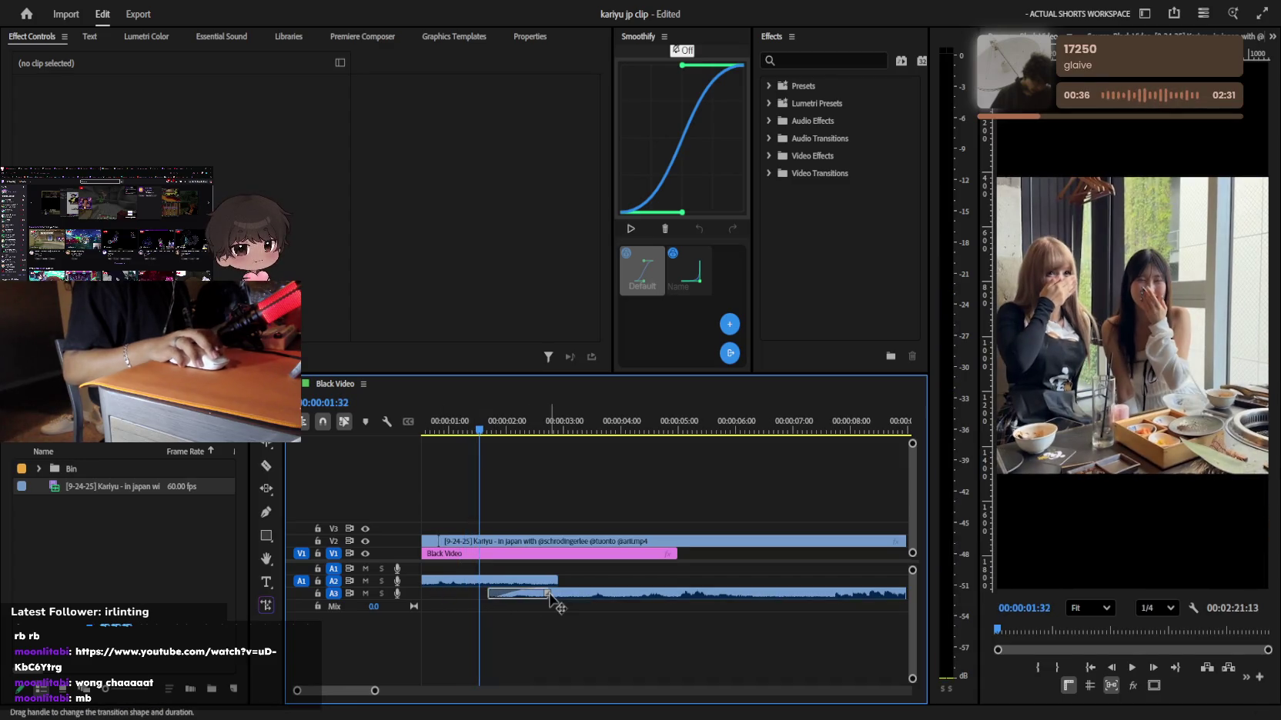
key("space")
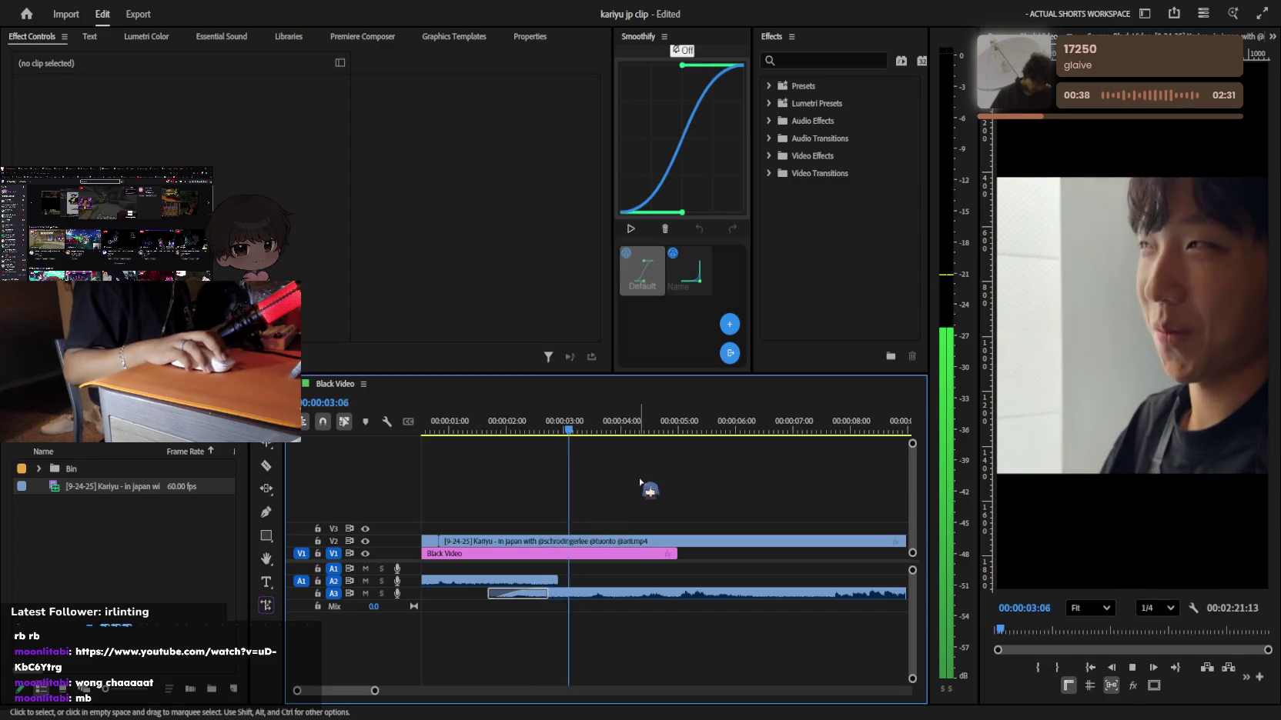
key("space")
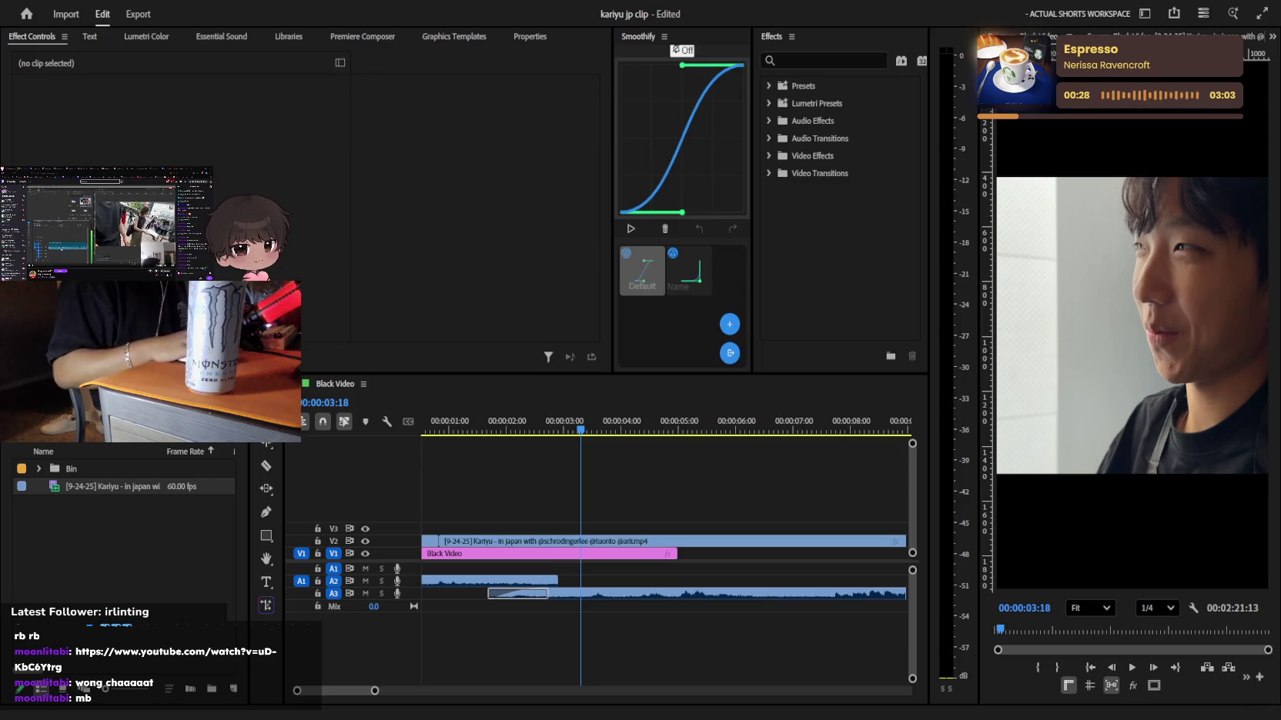
left_click_drag(642, 271, 481, 417)
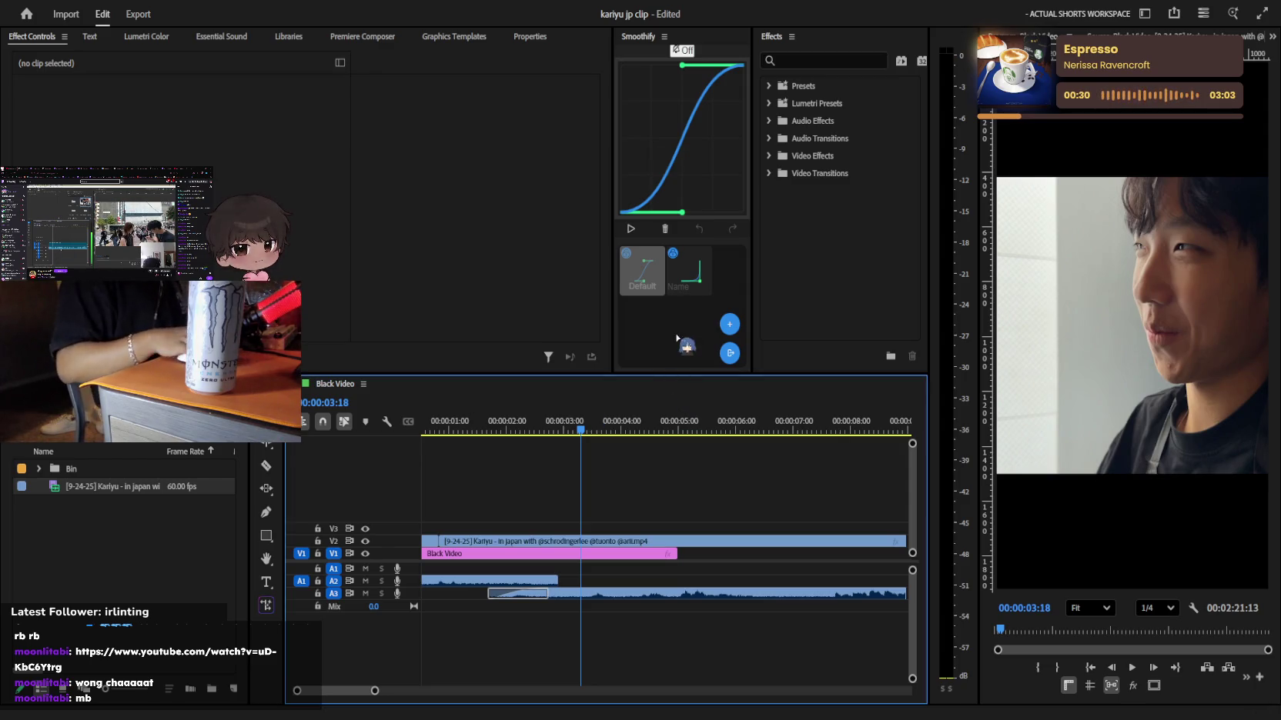
key("Home")
key("backslash")
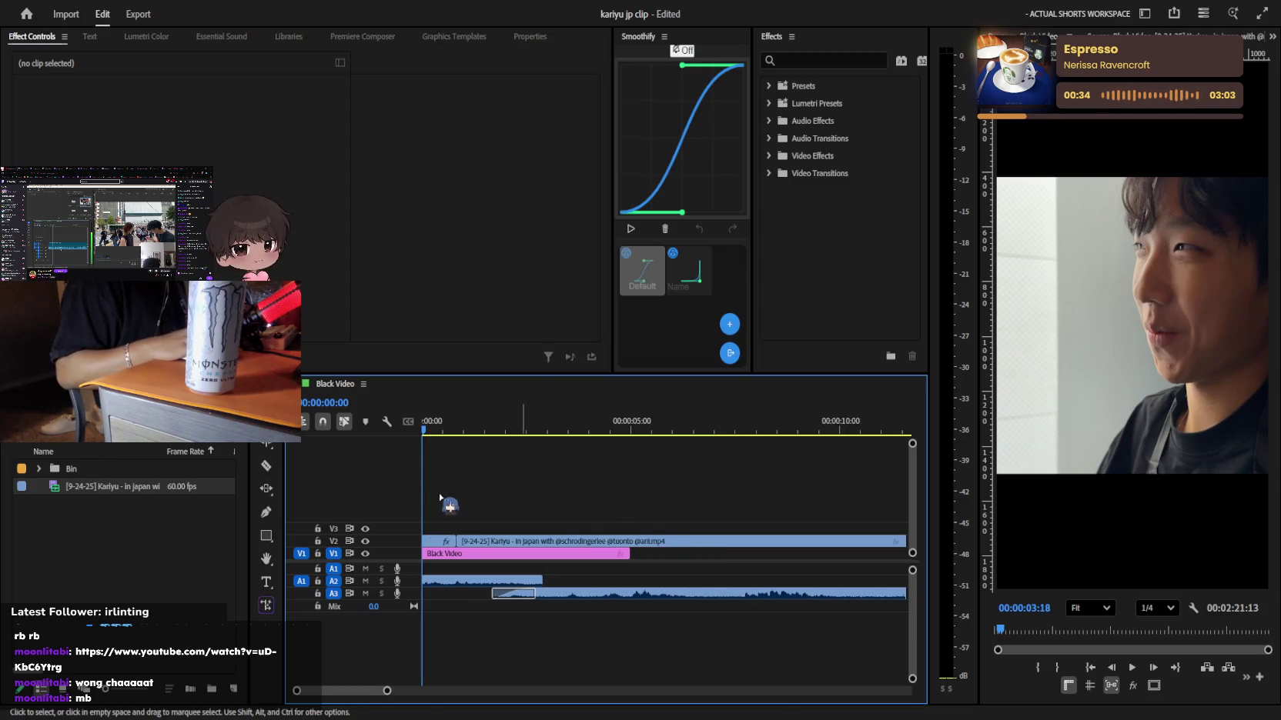
Drag a file over the timeline and cancel without adding it
mouse_move(613, 462)
left_mouse_down()
mouse_move(484, 424)
mouse_move(431, 712)
left_mouse_up()
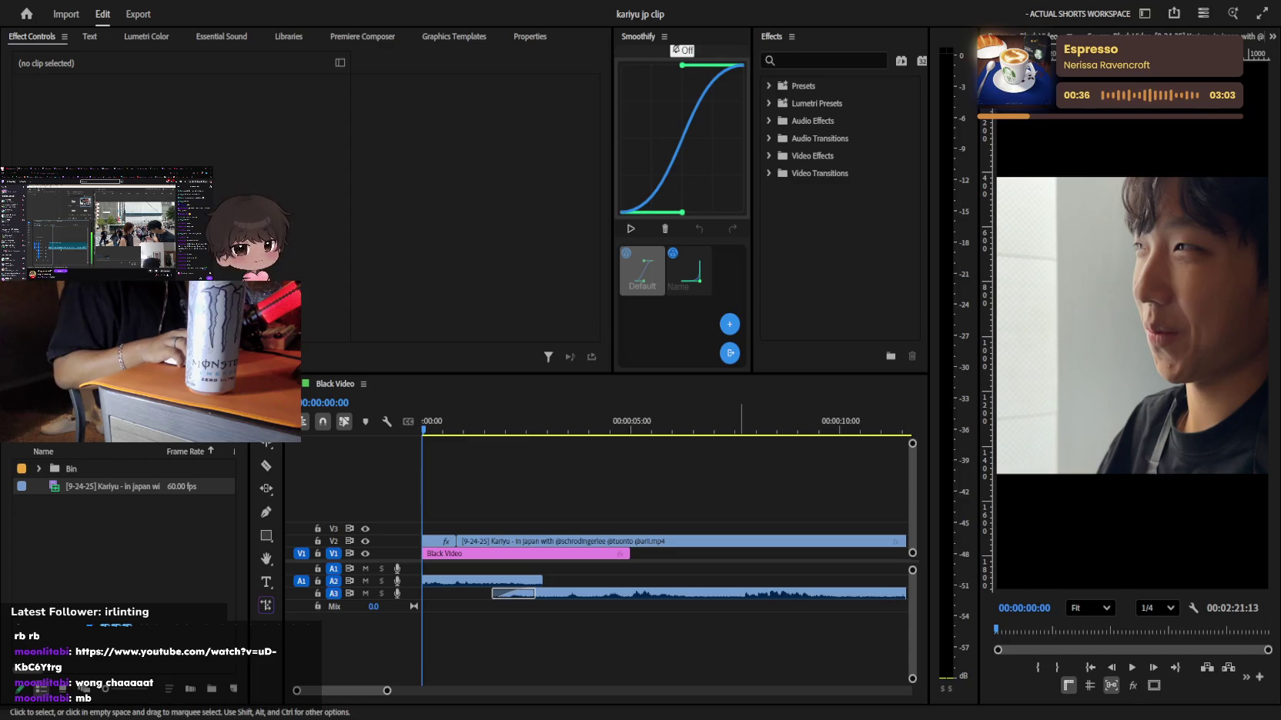
left_click_drag(820, 507, 454, 458)
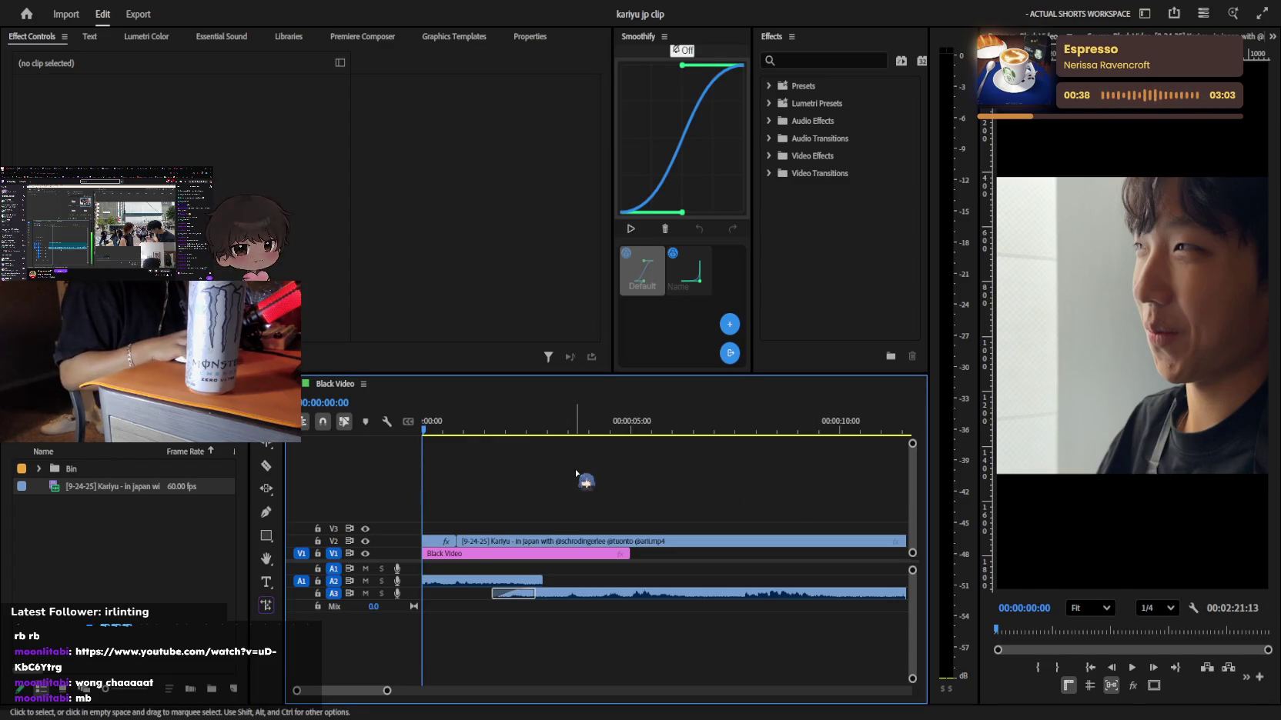
key("minus")
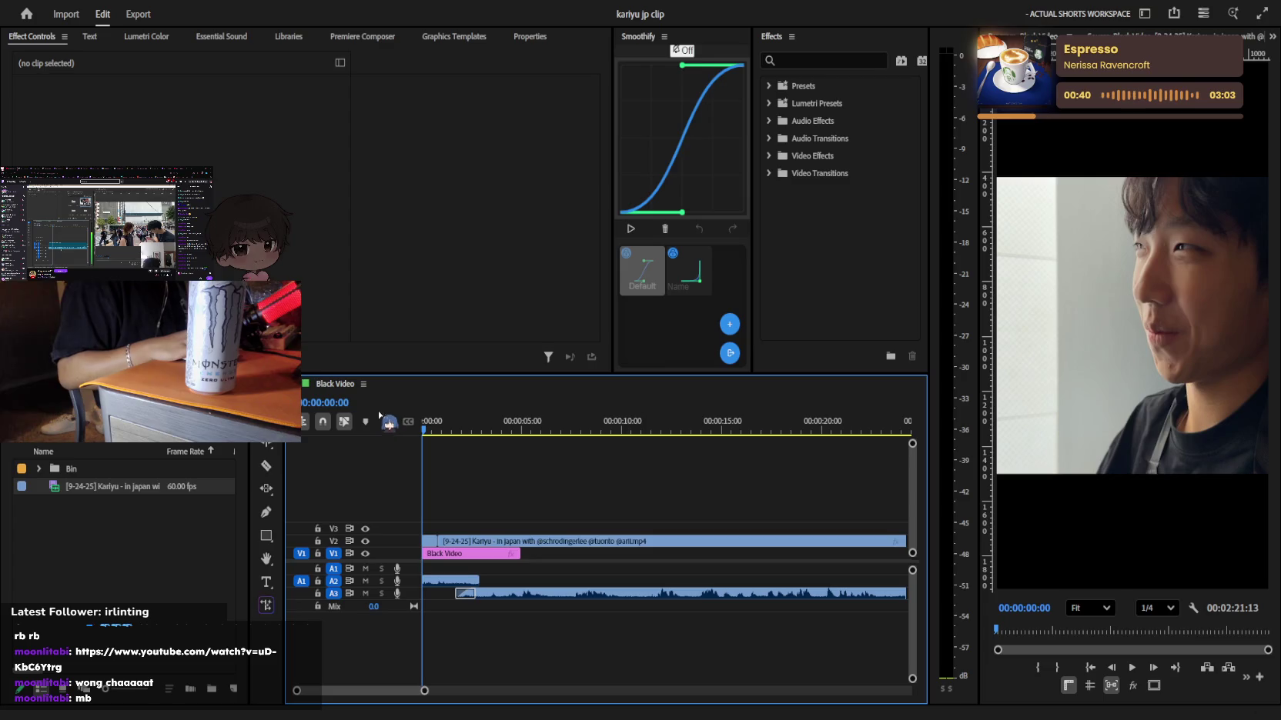
left_click_drag(454, 456, 385, 408)
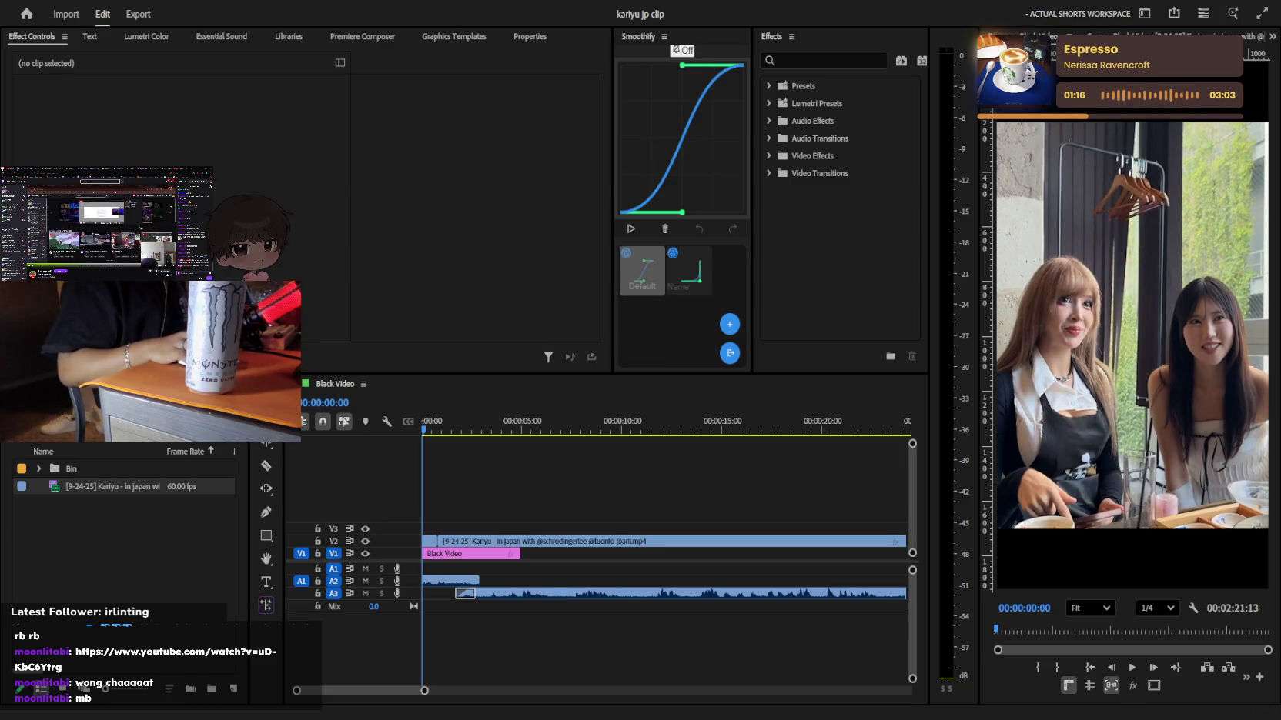
Play the sequence through from the start to check it
left_click(663, 545)
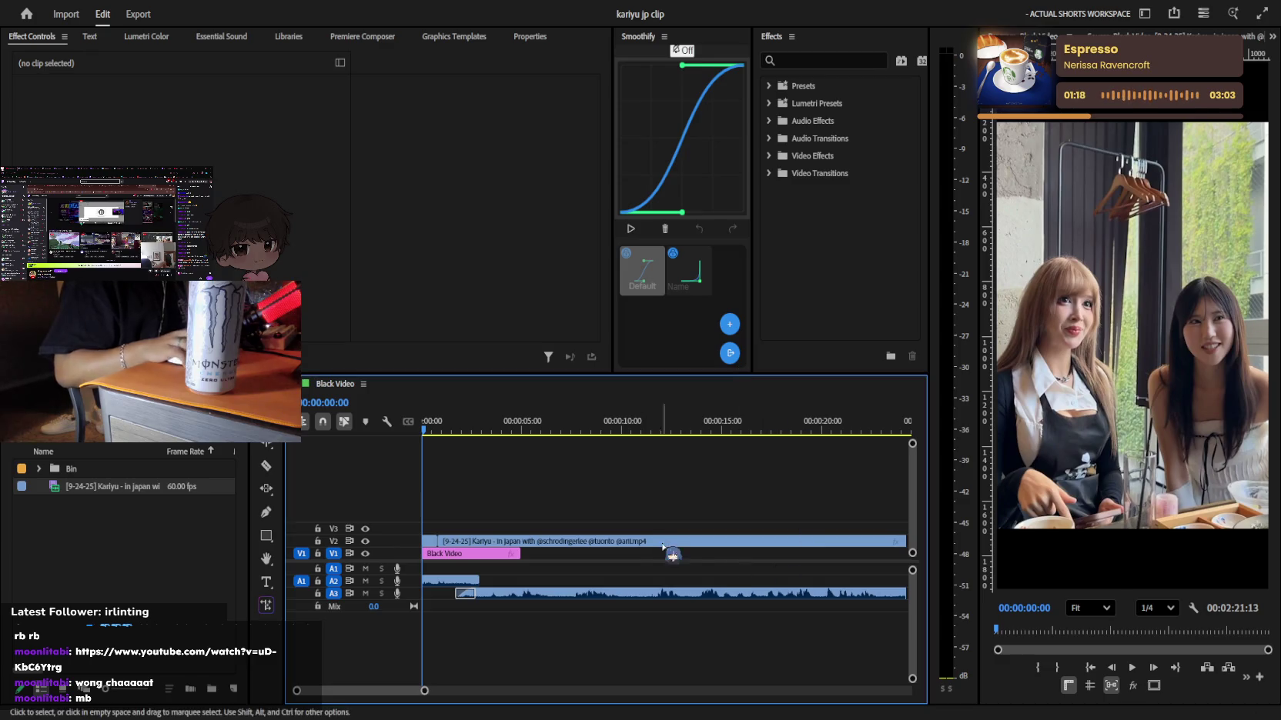
scroll(512, 546, "up", 1, "alt")
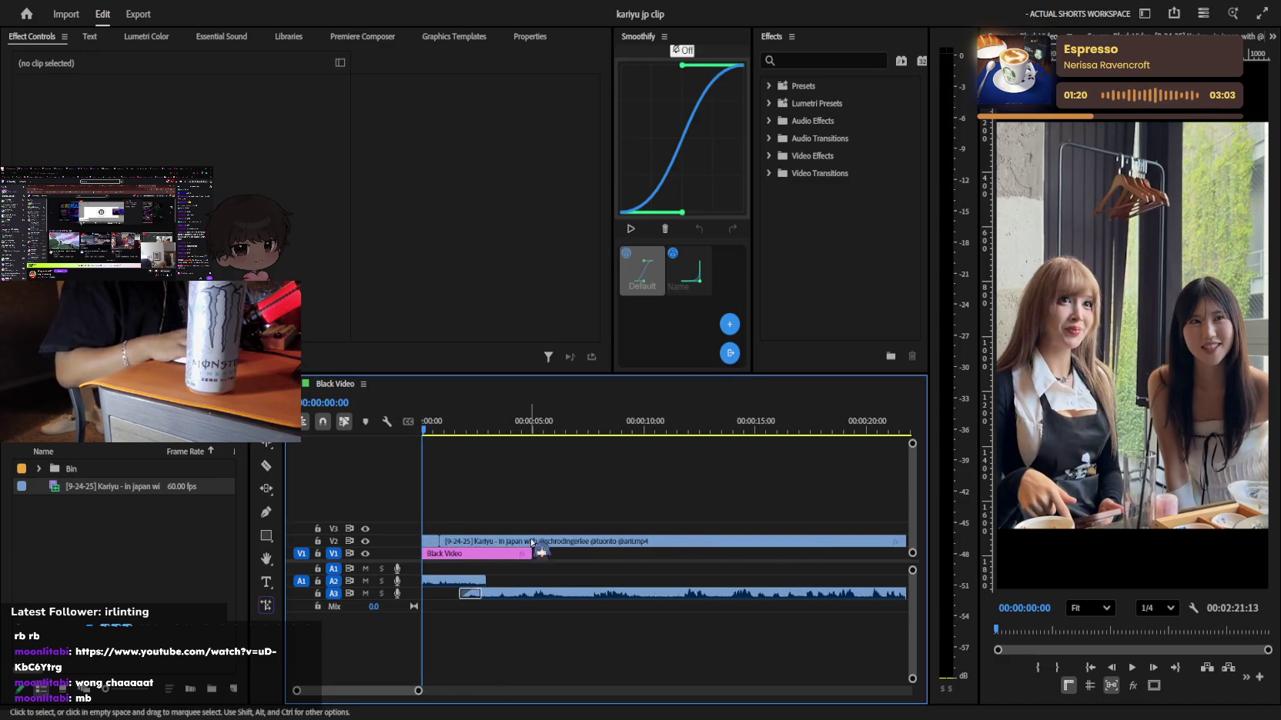
key("l")
key("l")
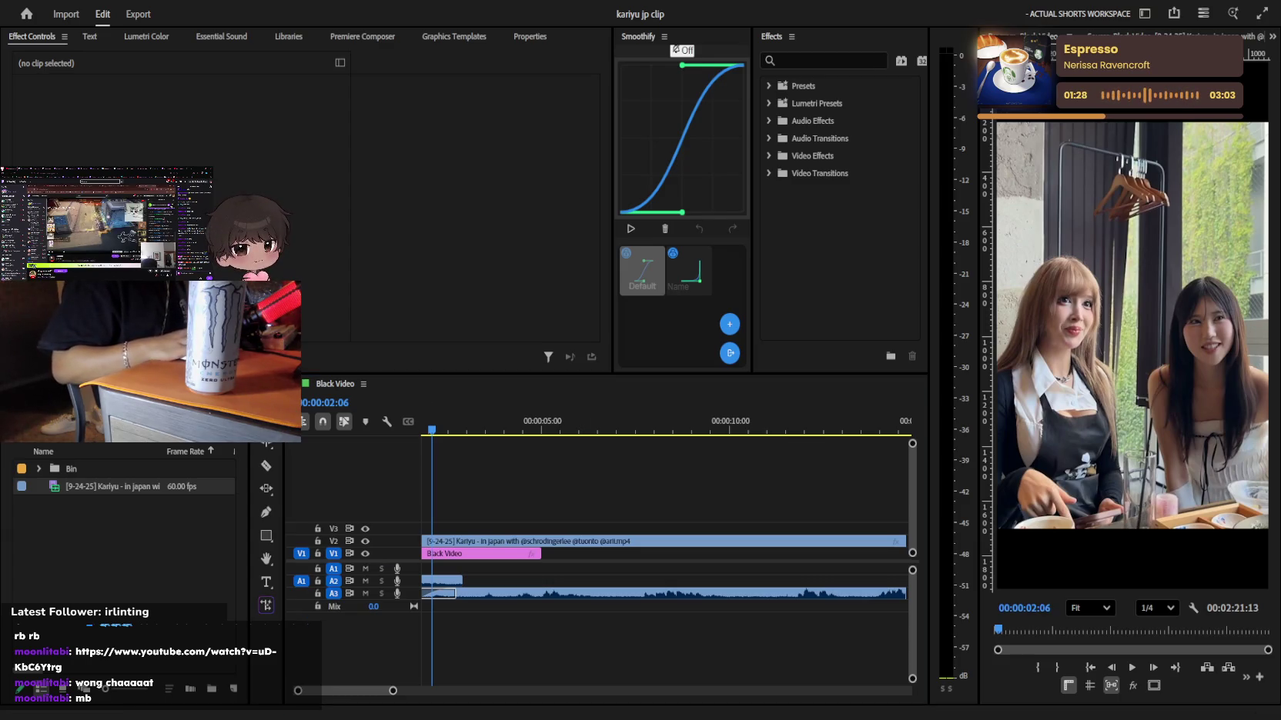
scroll(652, 443, "up", 2)
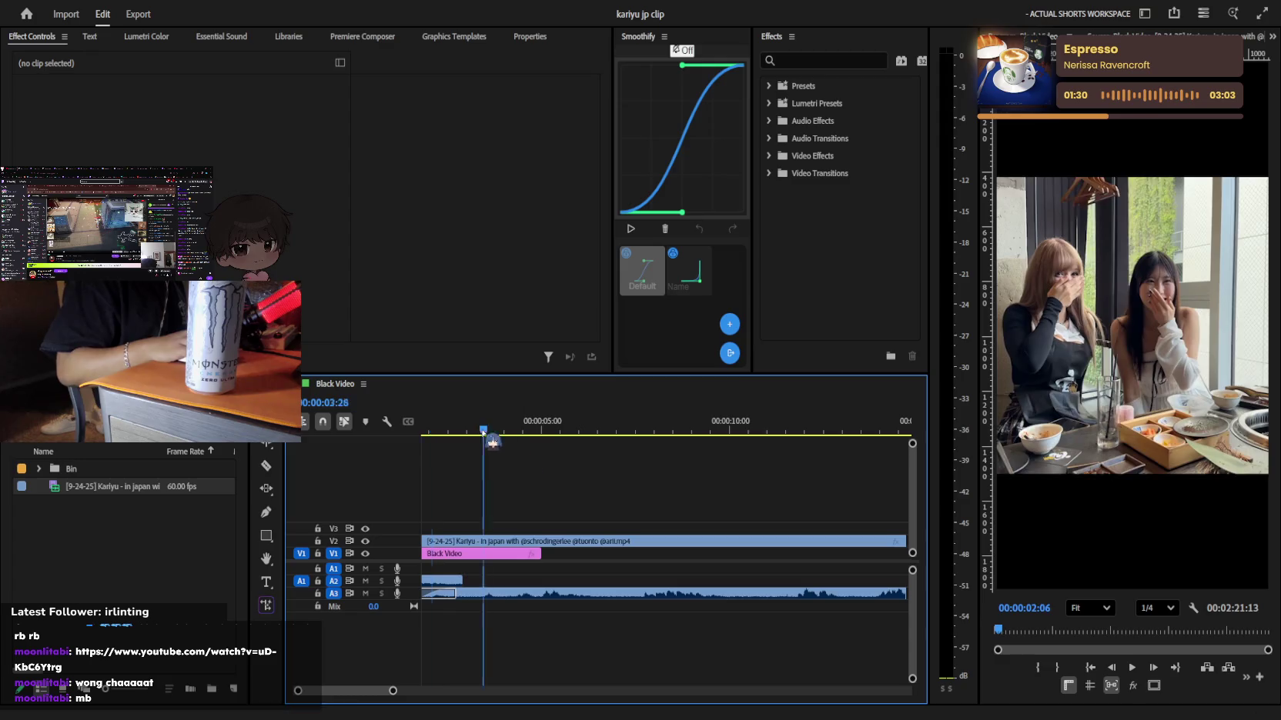
key("space")
key("Home")
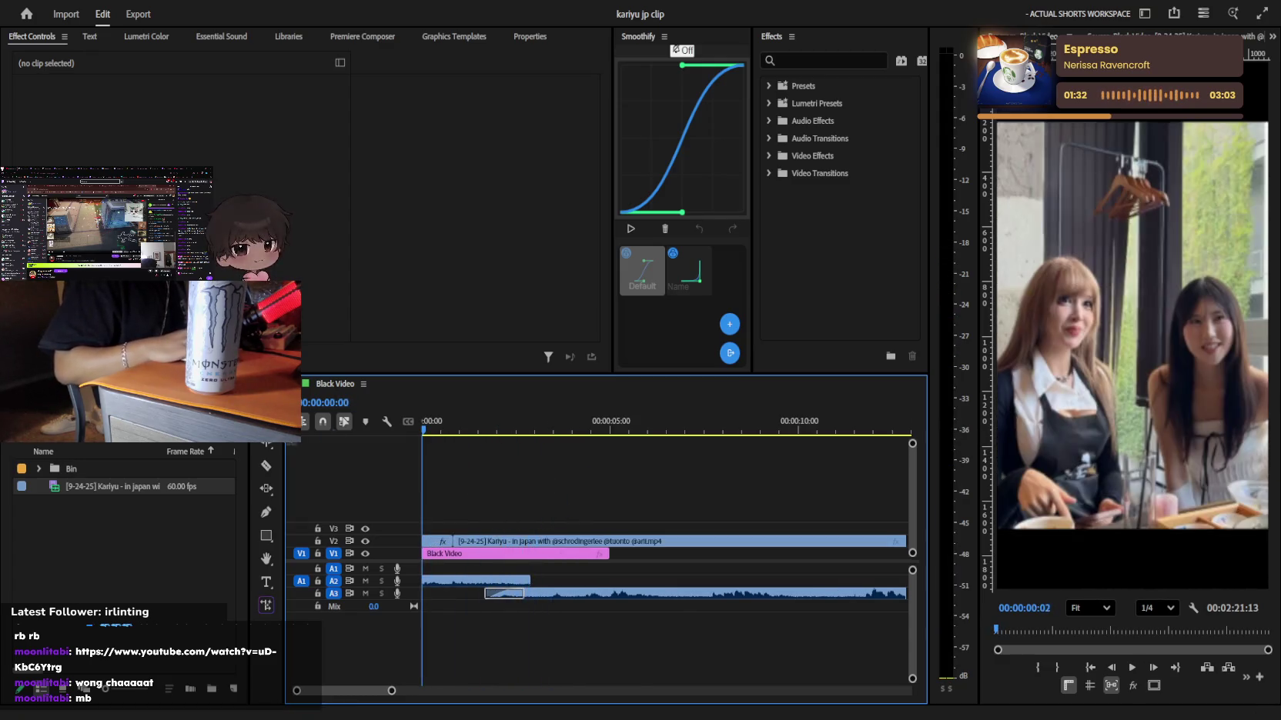
key("space")
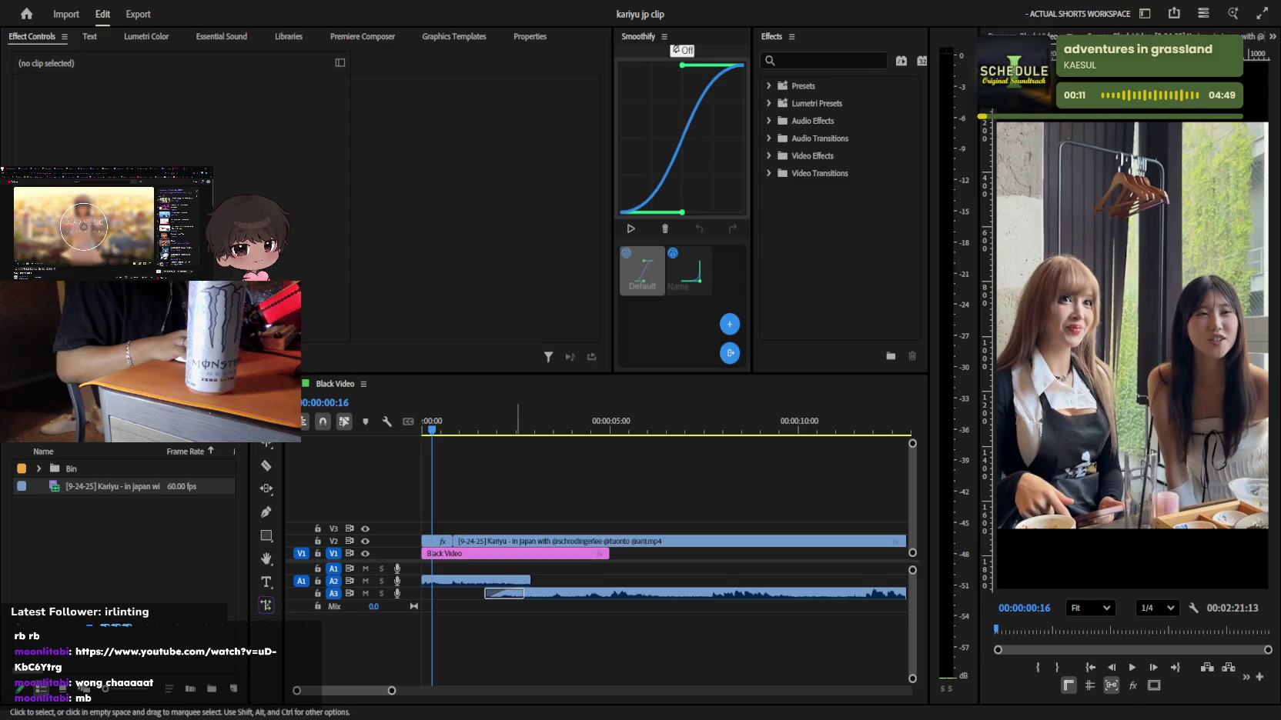
Audition 2.mp3, Brilliant_Tines.mp3 and youtube_hS6NUgyGFkg_audio.mp3 in the Source Monitor
double_click(126, 504)
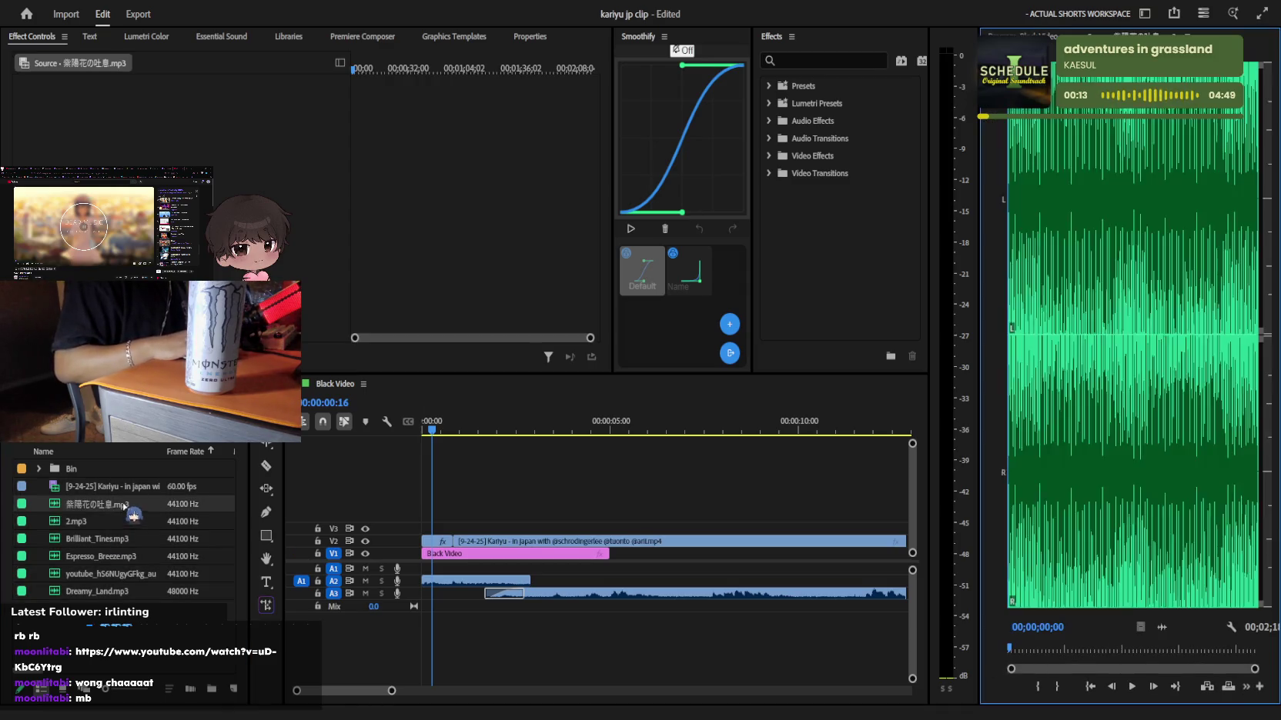
double_click(146, 523)
key("space")
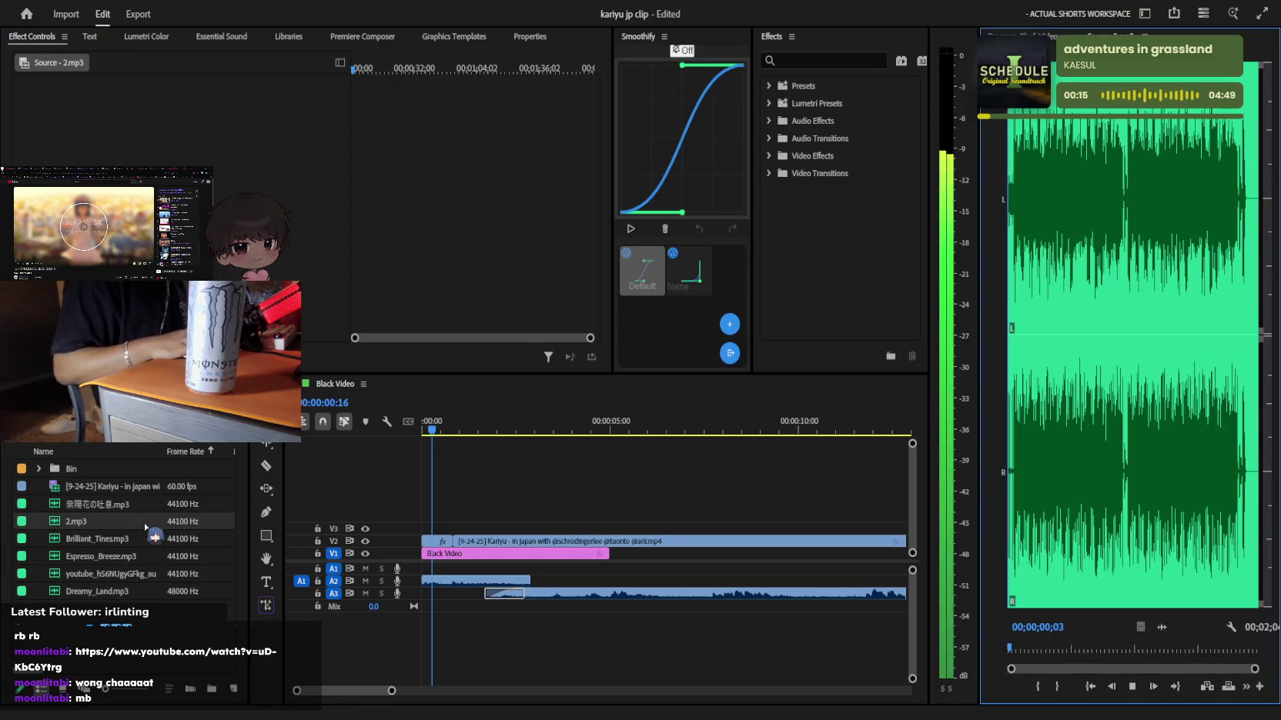
double_click(143, 539)
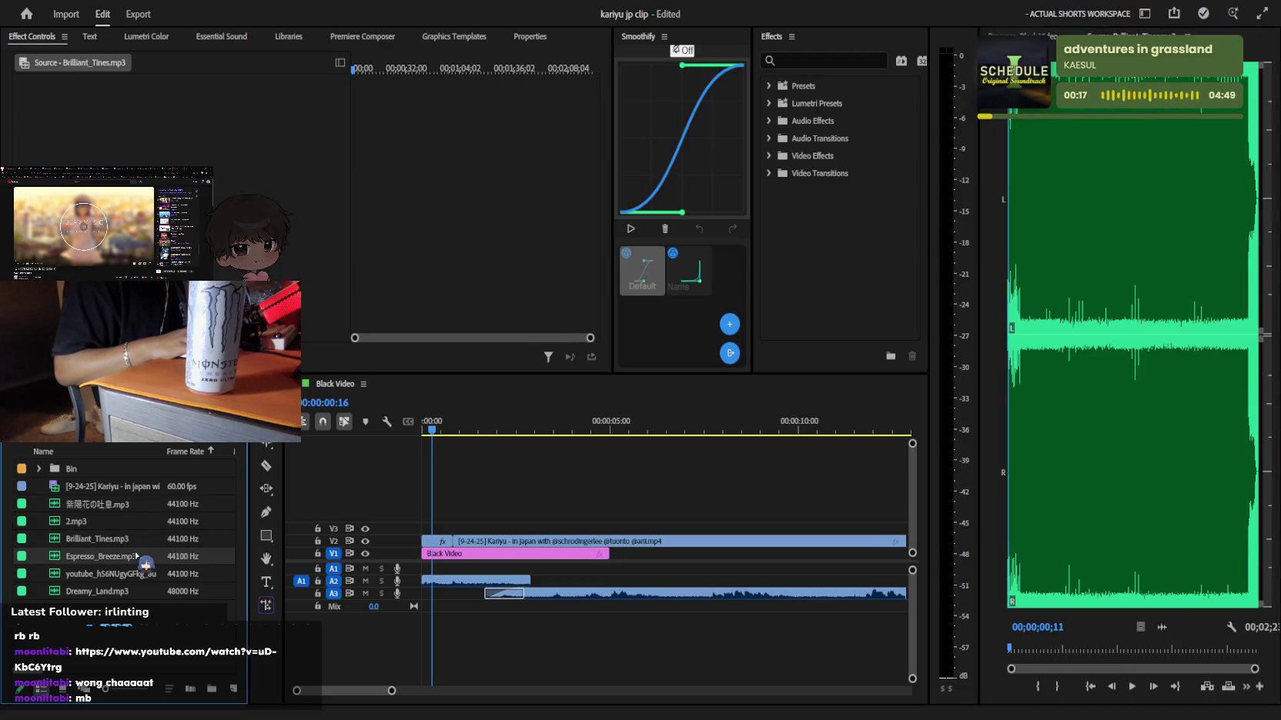
double_click(115, 574)
key("space")
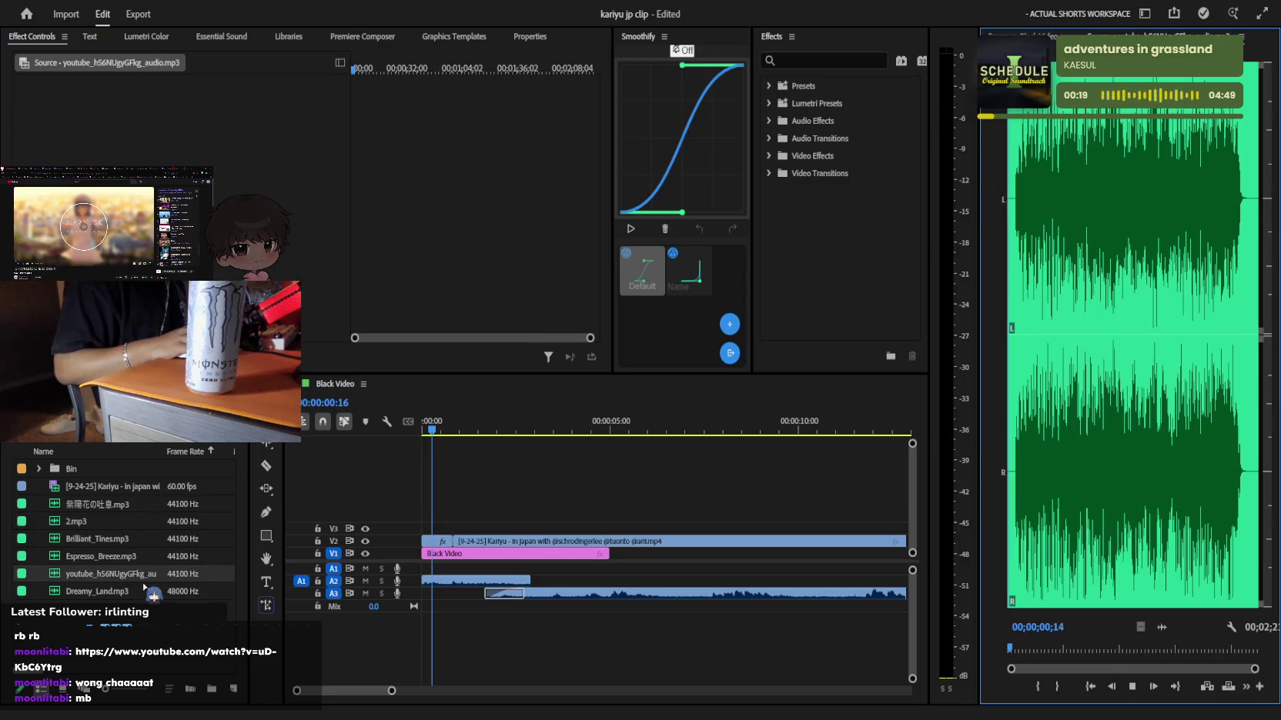
key("space")
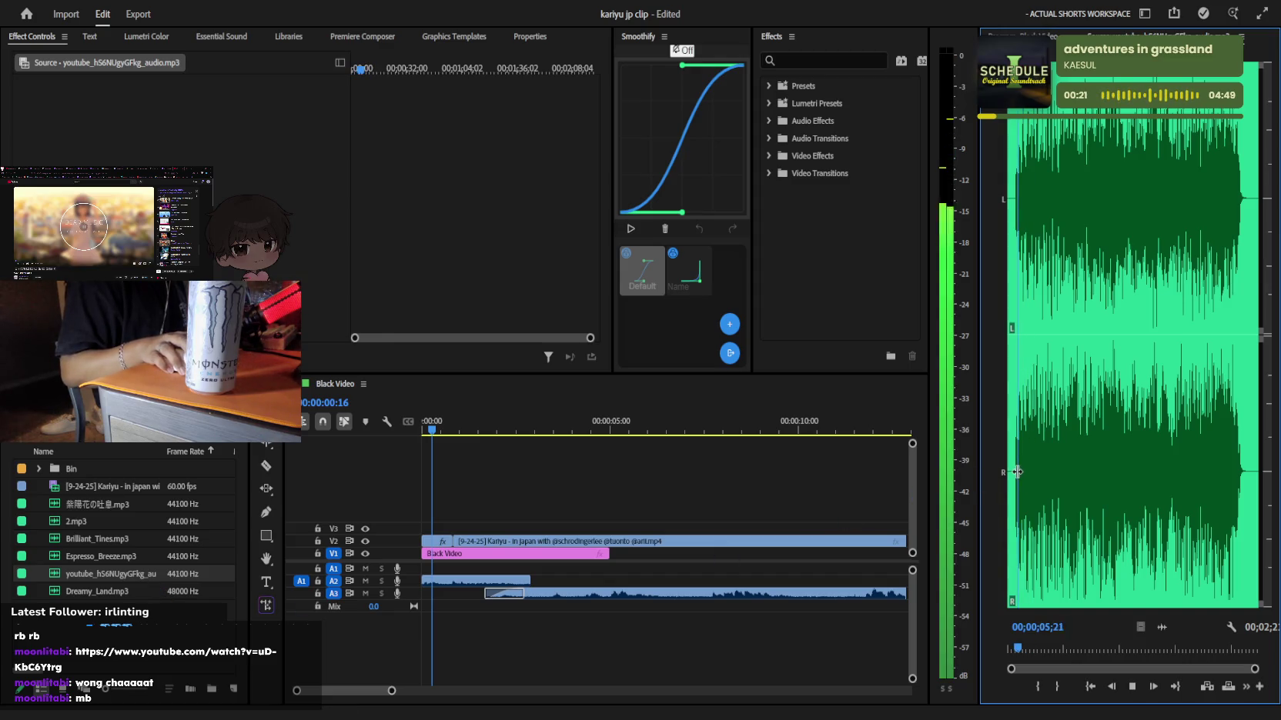
Load Dreamy_Land.mp3 and preview it from around 44 seconds
double_click(115, 591)
key("space")
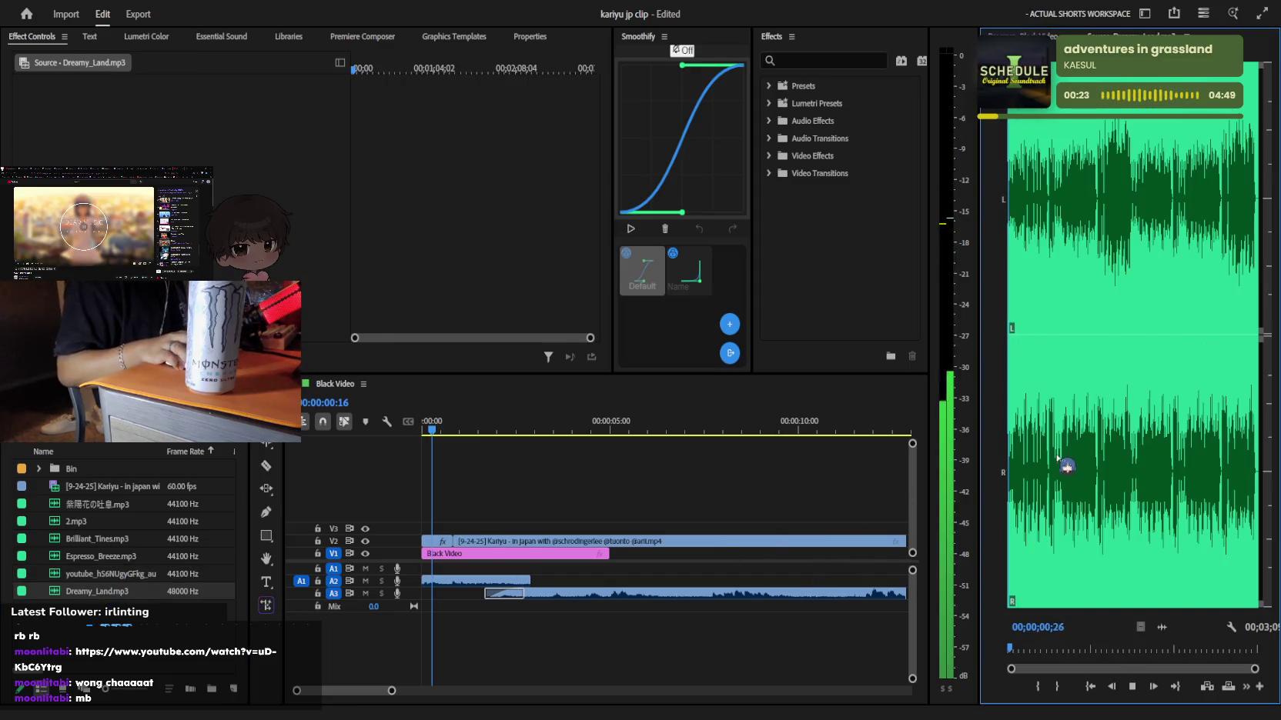
left_click(1042, 464)
left_click(1065, 476)
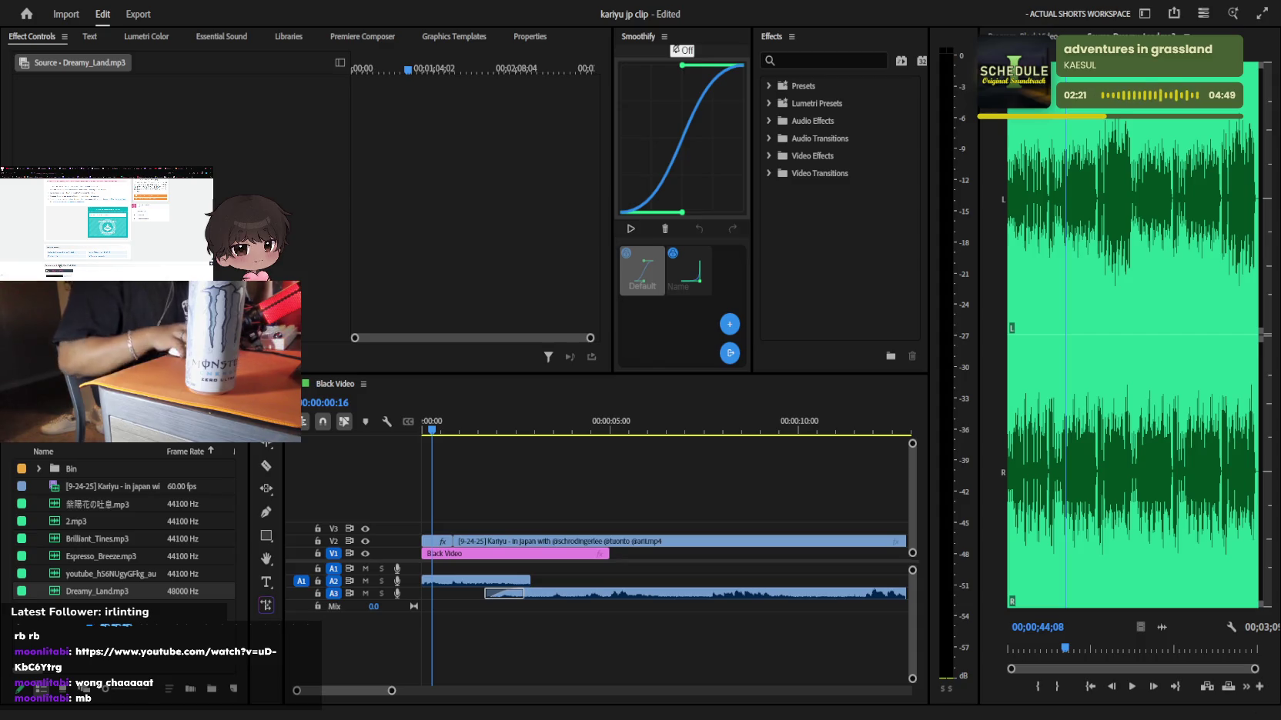
Switch the right-hand viewer from the song preview back to the Program Monitor
key("shift+2")
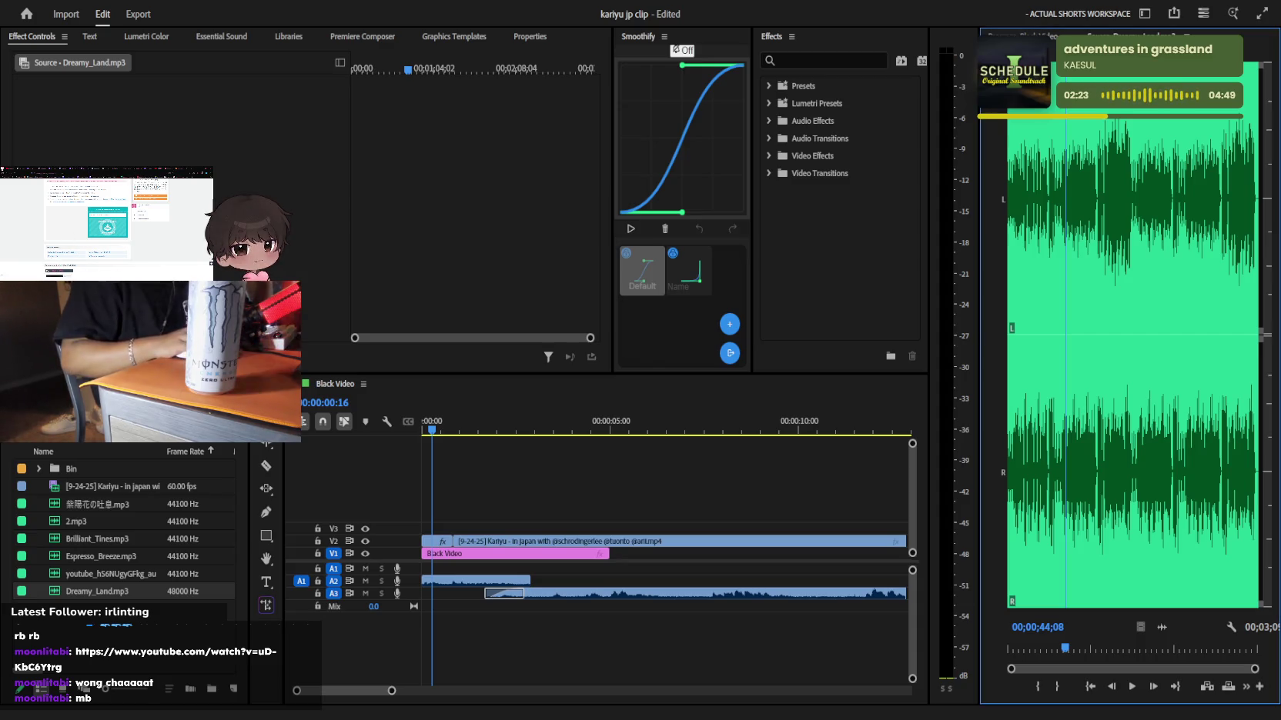
key("shift+4")
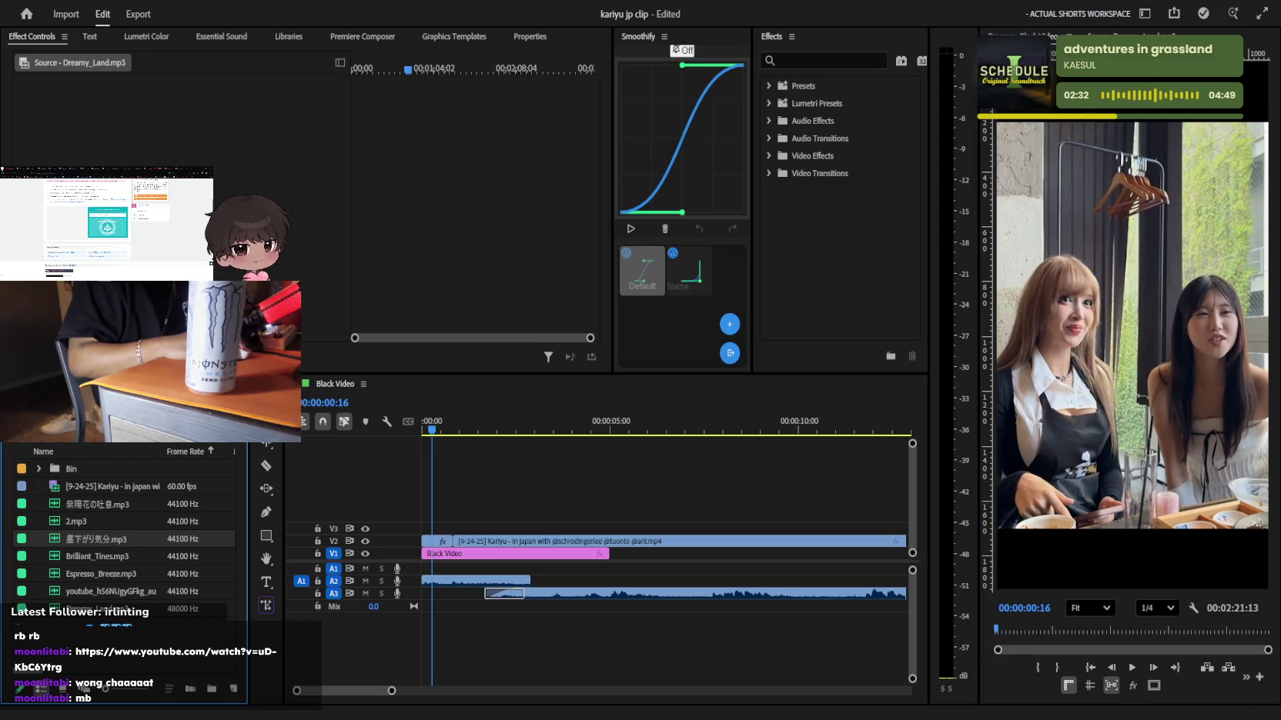
Place 星下がり気分.mp3 on A1 at the sequence start and set its volume to -15.0 dB
left_click_drag(96, 538, 528, 574)
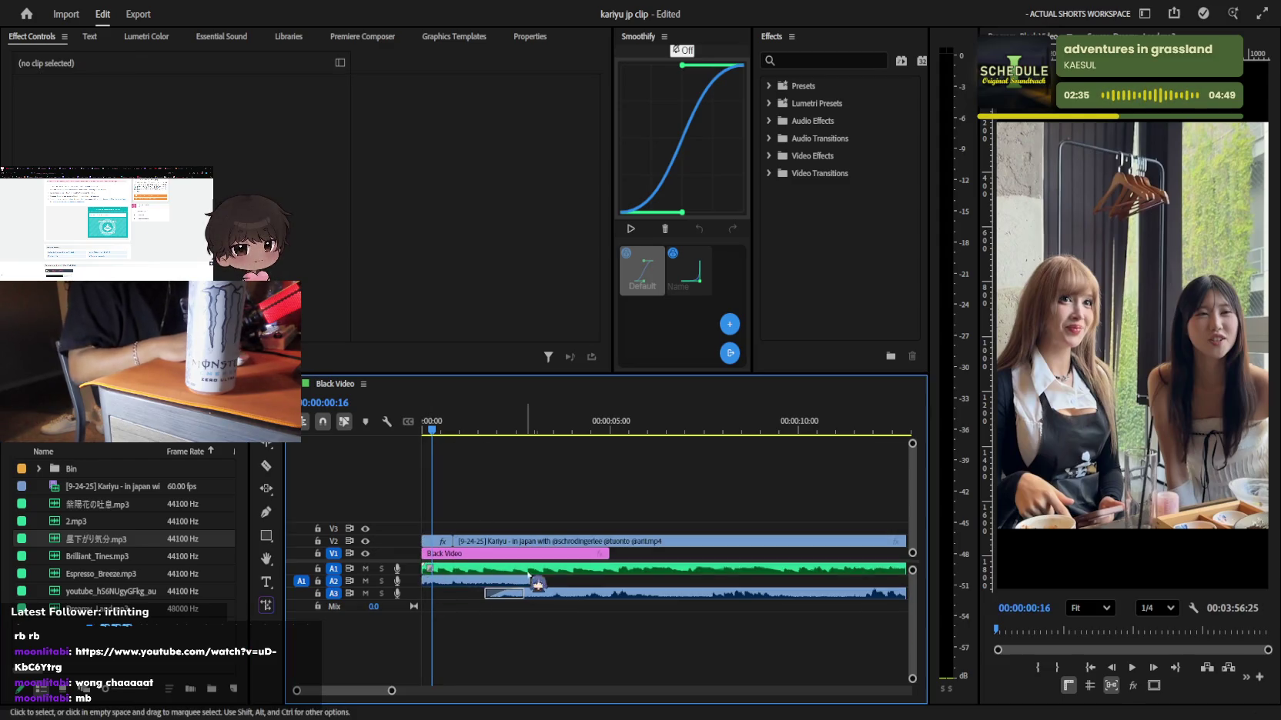
left_click_drag(206, 121, 177, 122)
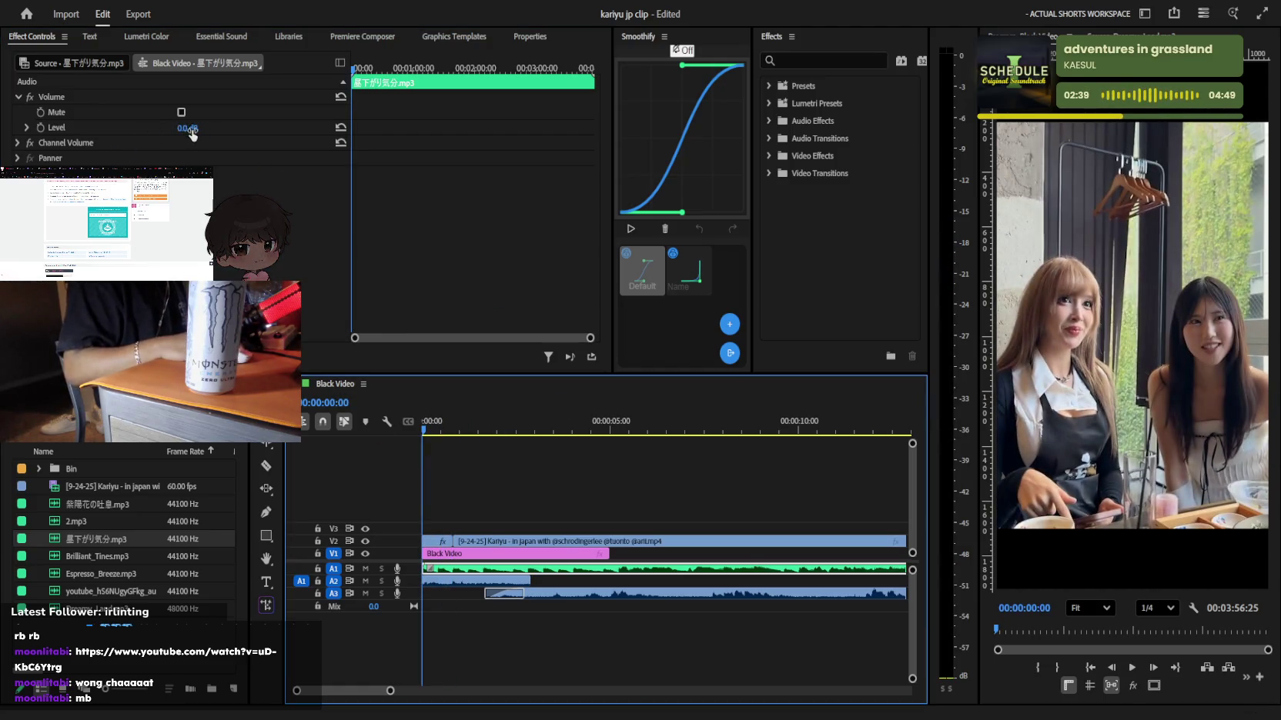
left_click(192, 129)
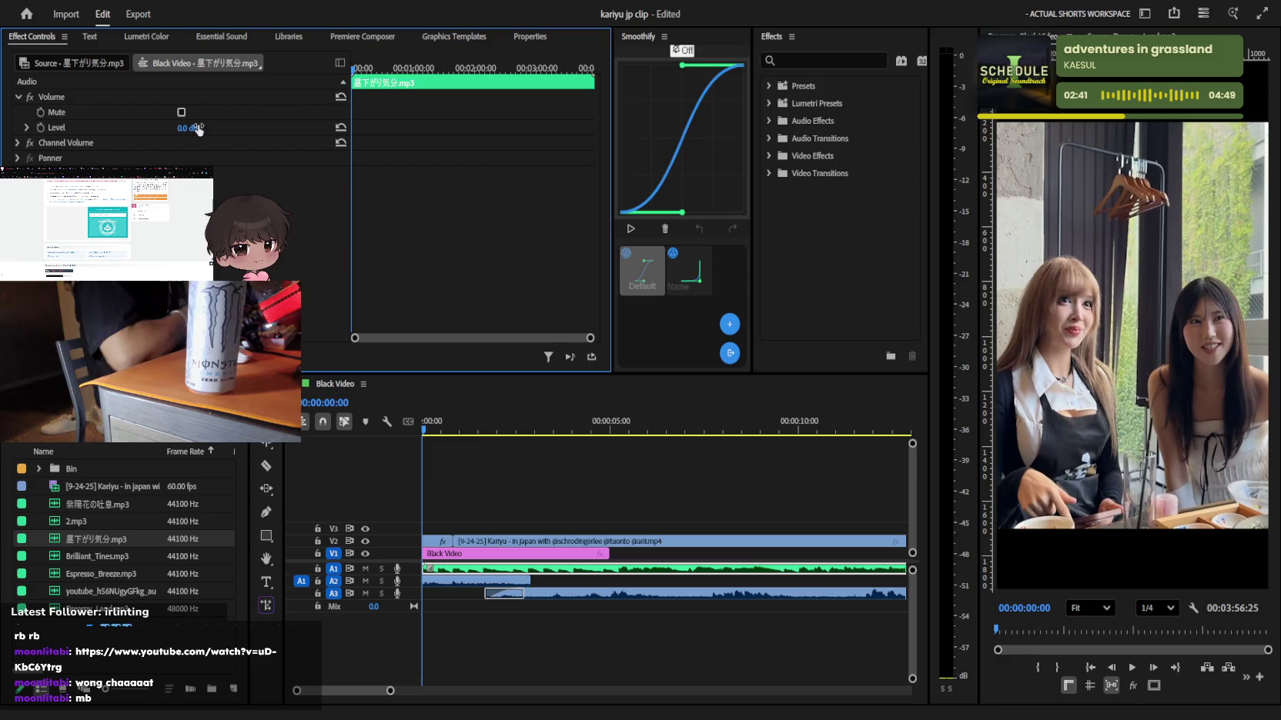
type("15")
key("Return")
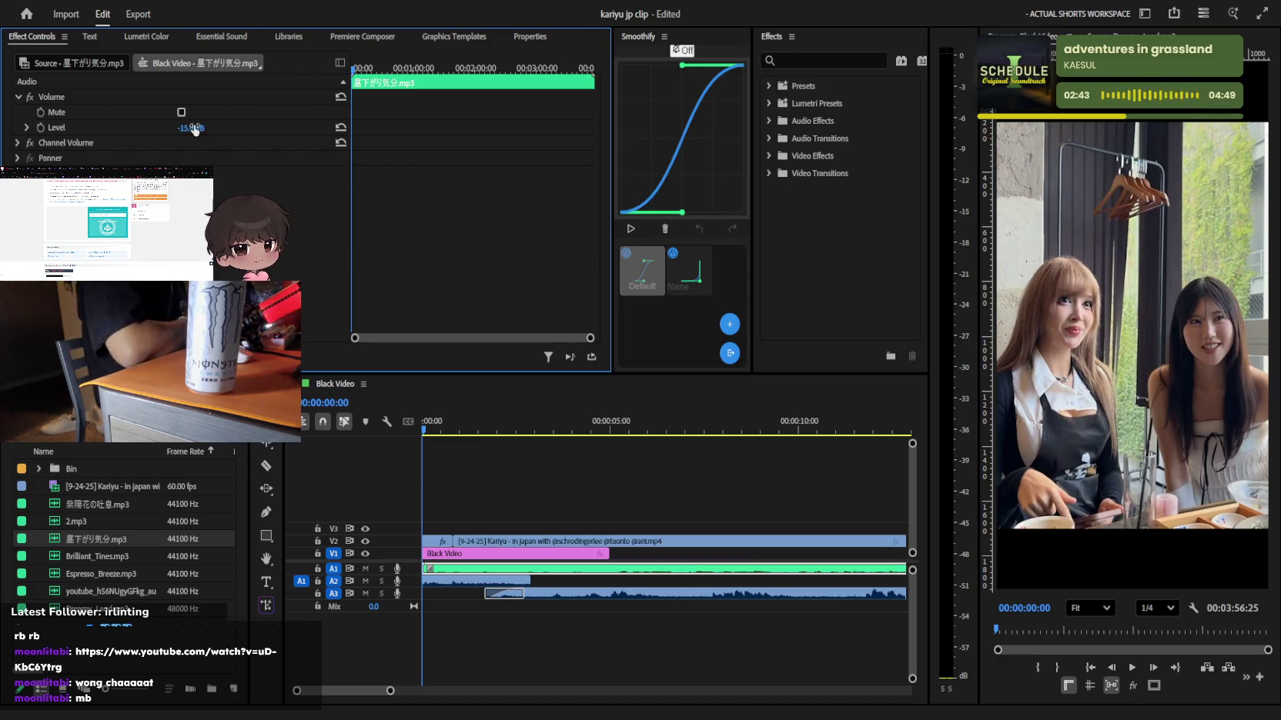
left_click(792, 58)
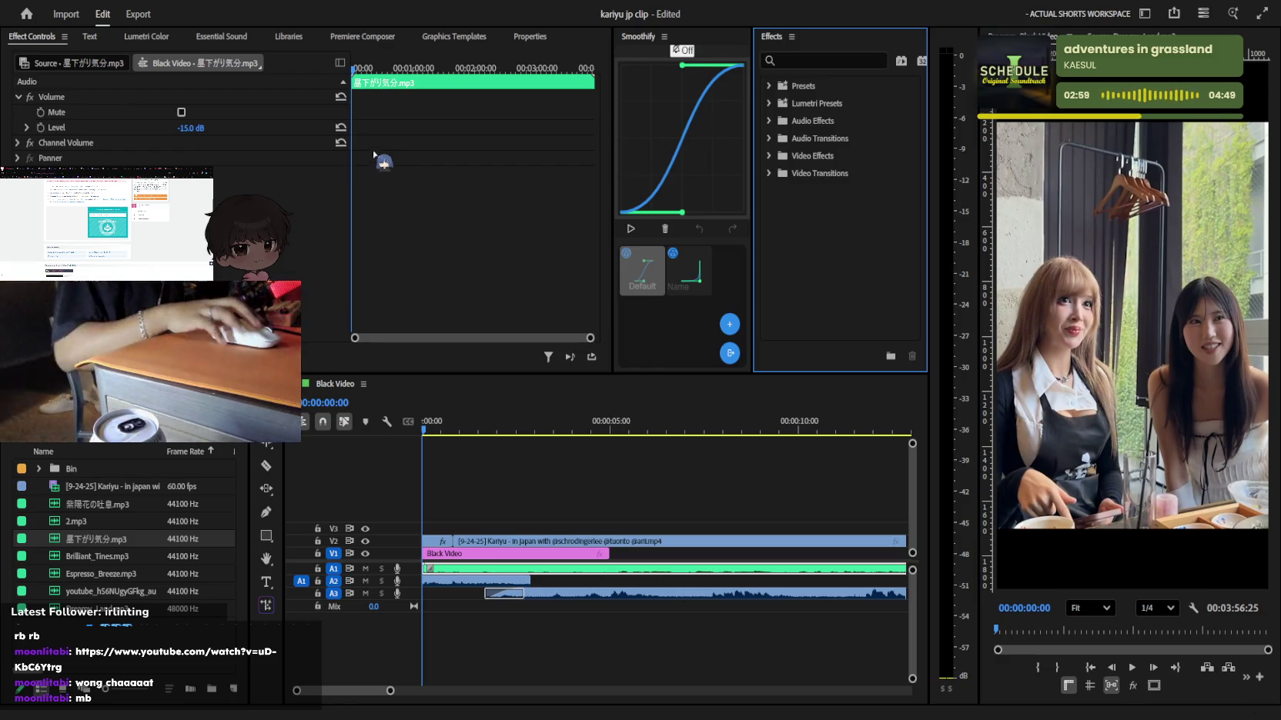
Search 'master' and apply the Mastering effect to the 星下がり気分.mp3 clip on A1
key("space")
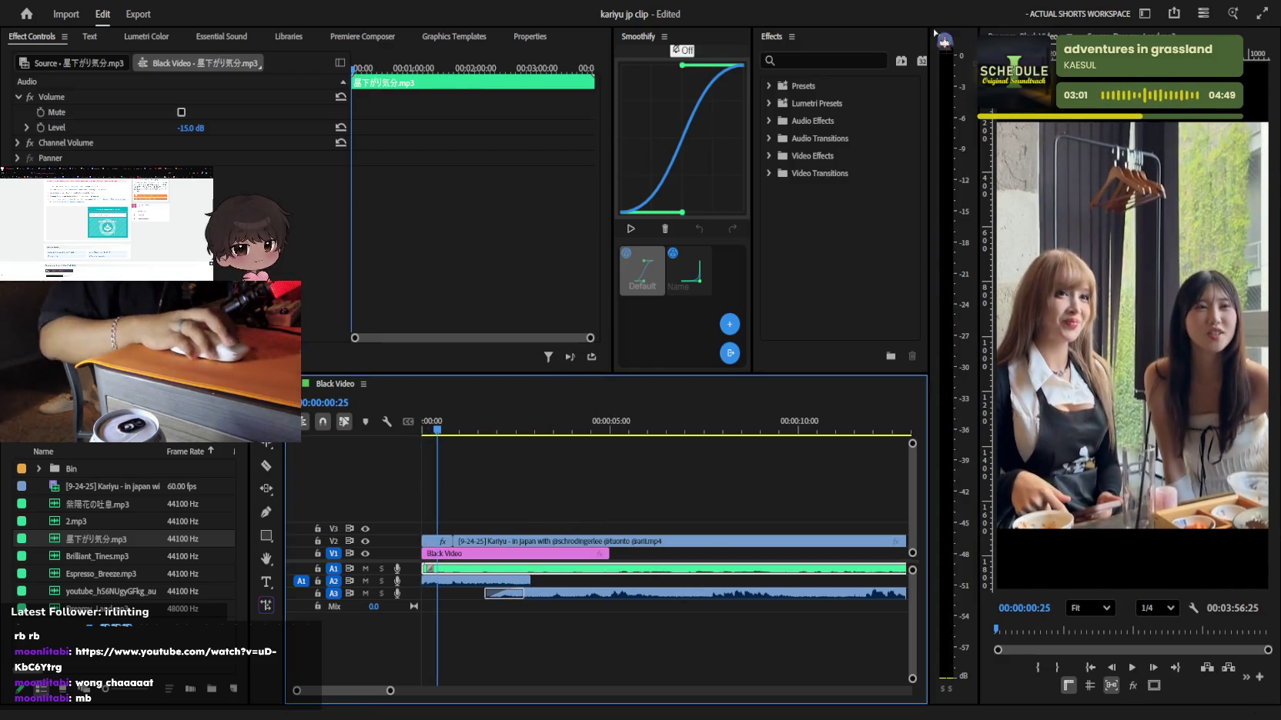
left_click(858, 59)
type("masteri")
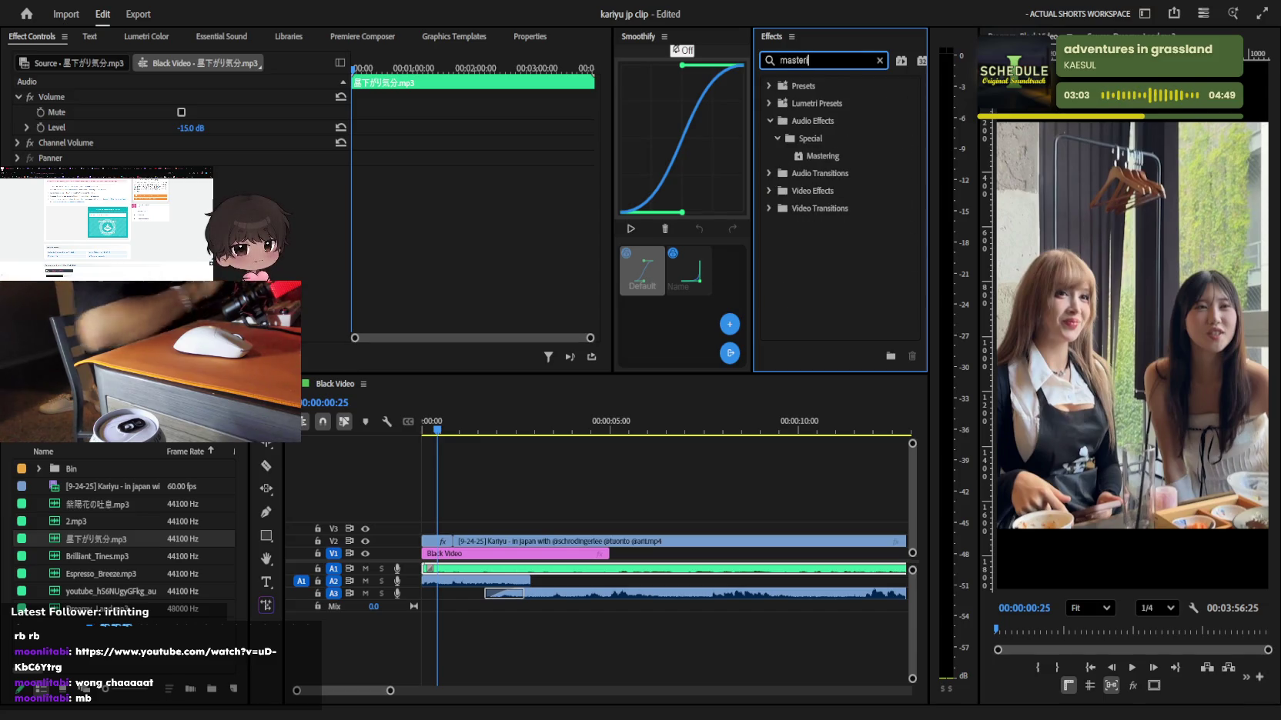
left_click_drag(820, 156, 466, 569)
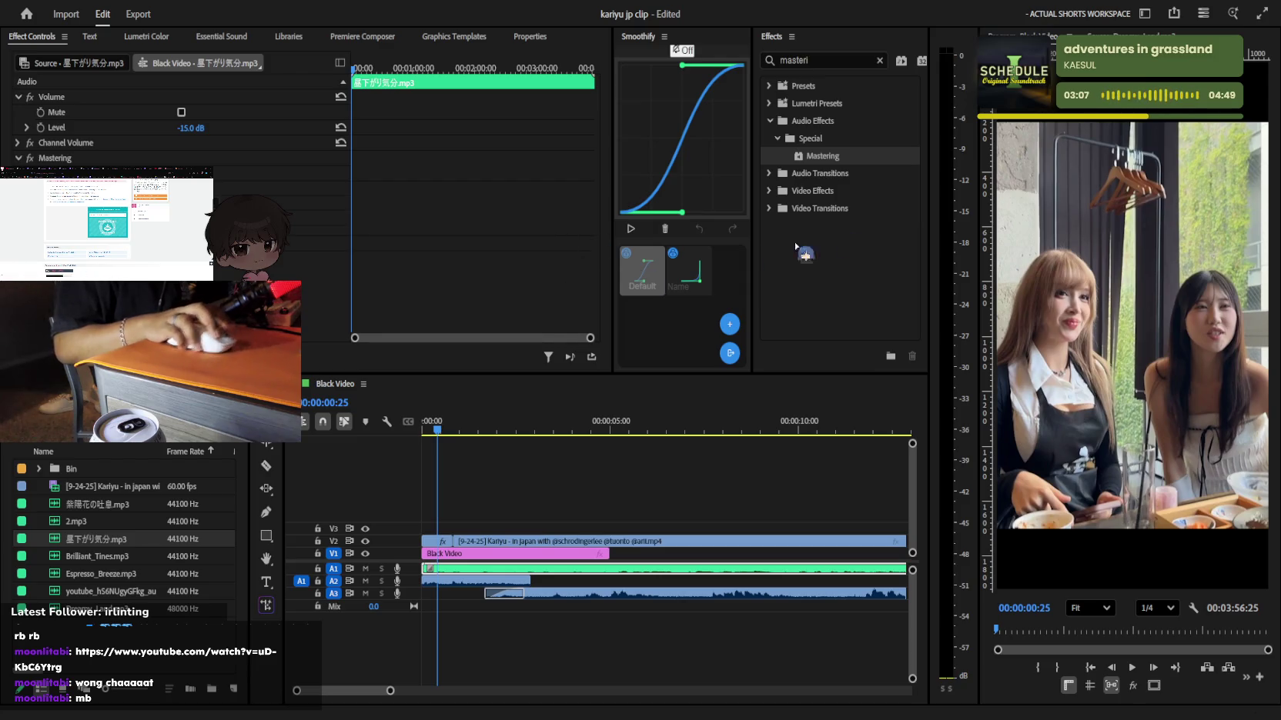
Play back to hear the result and trim the V2 clip's start slightly later
key("space")
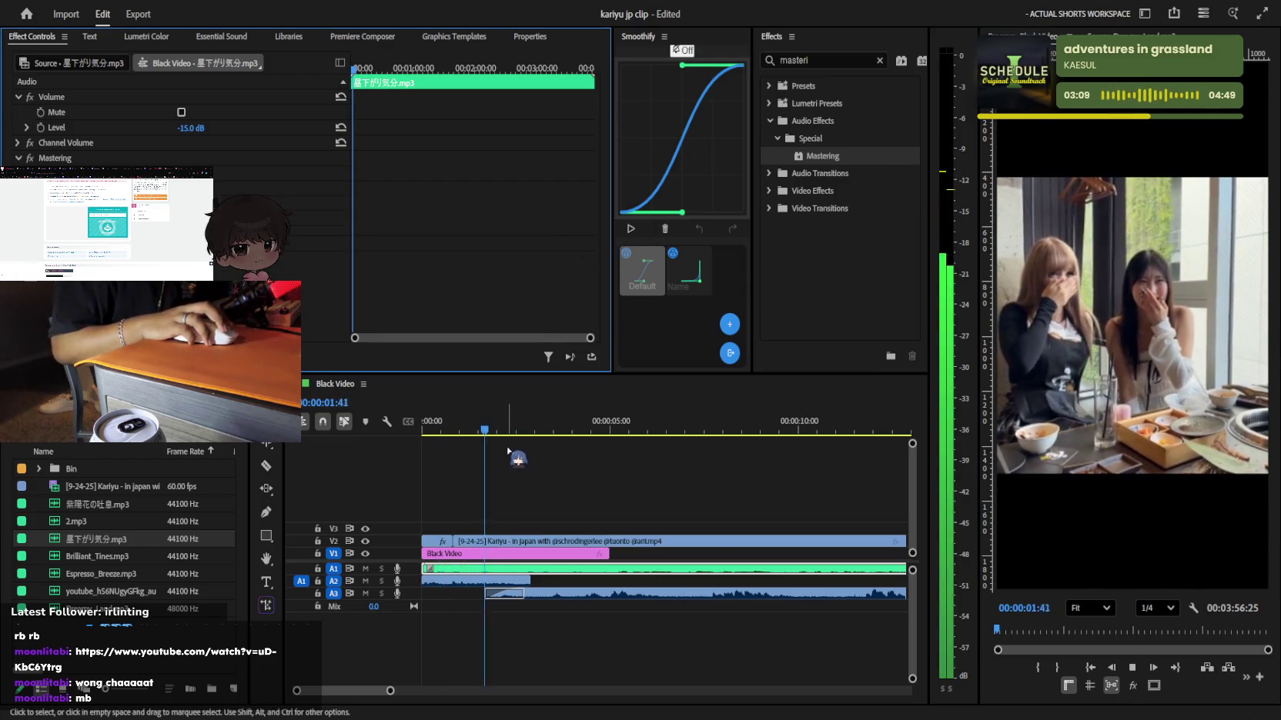
key("space")
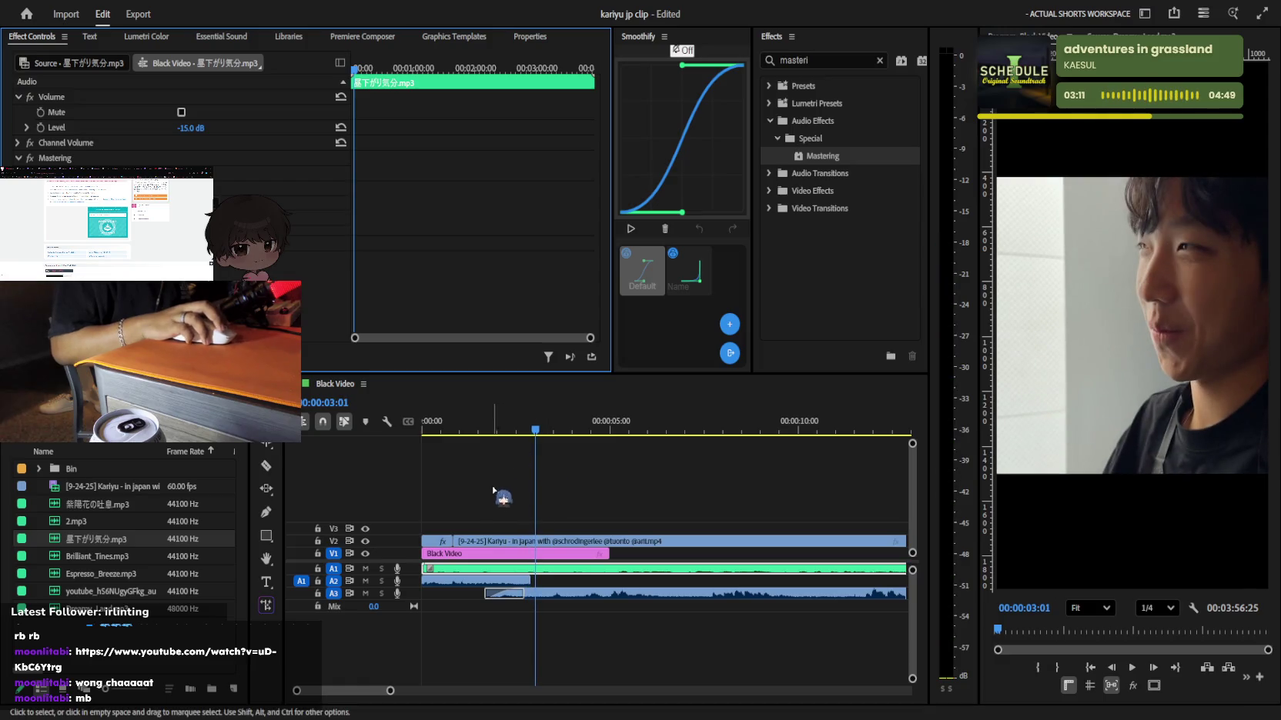
left_click(516, 428)
key("space")
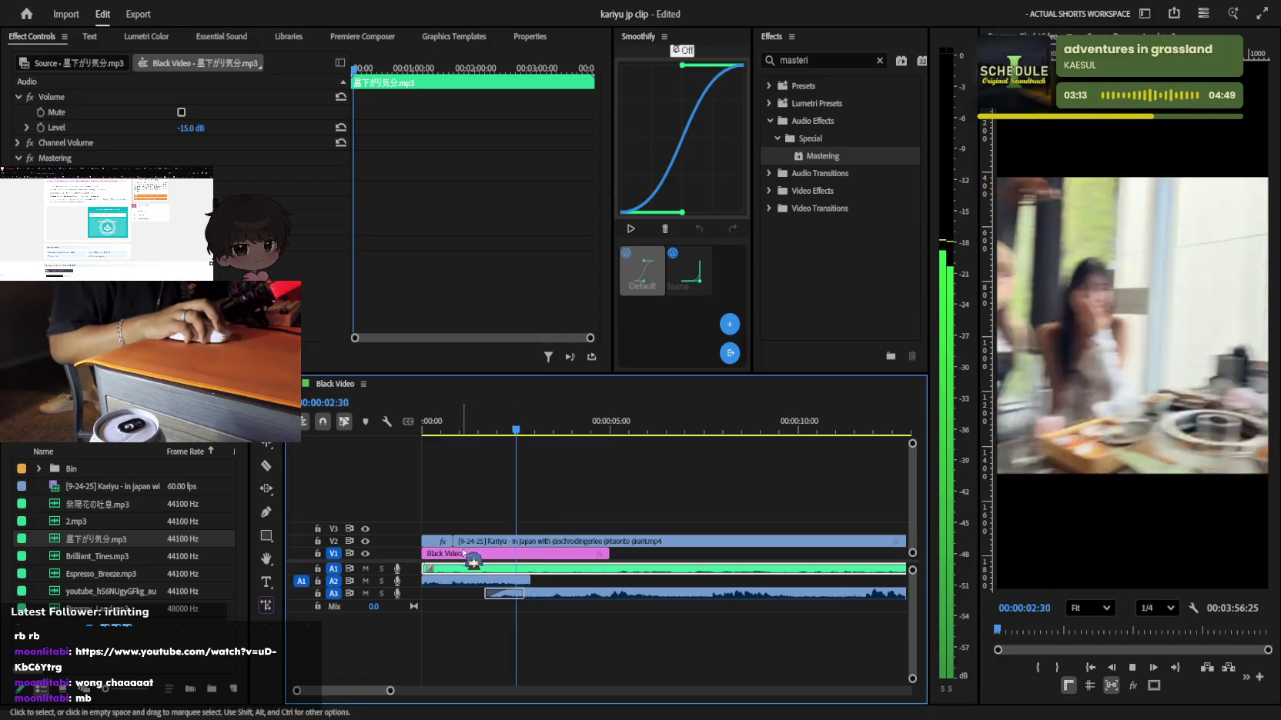
mouse_move(460, 542)
left_mouse_down()
mouse_move(524, 542)
mouse_move(454, 542)
left_mouse_up()
Adjust the V2 clip's transition length and play back the trimmed section
left_click(566, 542)
left_click(463, 433)
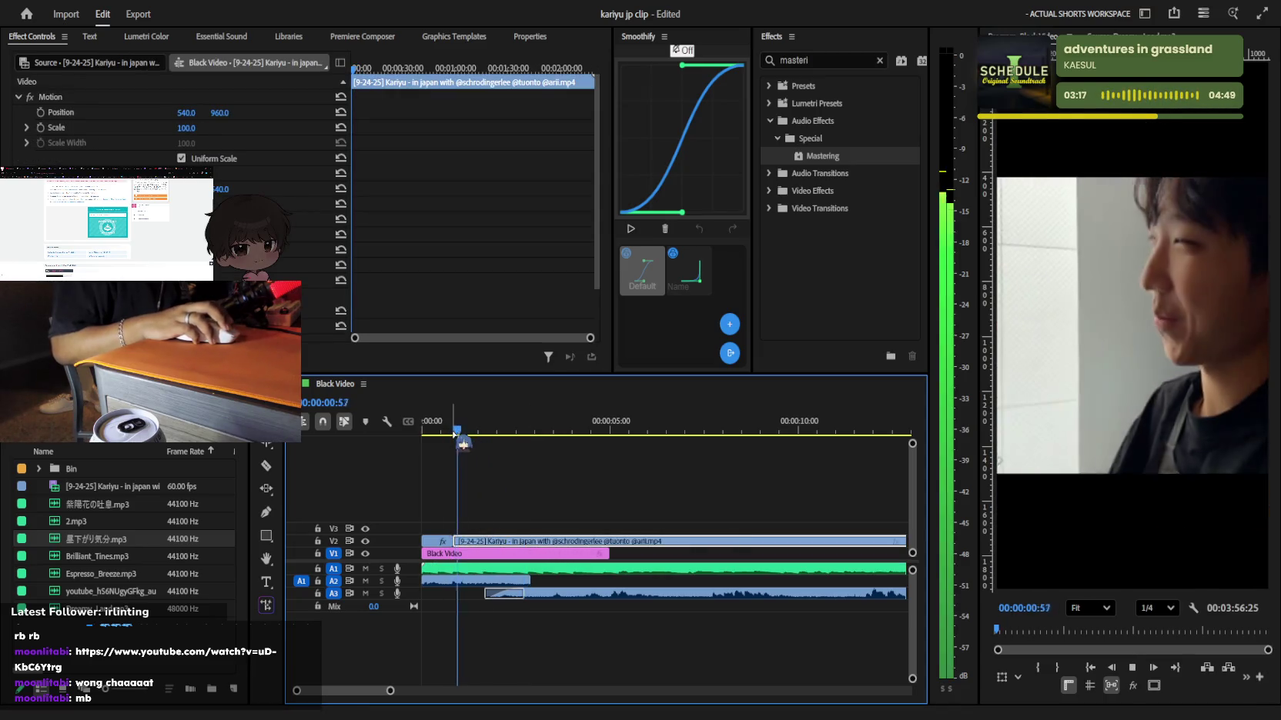
key("space")
left_click(443, 431)
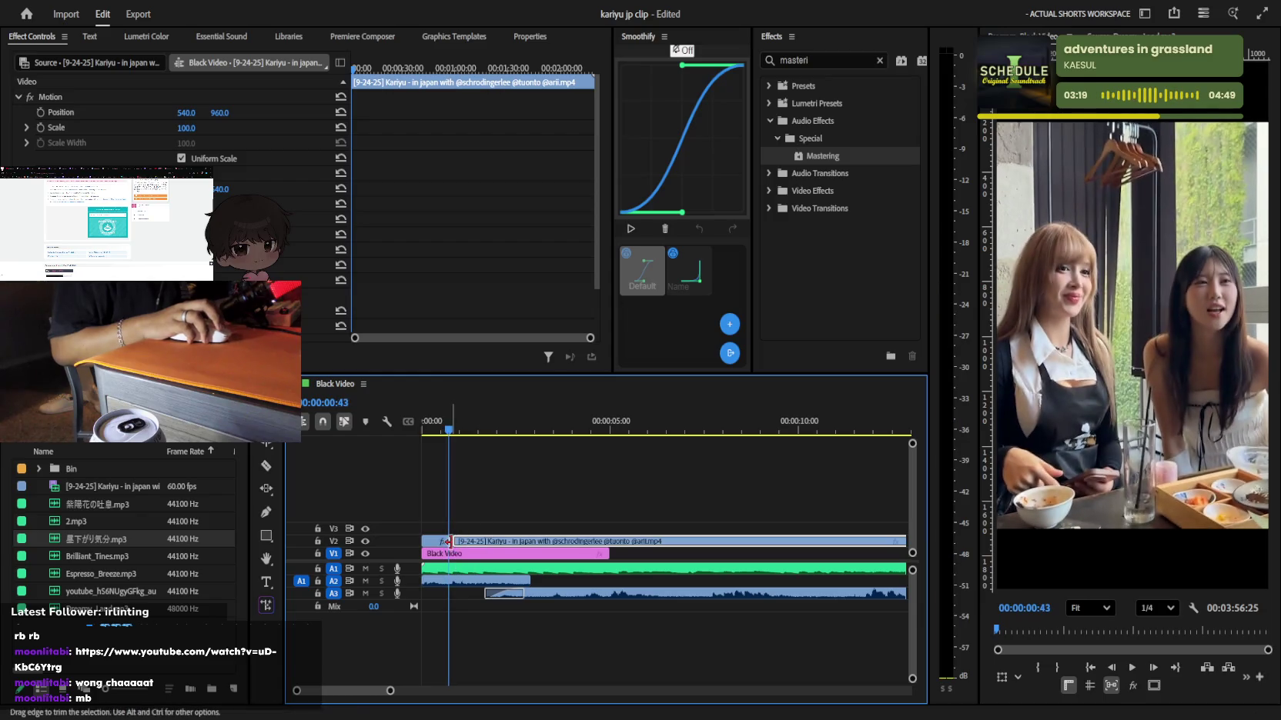
left_click(479, 531)
left_click_drag(489, 541, 493, 541)
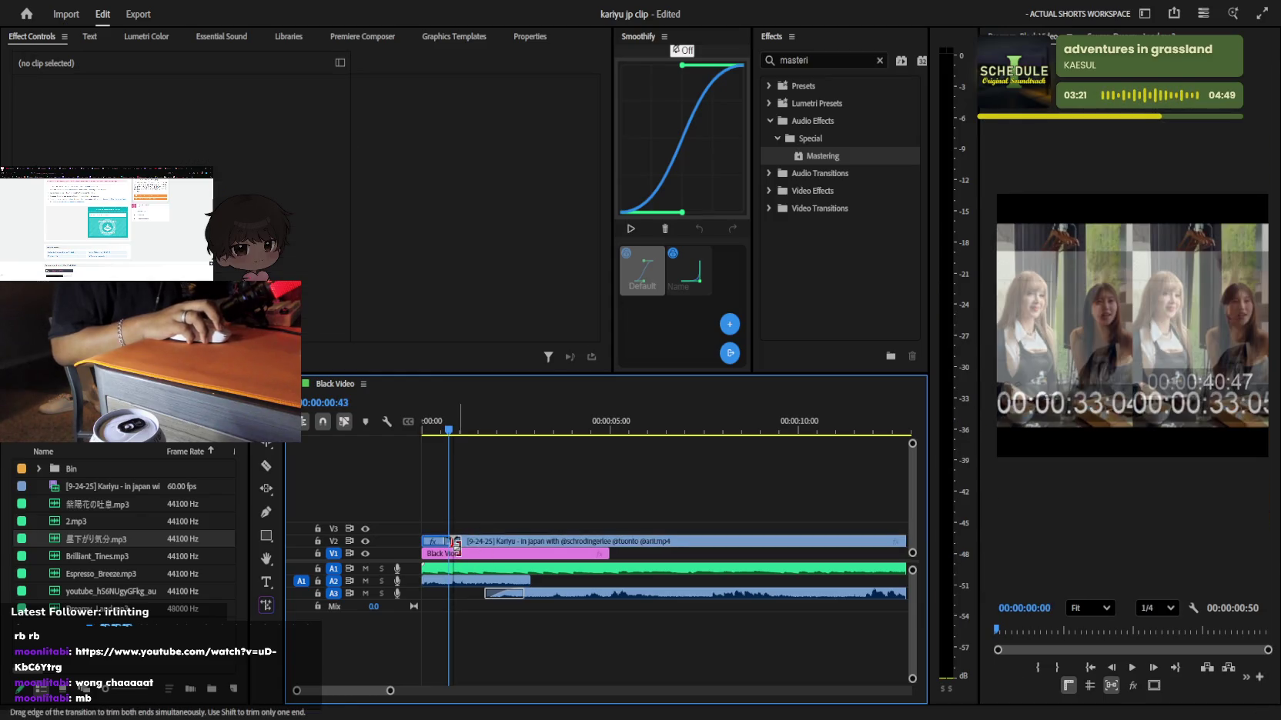
key("space")
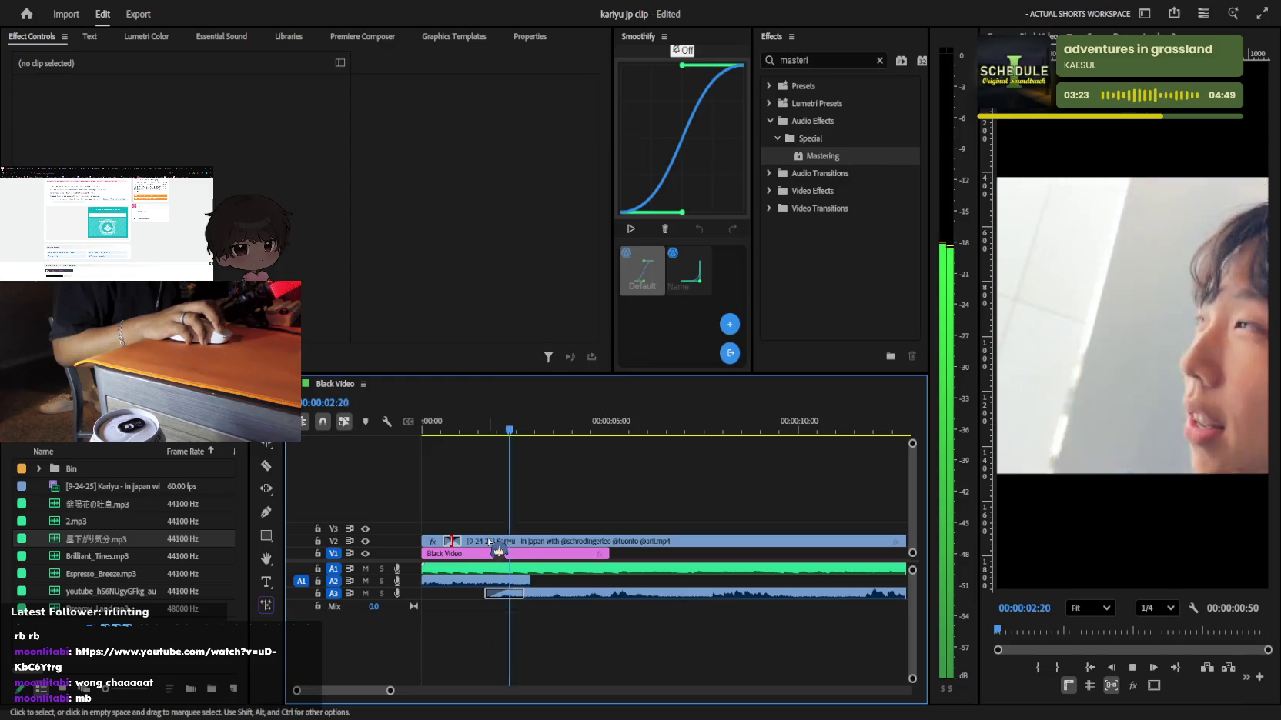
key("space")
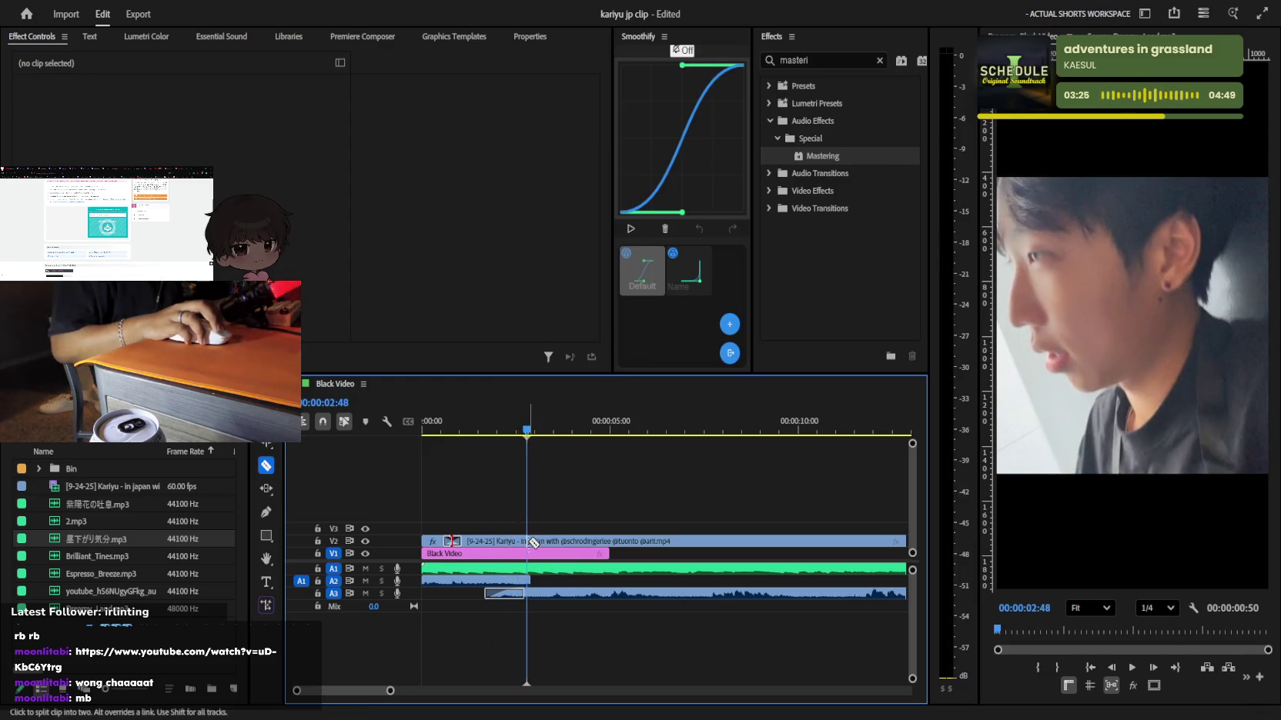
key("space")
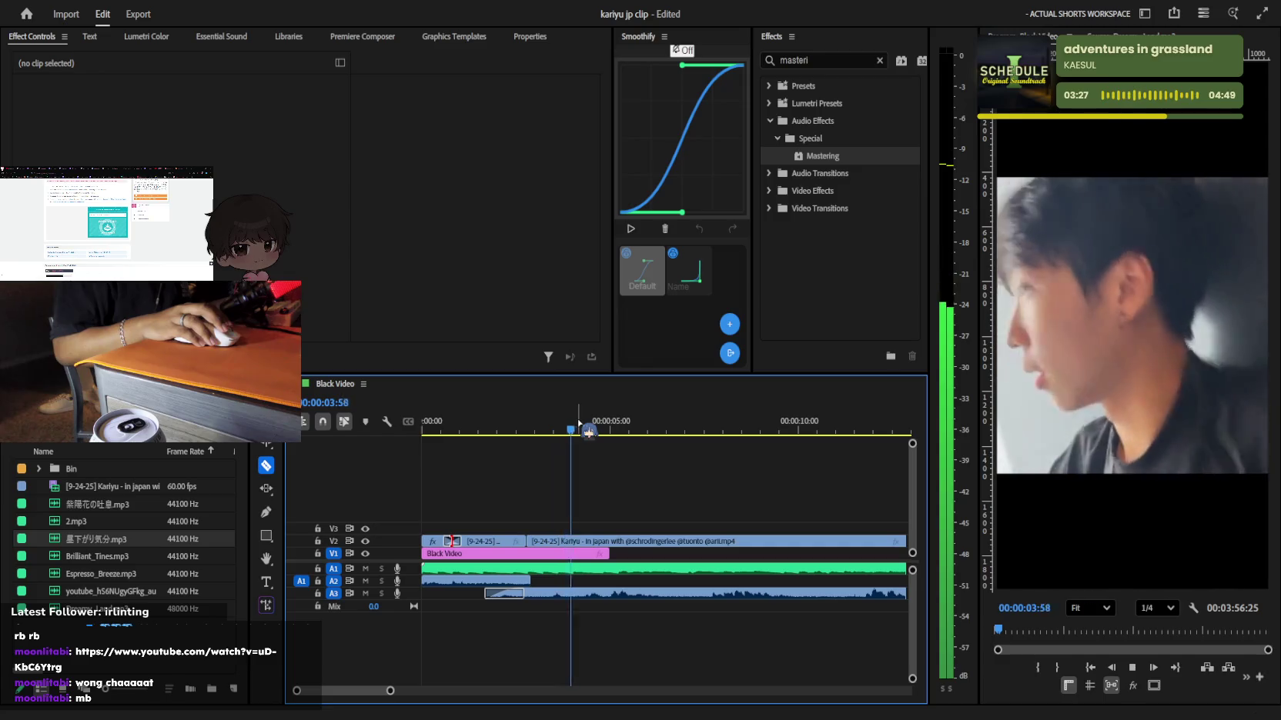
key("space")
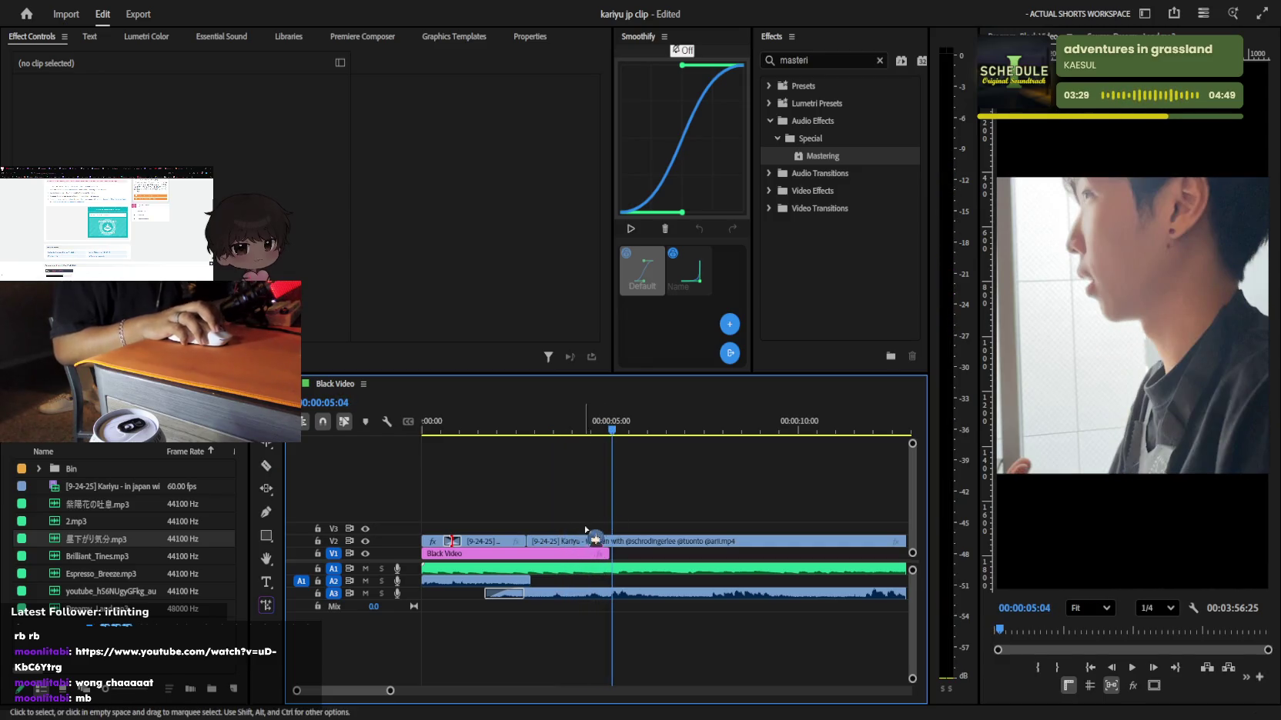
Replay from the sequence start, then shorten the V2 transition and preview it
key("minus")
key("Home")
key("space")
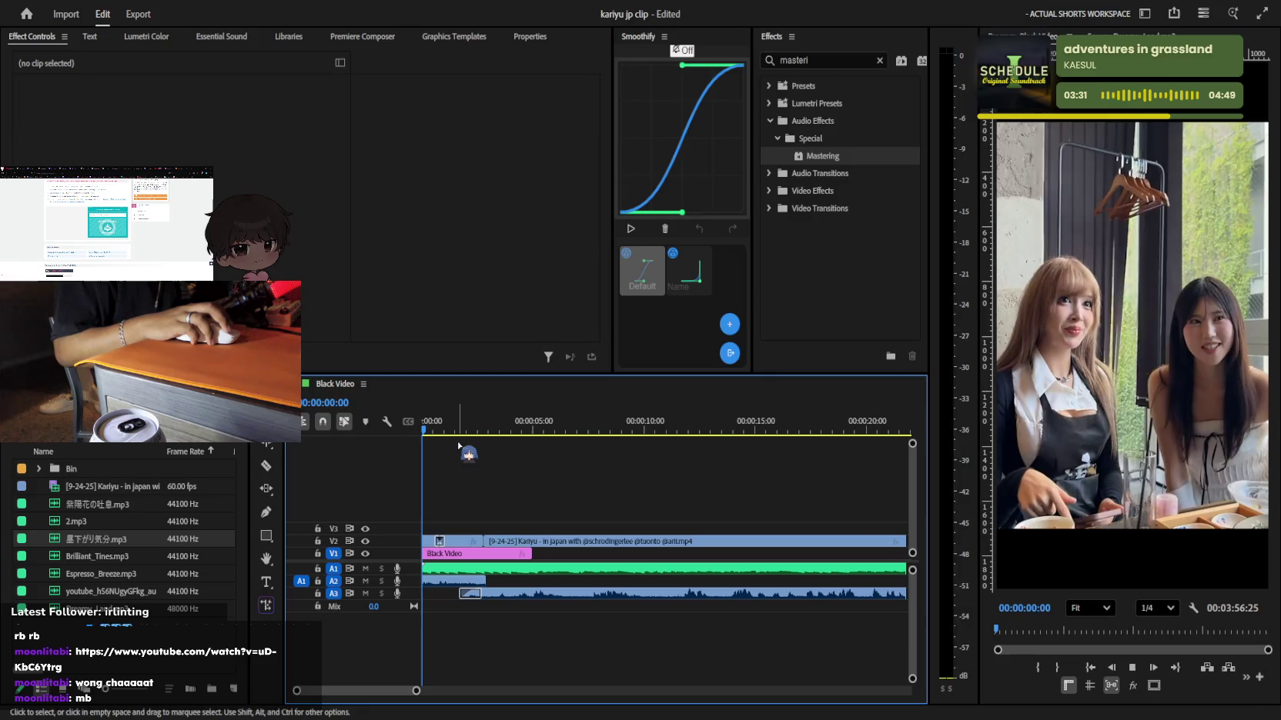
key("space")
key("equal")
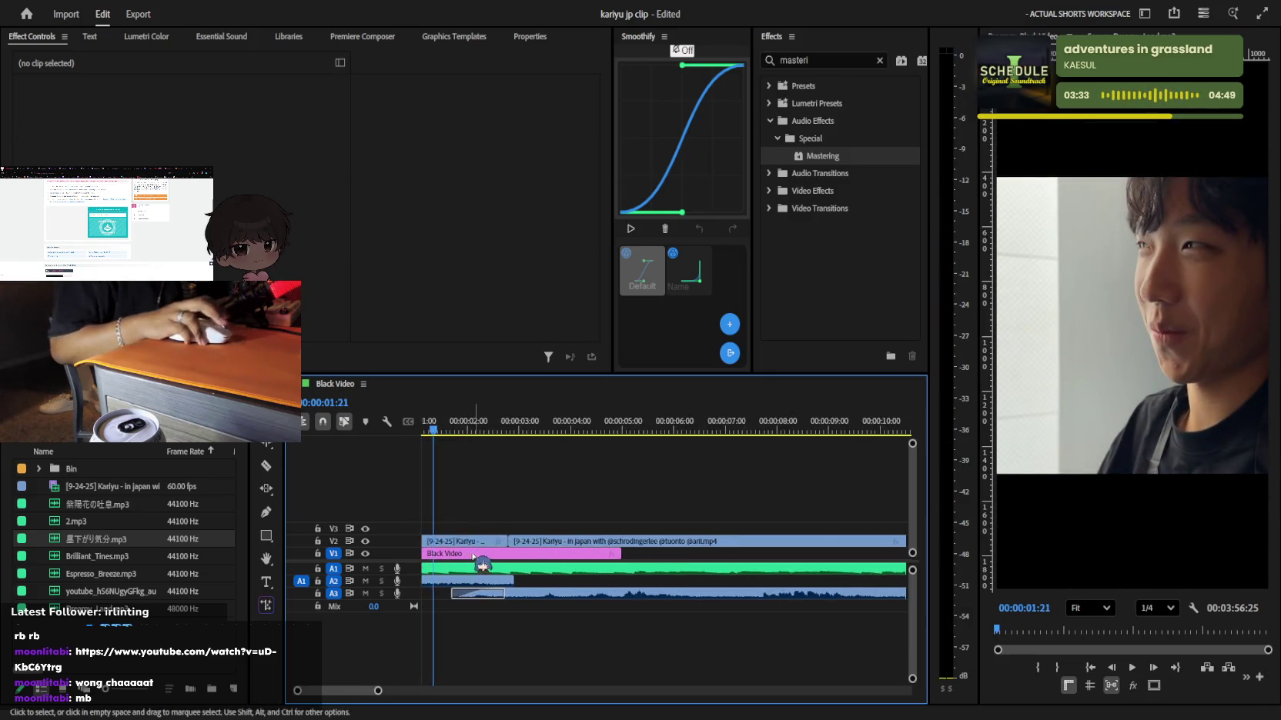
key("equal")
key("equal")
key("equal")
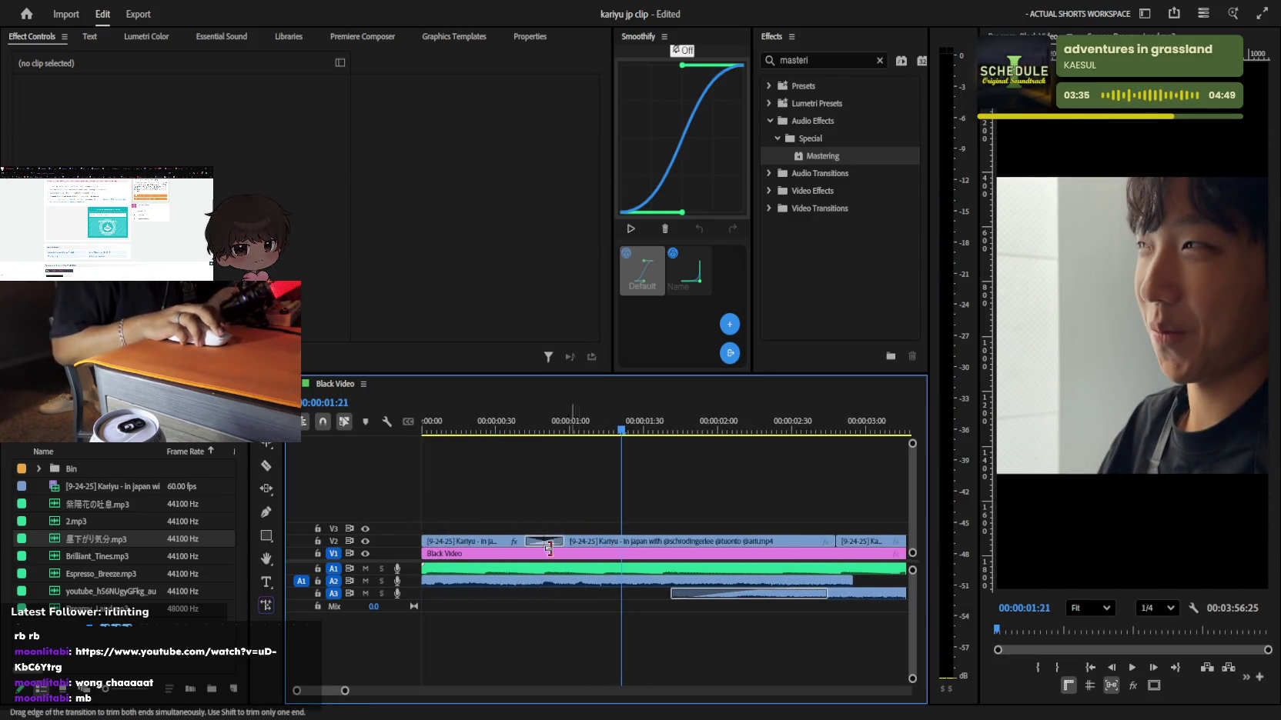
left_click_drag(549, 547, 540, 547)
key("space")
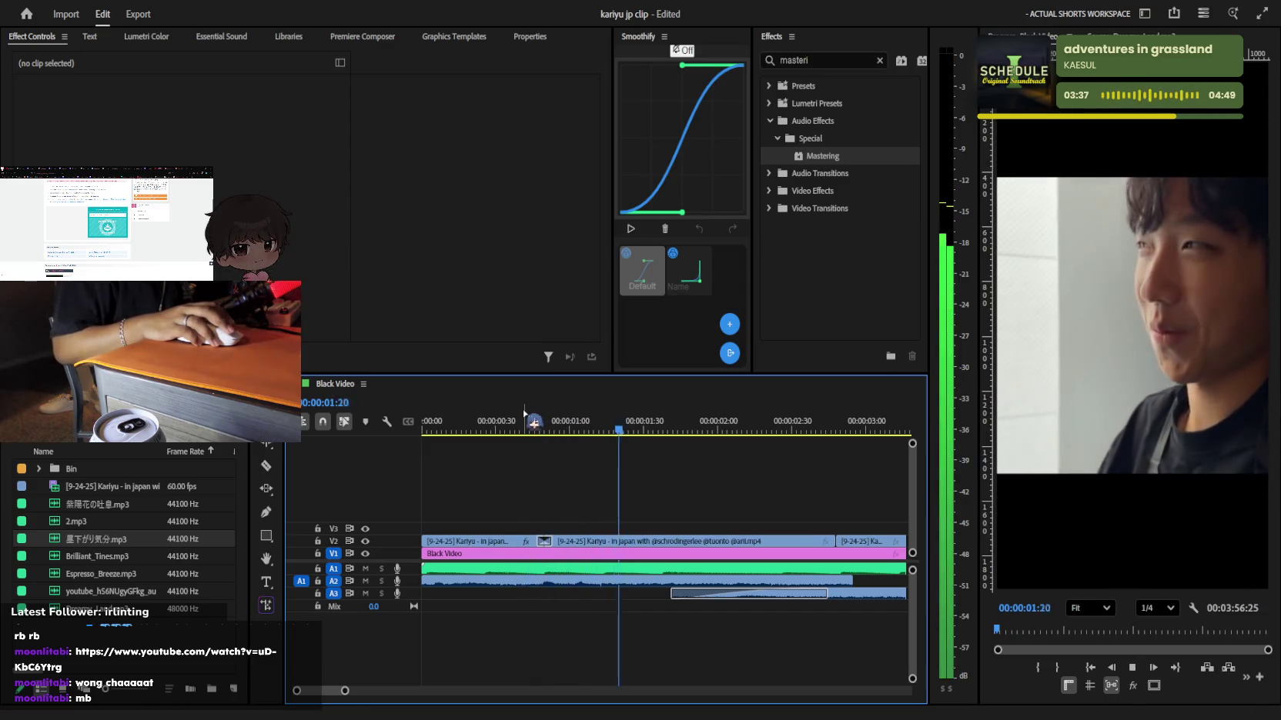
Delete the V2 and A3 parts after the playhead and place the Kariyu clip on V2 there
key("minus")
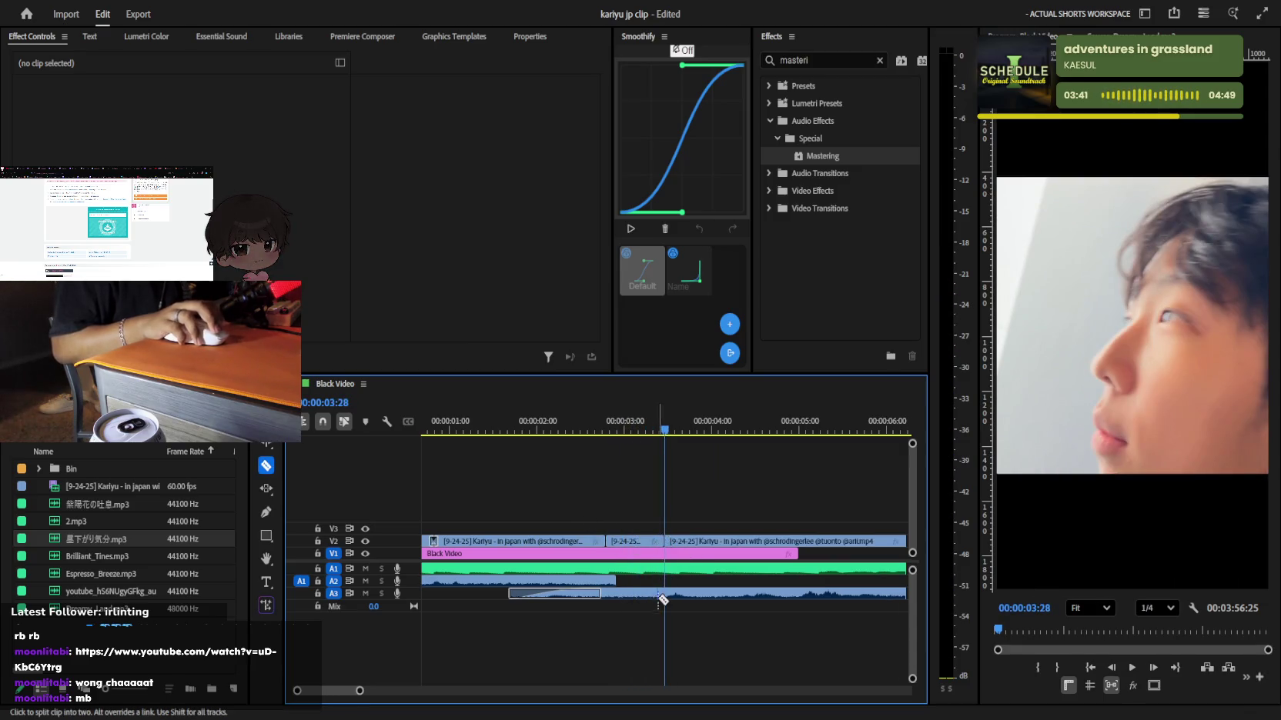
key("minus")
left_click(638, 543)
key("Delete")
left_click(646, 594)
key("Delete")
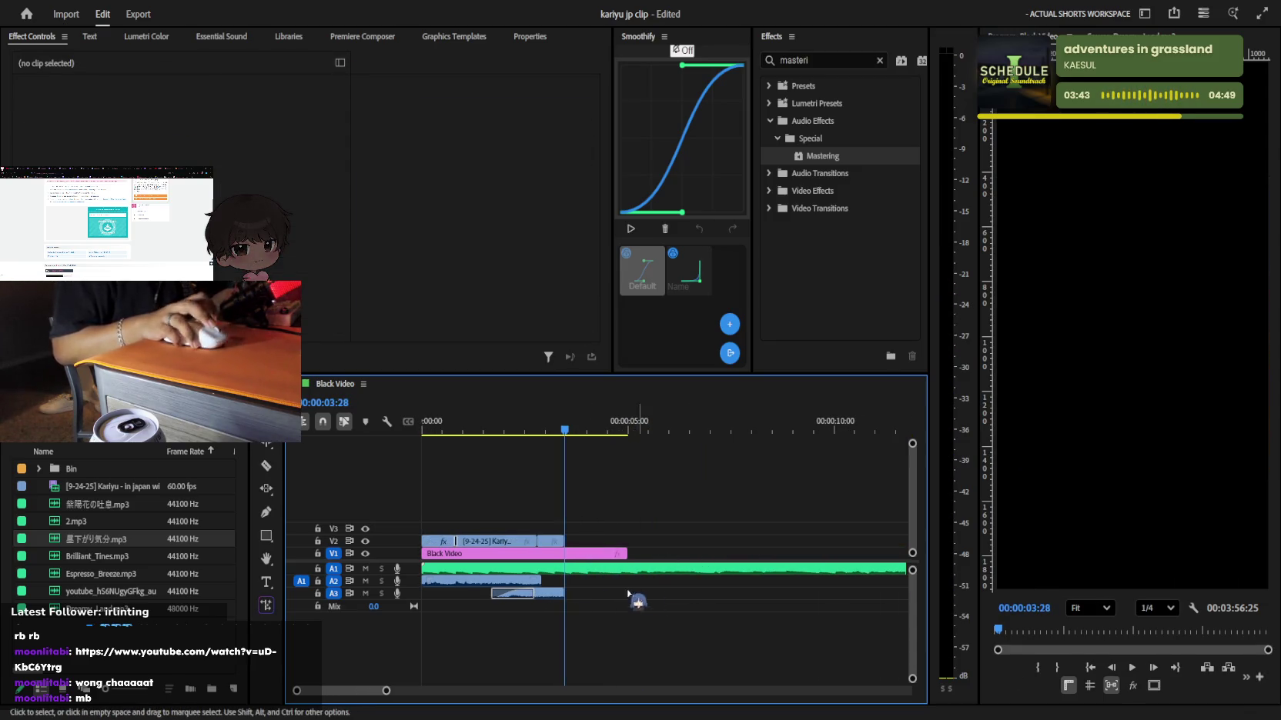
left_click_drag(93, 487, 573, 543)
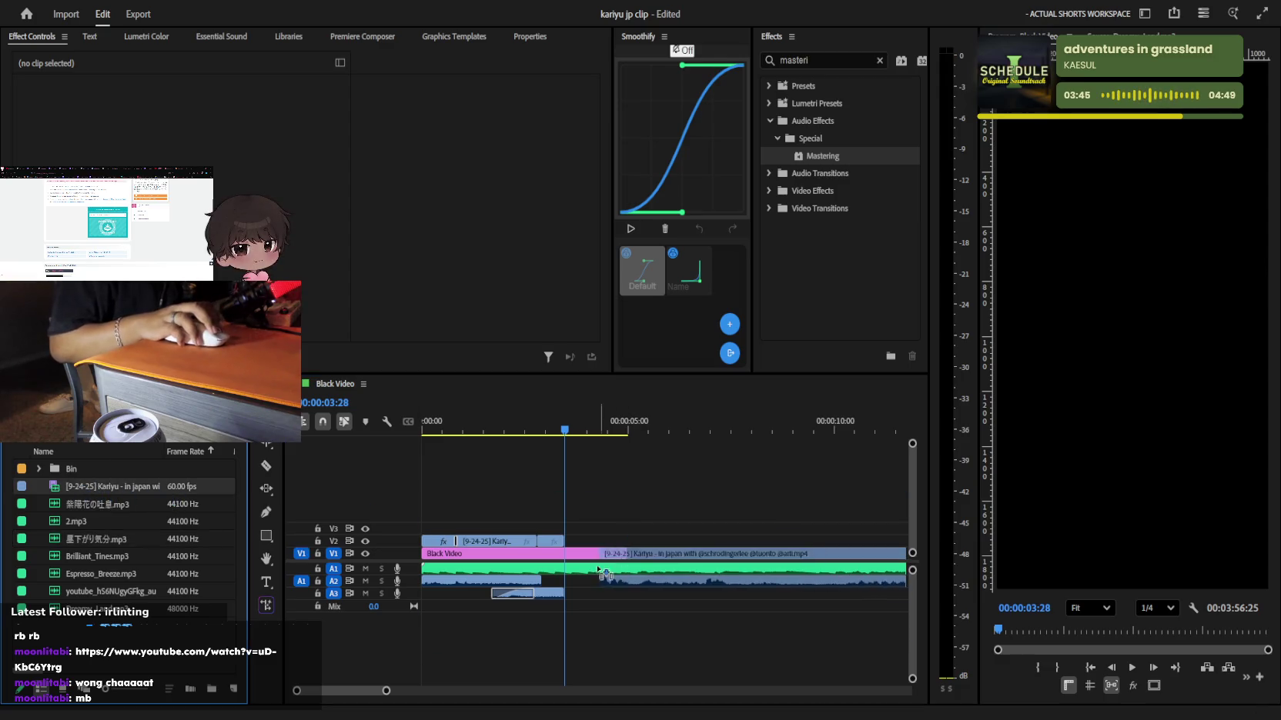
Play to the cut point, split with the Razor and delete the footage before it
key("minus")
left_click(681, 425)
key("space")
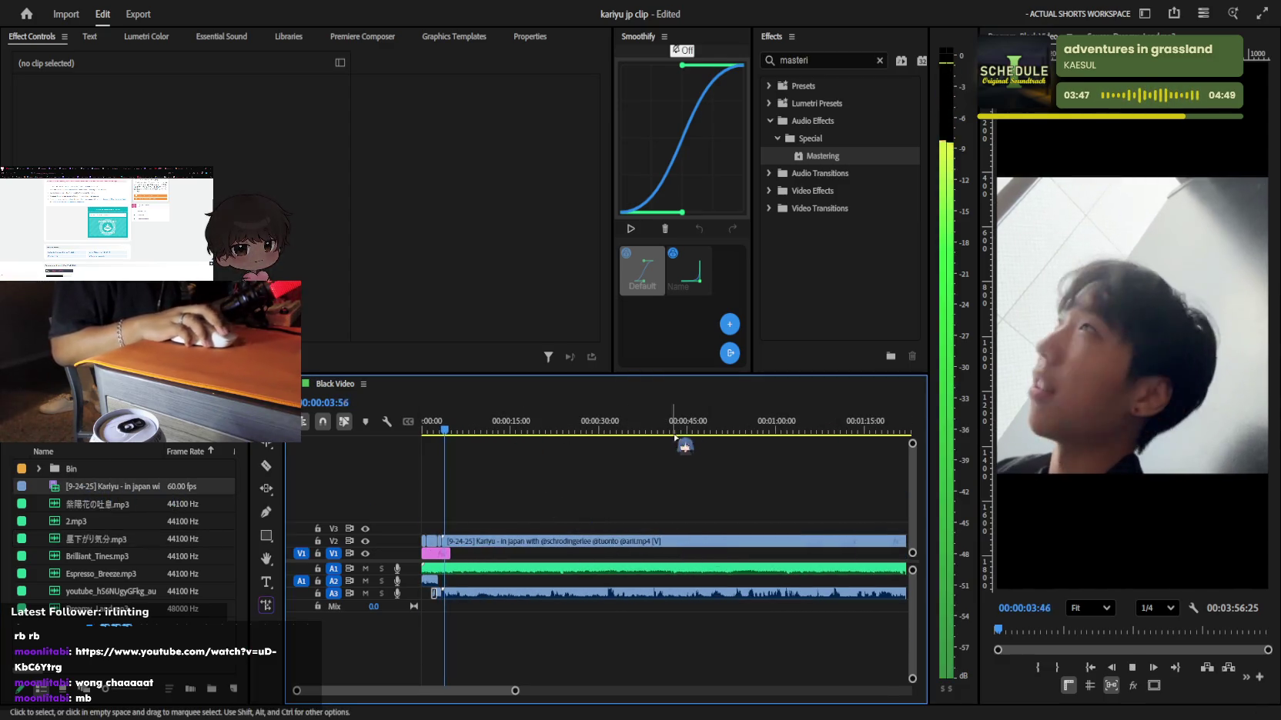
key("minus")
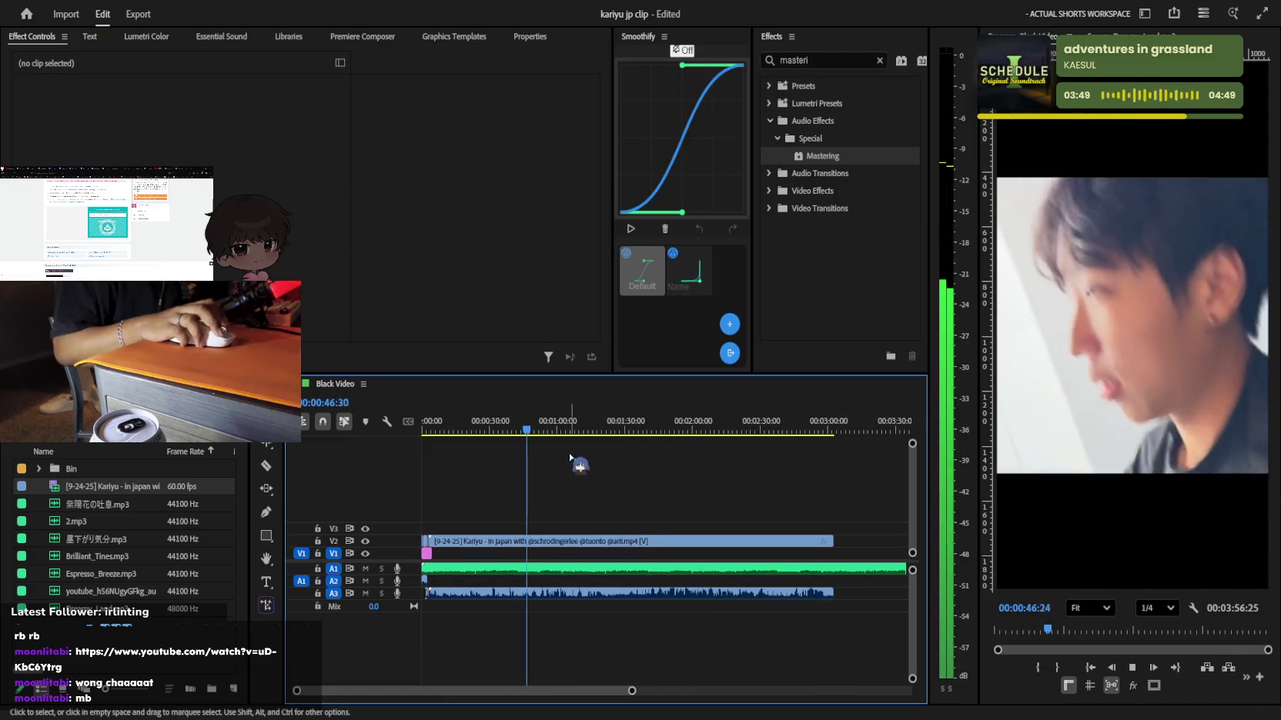
key("equal")
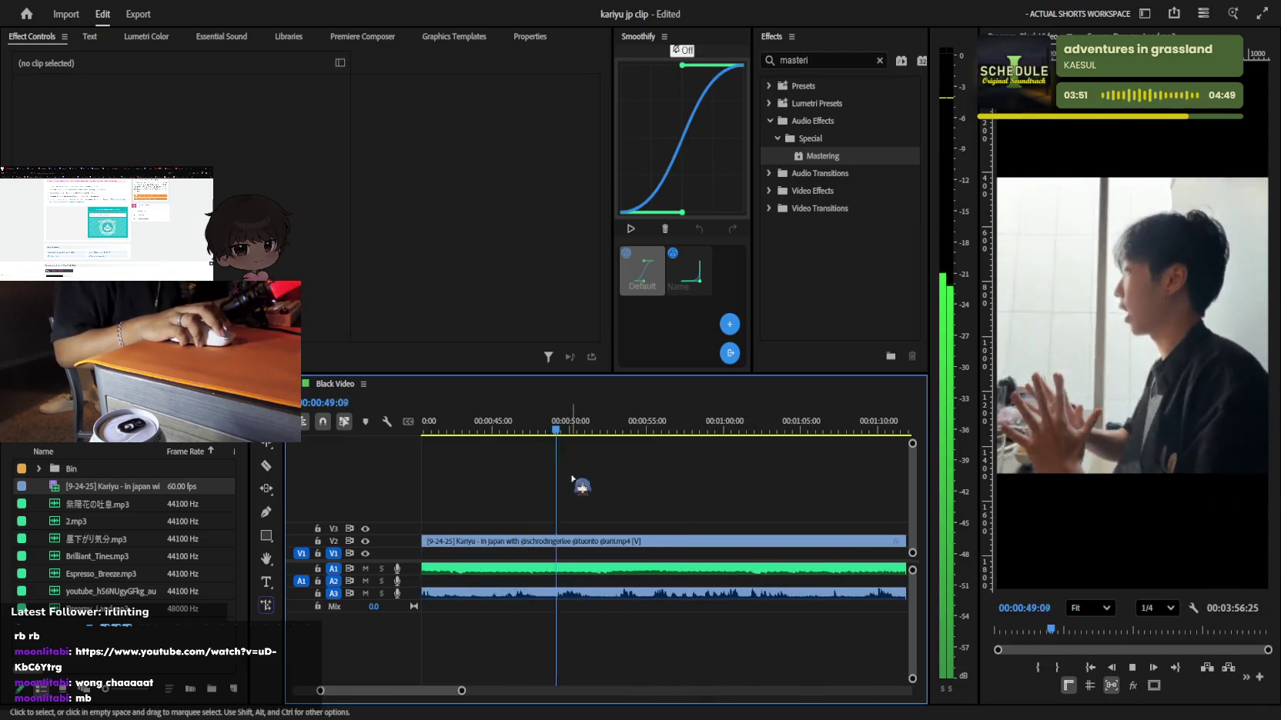
key("space")
key("equal")
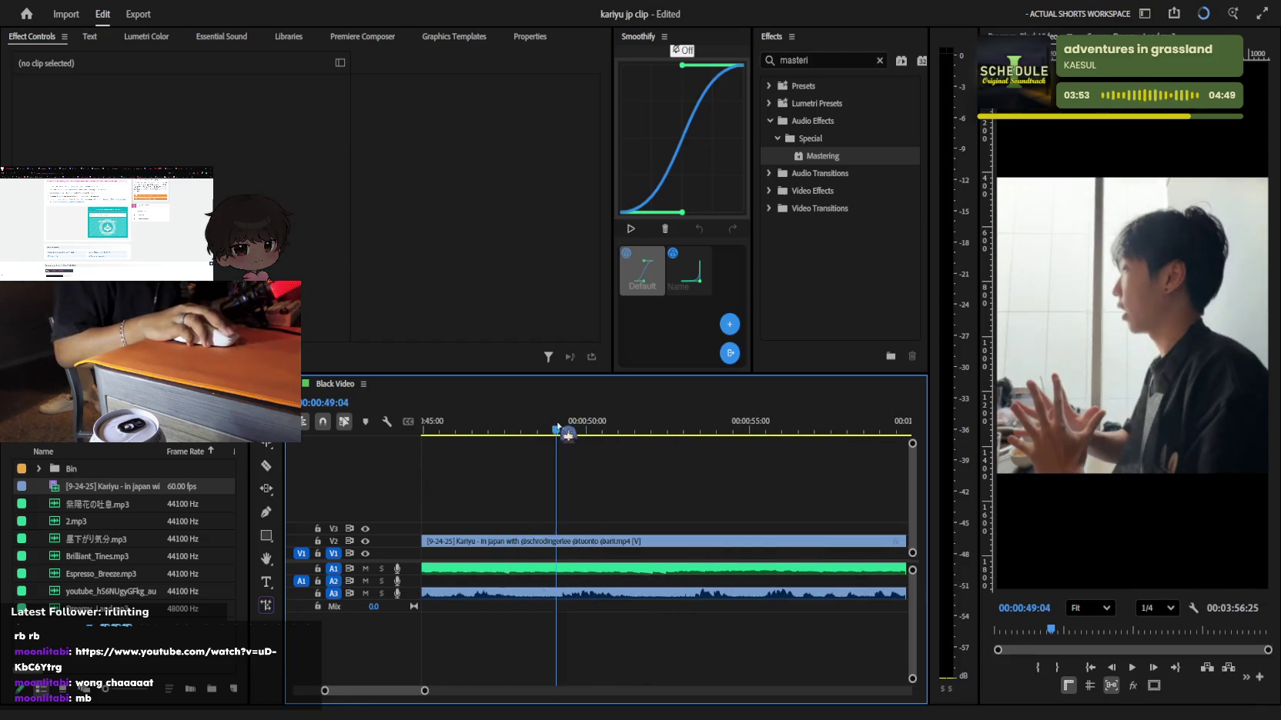
key("c")
key("Delete")
Split the Kariyu clip at the next cut point and rewatch around 57 seconds
key("space")
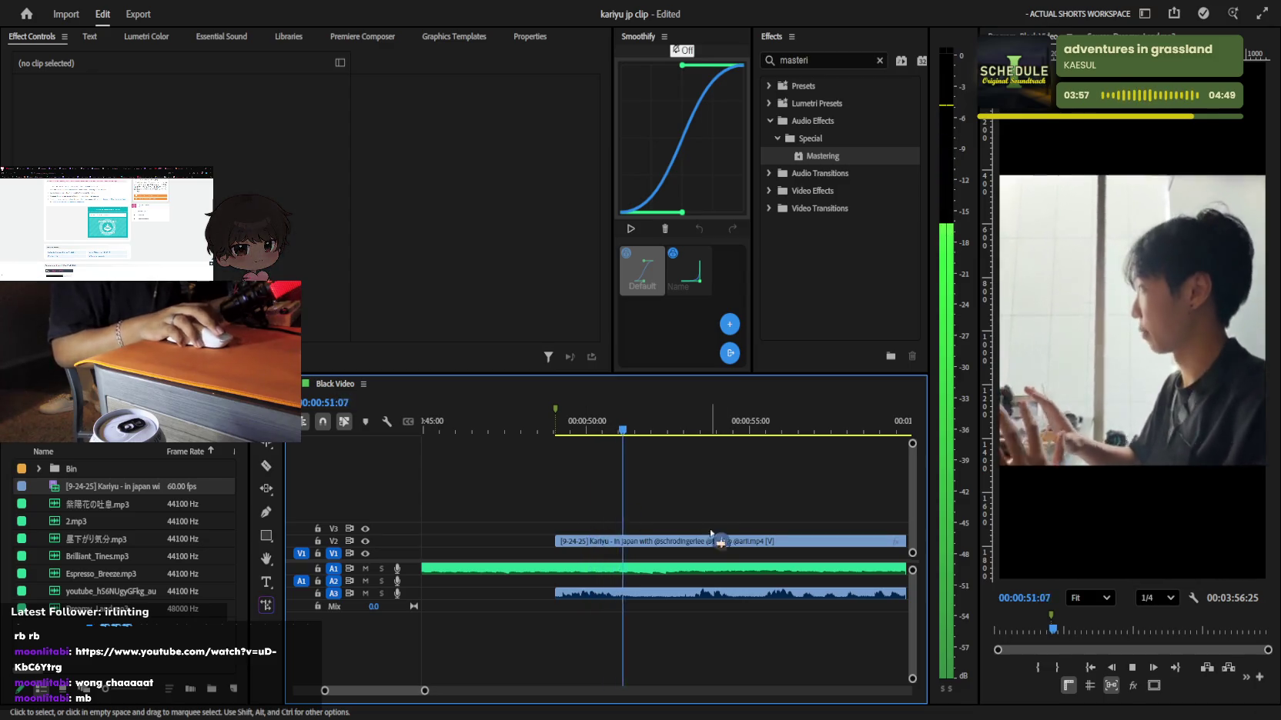
key("space")
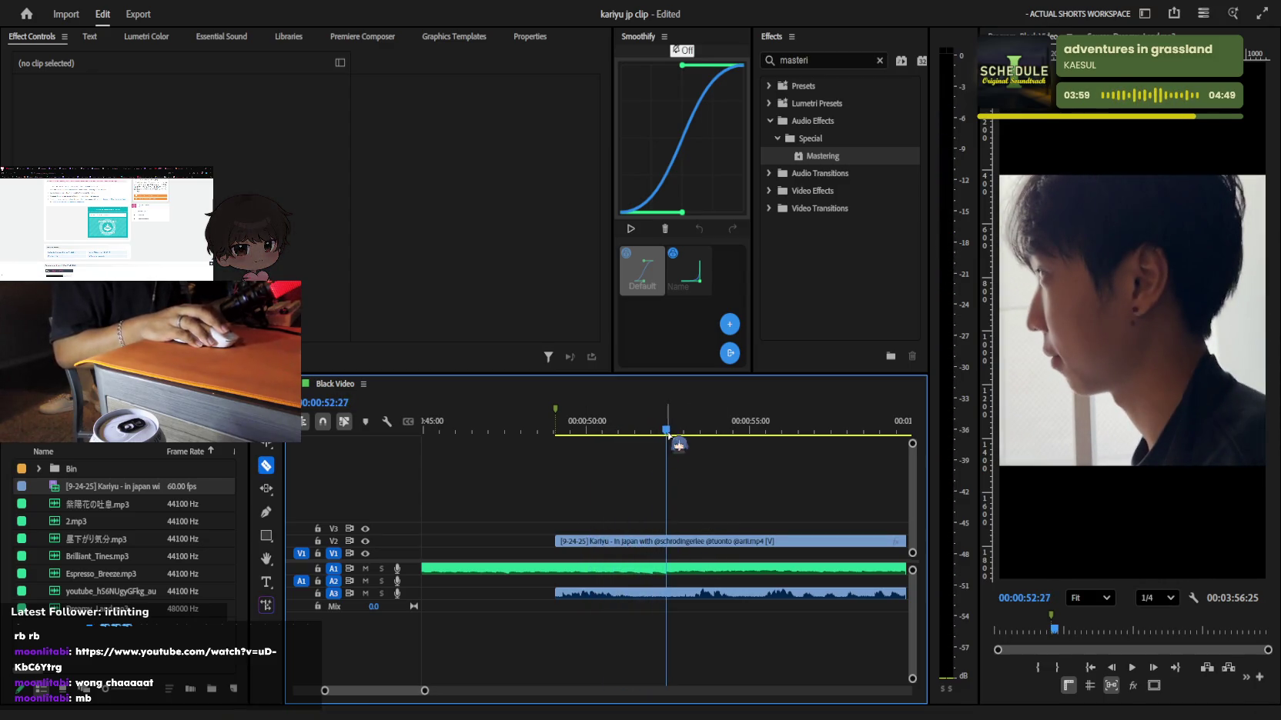
left_click(666, 541)
key("space")
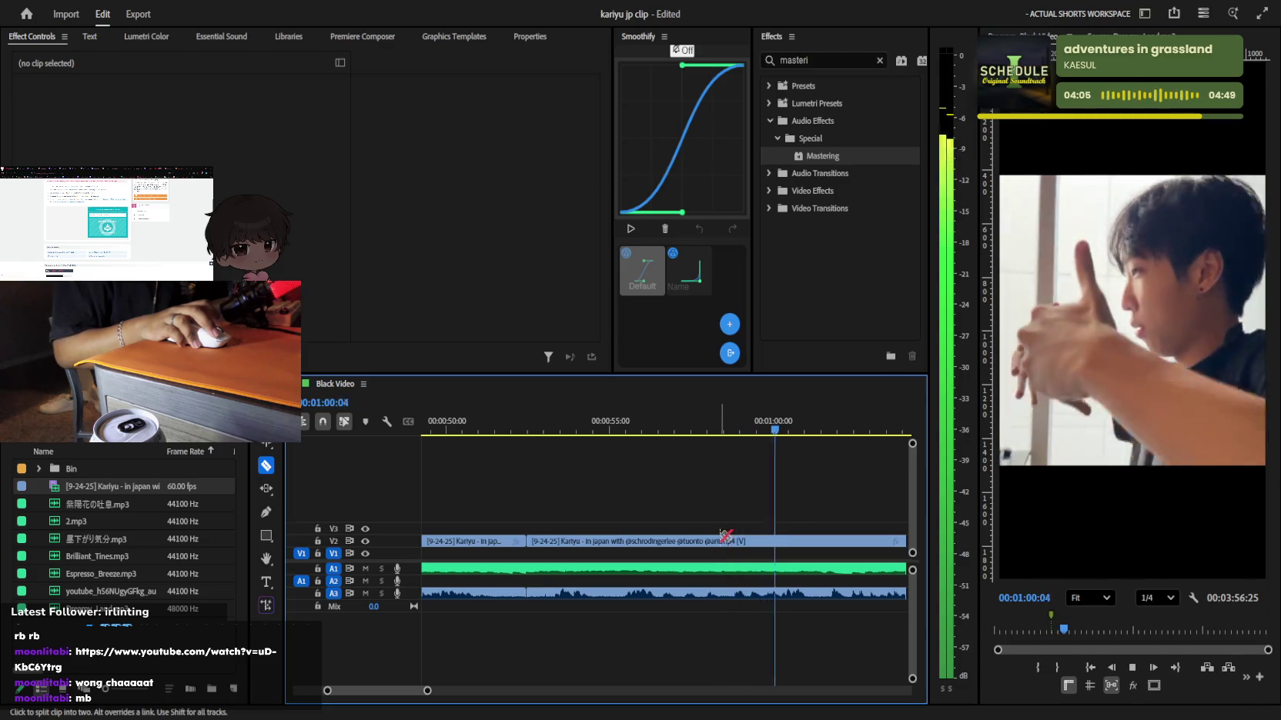
left_click(685, 431)
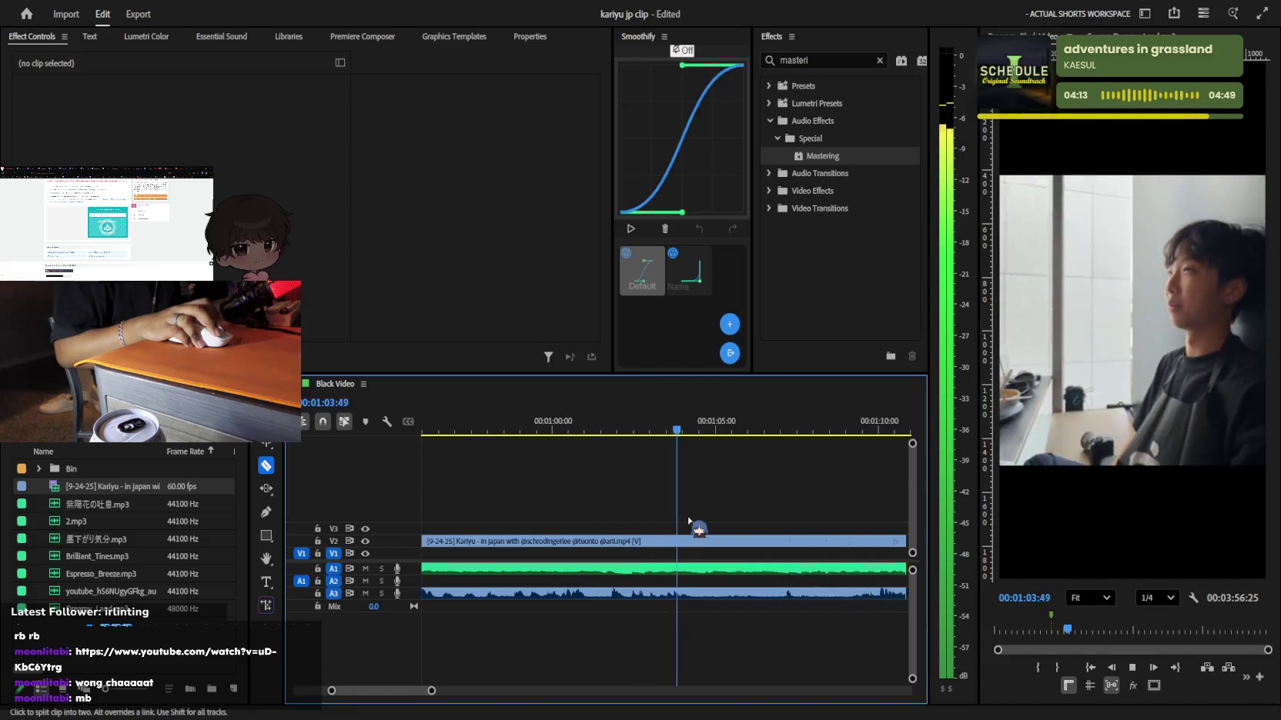
Skim to 01:11:37, split the clip there and delete the unwanted stretch before it
key("v")
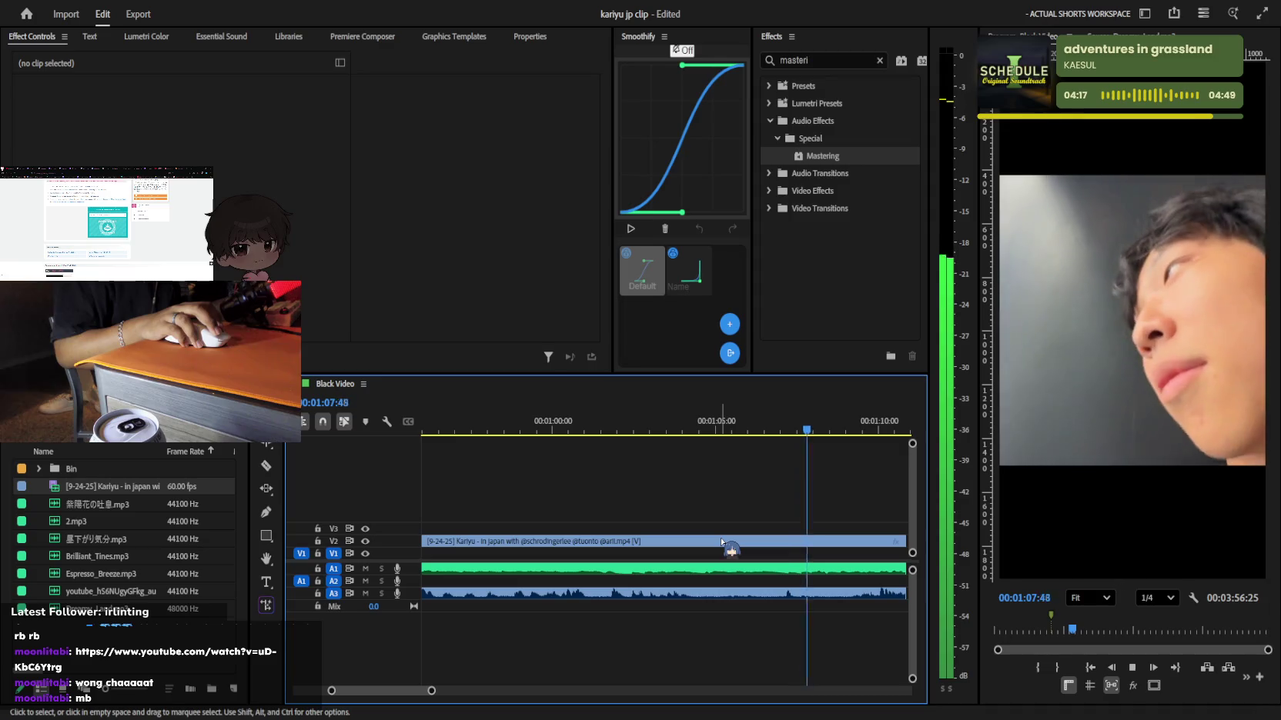
key("l")
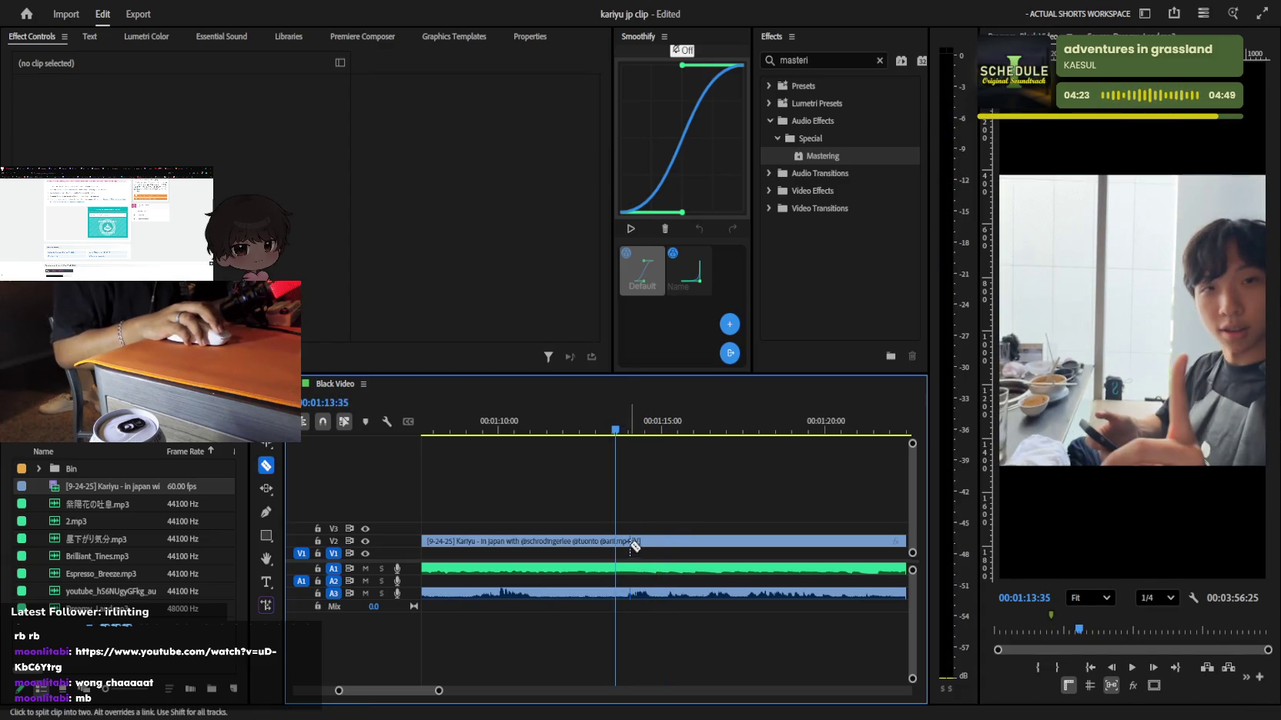
key("j")
key("l")
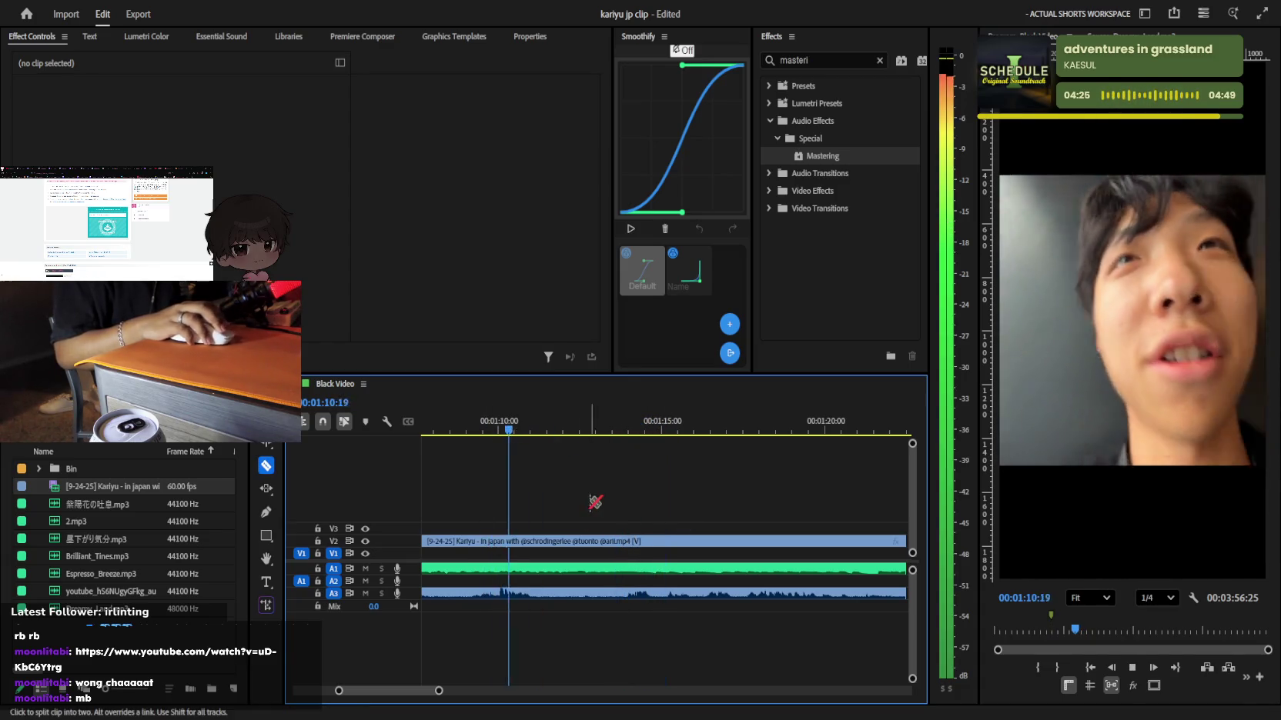
key("k")
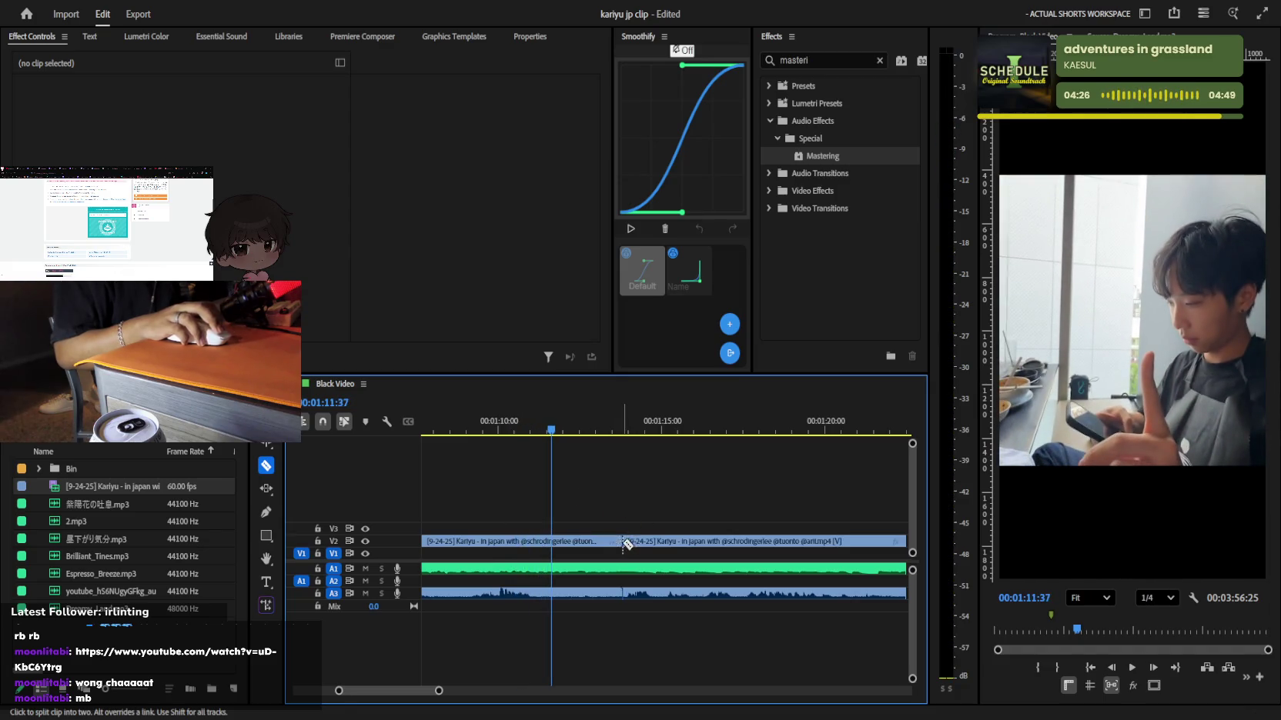
key("v")
left_click(608, 542)
key("Delete")
key("minus")
key("minus")
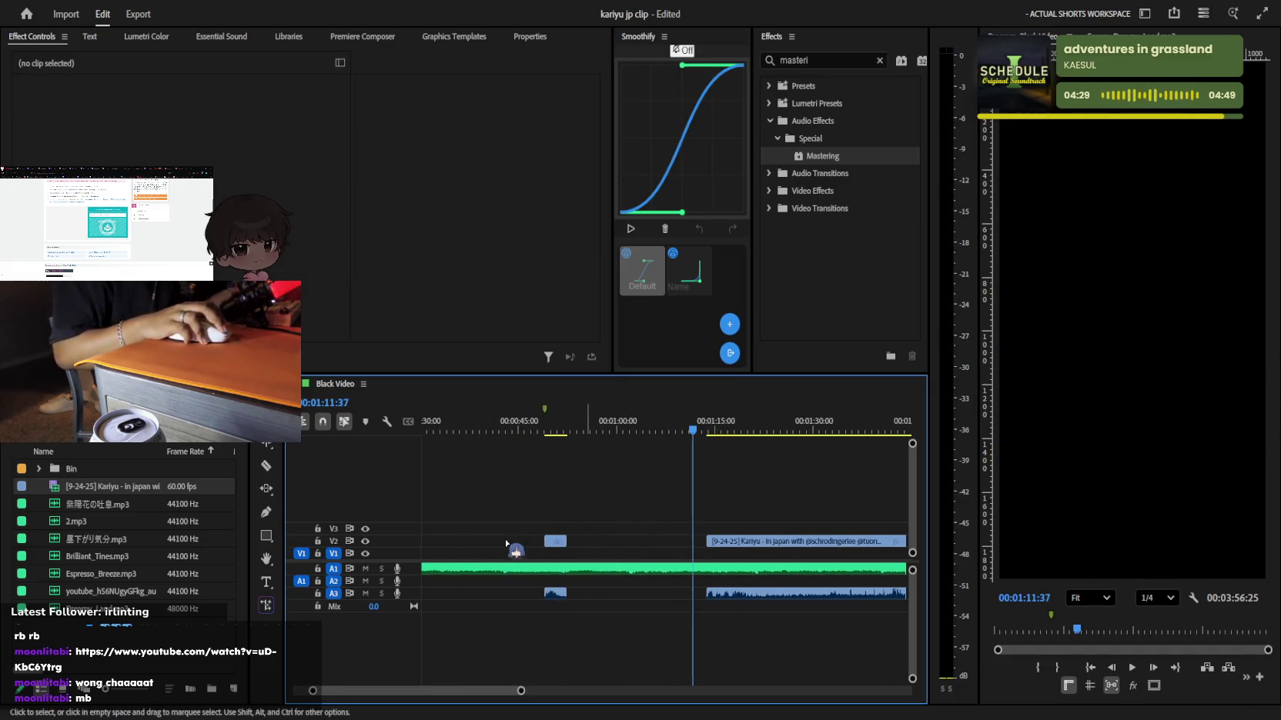
Shorten the first kept V2 piece and delete the gap so later pieces shift left
scroll(538, 546, "up", 4)
left_click(581, 543)
key("minus")
key("minus")
key("minus")
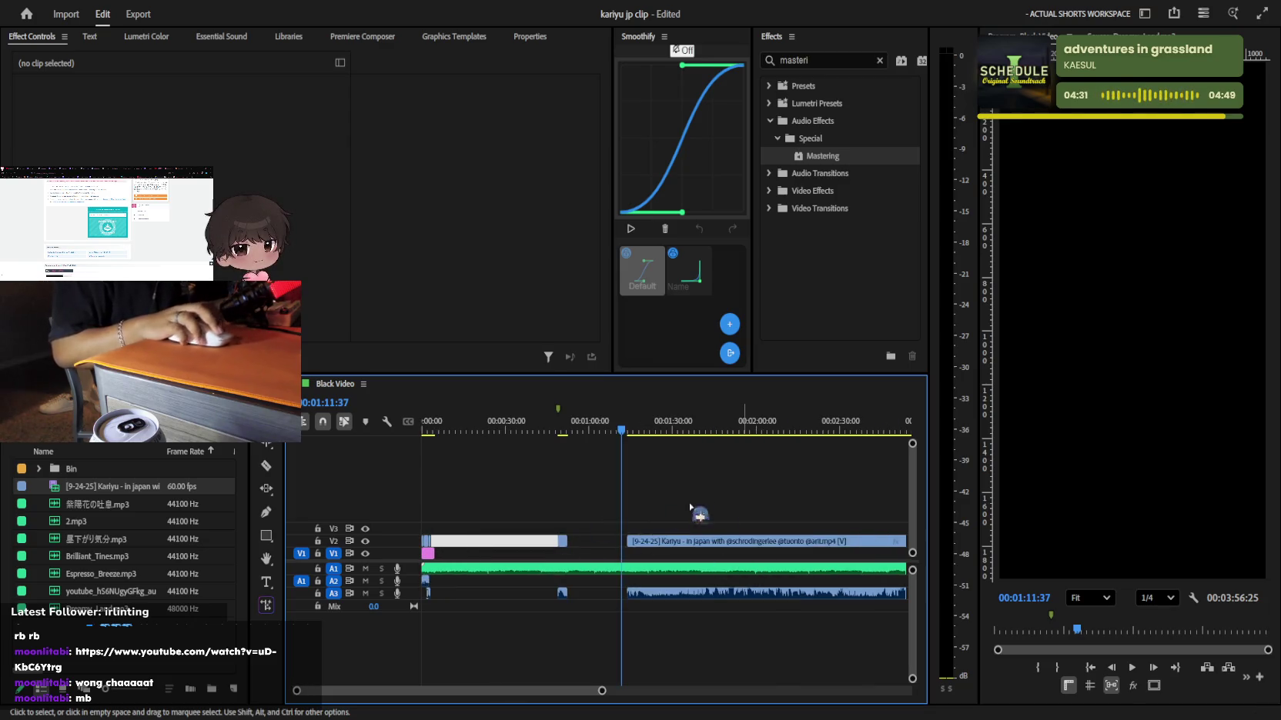
left_click_drag(557, 541, 430, 539)
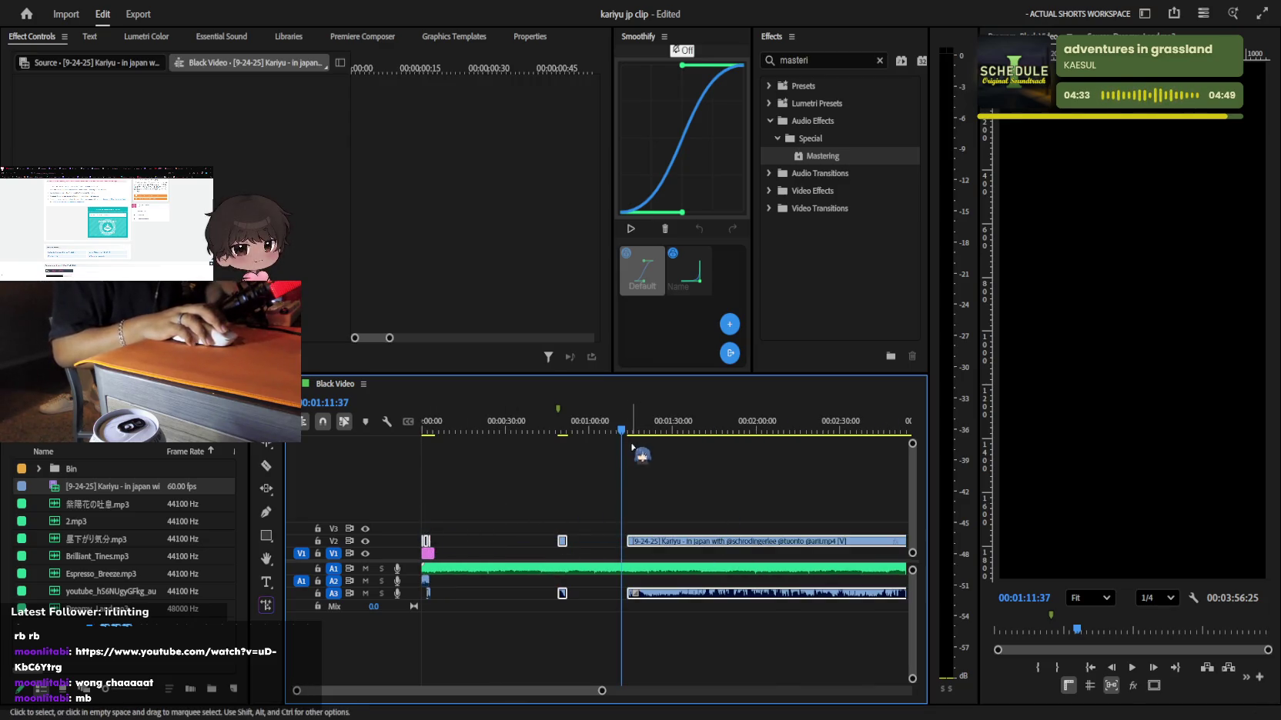
left_click(596, 541)
key("Delete")
Preview from the start and move the opening piece up onto V3 and a new V4
key("Home")
key("space")
key("equal")
key("equal")
key("equal")
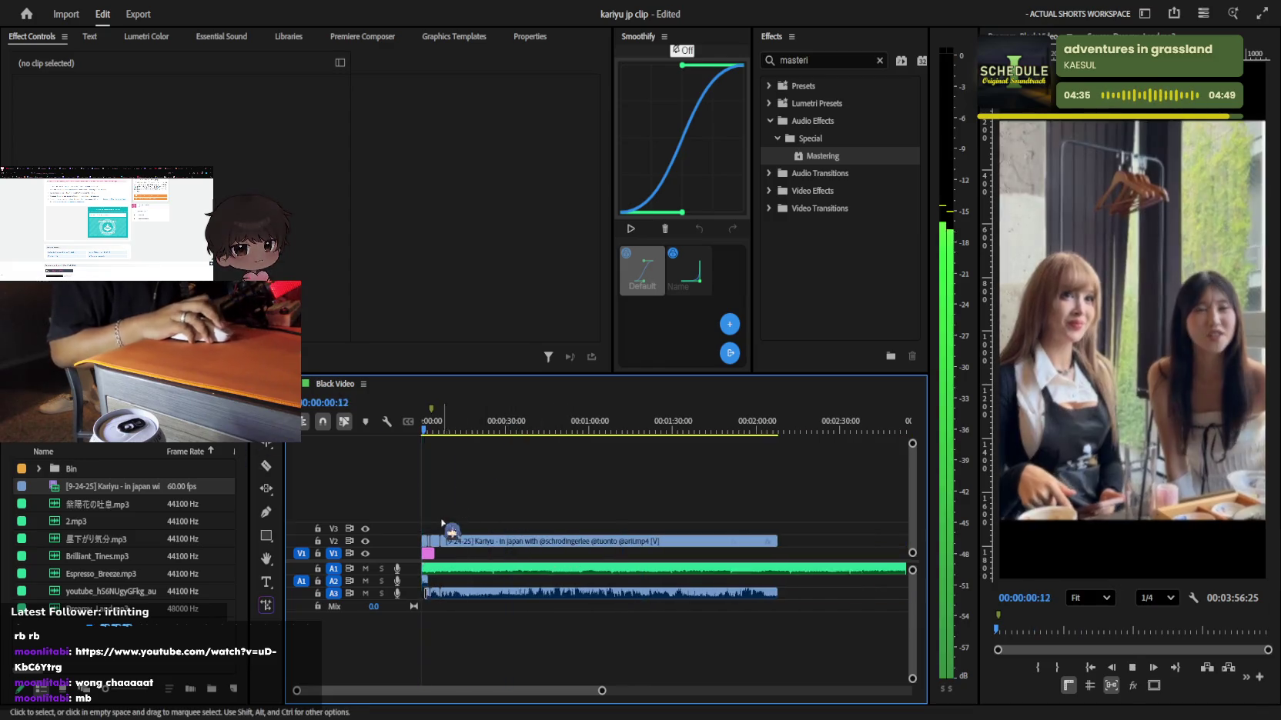
key("equal")
key("equal")
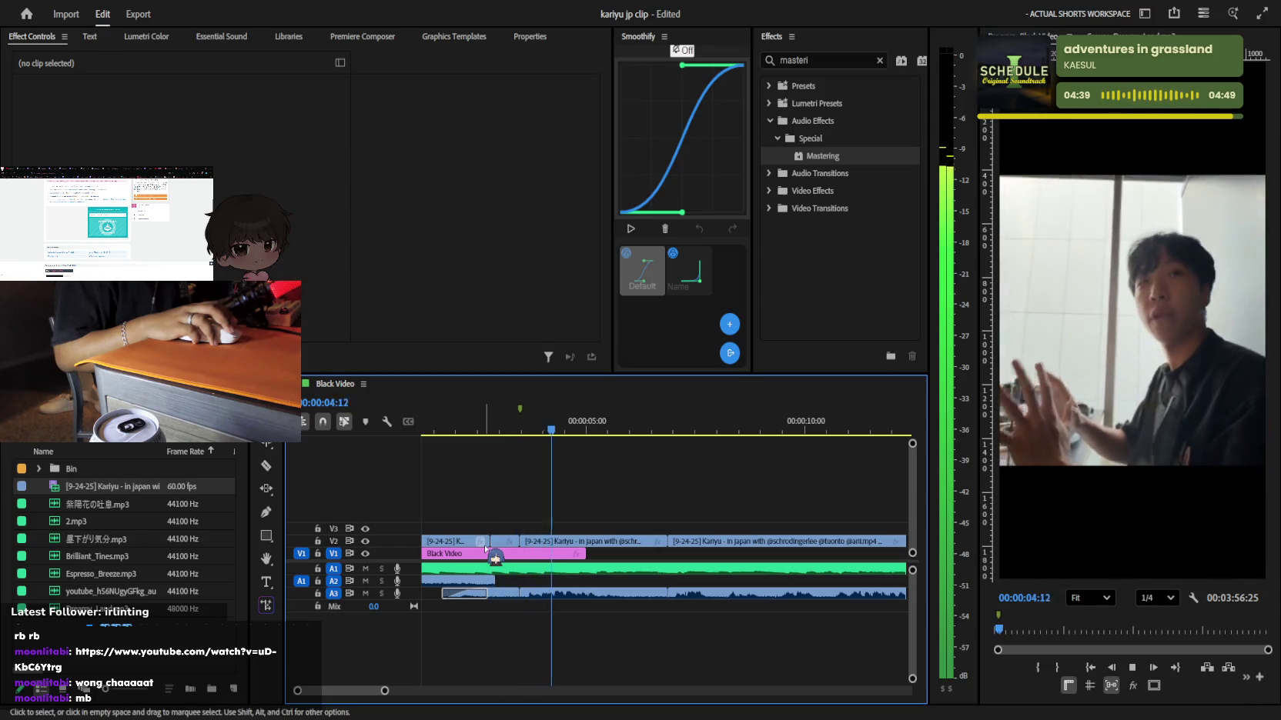
key("Home")
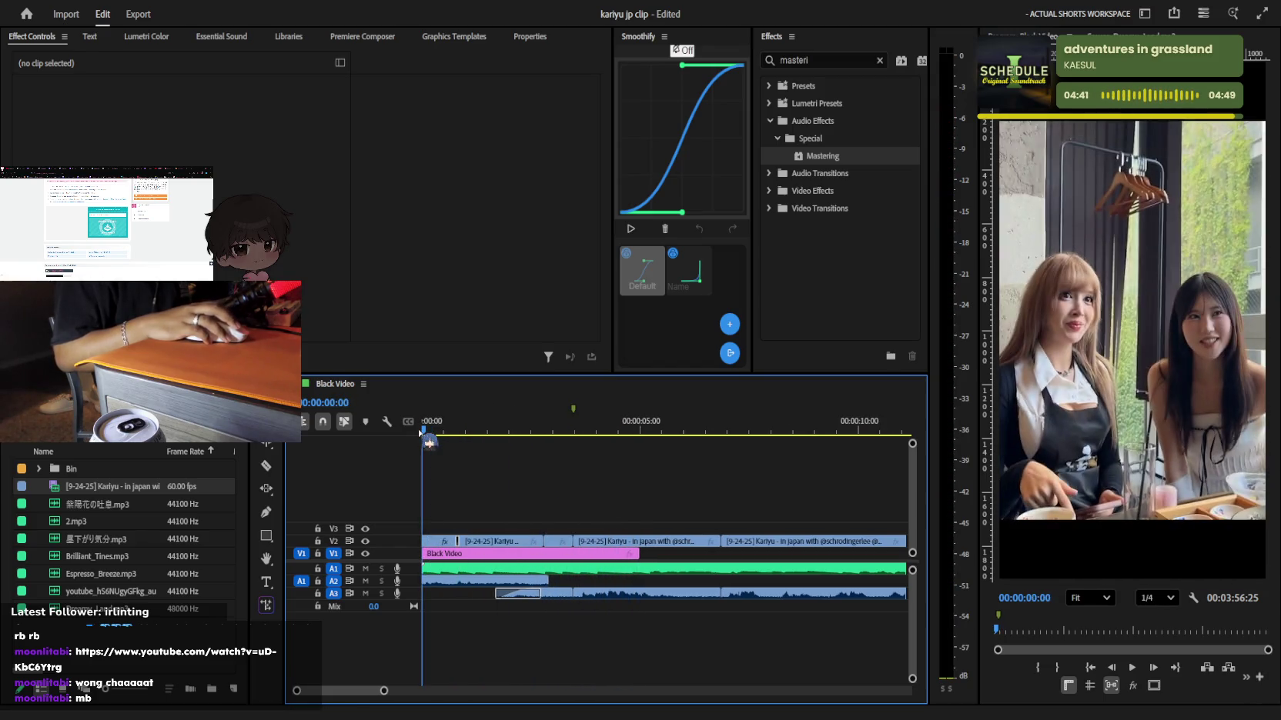
left_click_drag(441, 541, 450, 516)
key("Home")
key("space")
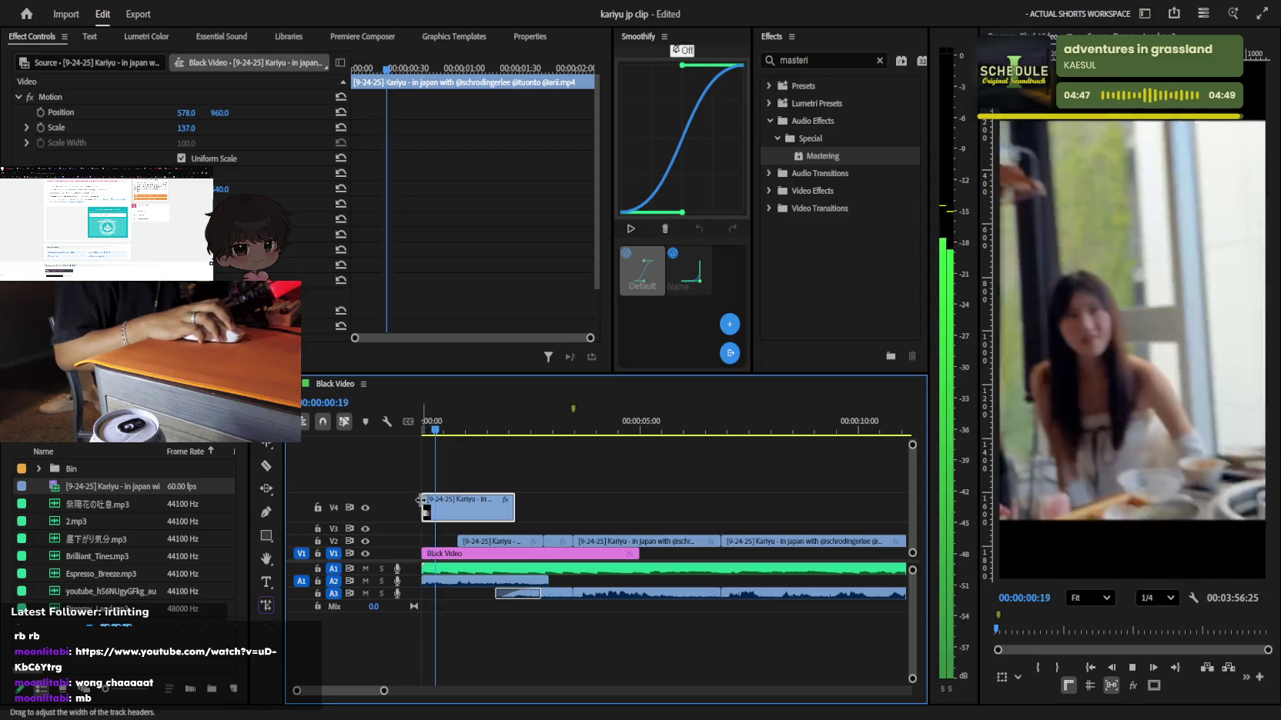
left_click_drag(431, 431, 443, 433)
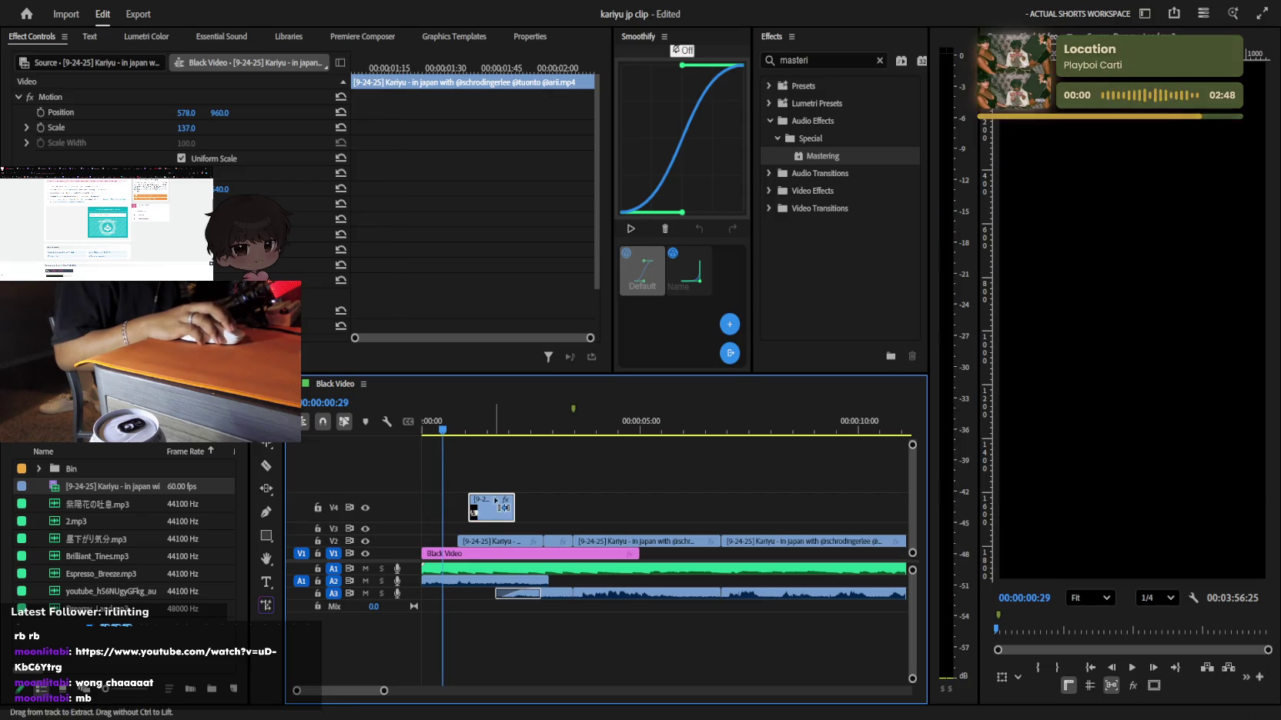
left_click(451, 448)
left_click(446, 428)
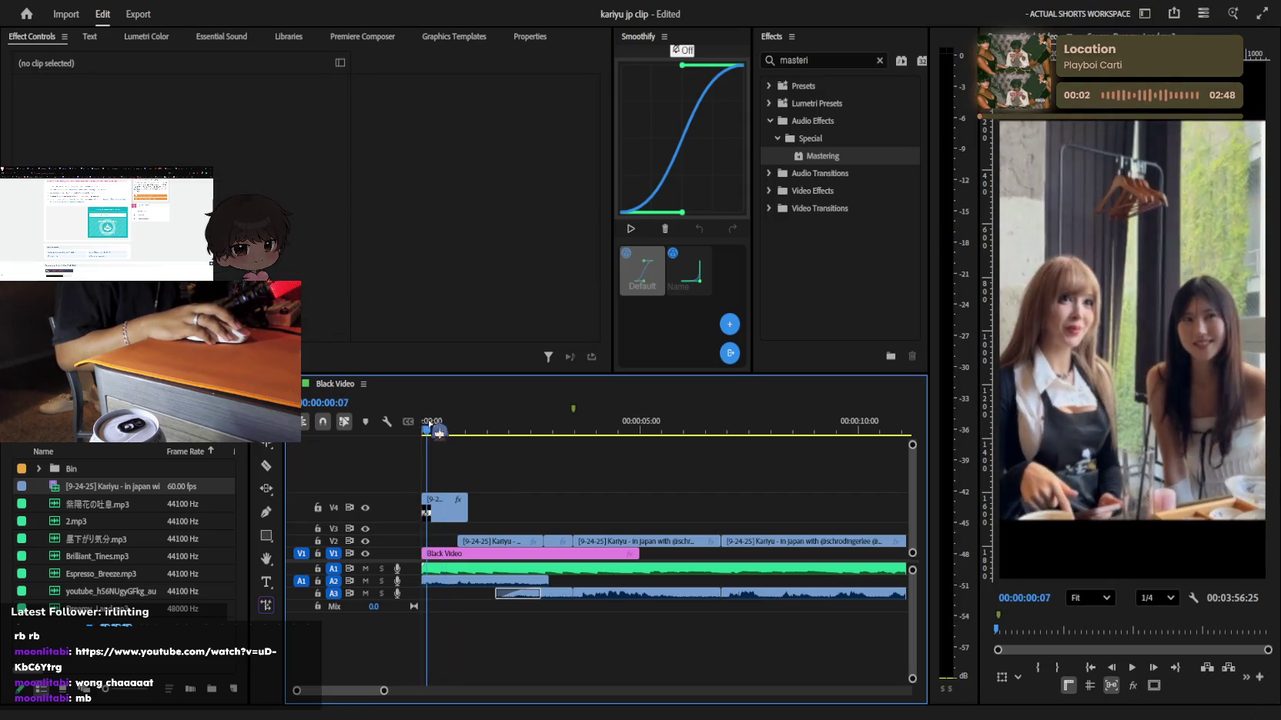
left_click(442, 514)
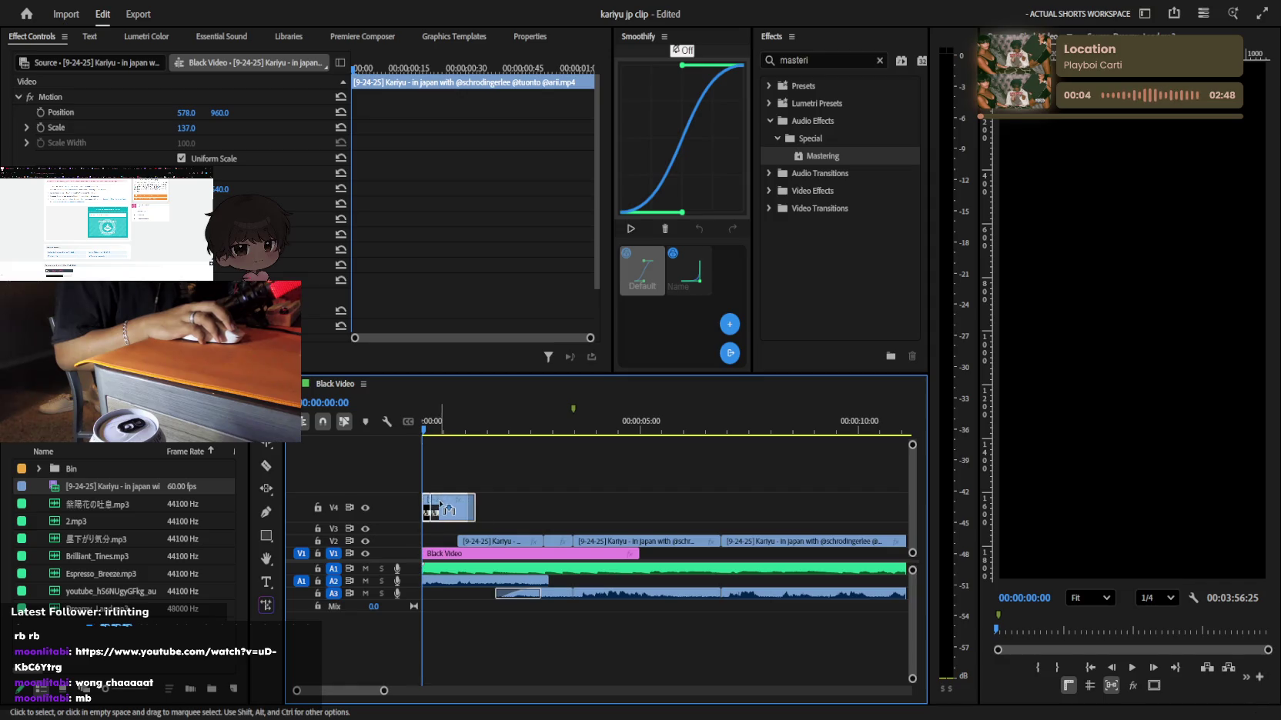
left_click_drag(439, 506, 437, 517)
key("space")
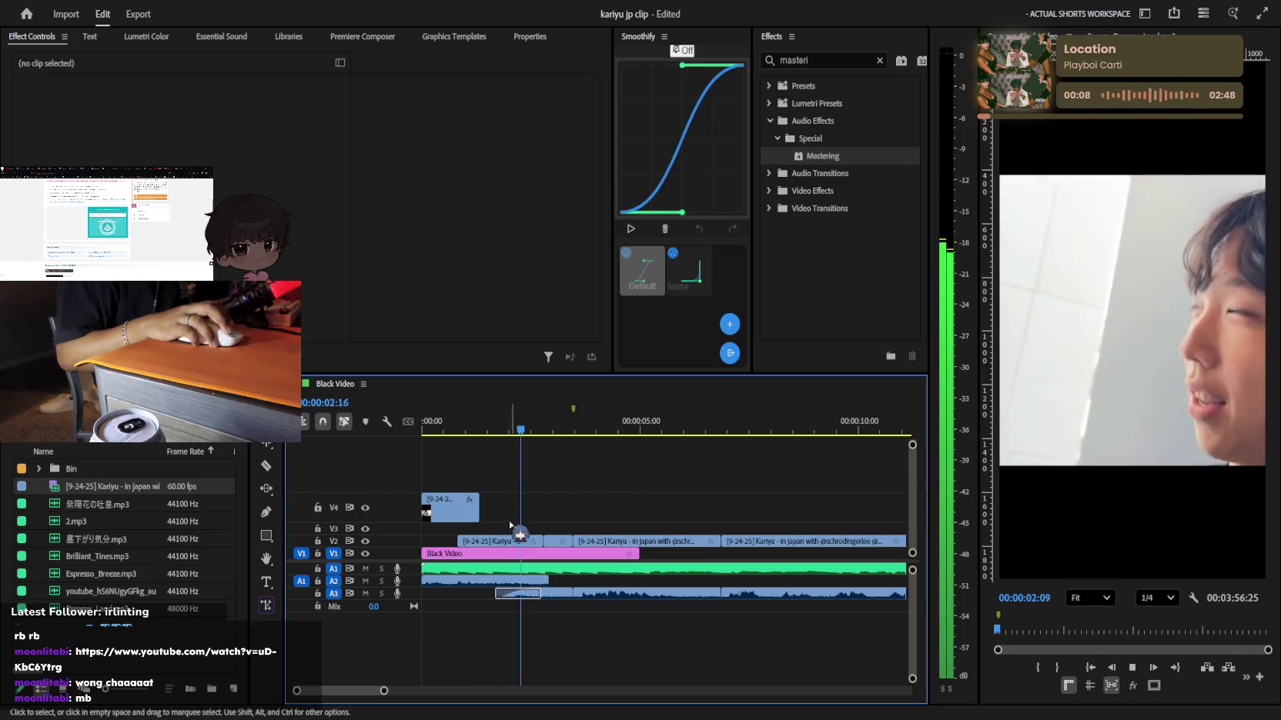
key("space")
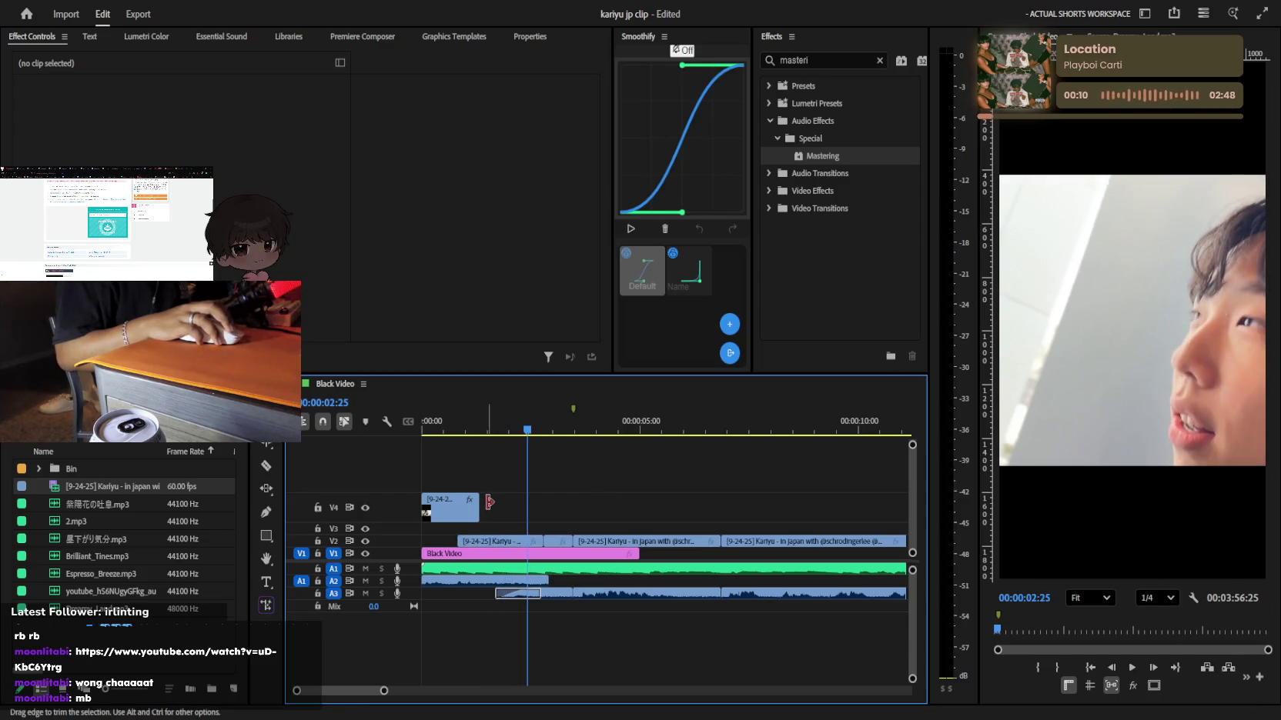
left_click_drag(489, 502, 502, 502)
left_click(467, 429)
key("space")
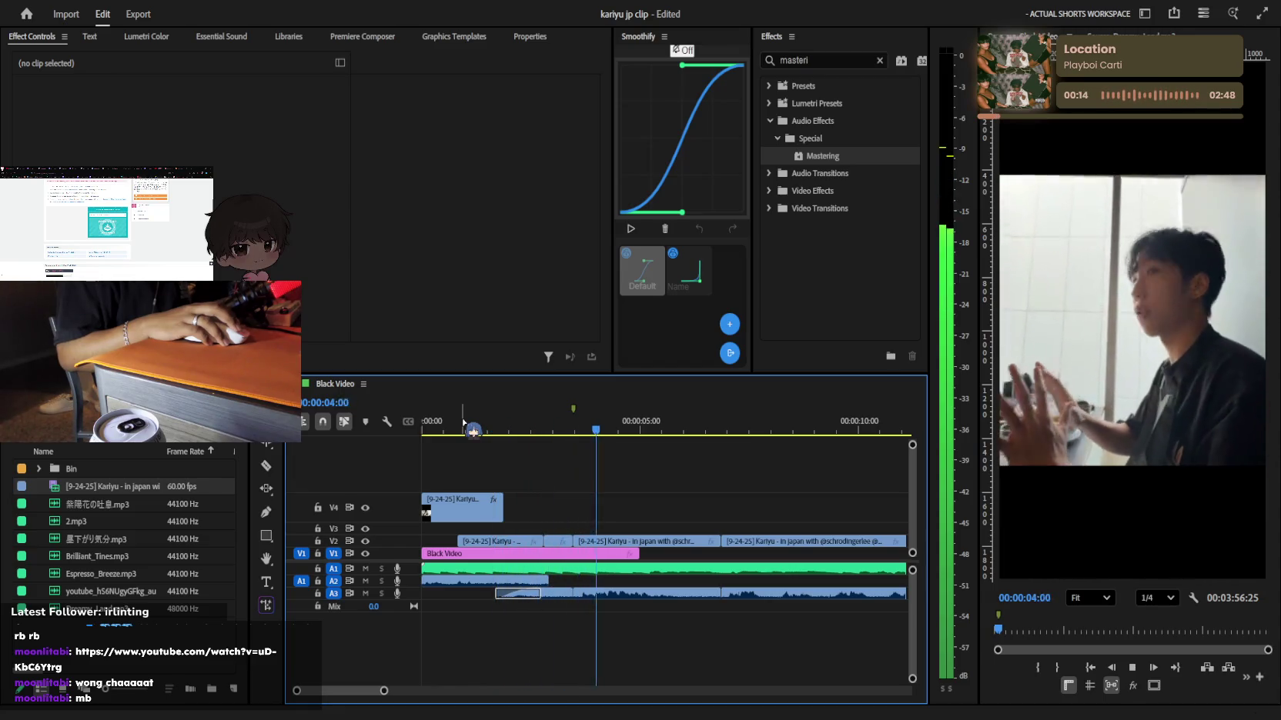
key("space")
key("space")
key("minus")
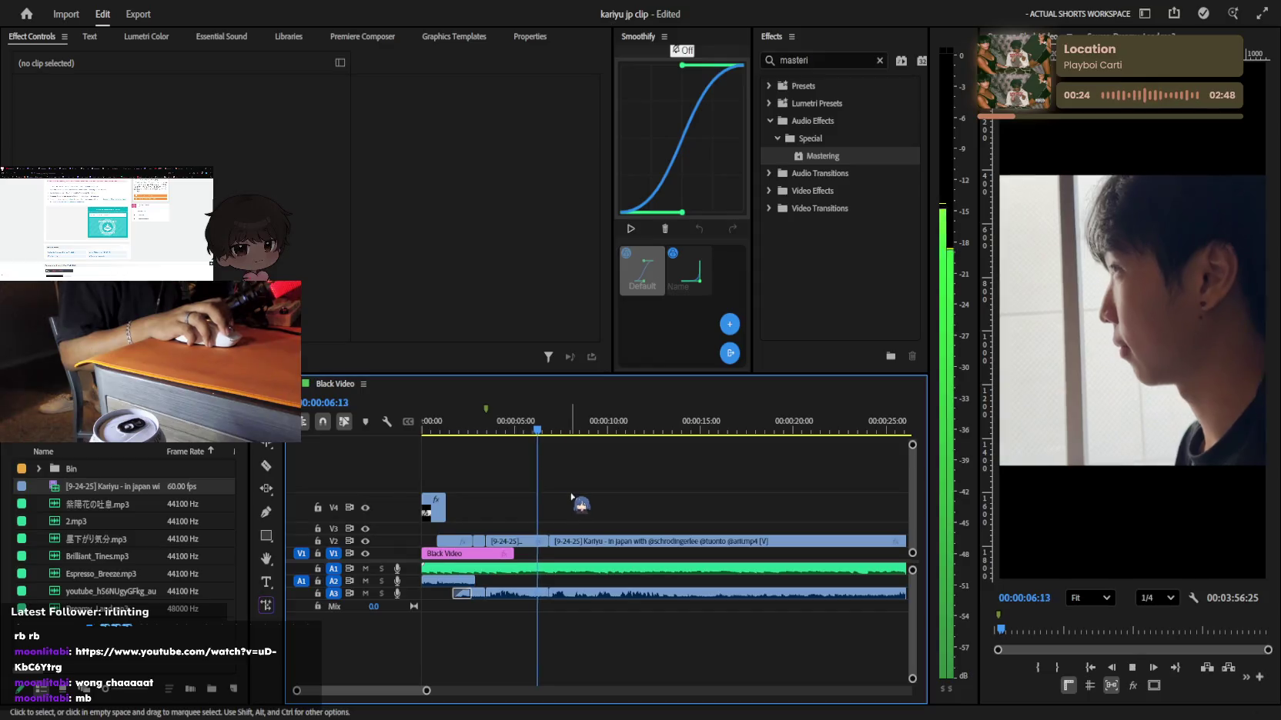
key("Up")
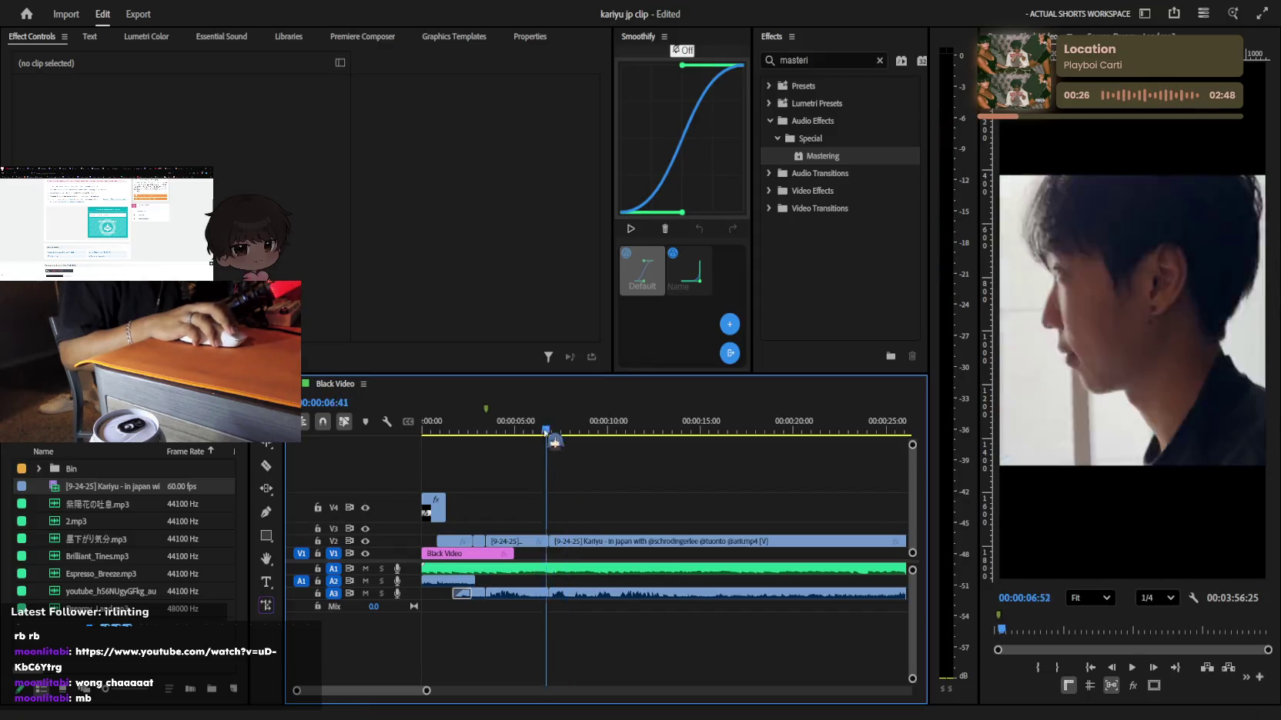
key("Home")
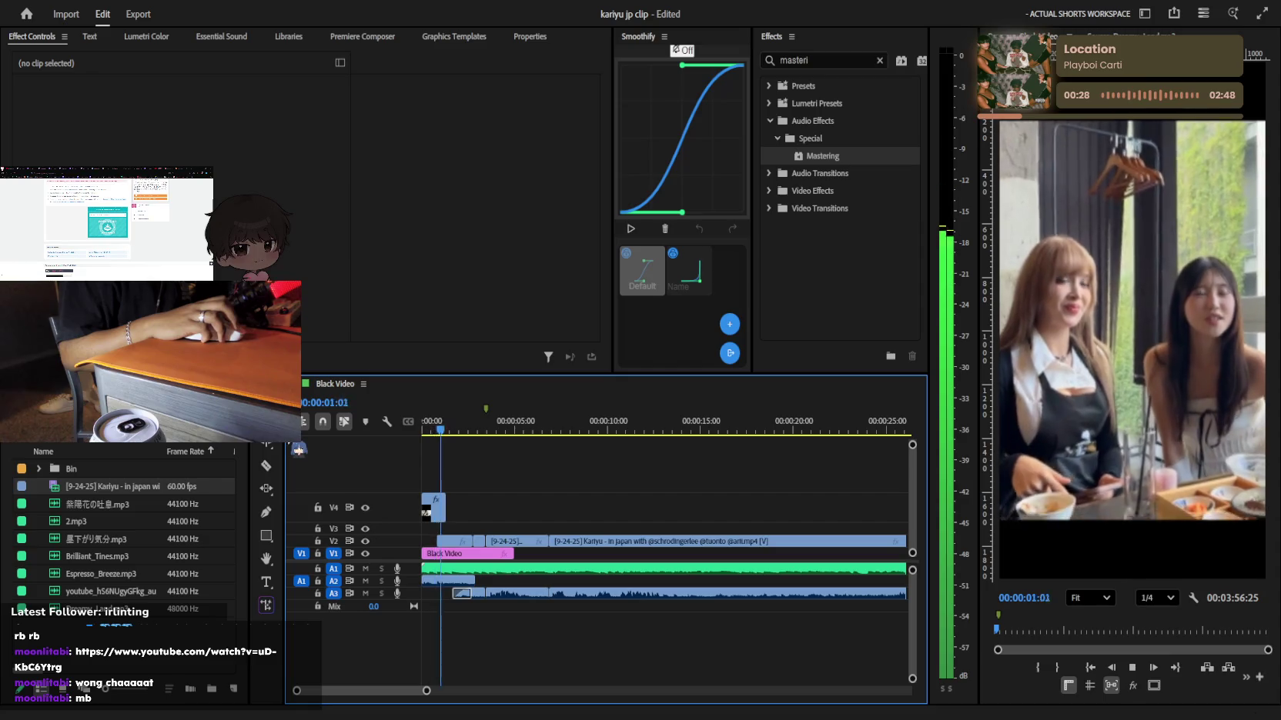
key("space")
key("Home")
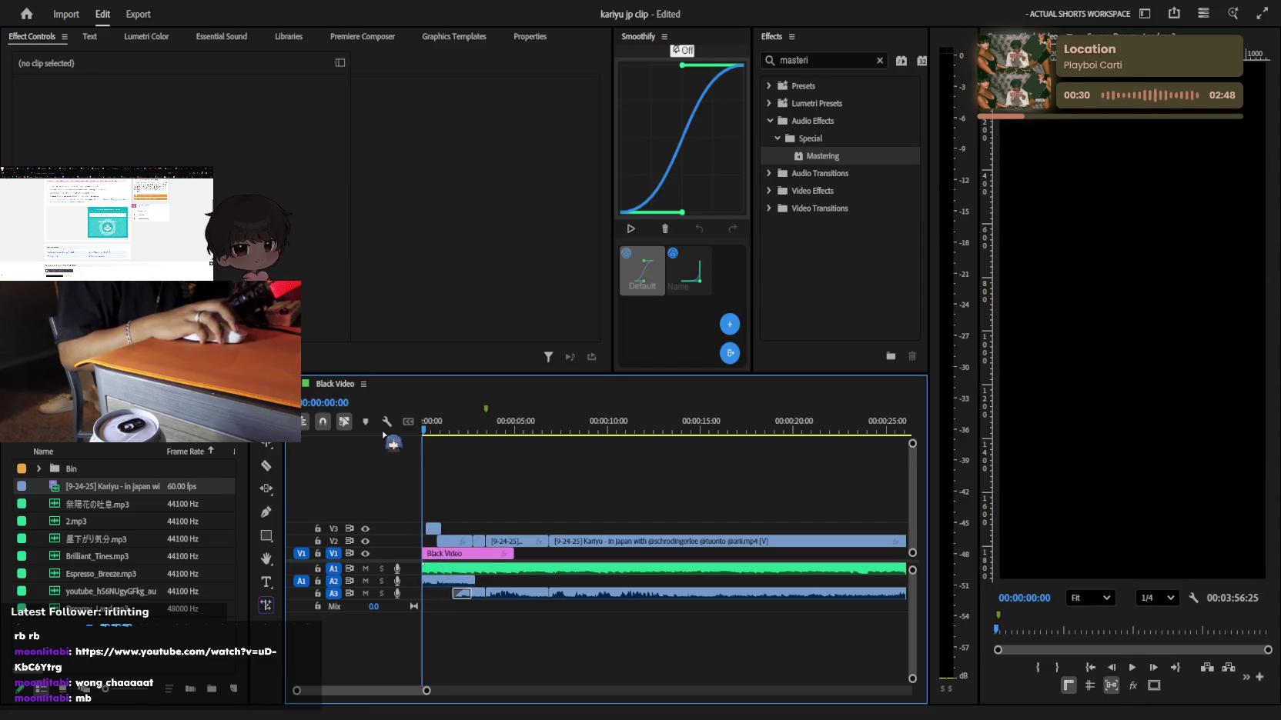
key("space")
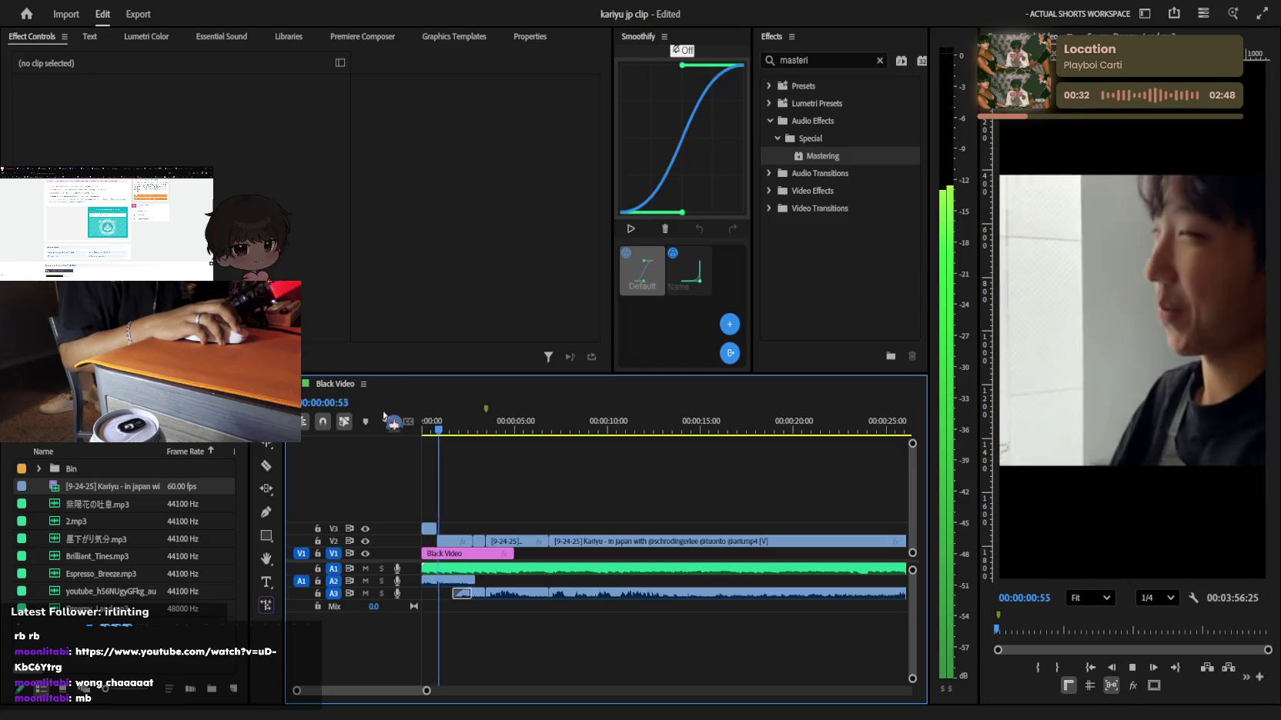
Replay the sequence and review the V2 Kariyu clip up to about 00:00:03:30
key("space")
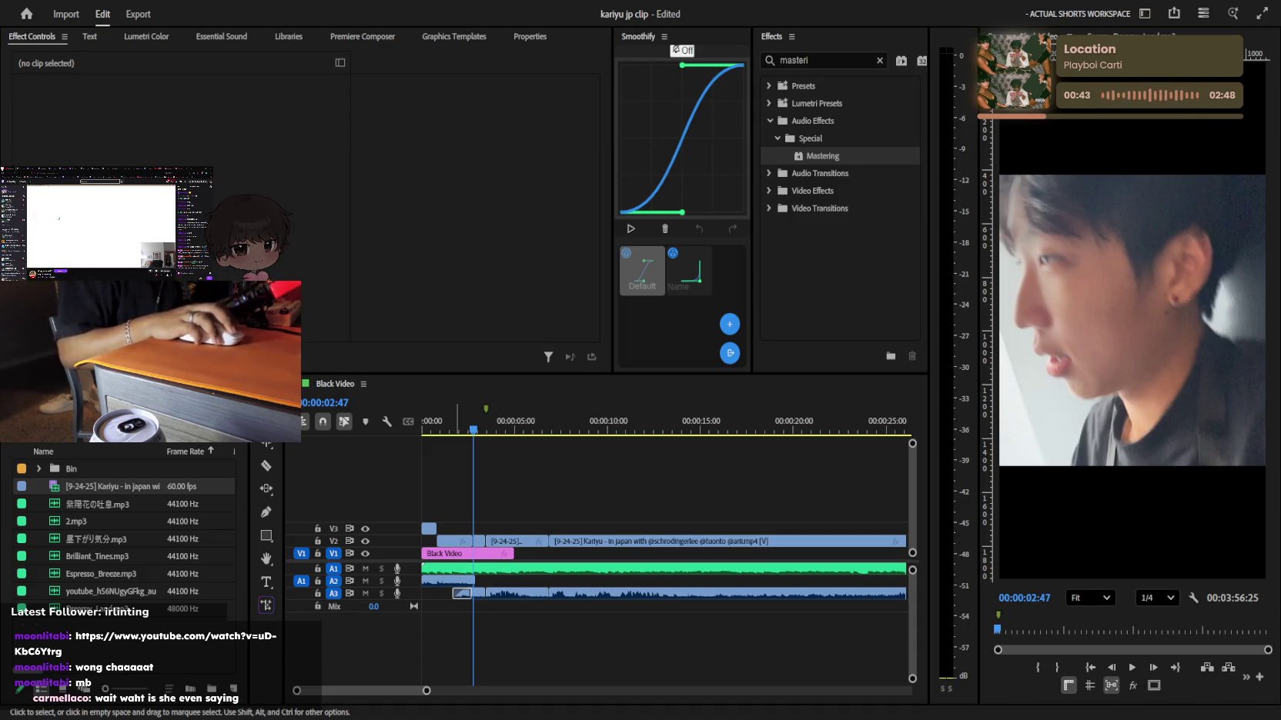
key("Home")
key("equal")
key("space")
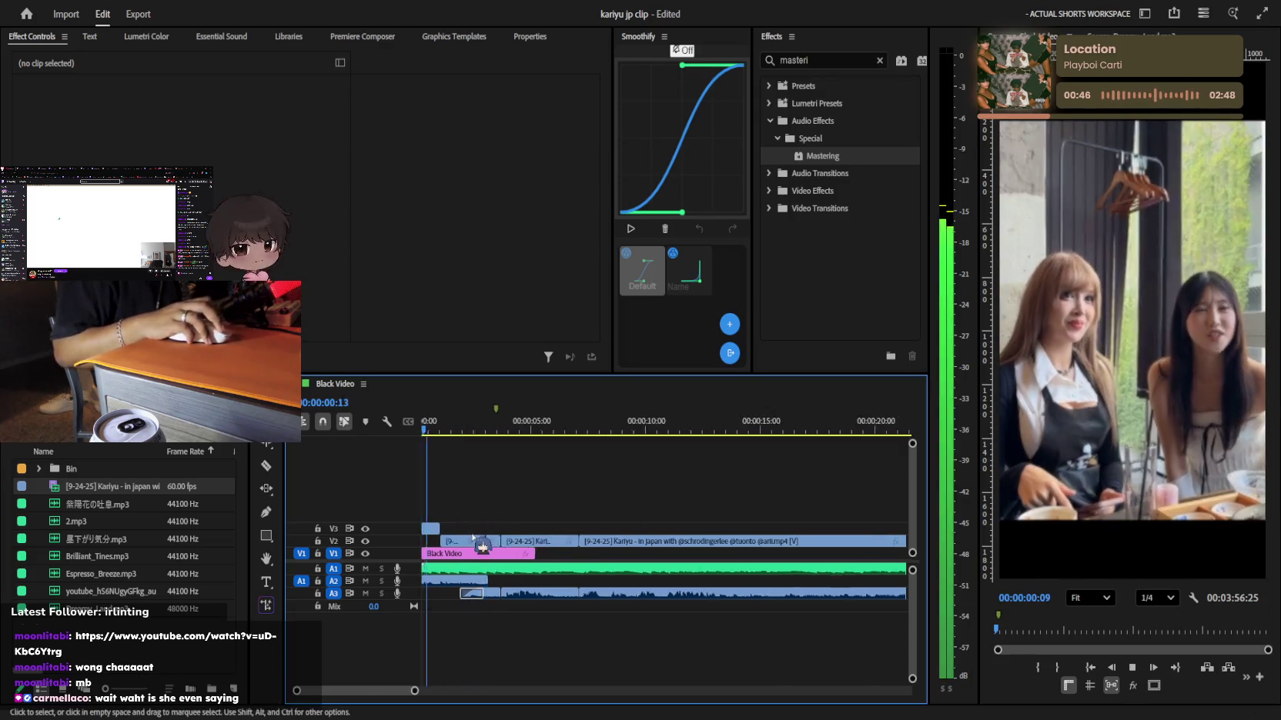
left_click(465, 542)
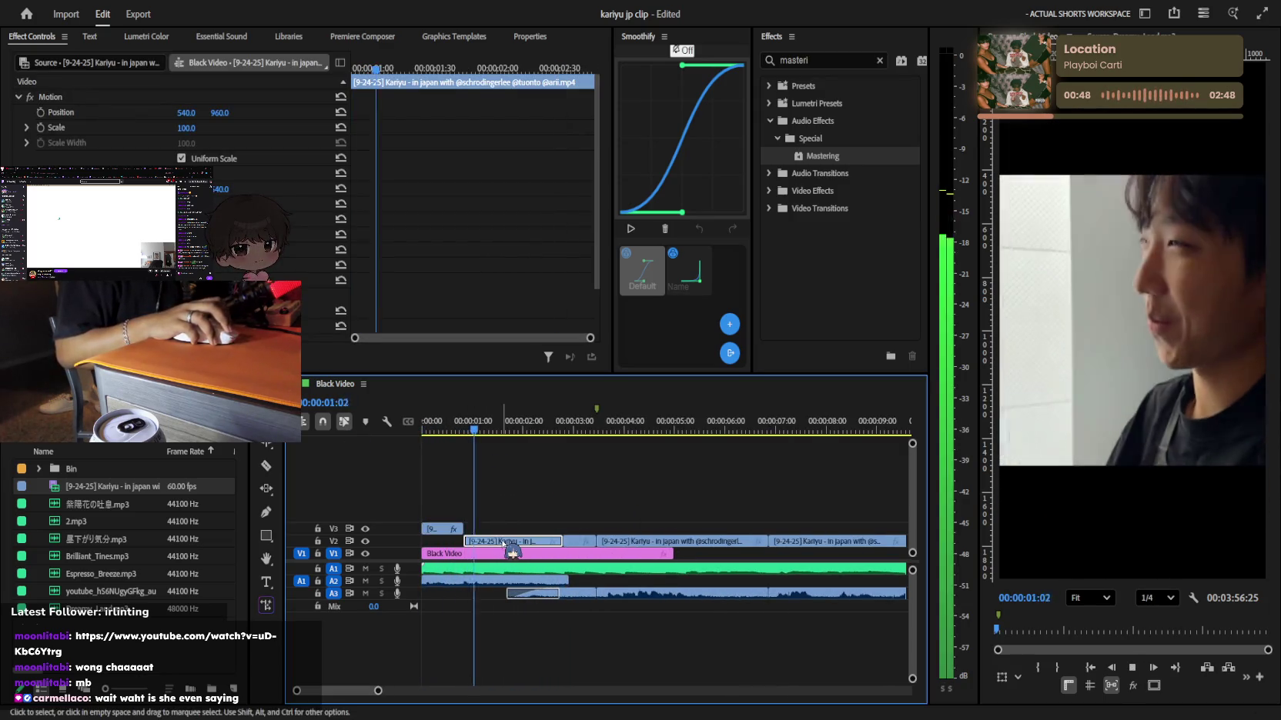
key("space")
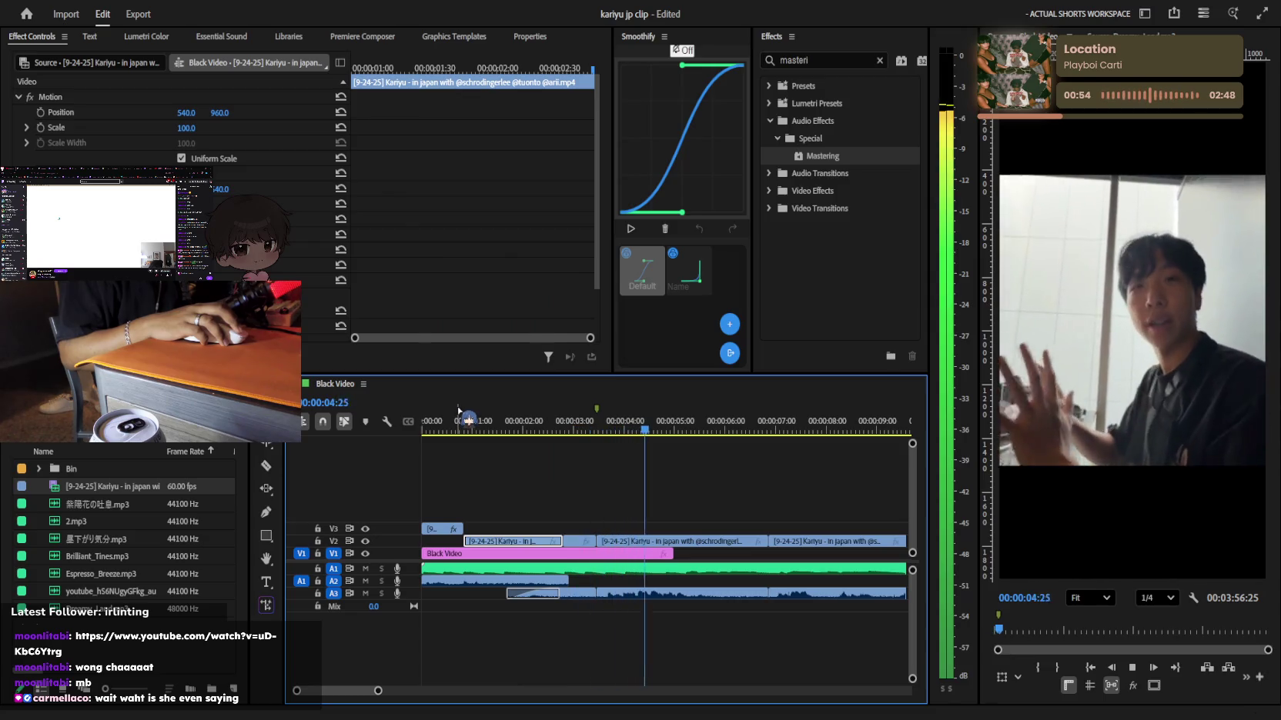
key("space")
left_click_drag(570, 437, 585, 431)
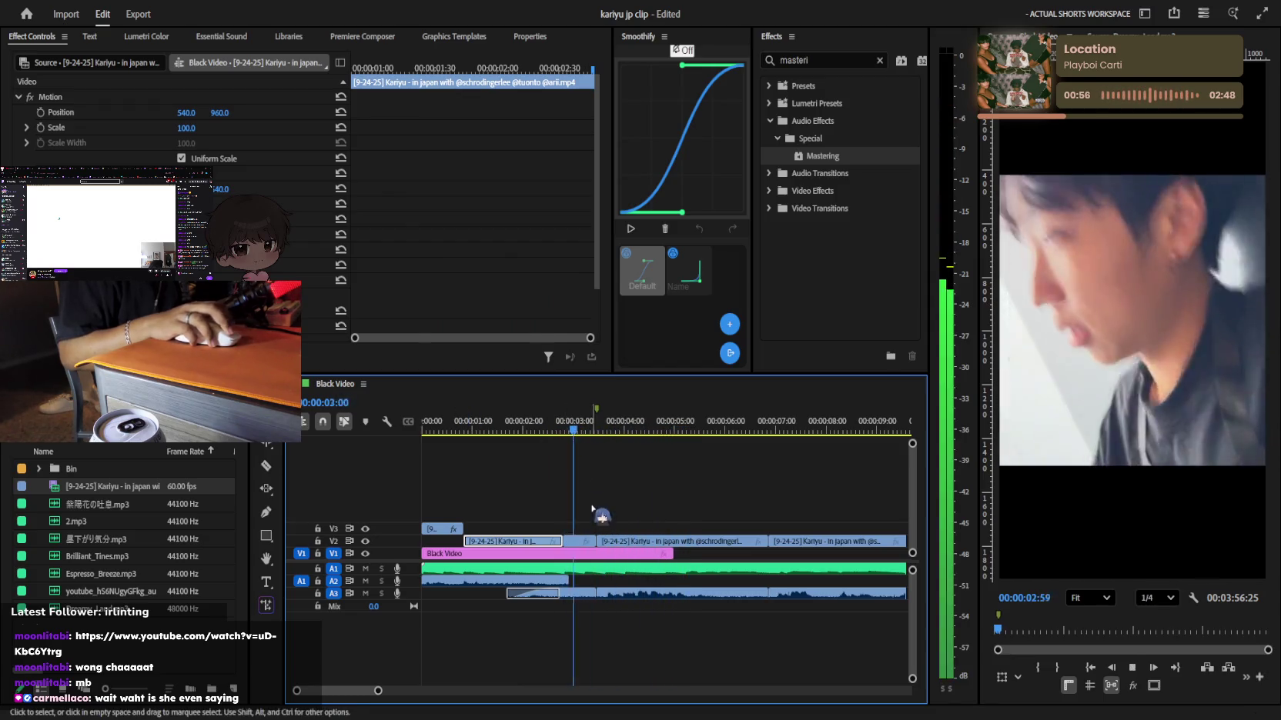
key("space")
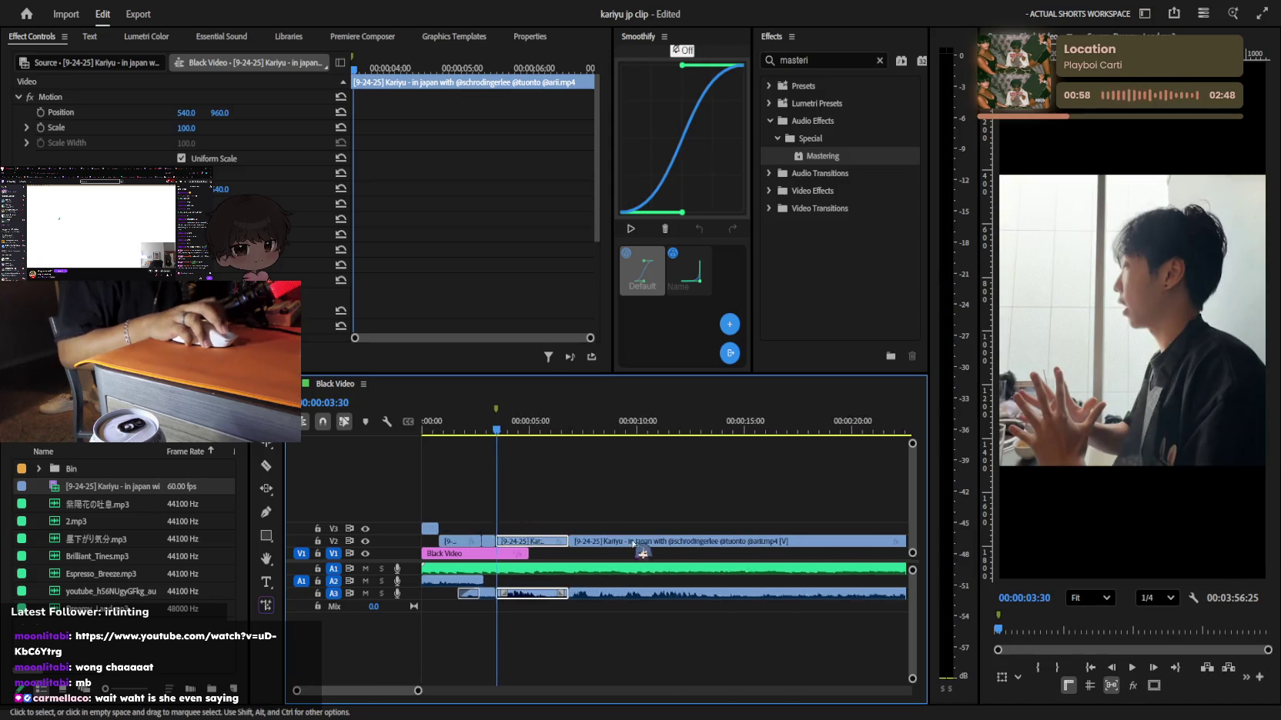
Replay the opening clips and retrim the edit point between the V2 clips
scroll(608, 548, "down", 3, "alt")
left_click(601, 552)
left_click(518, 513)
key("space")
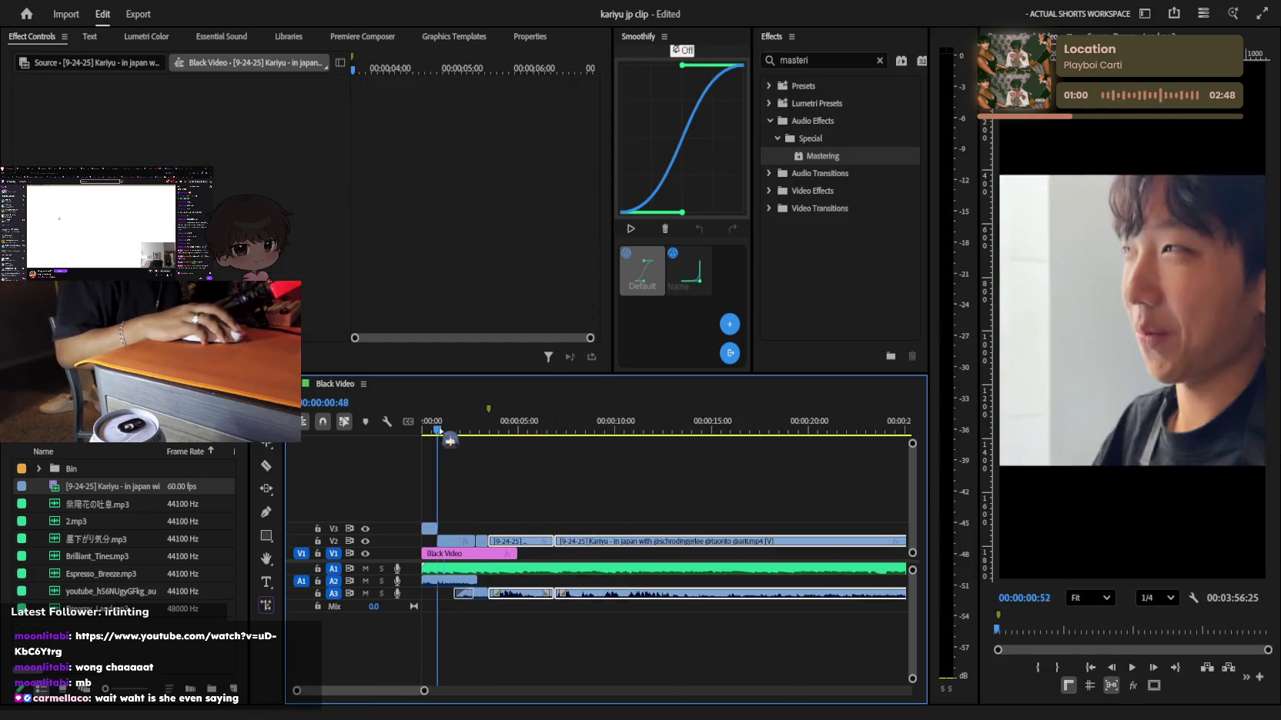
scroll(531, 523, "up", 3, "alt")
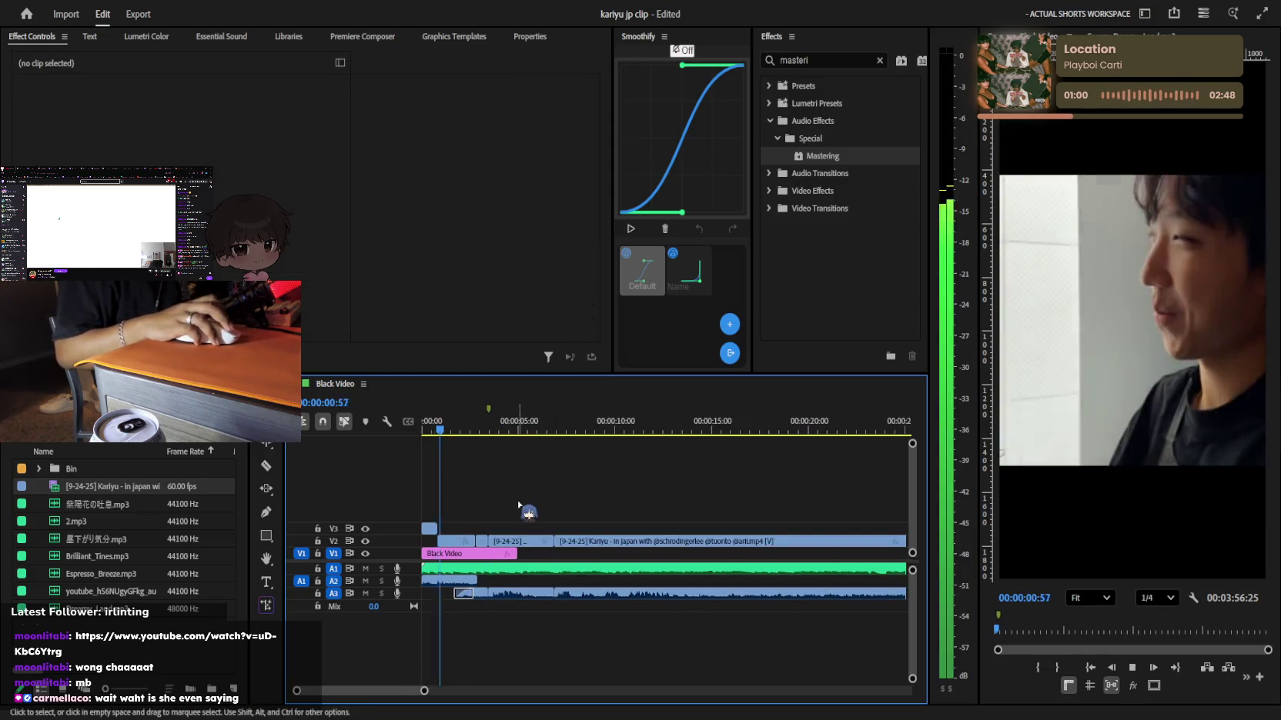
key("space")
left_click(533, 541)
scroll(582, 552, "up", 2, "alt")
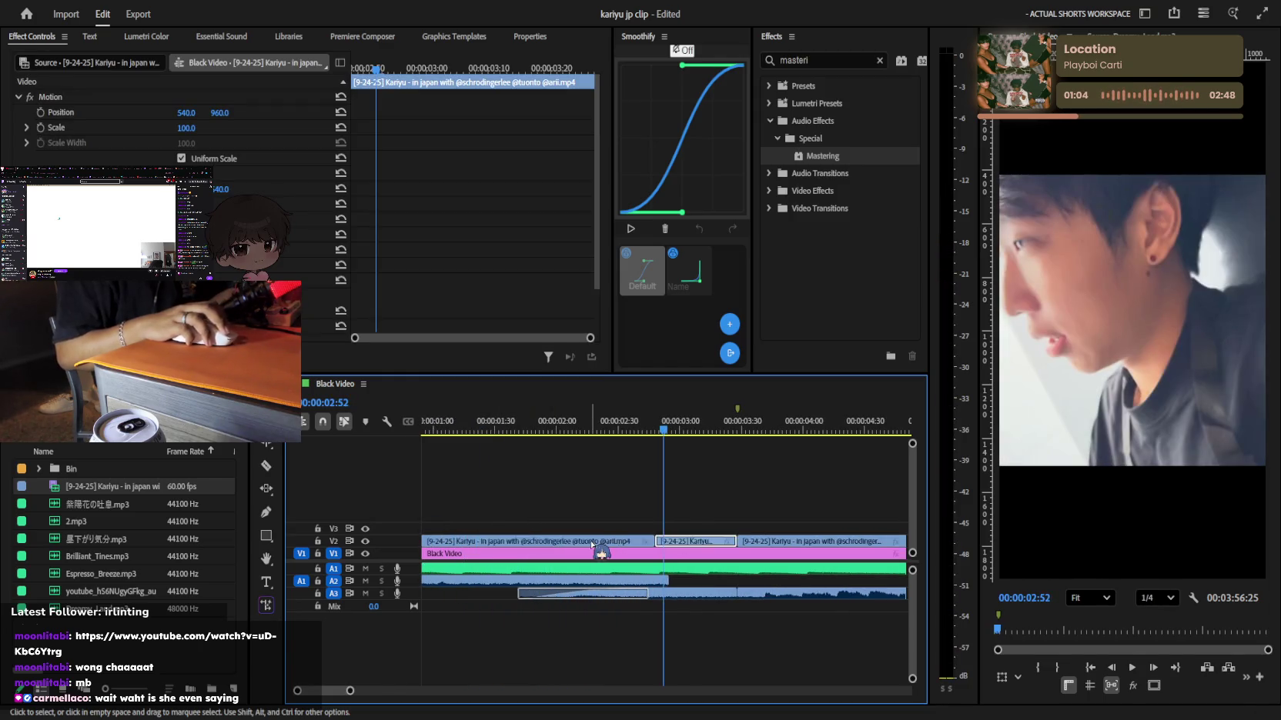
scroll(708, 548, "down", 2, "alt")
mouse_move(731, 548)
left_mouse_down()
mouse_move(653, 552)
mouse_move(646, 541)
left_mouse_up()
key("space")
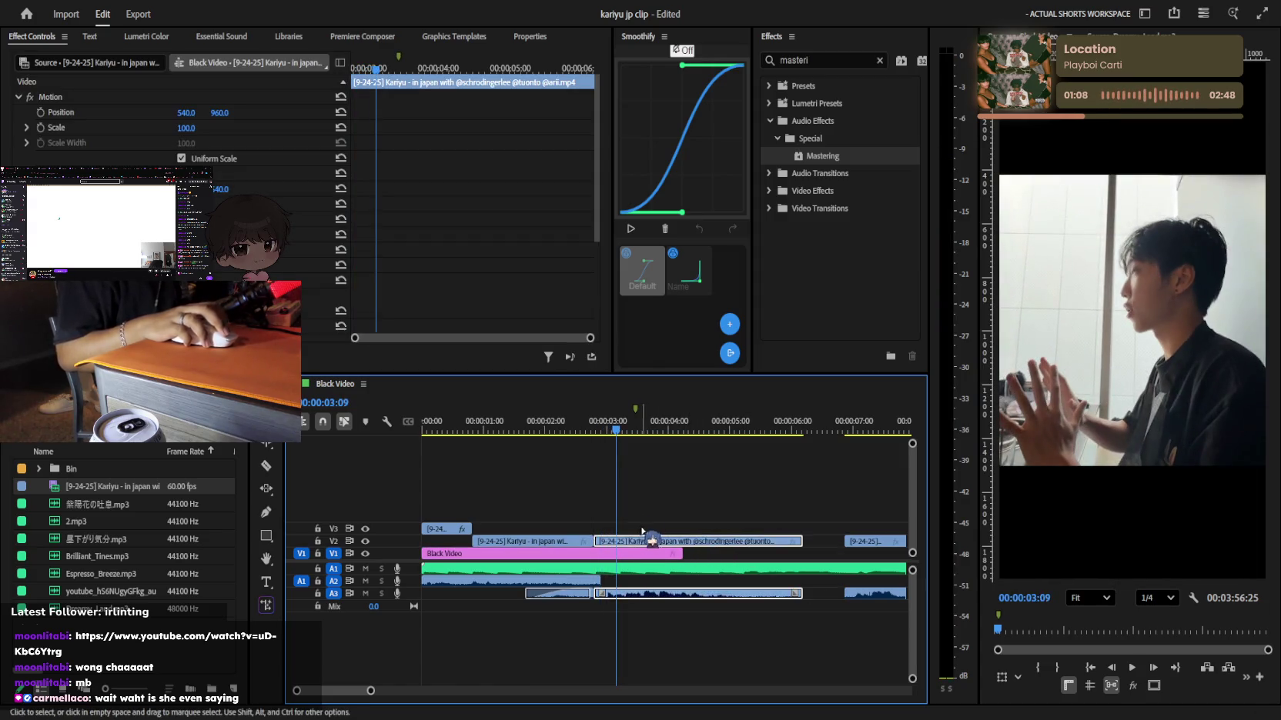
Ripple-delete the gap between the V2 clips and play across the closed join
left_click(661, 465)
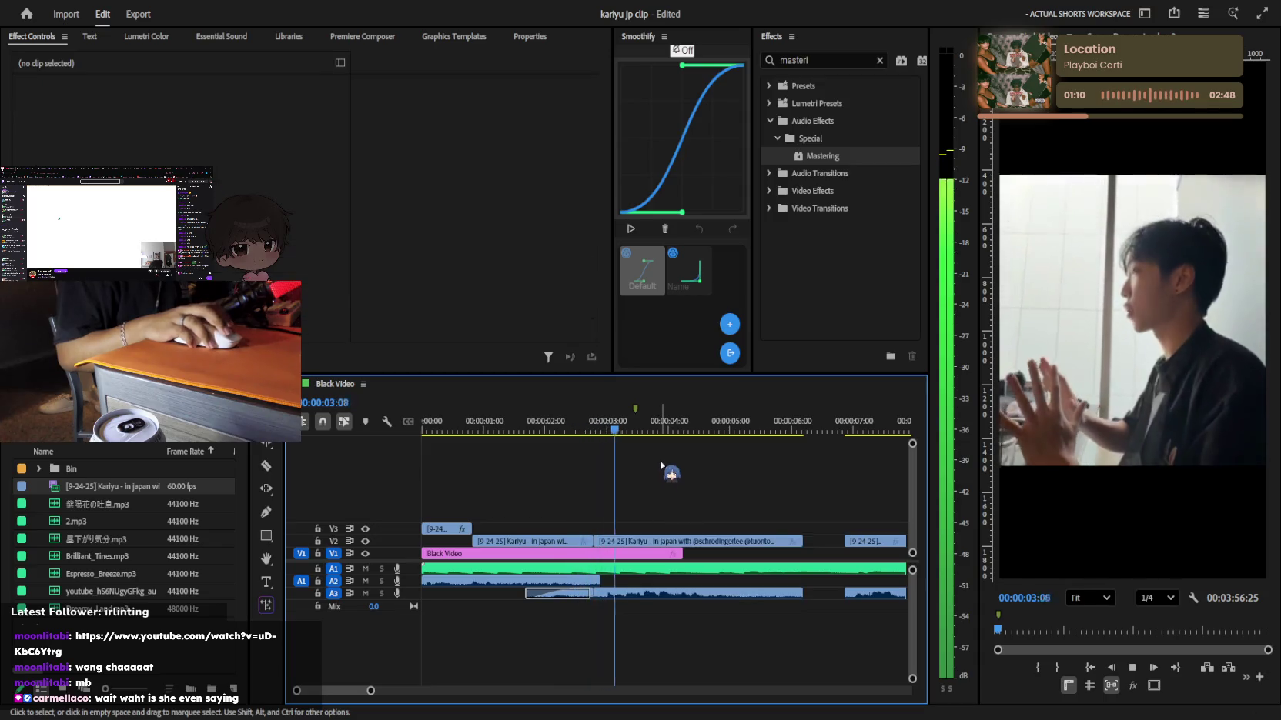
scroll(653, 478, "down", 2, "alt")
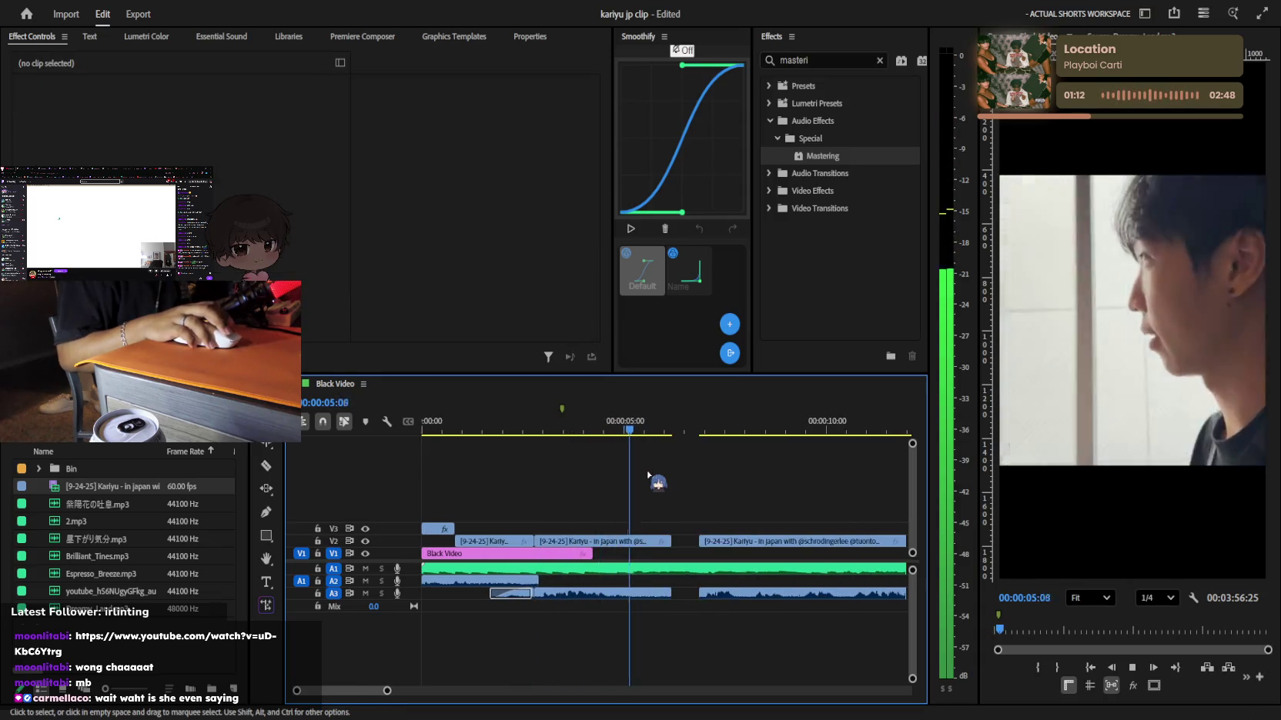
key("space")
left_click(687, 541)
key("Delete")
key("space")
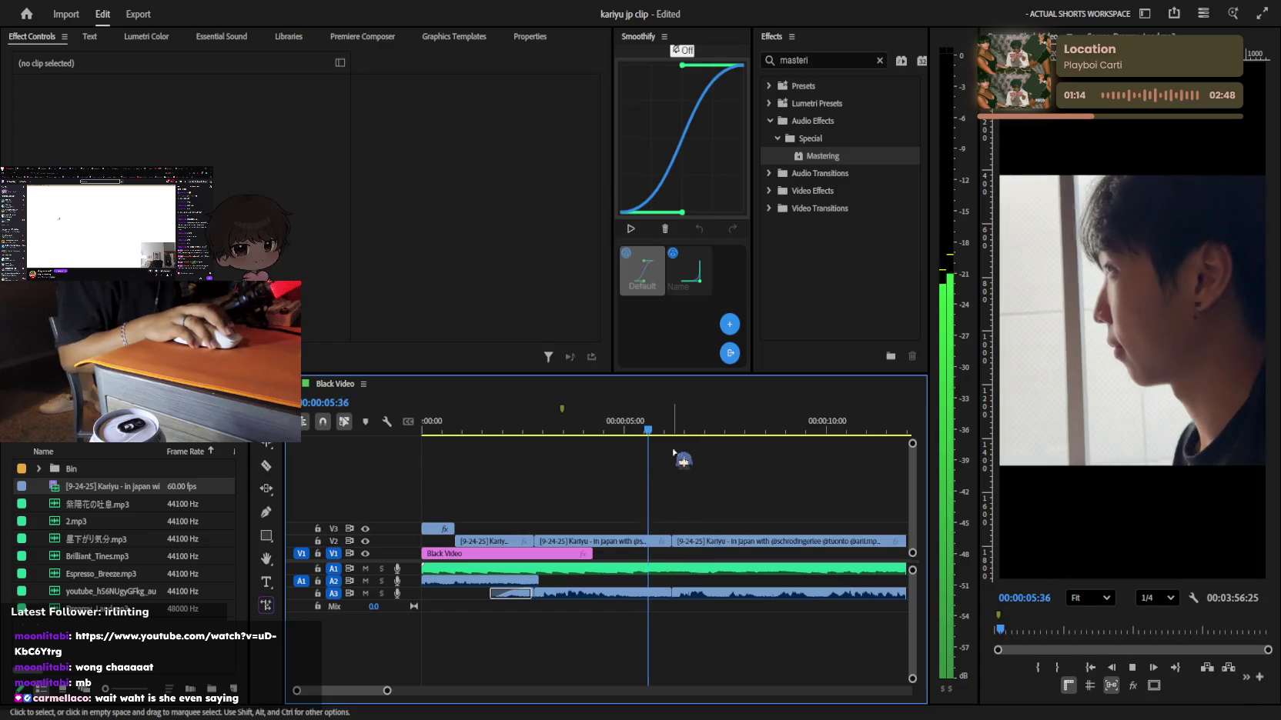
Review the section after the cut at 00:00:05:28, then replay from the sequence start
left_click_drag(687, 437, 655, 440)
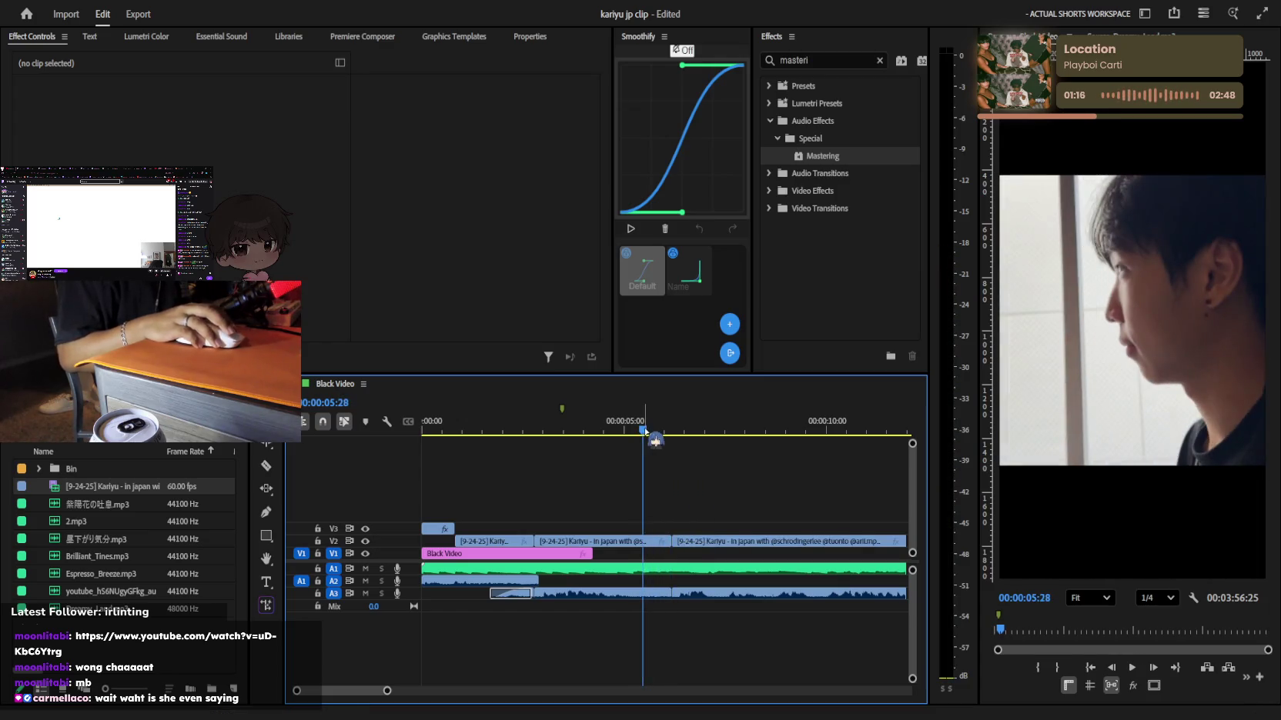
left_click(654, 545)
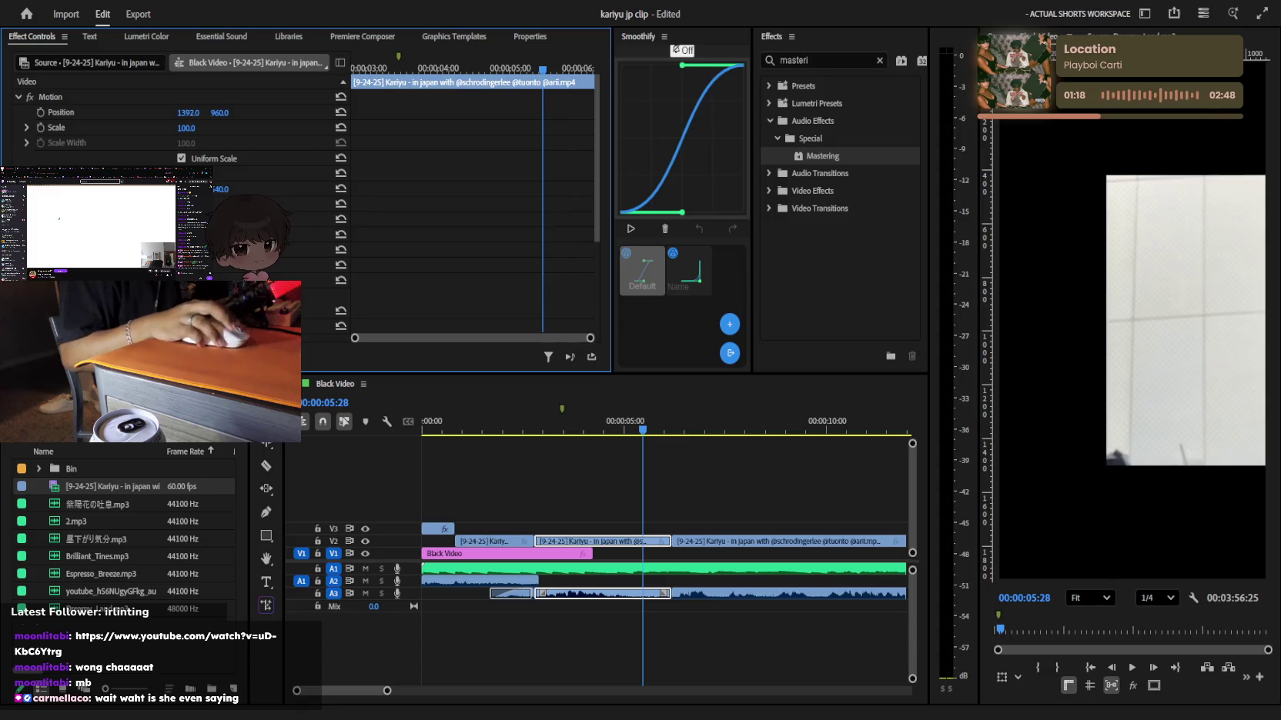
key("space")
key("space")
scroll(652, 515, "down", 2)
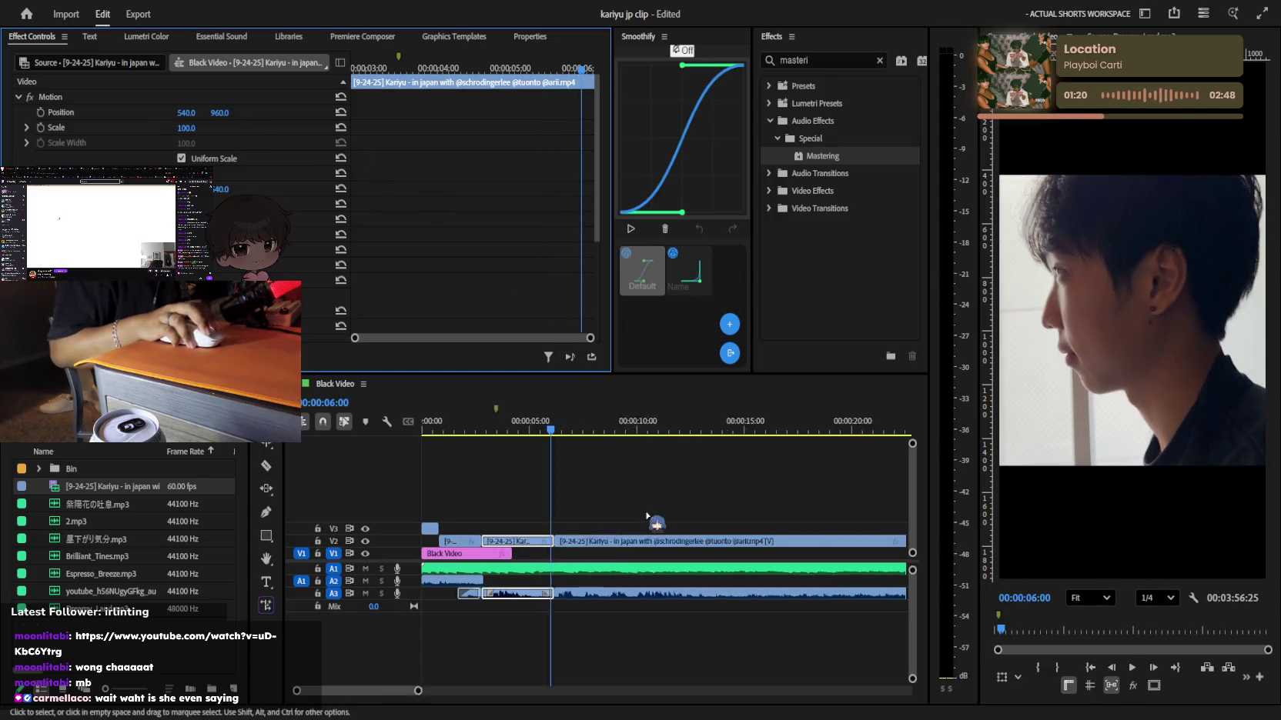
left_click(518, 446)
key("Home")
key("space")
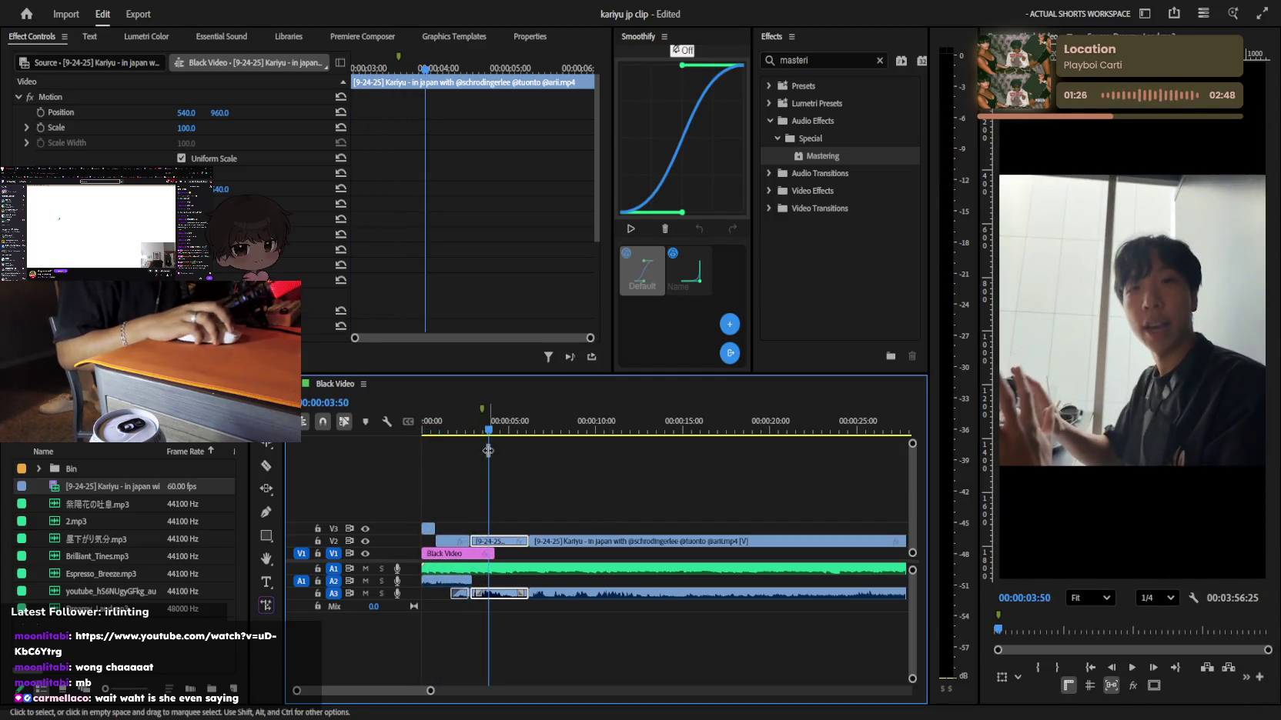
key("Home")
Zoom and scrub the timeline, bringing the playhead to about 30 seconds
key("=")
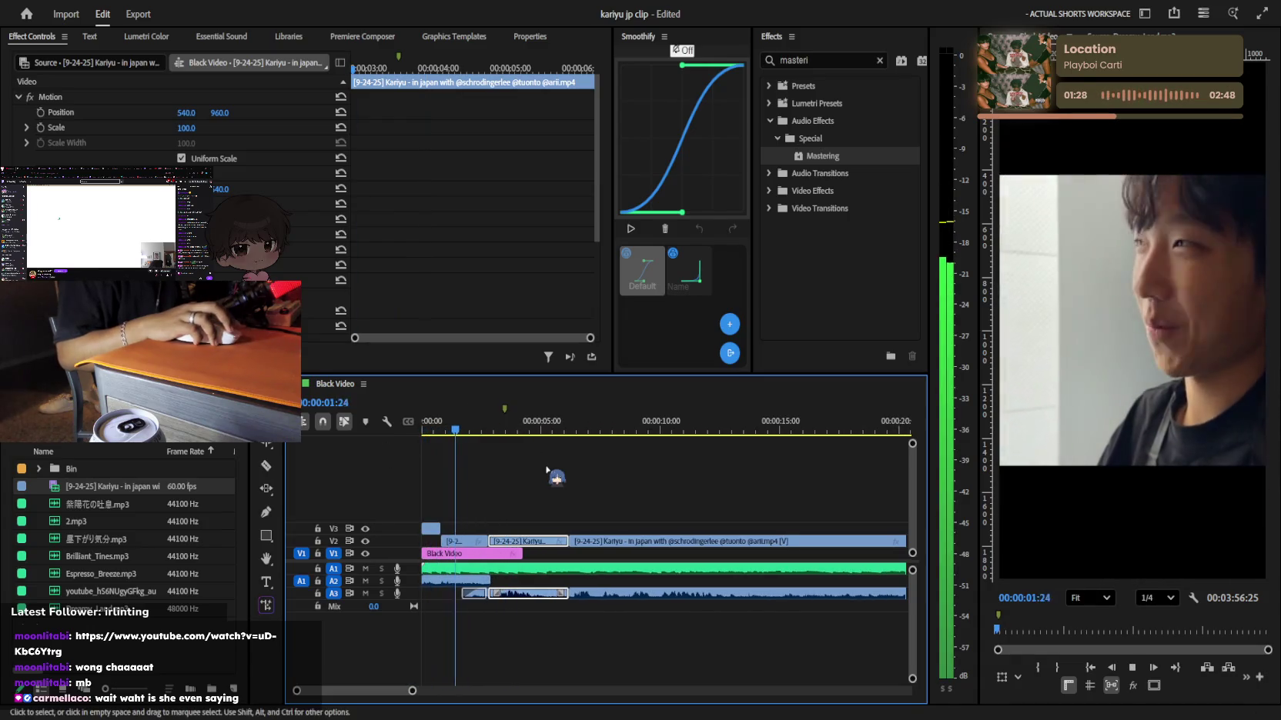
key("=")
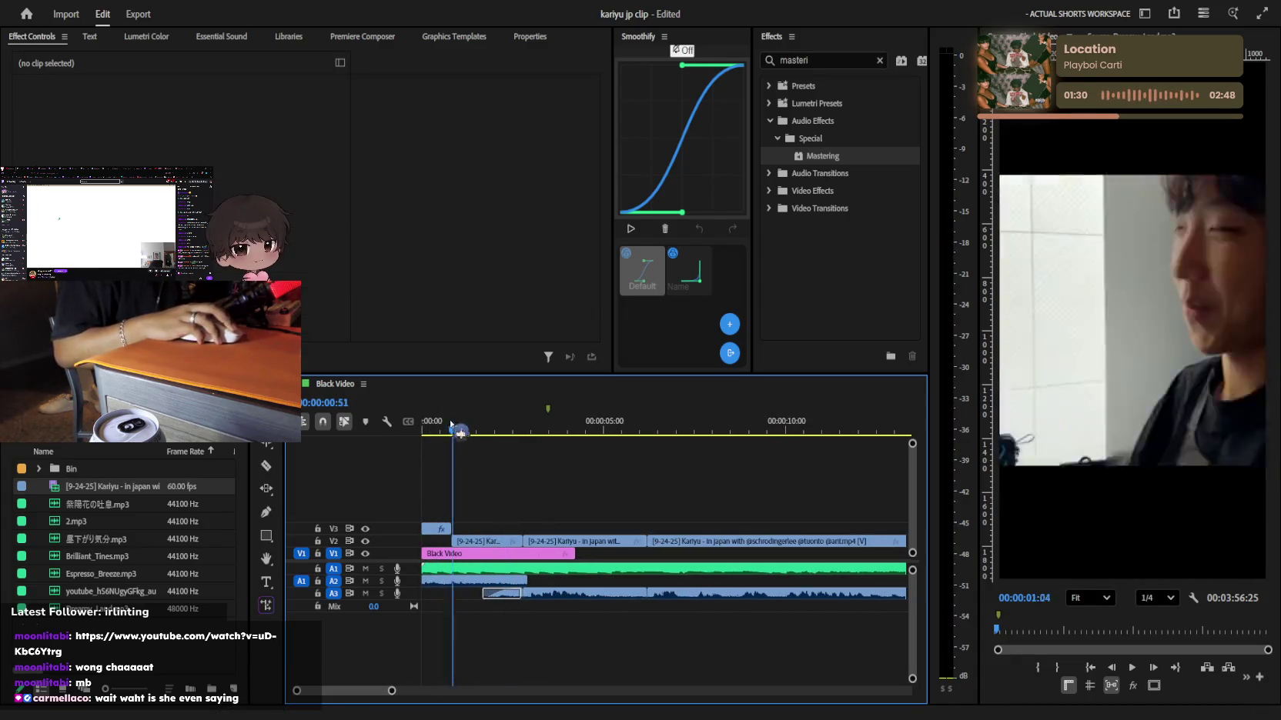
mouse_move(472, 437)
left_mouse_down()
mouse_move(419, 437)
mouse_move(778, 427)
left_mouse_up()
key("minus")
left_click_drag(570, 428, 943, 435)
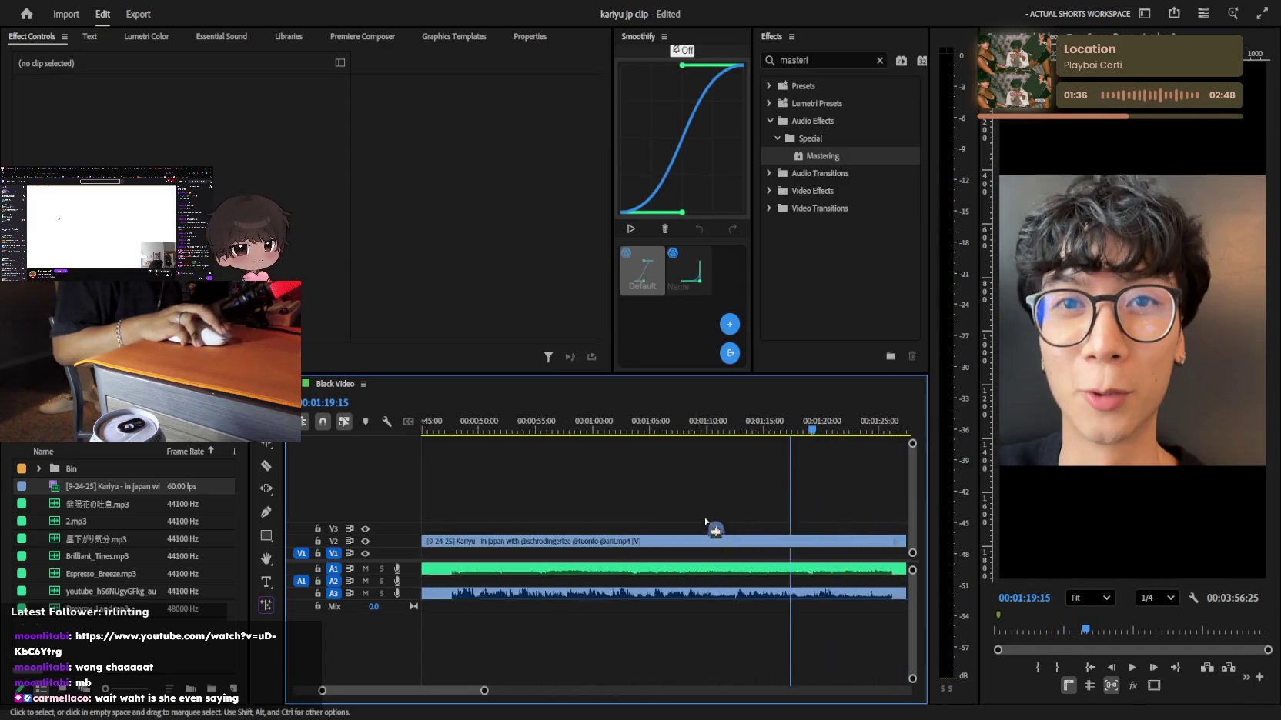
key("minus")
mouse_move(523, 429)
left_mouse_down()
mouse_move(416, 434)
mouse_move(447, 430)
left_mouse_up()
key("equal")
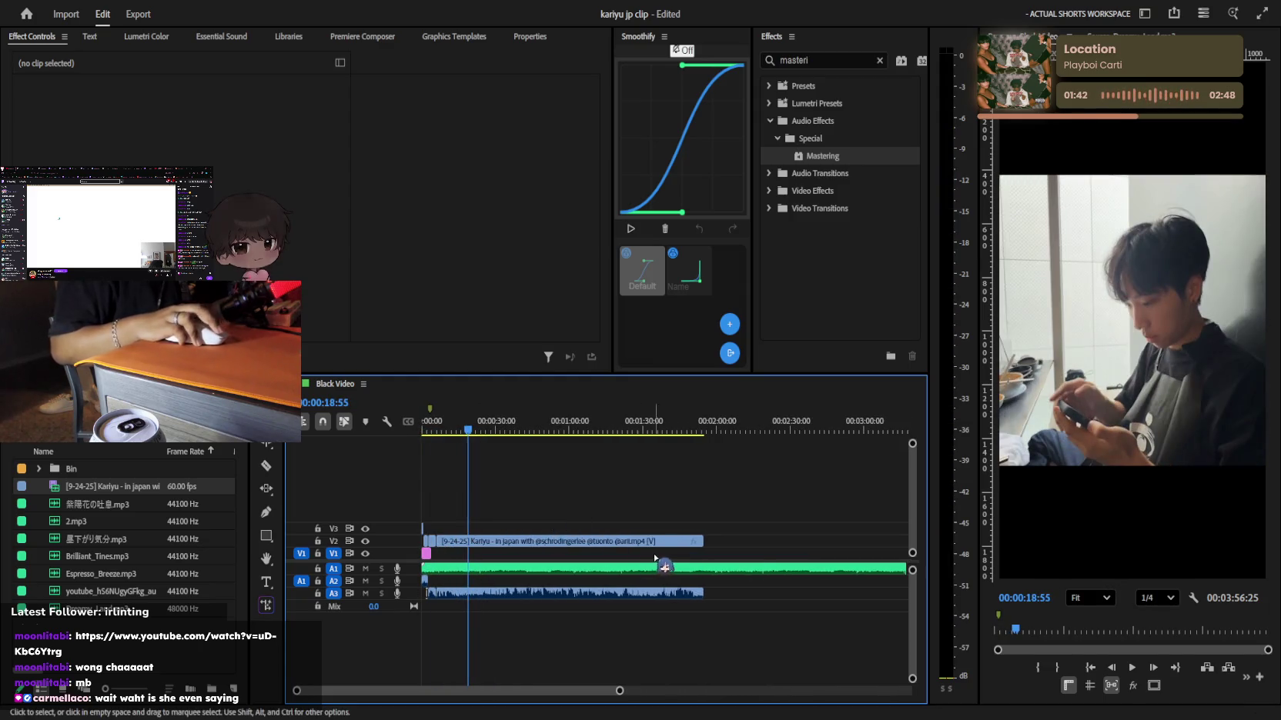
Place a copy of the Kariyu clip at about 4:00 and extend its start back to about 2:52
key("minus")
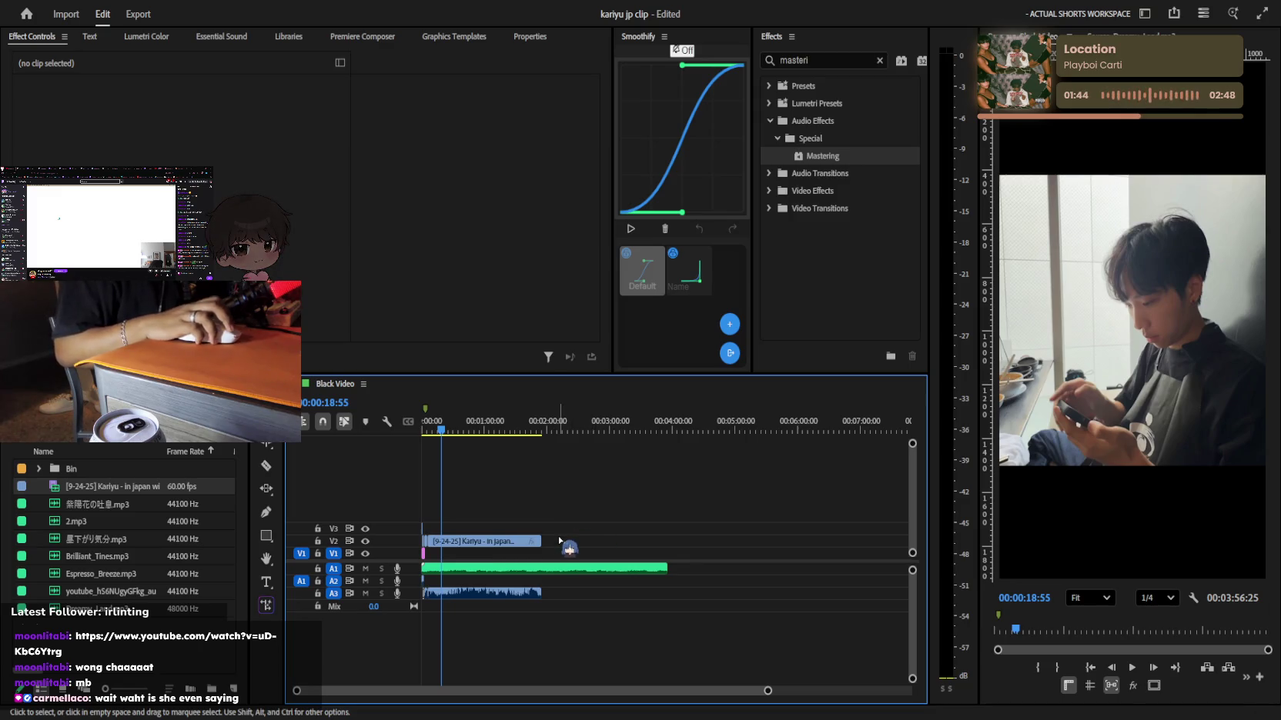
scroll(559, 541, "up", 2)
left_click_drag(486, 543, 751, 564)
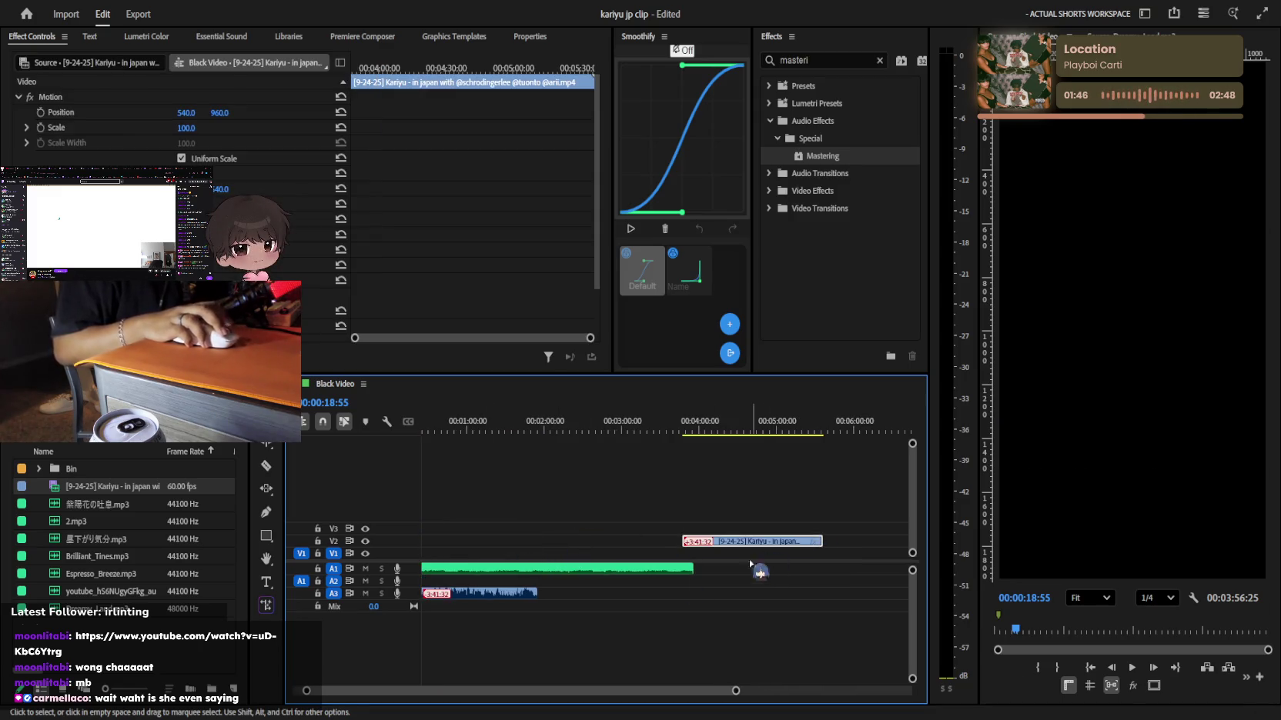
key("ctrl+z")
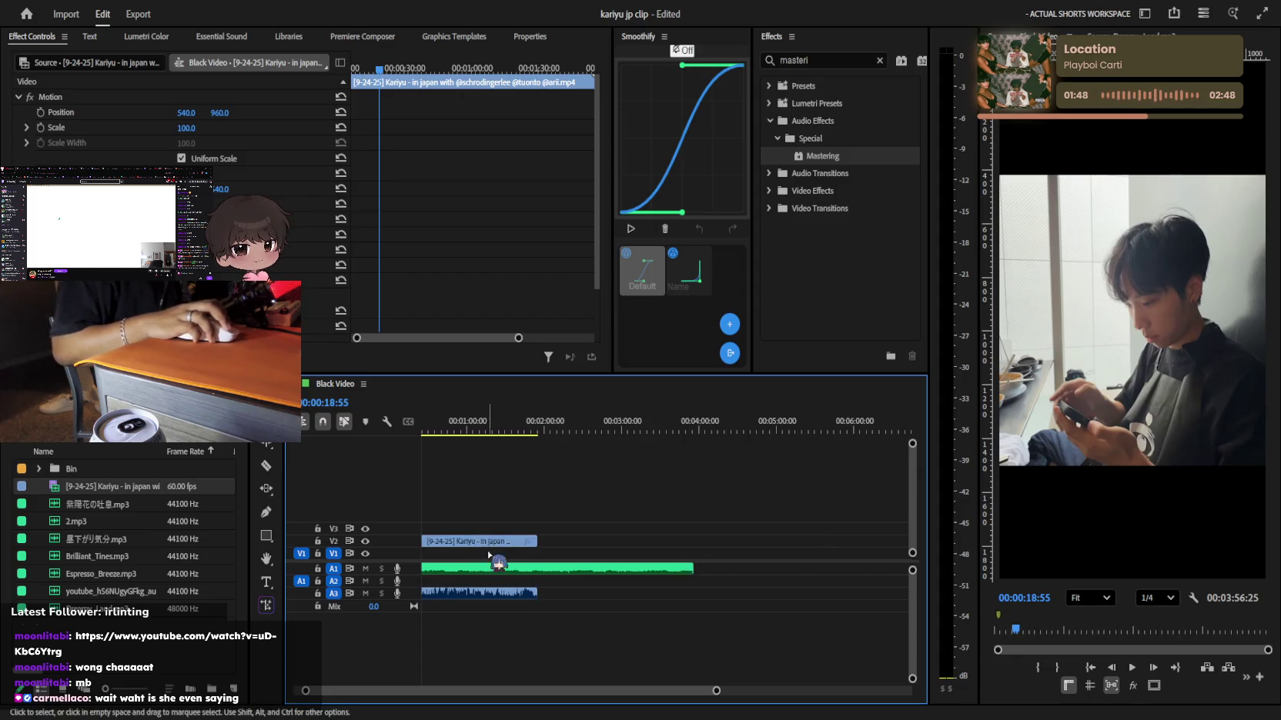
left_click_drag(500, 548, 844, 565)
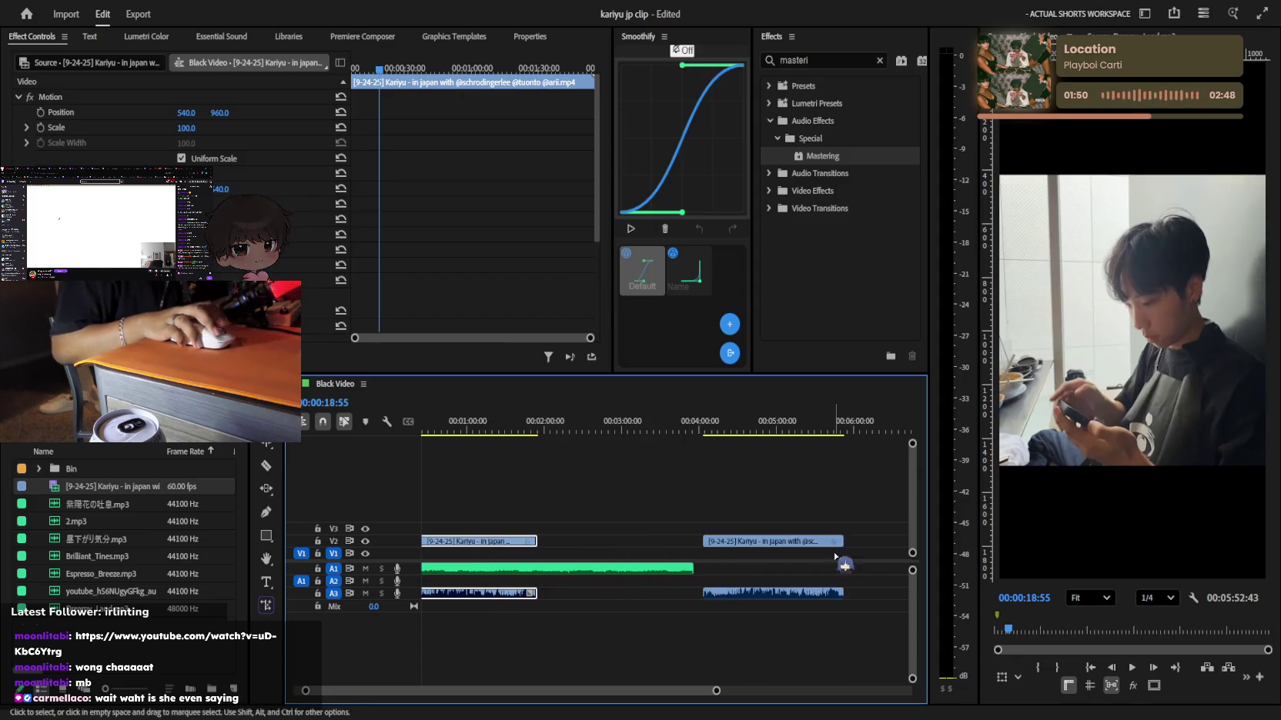
left_click(683, 426)
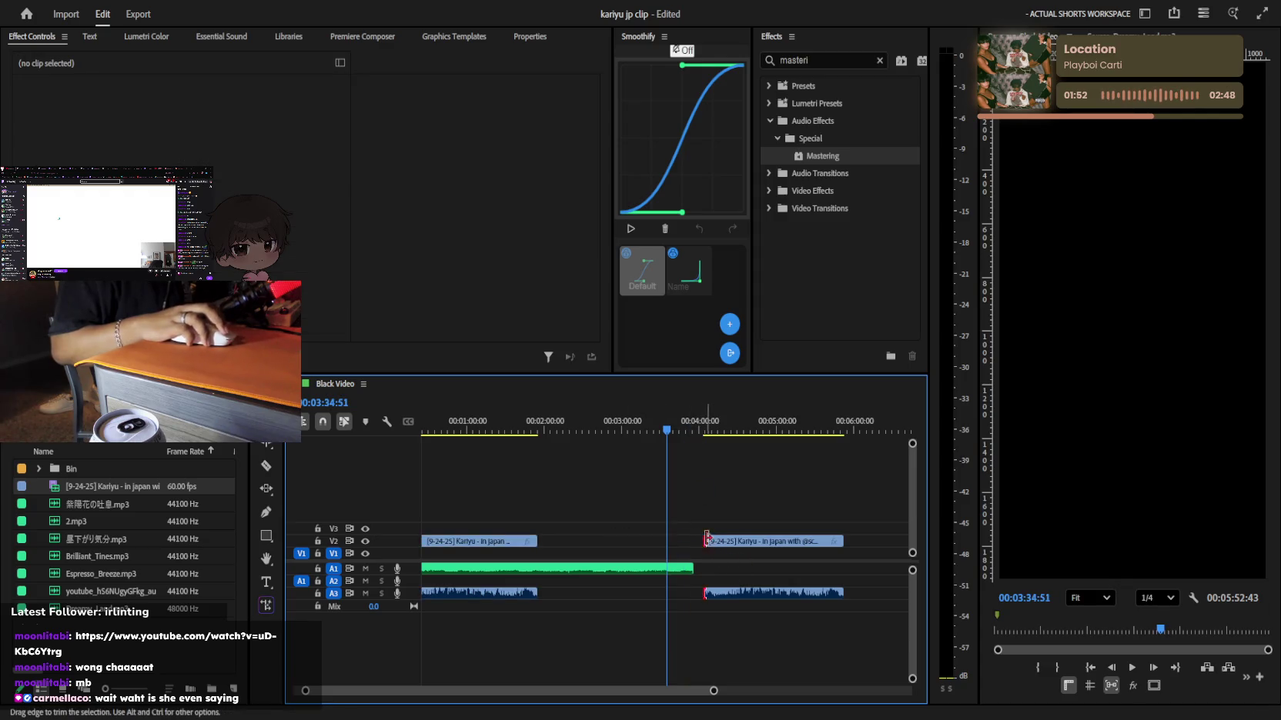
mouse_move(702, 539)
left_mouse_down()
mouse_move(613, 541)
mouse_move(694, 545)
left_mouse_up()
key("minus")
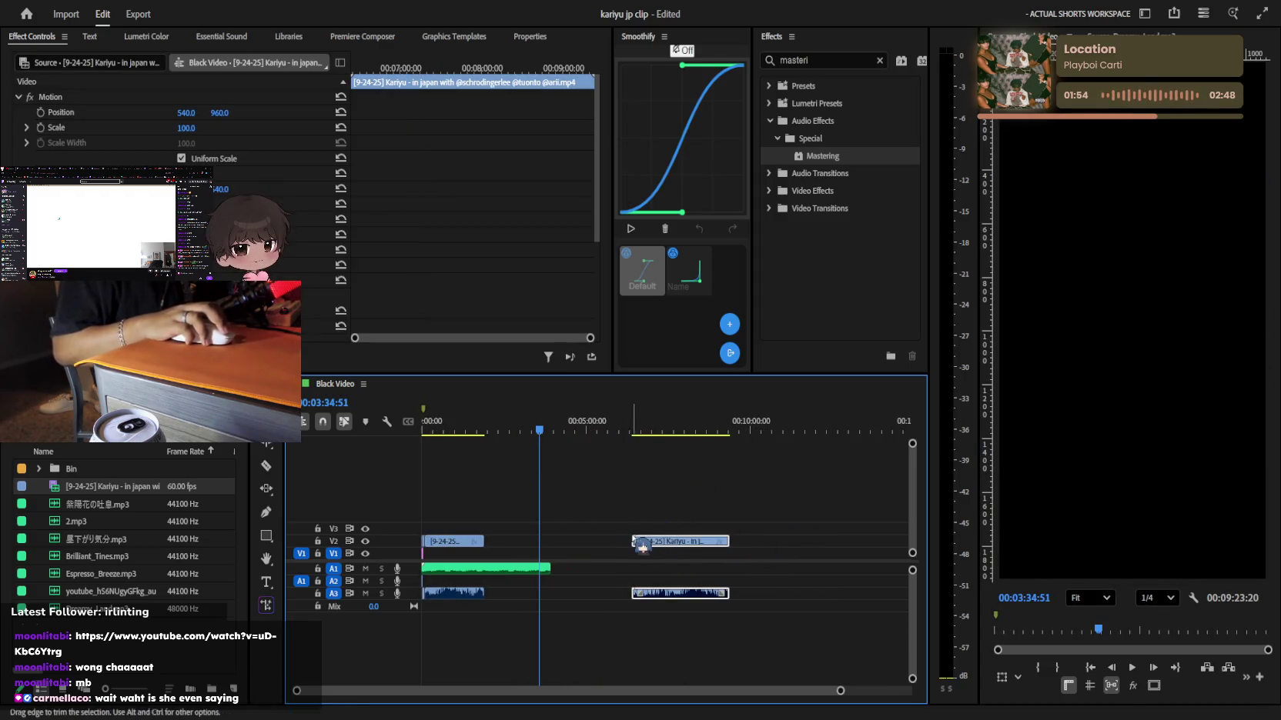
left_click(625, 549)
Scrub and play through the copied clip, parking the playhead at 07:02:05
scroll(679, 500, "up", 2)
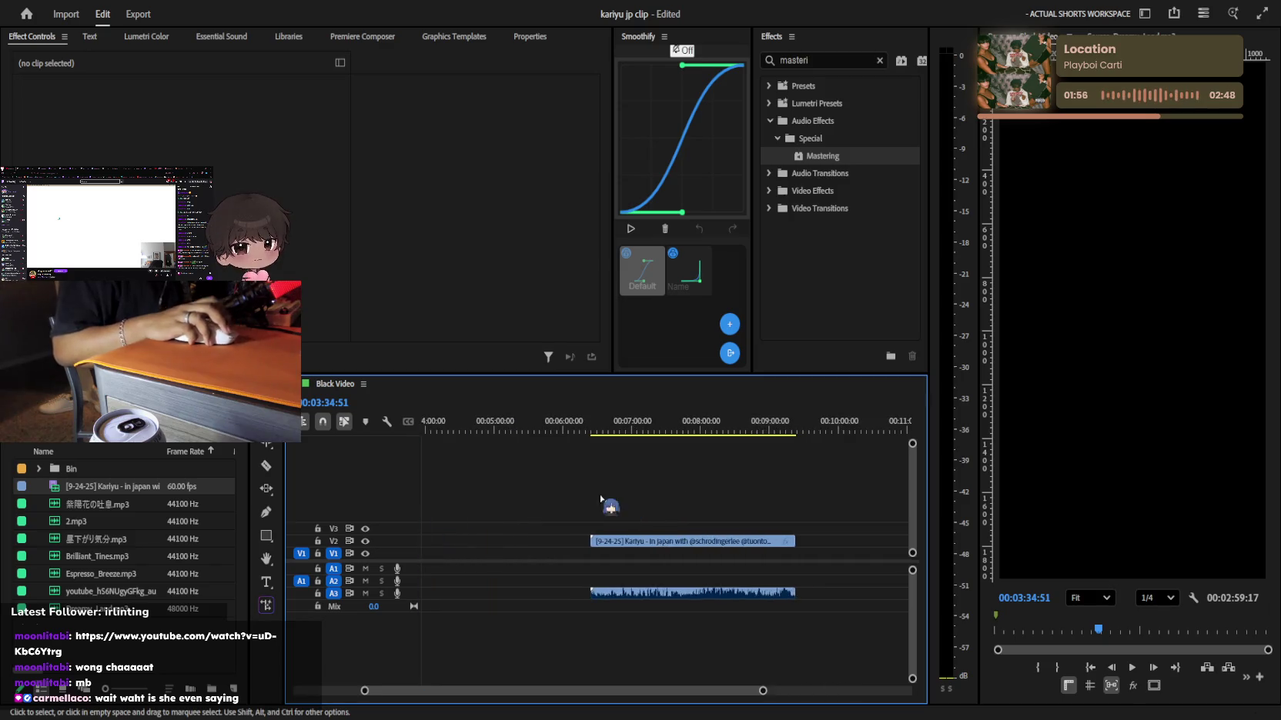
scroll(646, 469, "up", 2)
mouse_move(706, 431)
left_mouse_down()
mouse_move(743, 509)
mouse_move(725, 435)
mouse_move(692, 442)
mouse_move(740, 440)
left_mouse_up()
scroll(728, 487, "up", 3)
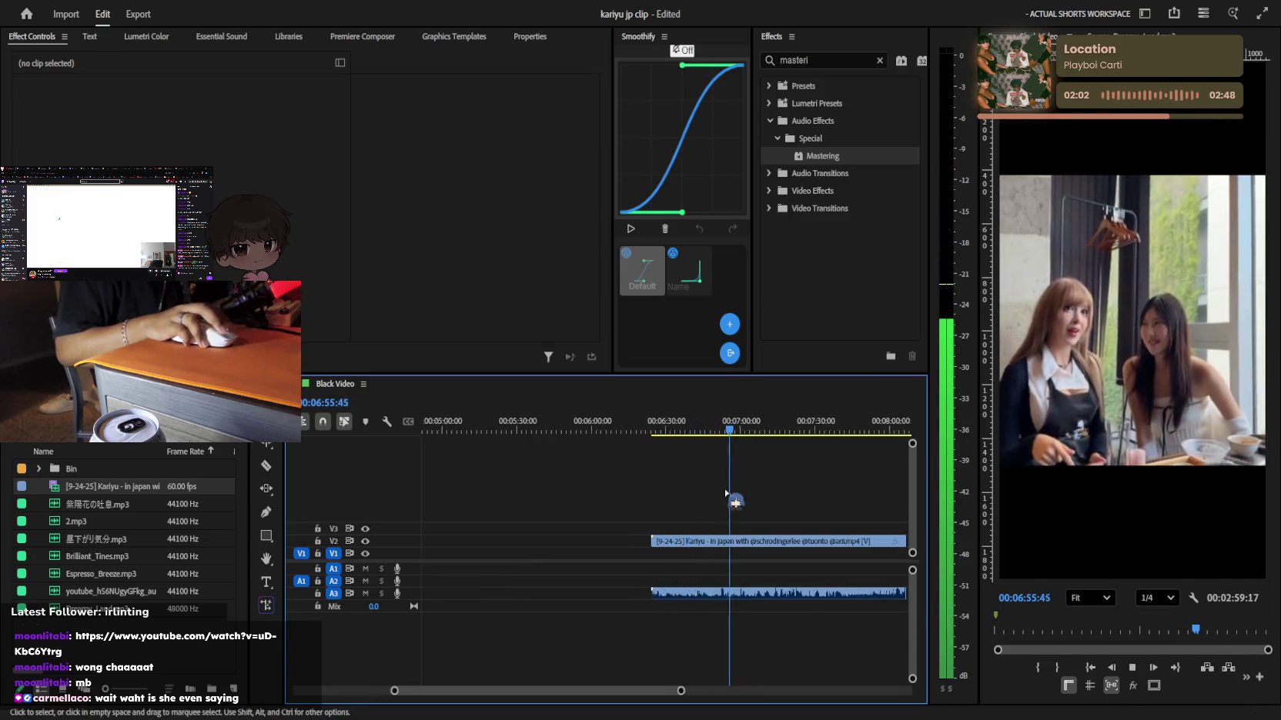
key("space")
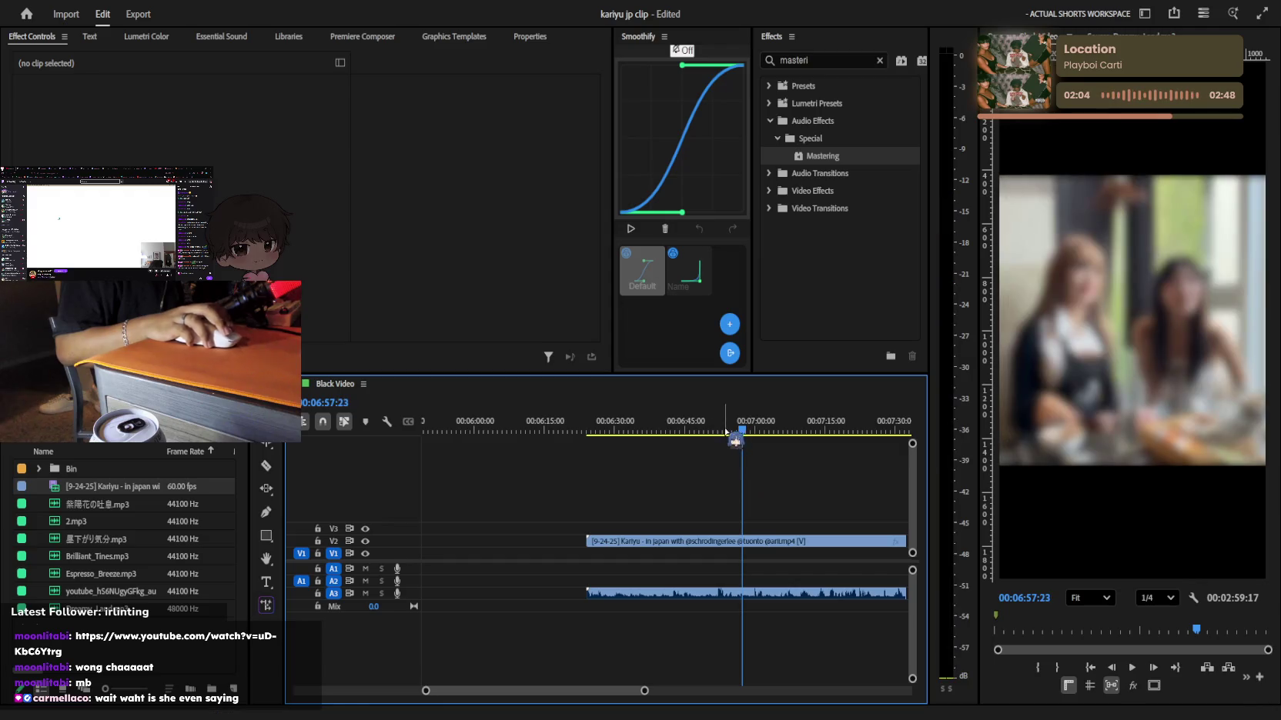
mouse_move(740, 432)
left_mouse_down()
mouse_move(784, 437)
mouse_move(765, 439)
left_mouse_up()
scroll(775, 442, "up", 3)
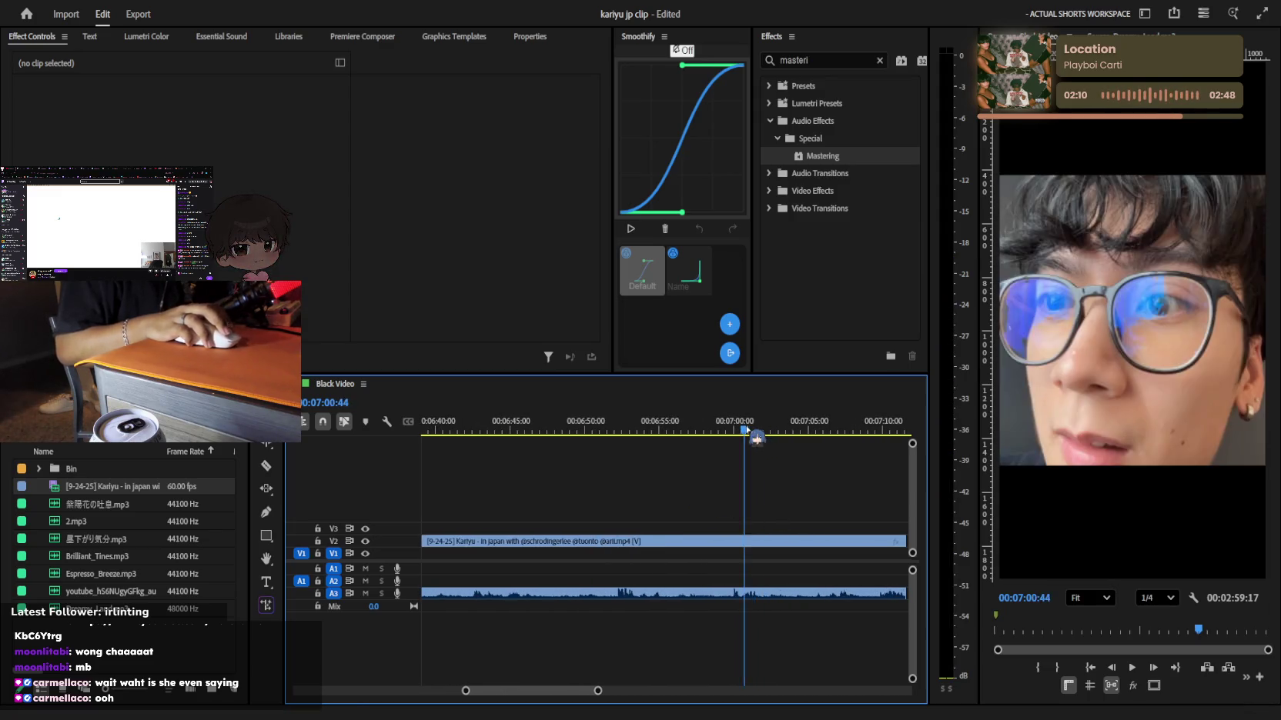
left_click(765, 439)
Cut the Kariyu clip at 07:04:33, delete the unwanted portions and save the project
key("c")
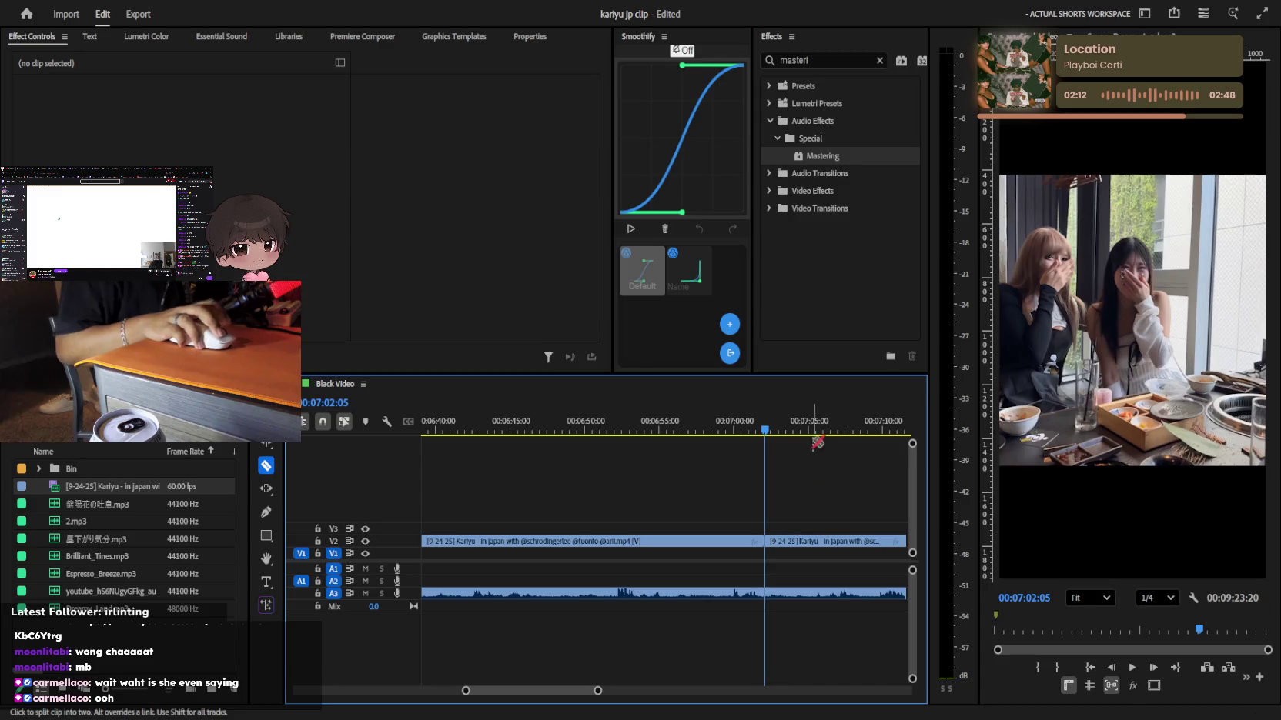
key("space")
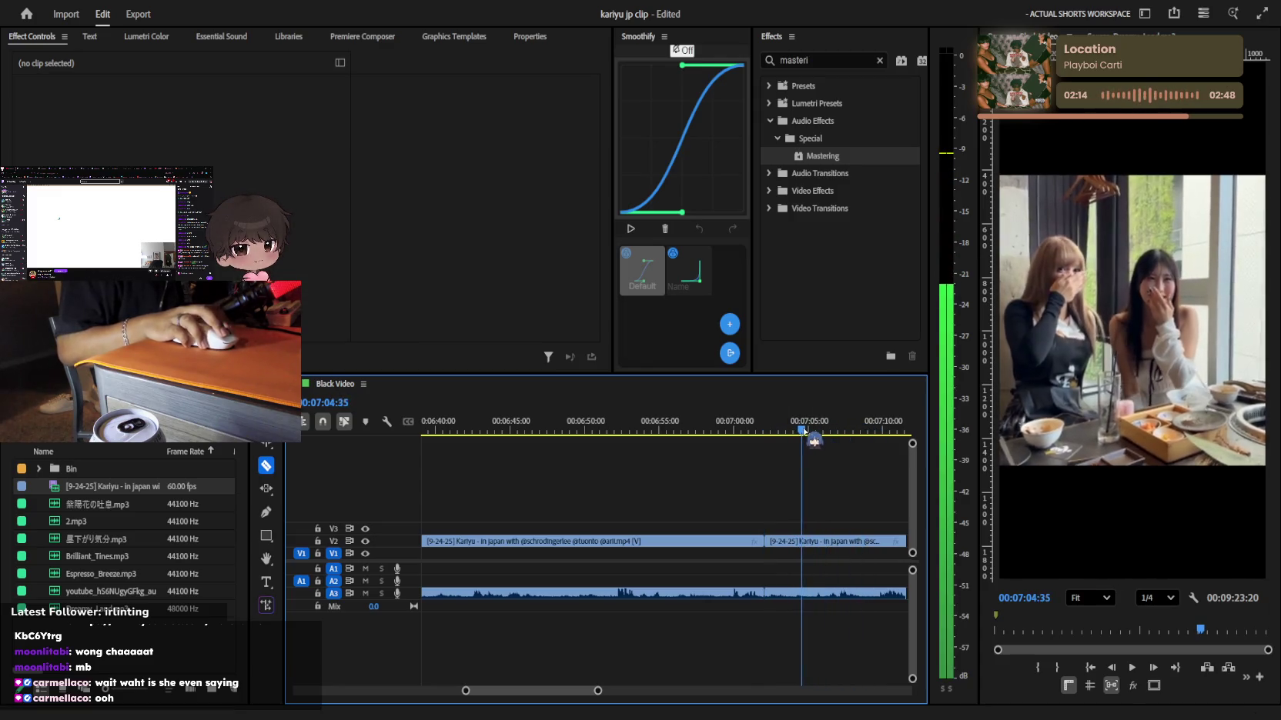
left_click(804, 433)
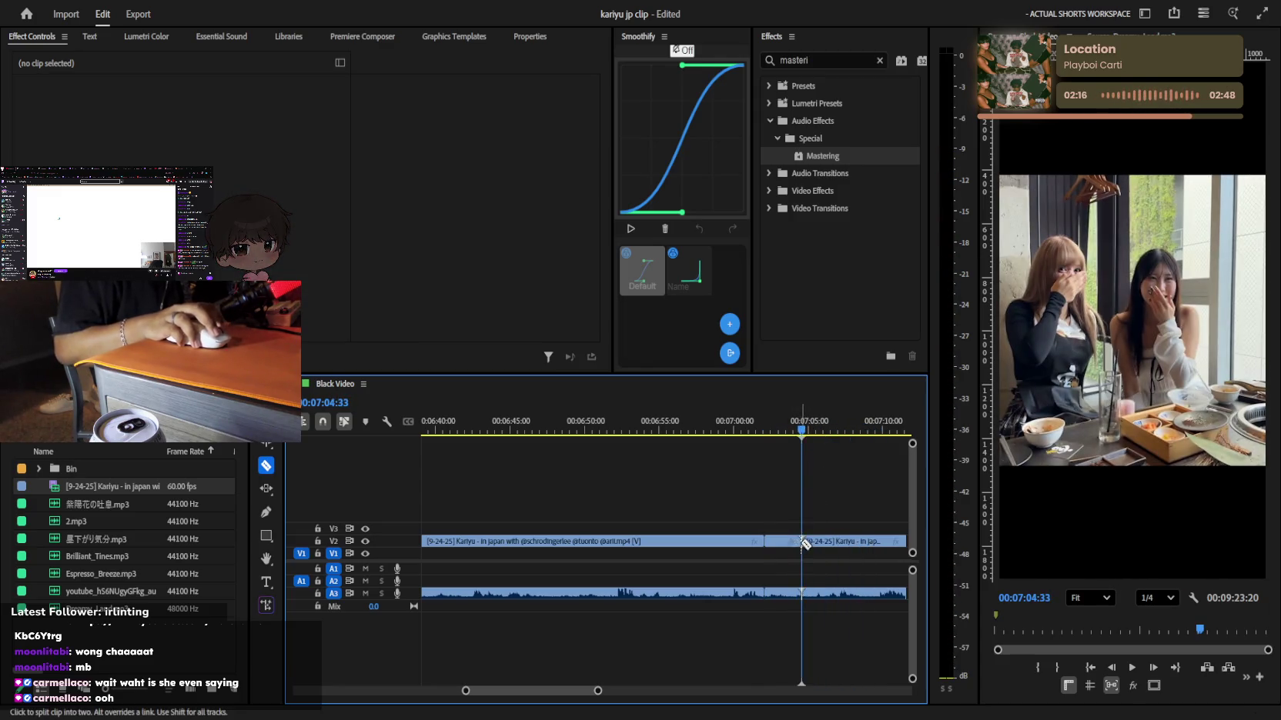
left_click(657, 543)
key("Delete")
left_click(847, 541)
key("Delete")
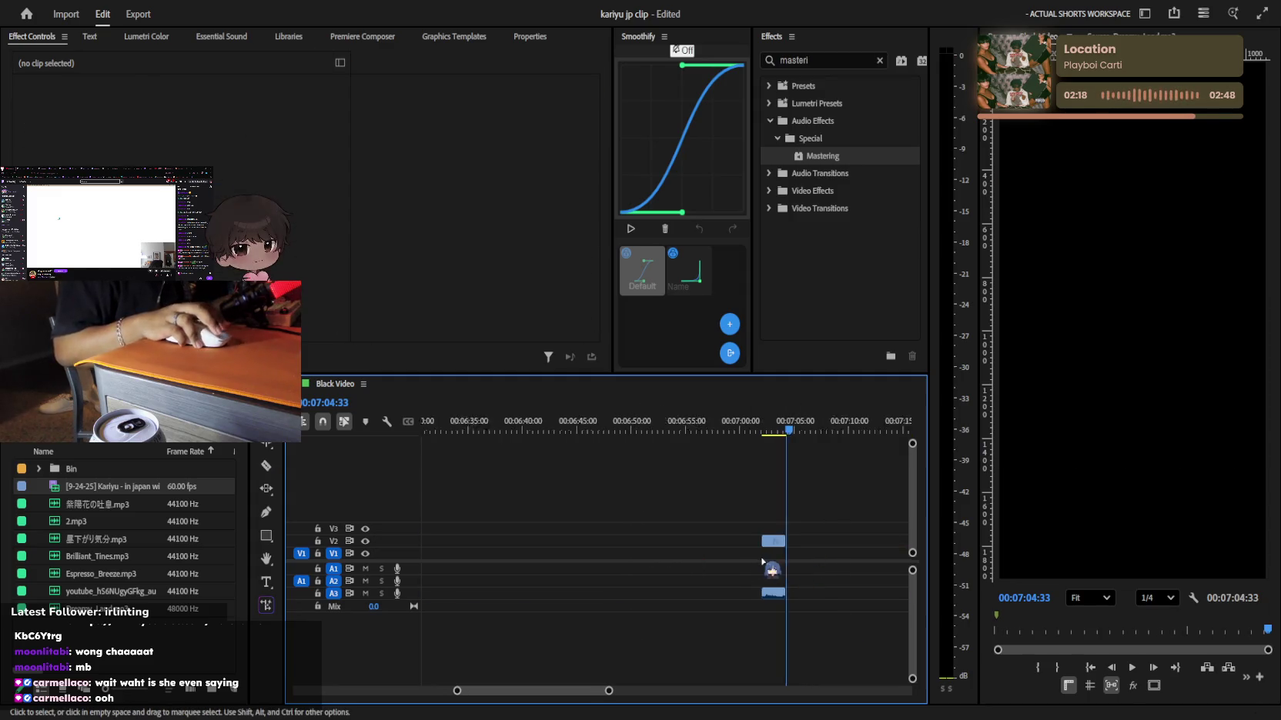
key("ctrl+s")
key("minus")
key("minus")
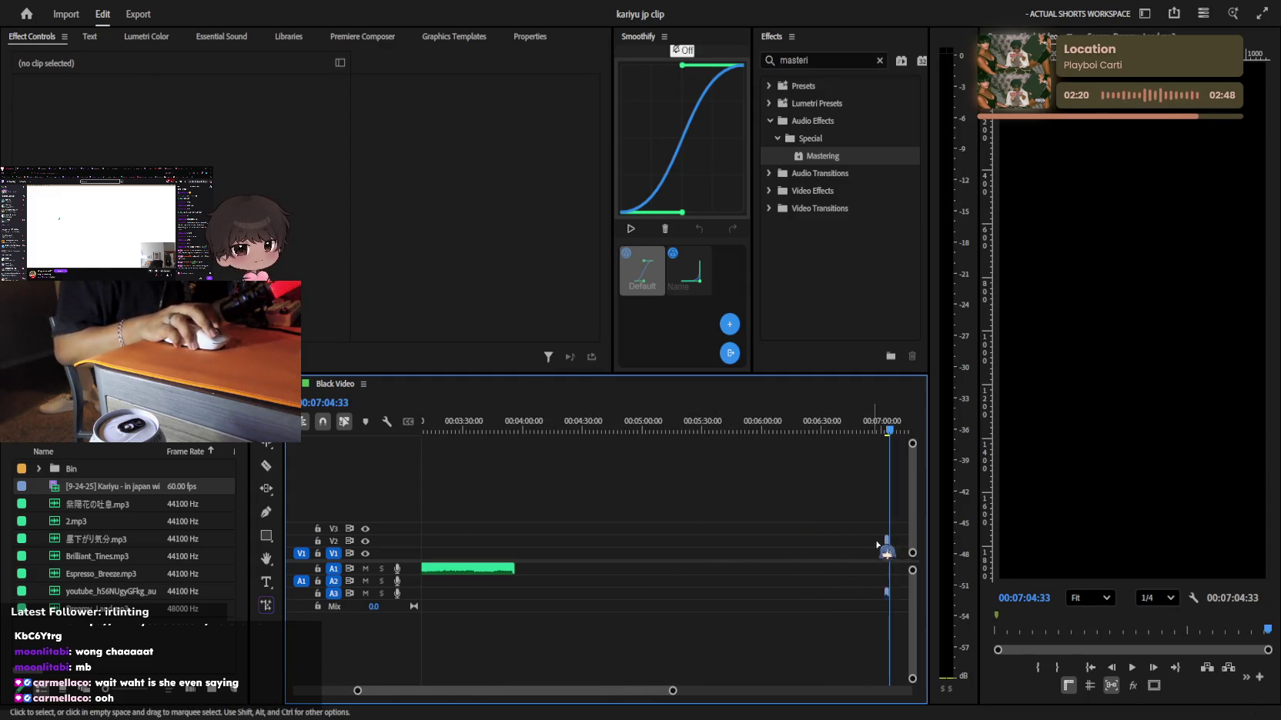
Lengthen the V2 clip with its audio, then trim its end point
left_click(887, 542)
scroll(529, 529, "left", 5)
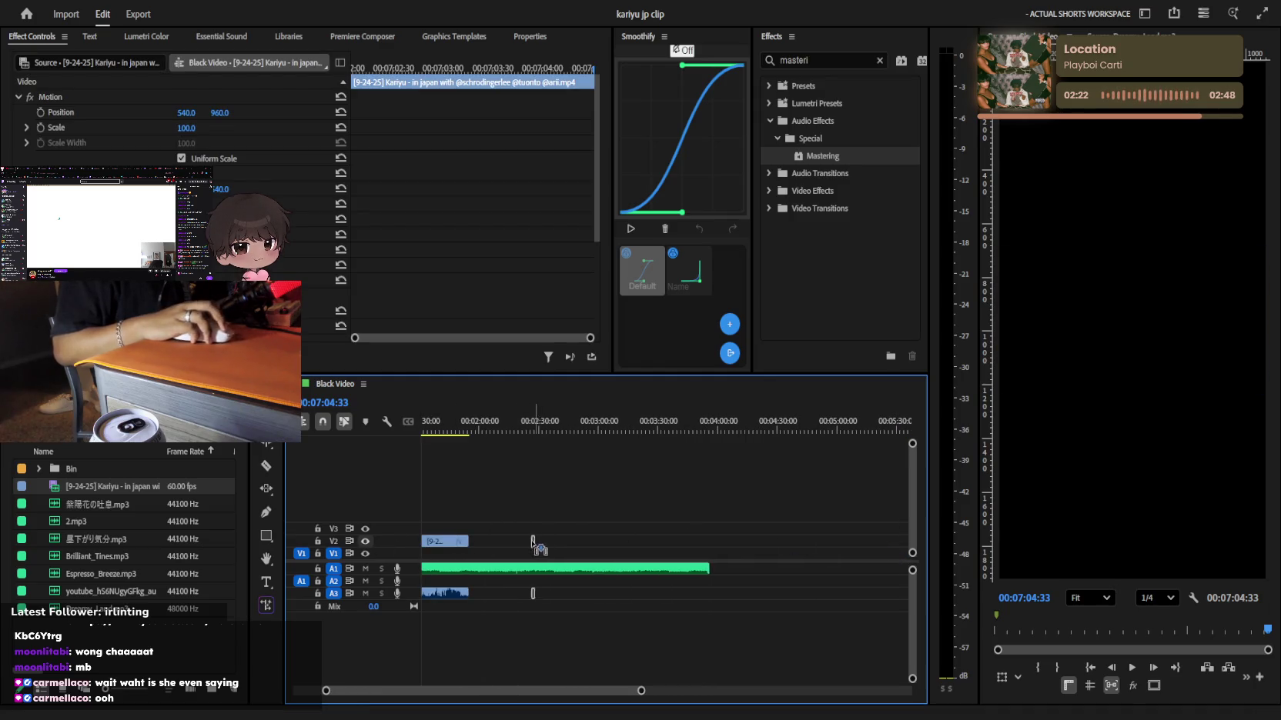
left_click_drag(532, 545, 696, 529)
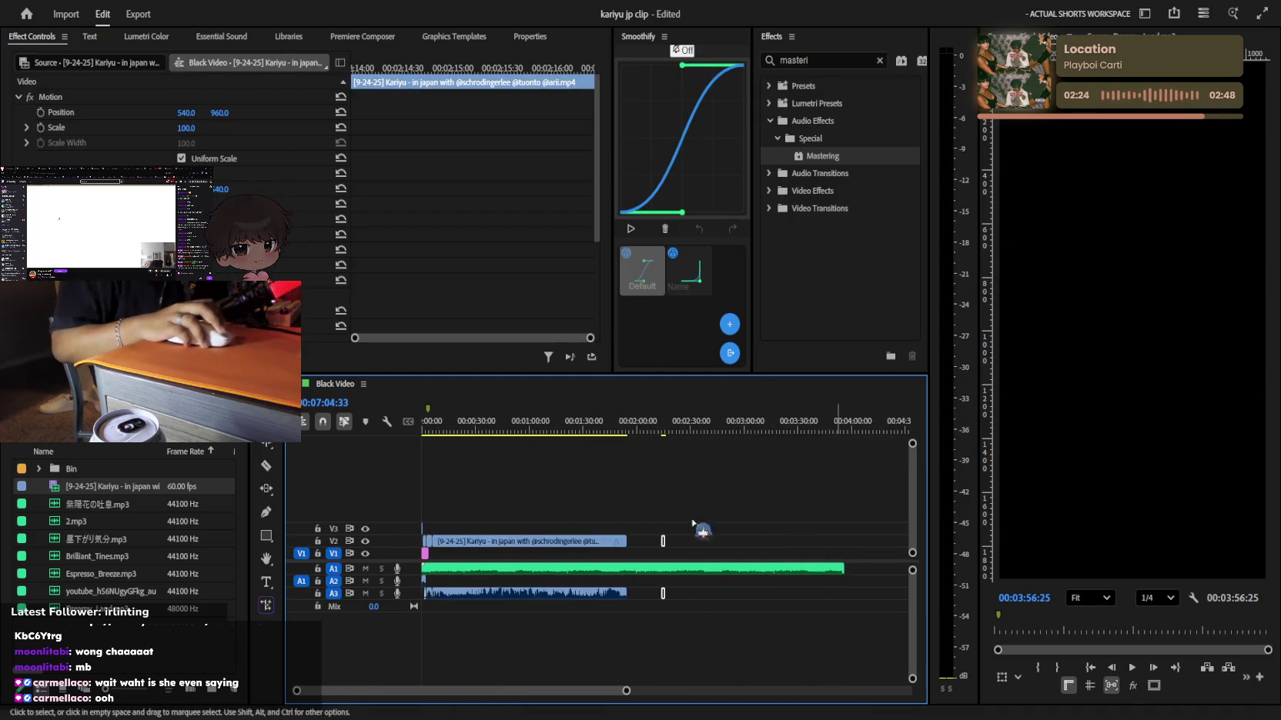
left_click_drag(664, 600, 663, 619)
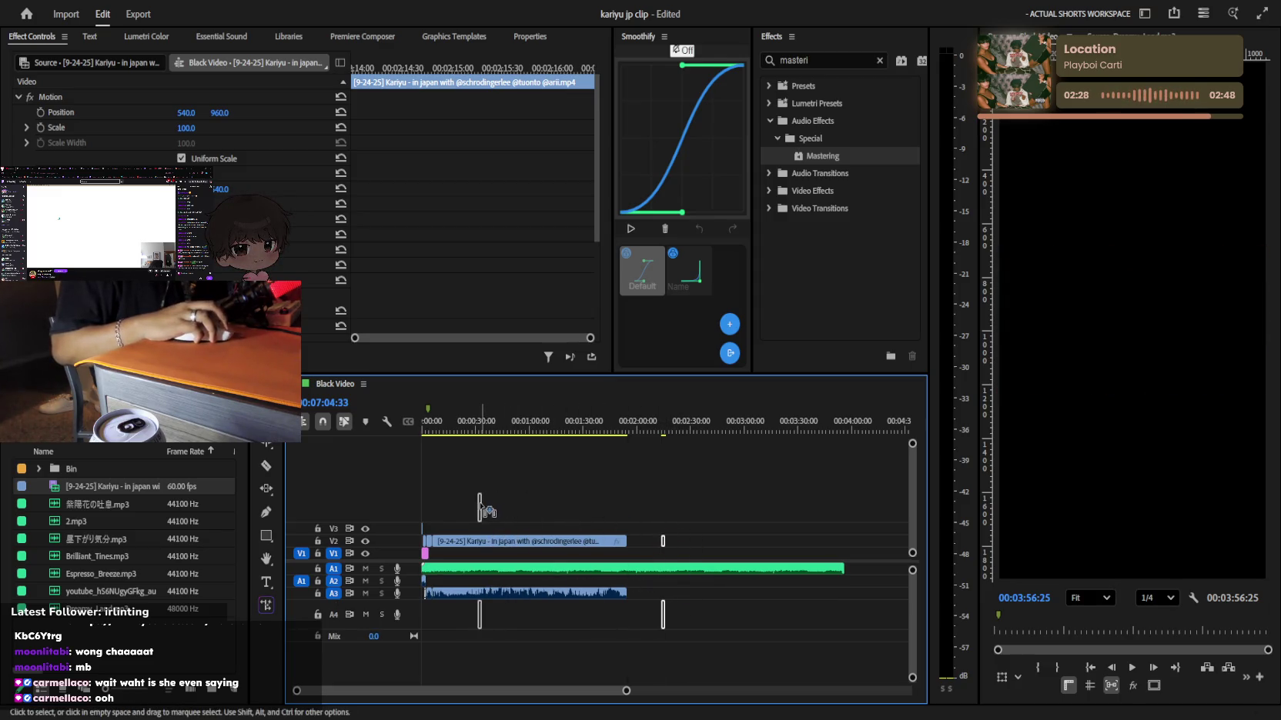
Place a Kariyu clip on a new V4 track and shift it left
key("equal")
mouse_move(481, 510)
left_mouse_down()
mouse_move(715, 509)
mouse_move(601, 489)
left_mouse_up()
key("equal")
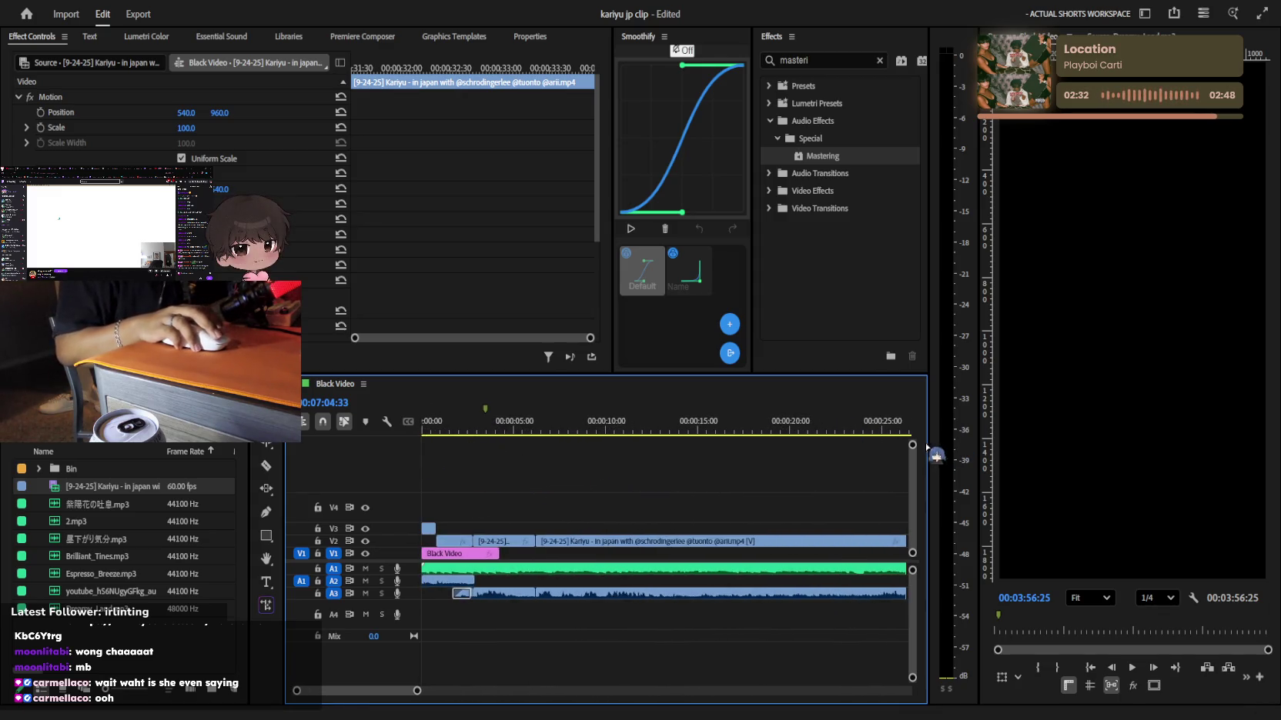
key("minus")
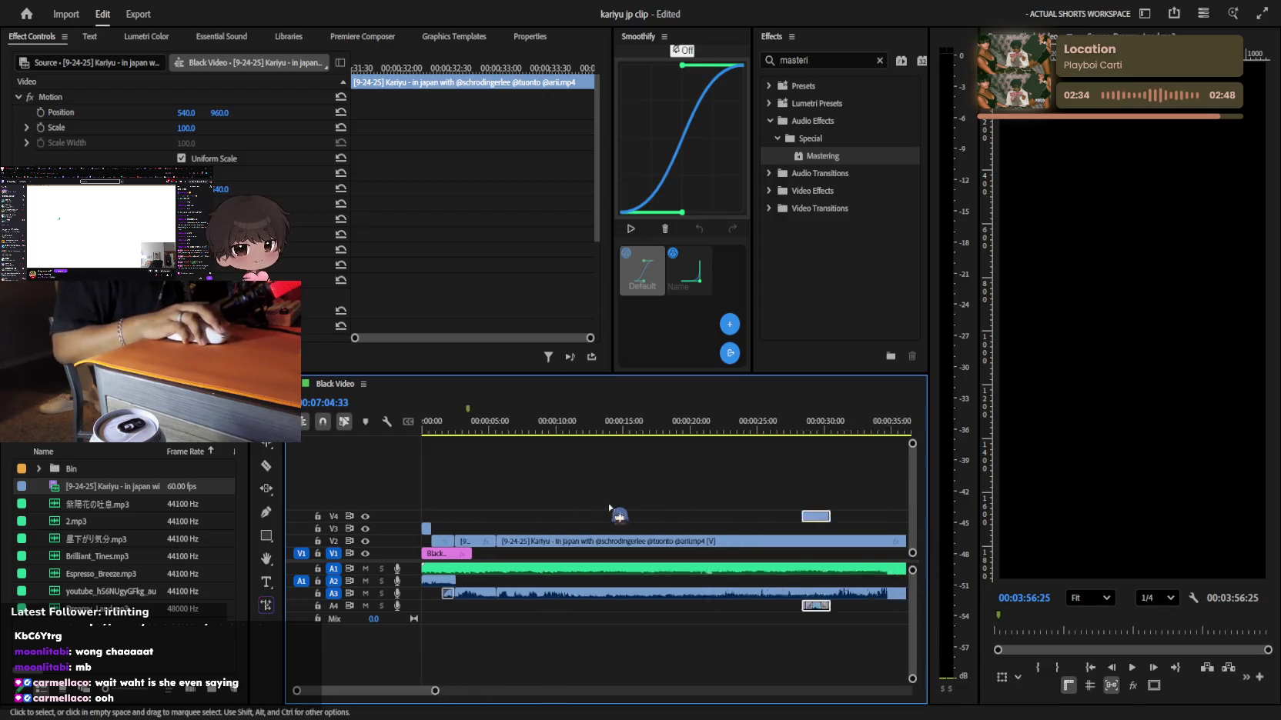
left_click_drag(911, 444, 718, 522)
left_click_drag(562, 507, 400, 457)
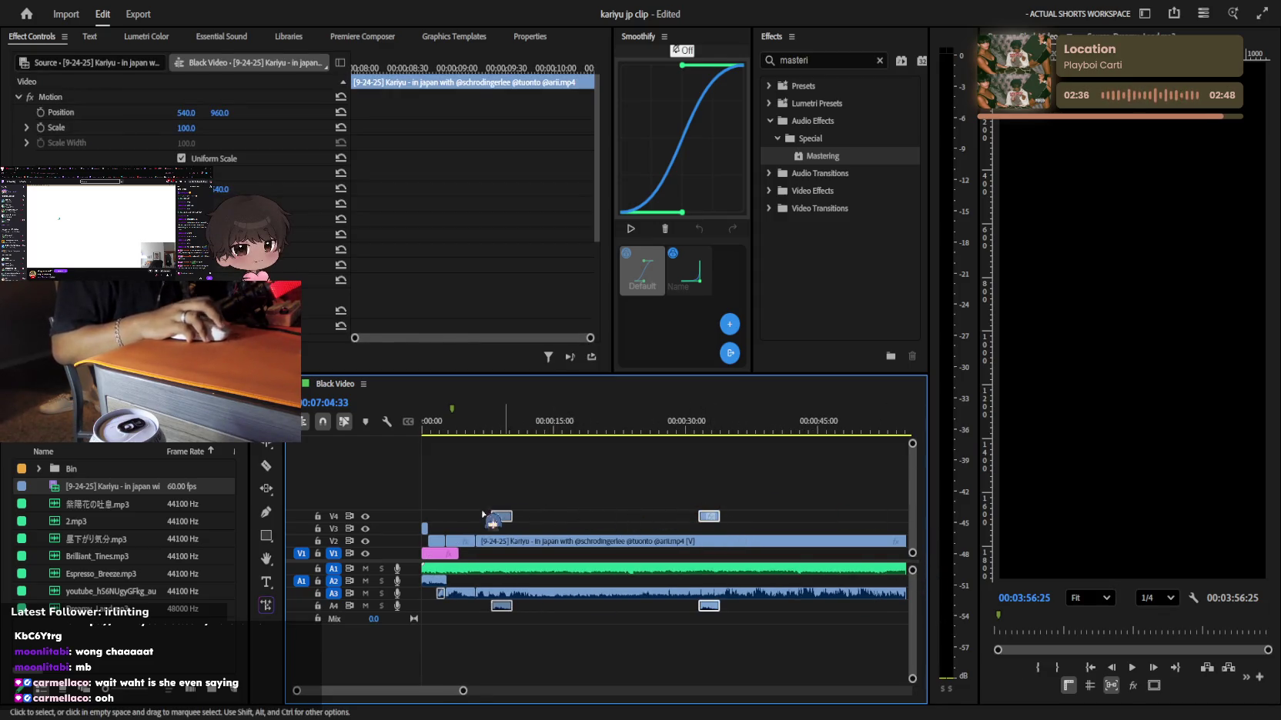
Review the opening and move the V4 clip toward the sequence start
key("space")
key("space")
key("equal")
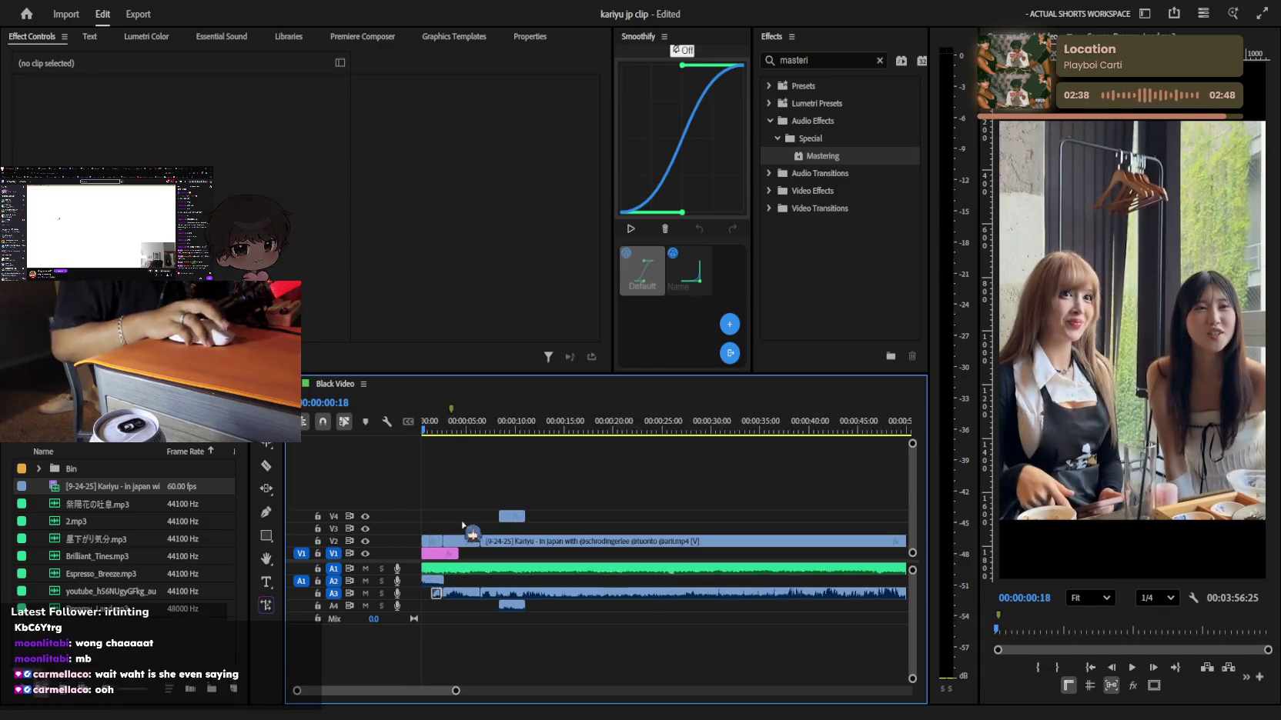
key("equal")
key("equal")
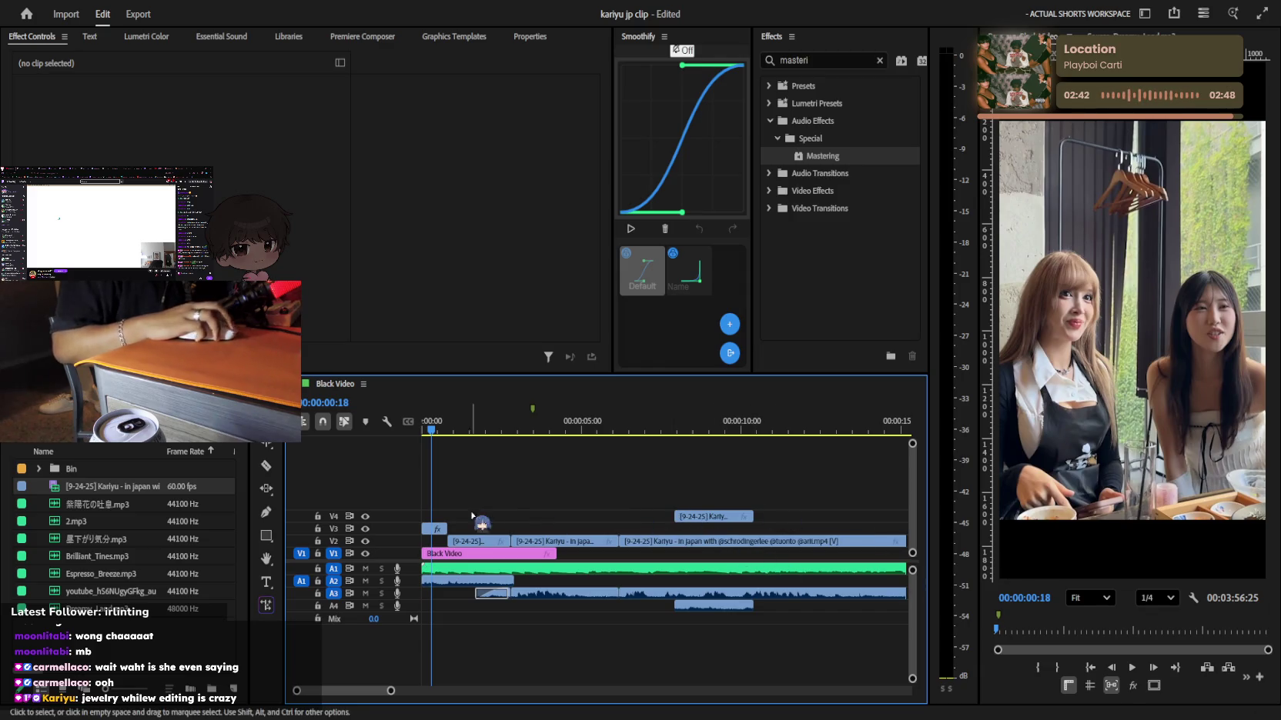
key("equal")
key("equal")
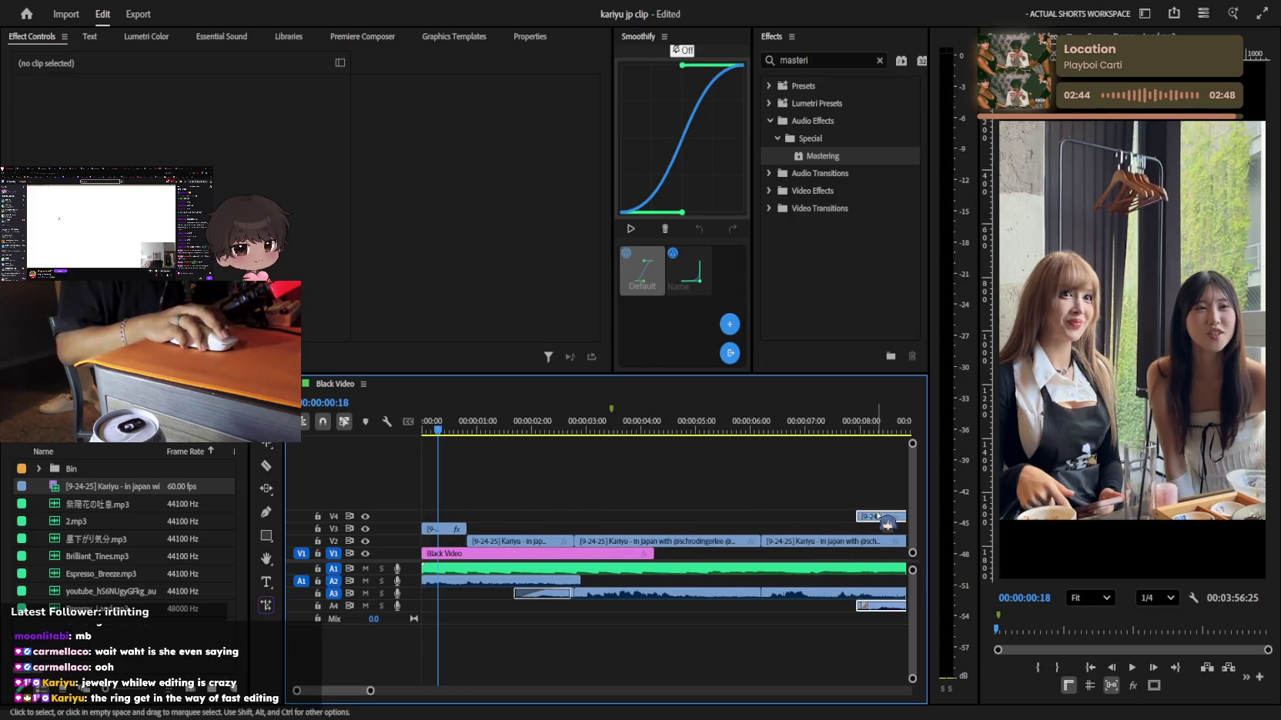
left_click_drag(877, 516, 574, 516)
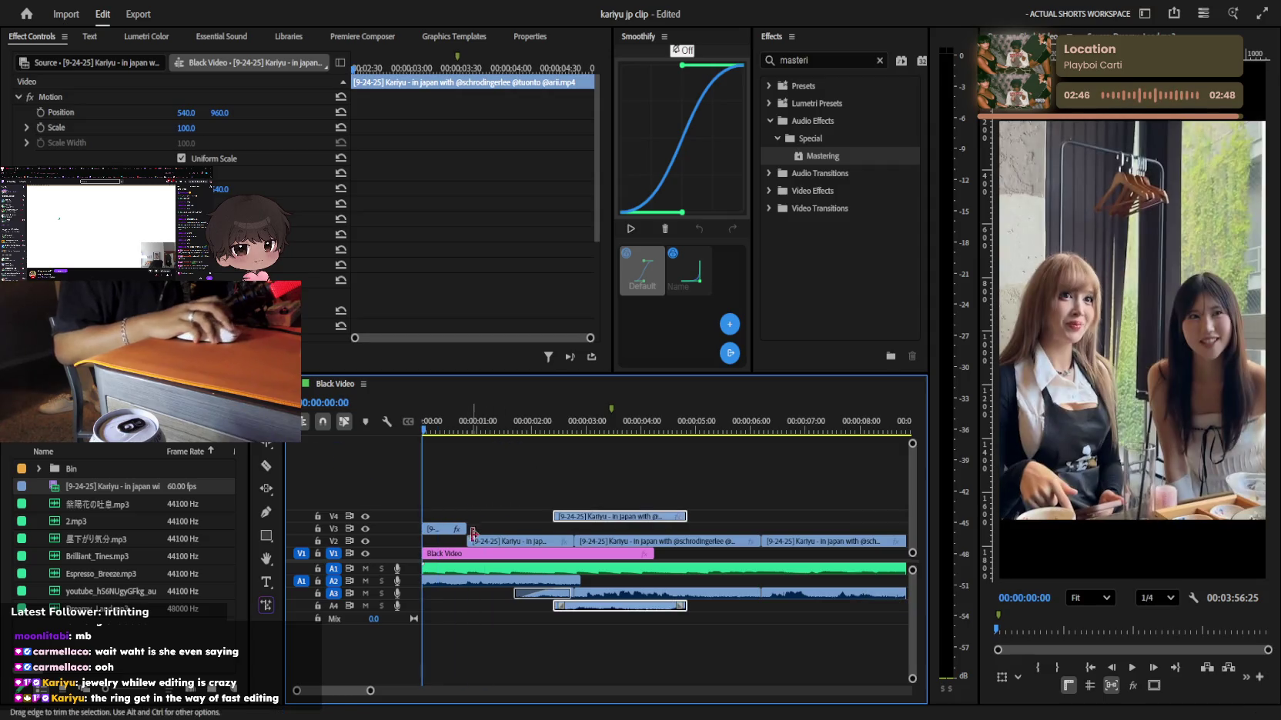
key("equal")
left_click(622, 609)
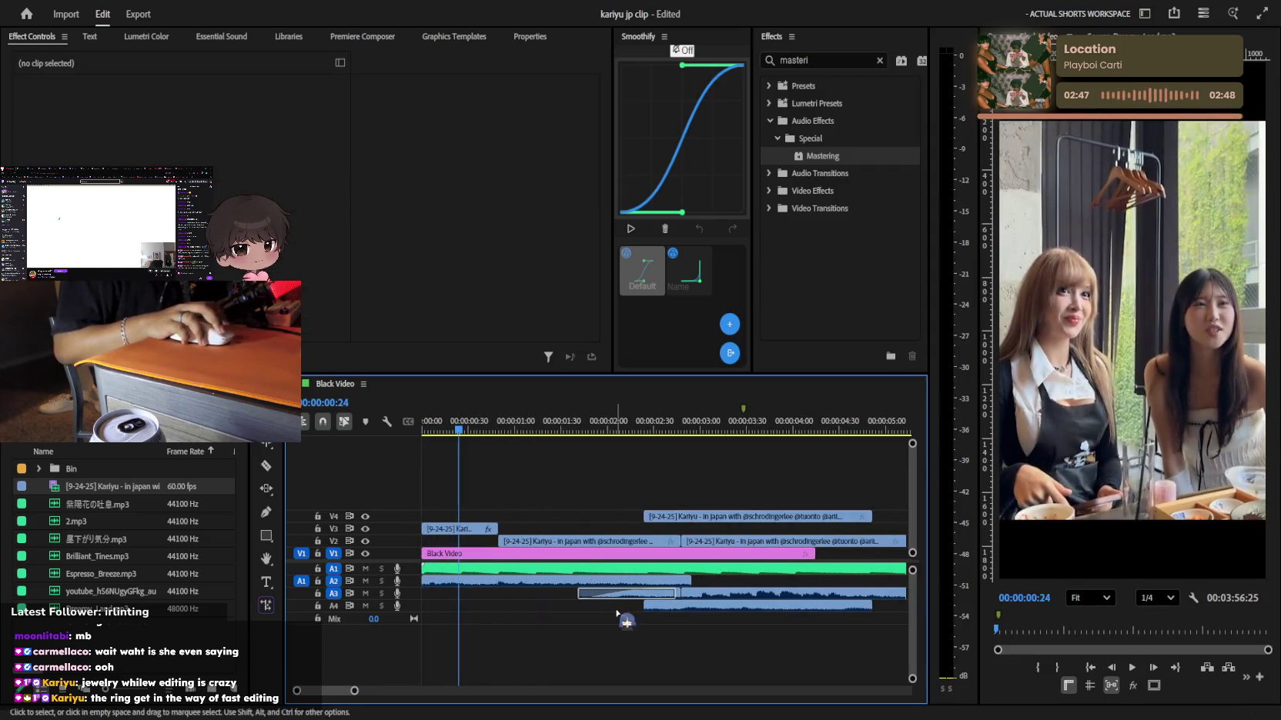
Slide the V4 clip to start near one second and trim its end at 00:00:00:37
left_click(476, 428)
key("space")
left_click(685, 516)
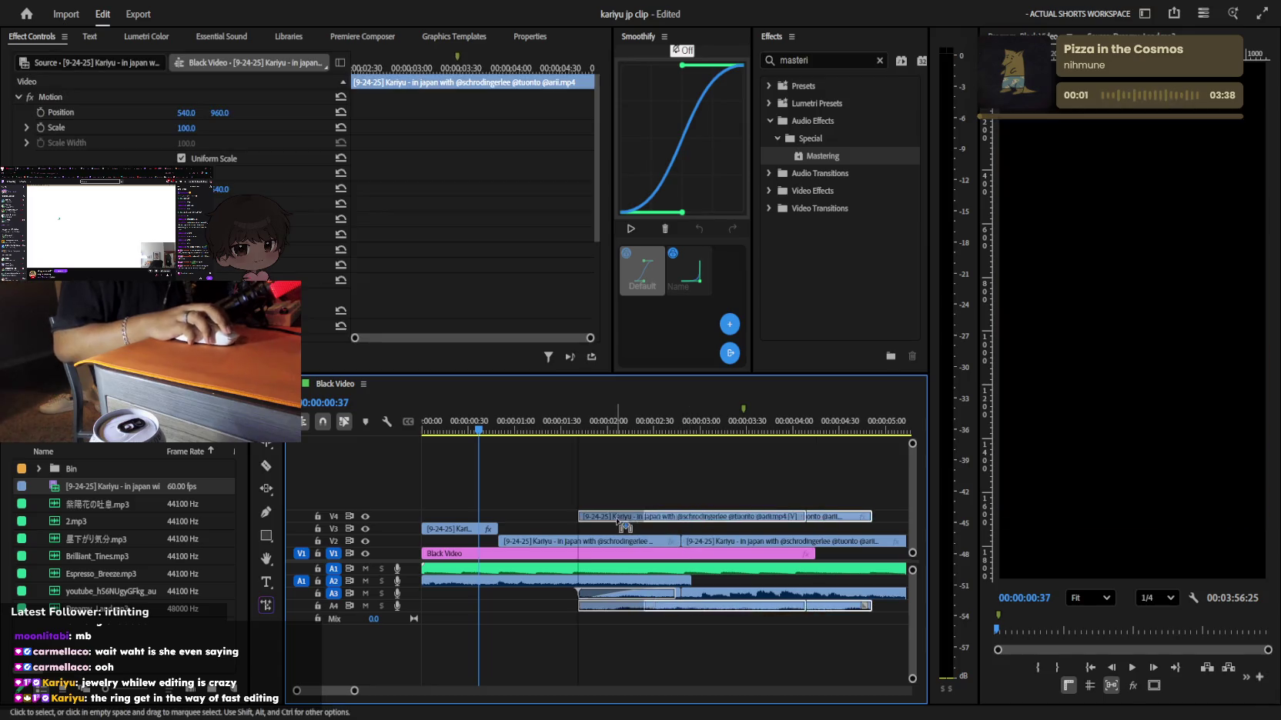
key("minus")
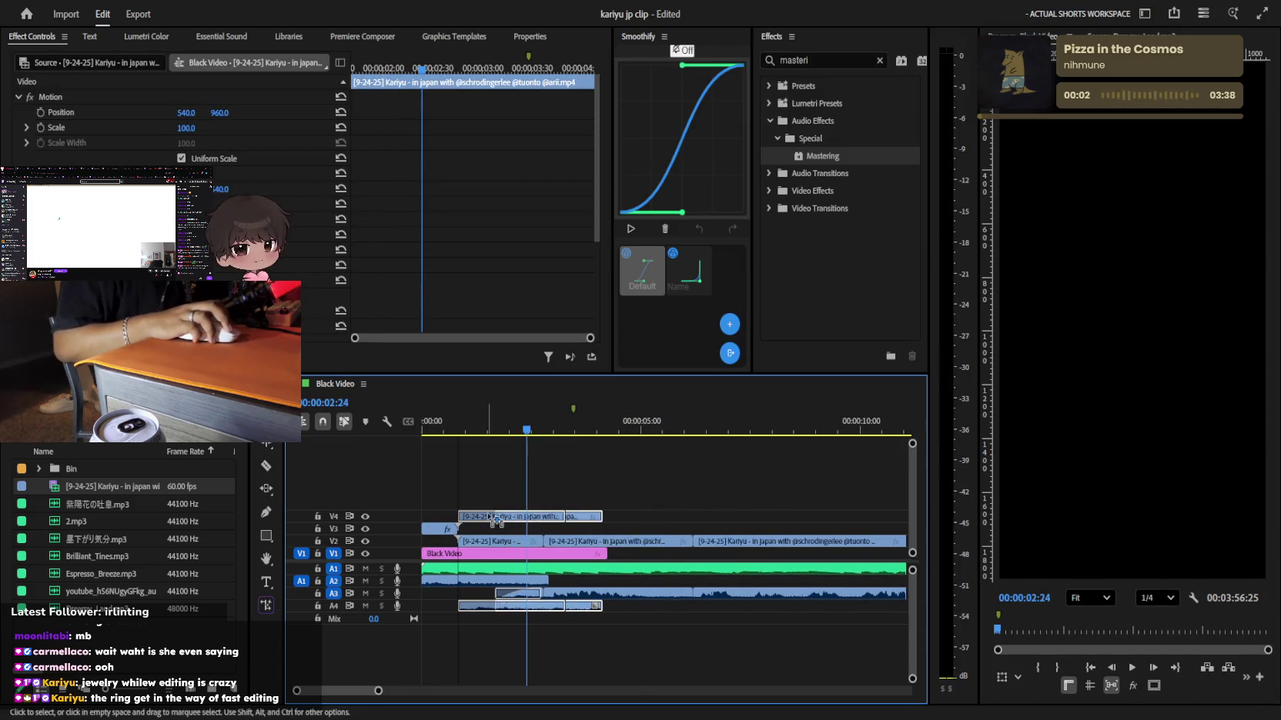
left_click_drag(531, 516, 505, 511)
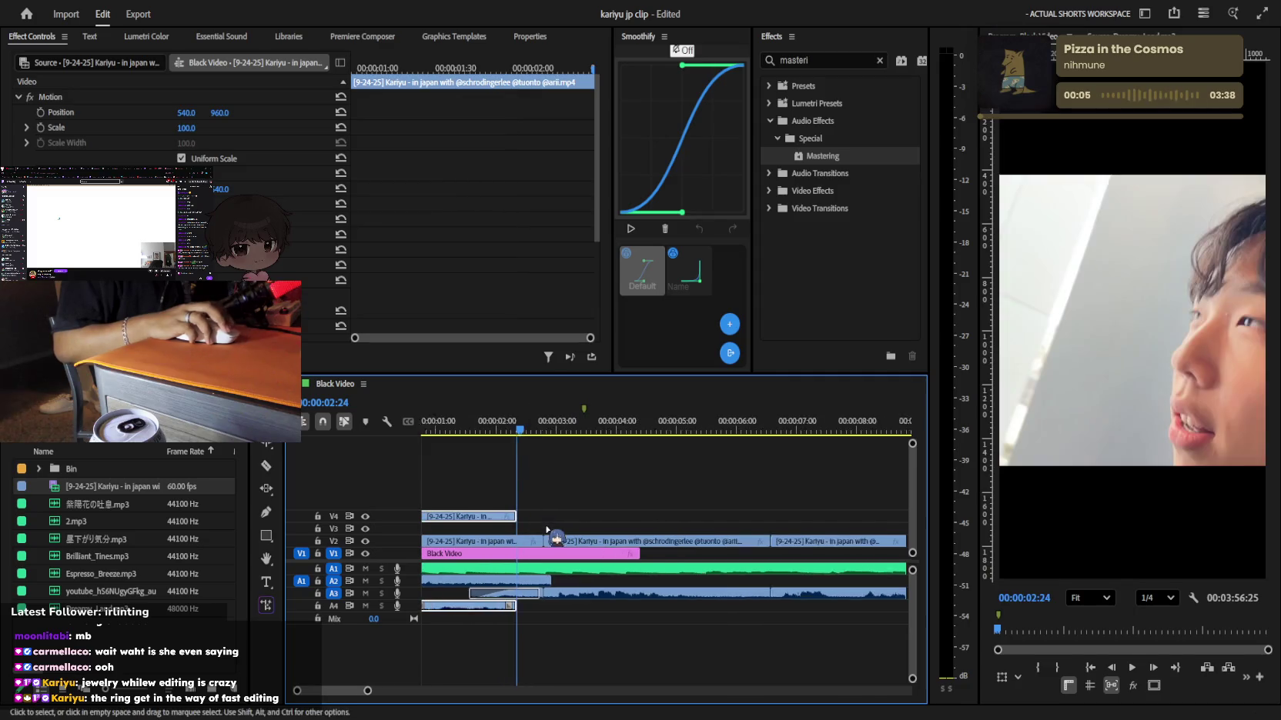
key("equal")
Play the edit back from the beginning of the sequence
scroll(589, 532, "left", 2)
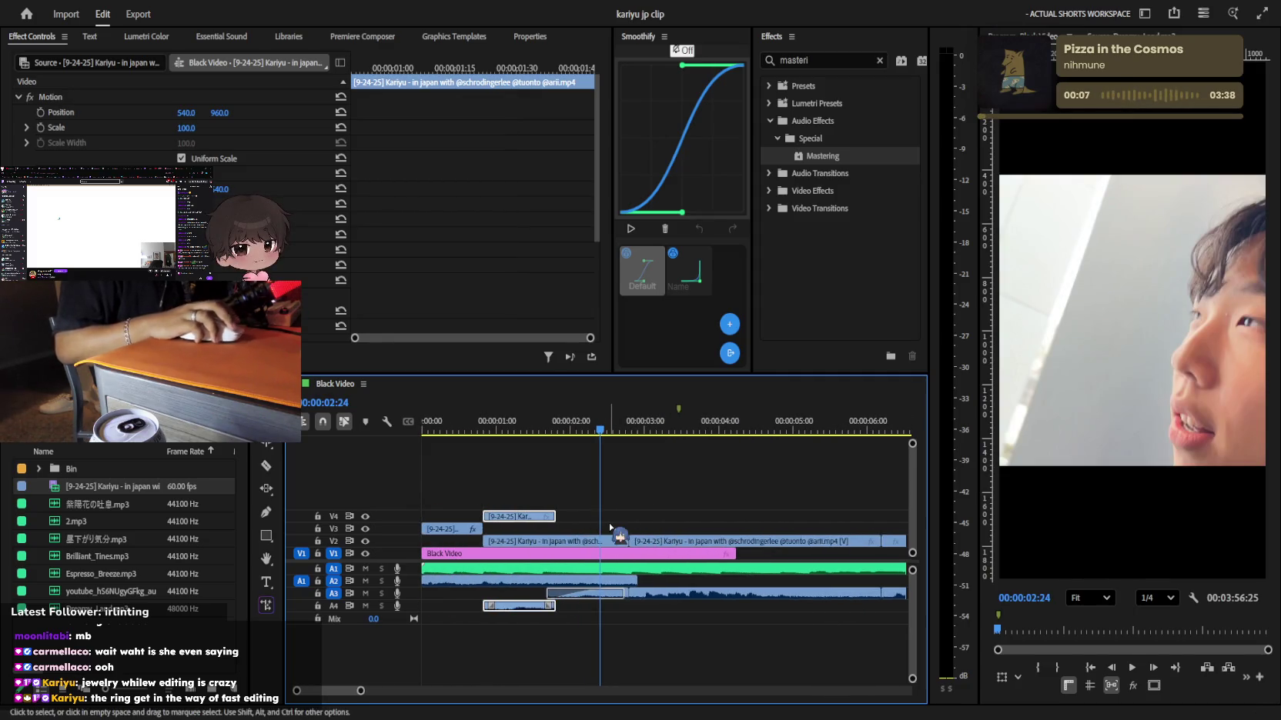
key("Home")
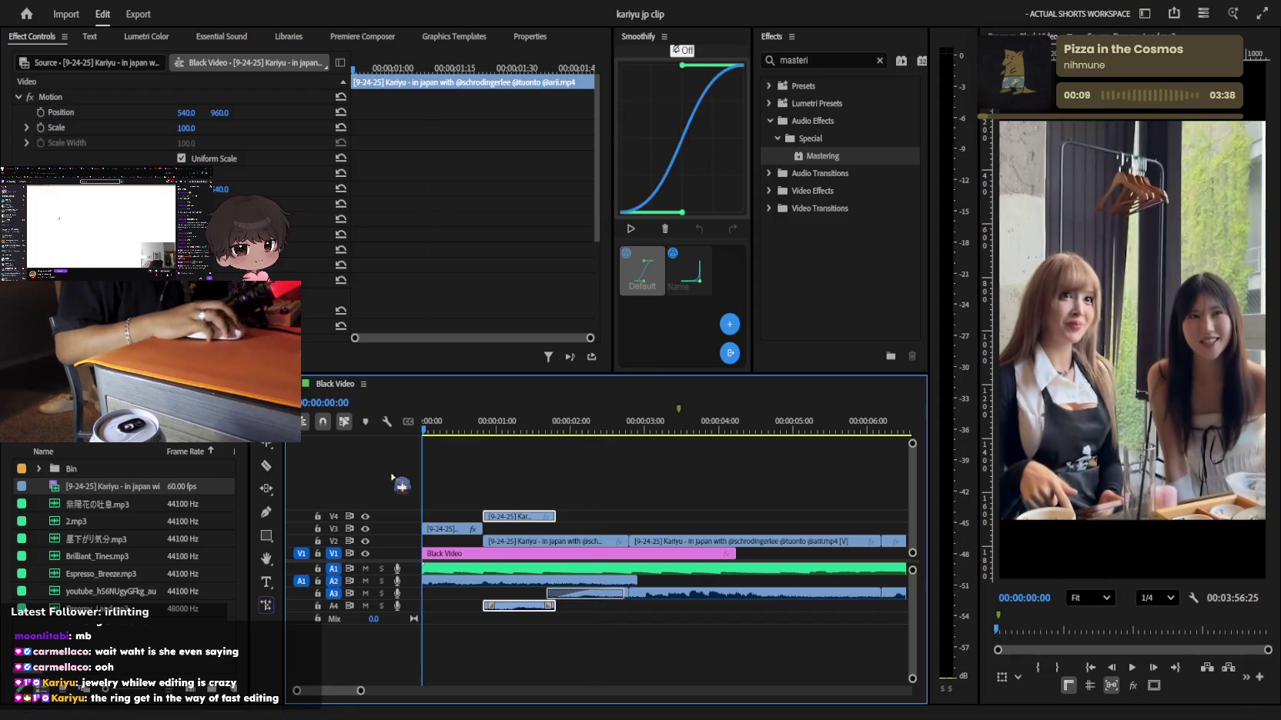
key("space")
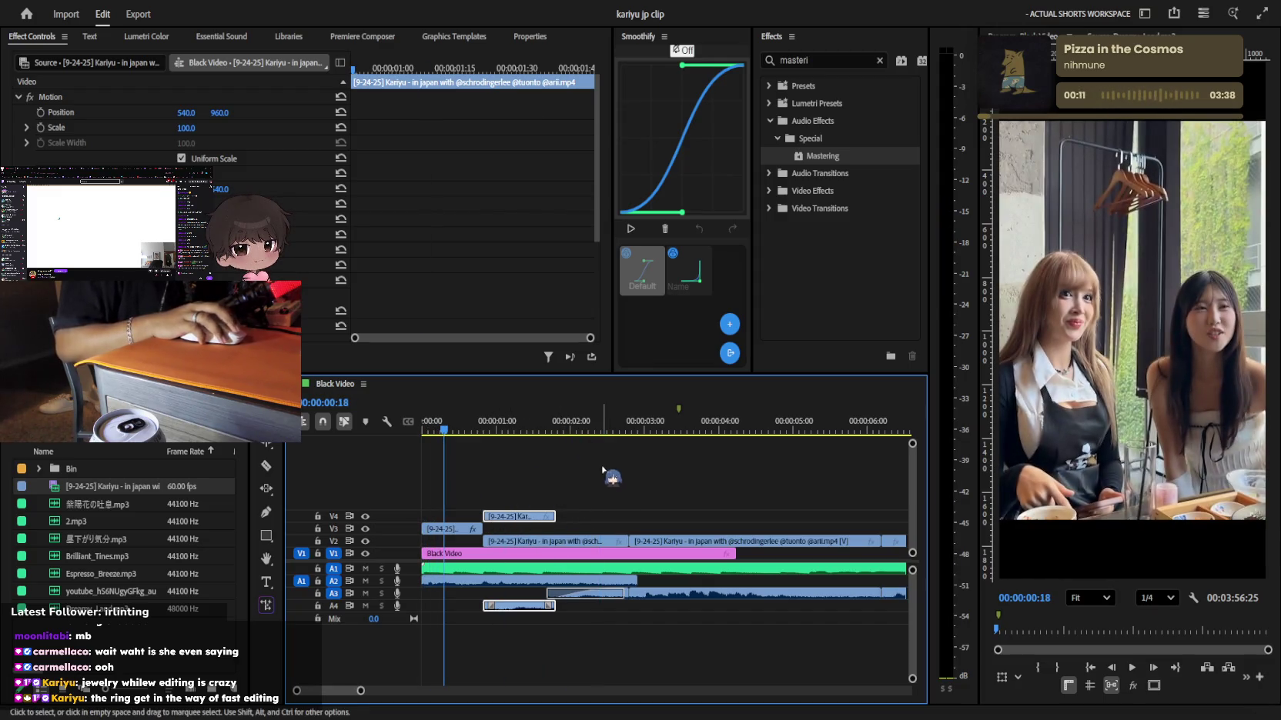
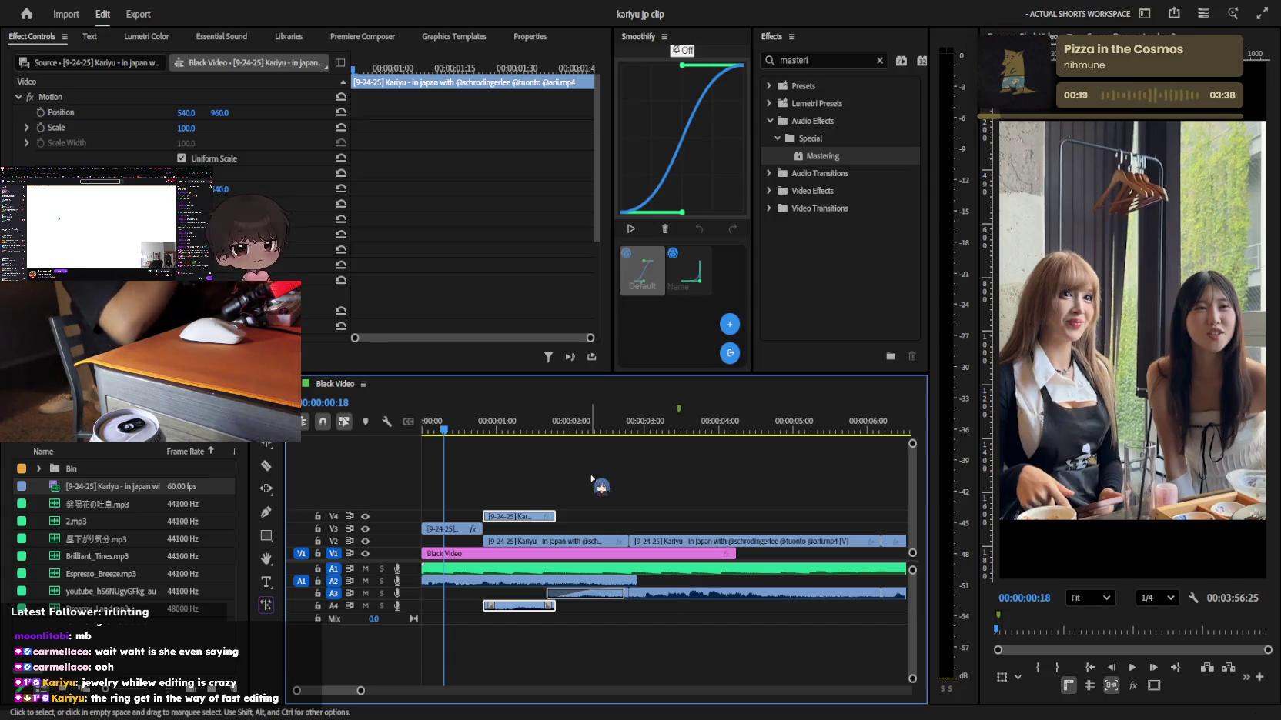
Zoom in on the opening seconds and locate the reaction cutaway on the top video track
left_click(572, 474)
key("Home")
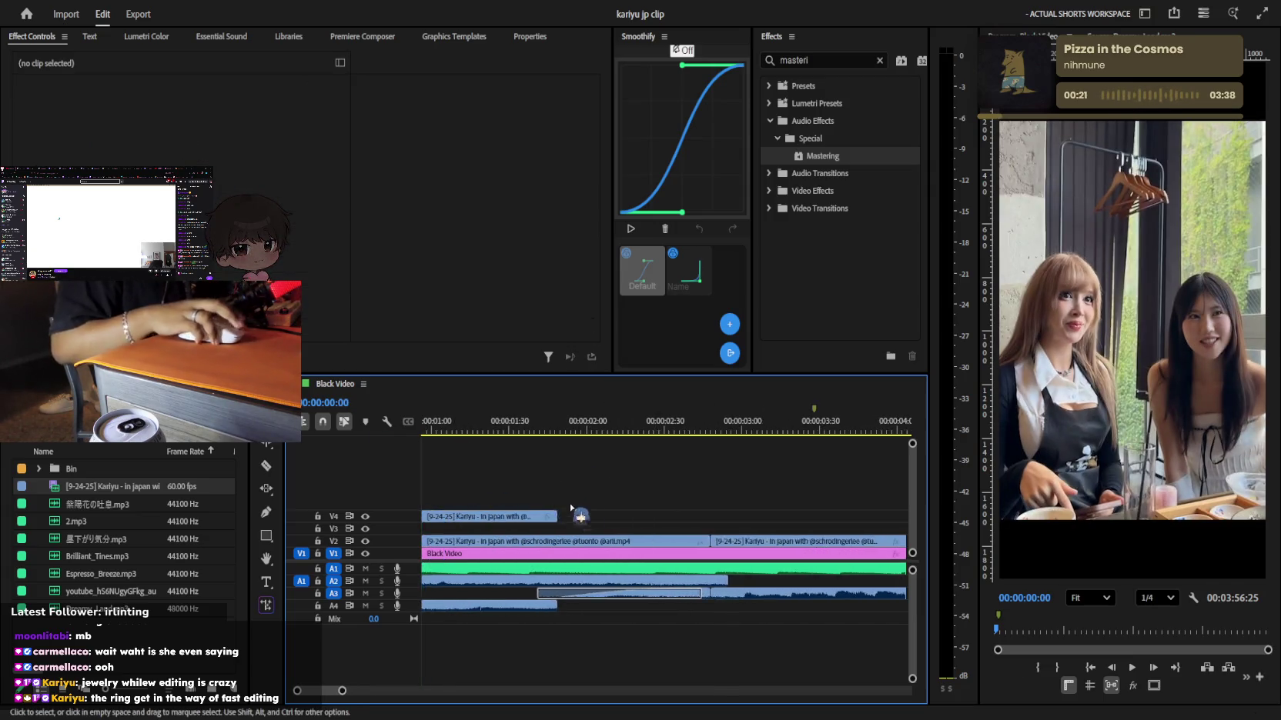
key("equal")
left_click(502, 425)
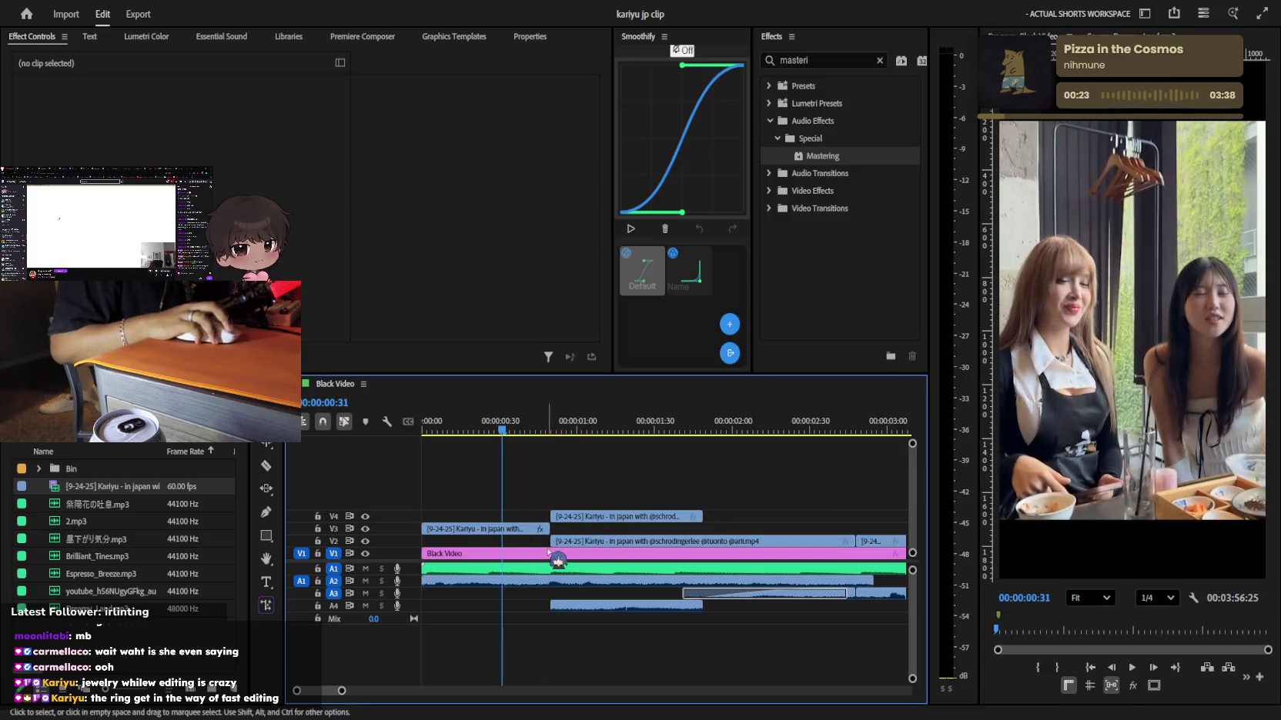
left_click(516, 530)
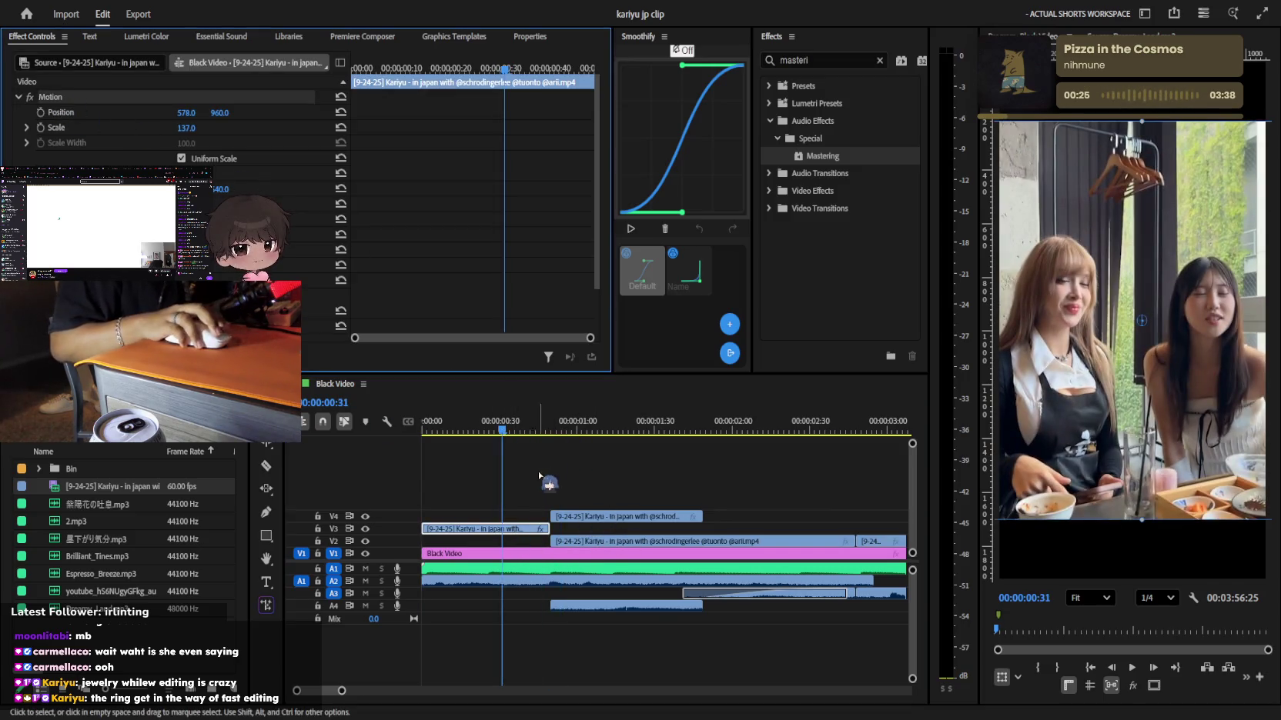
left_click(613, 517)
key("minus")
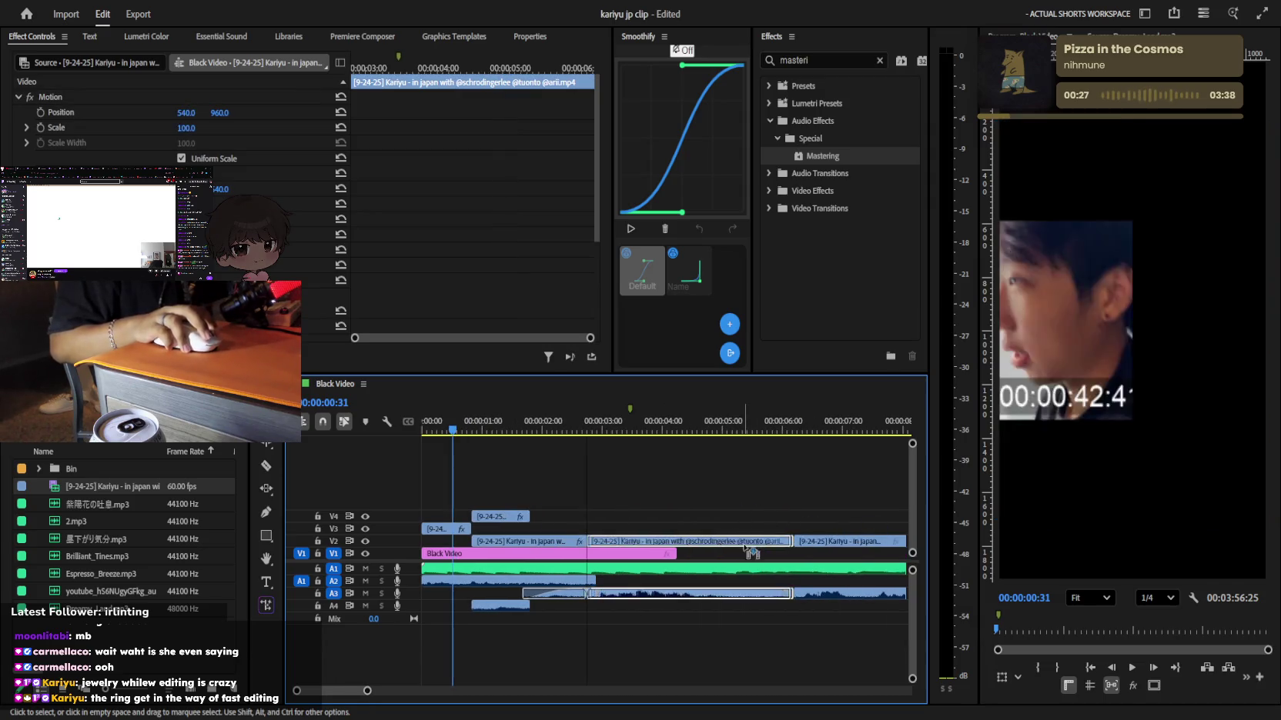
left_click(770, 589)
key("minus")
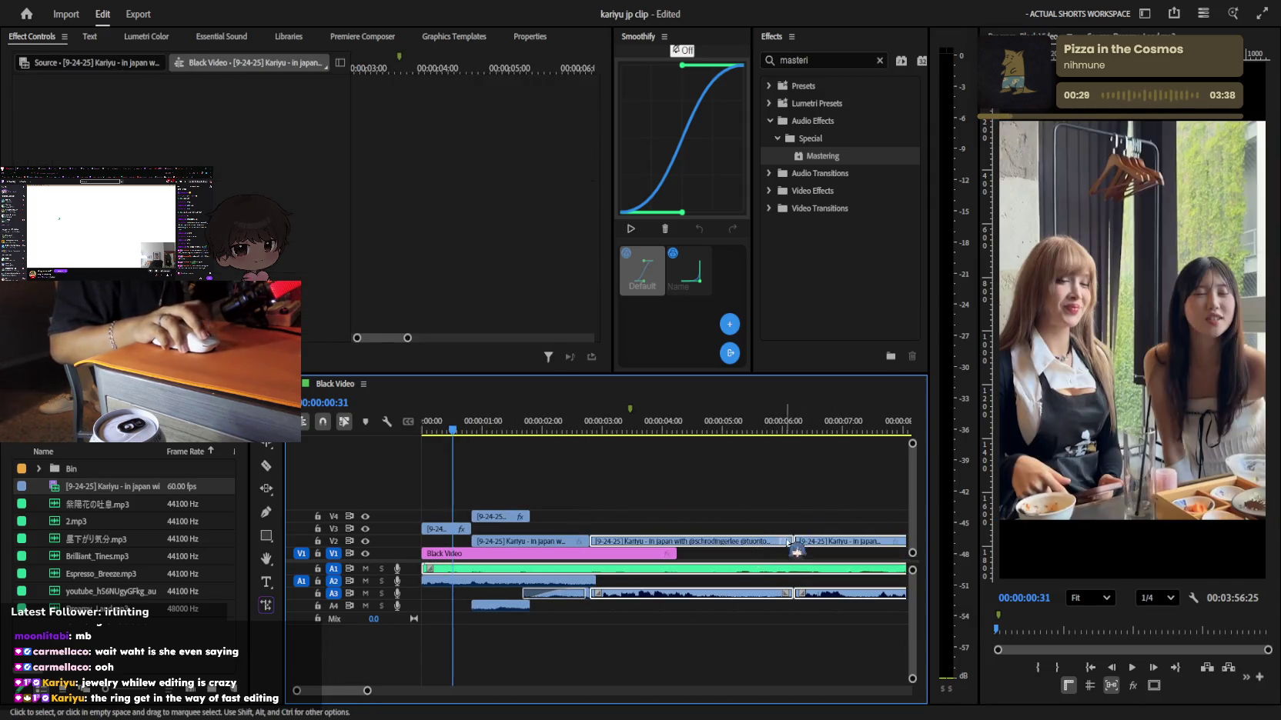
key("minus")
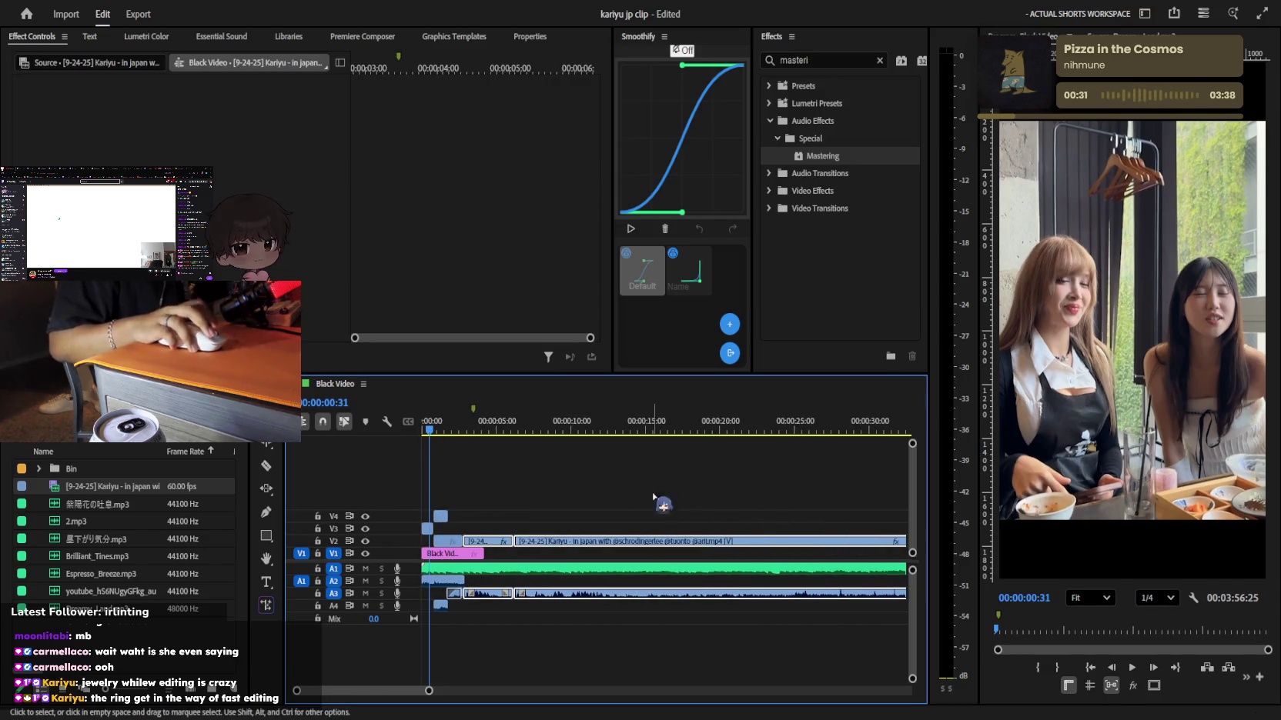
key("equal")
key("equal")
key("equal")
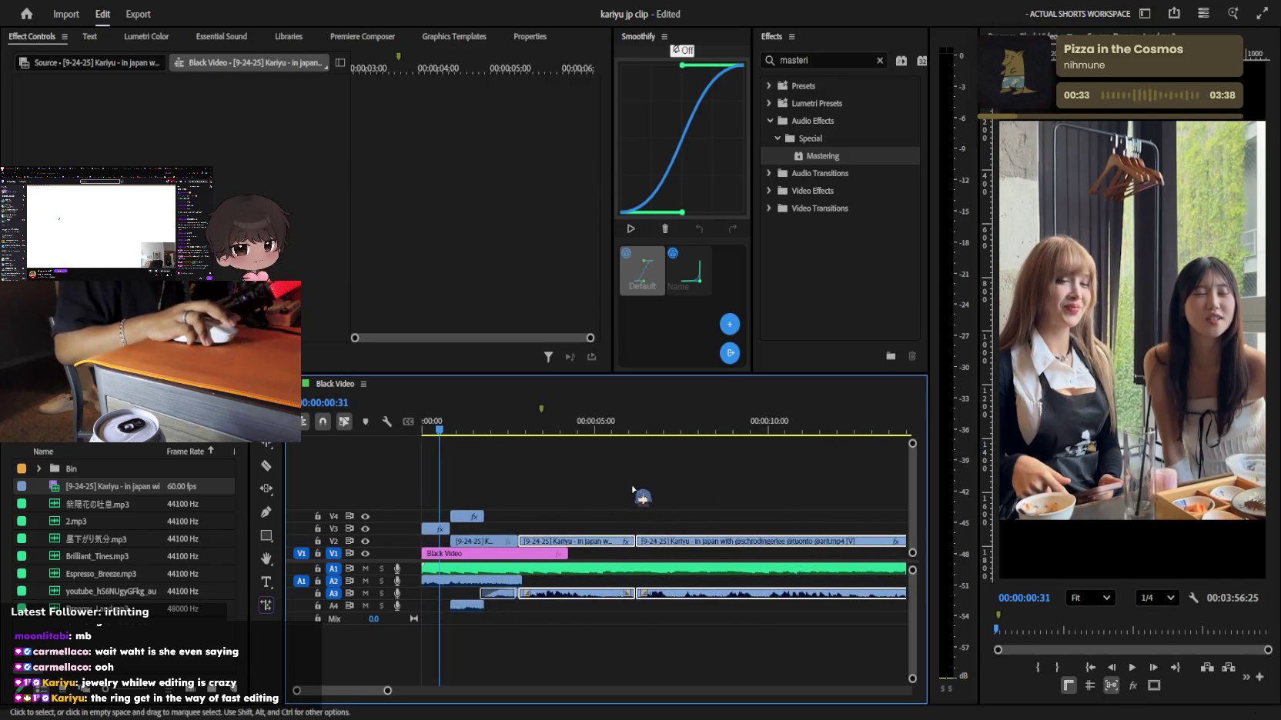
key("equal")
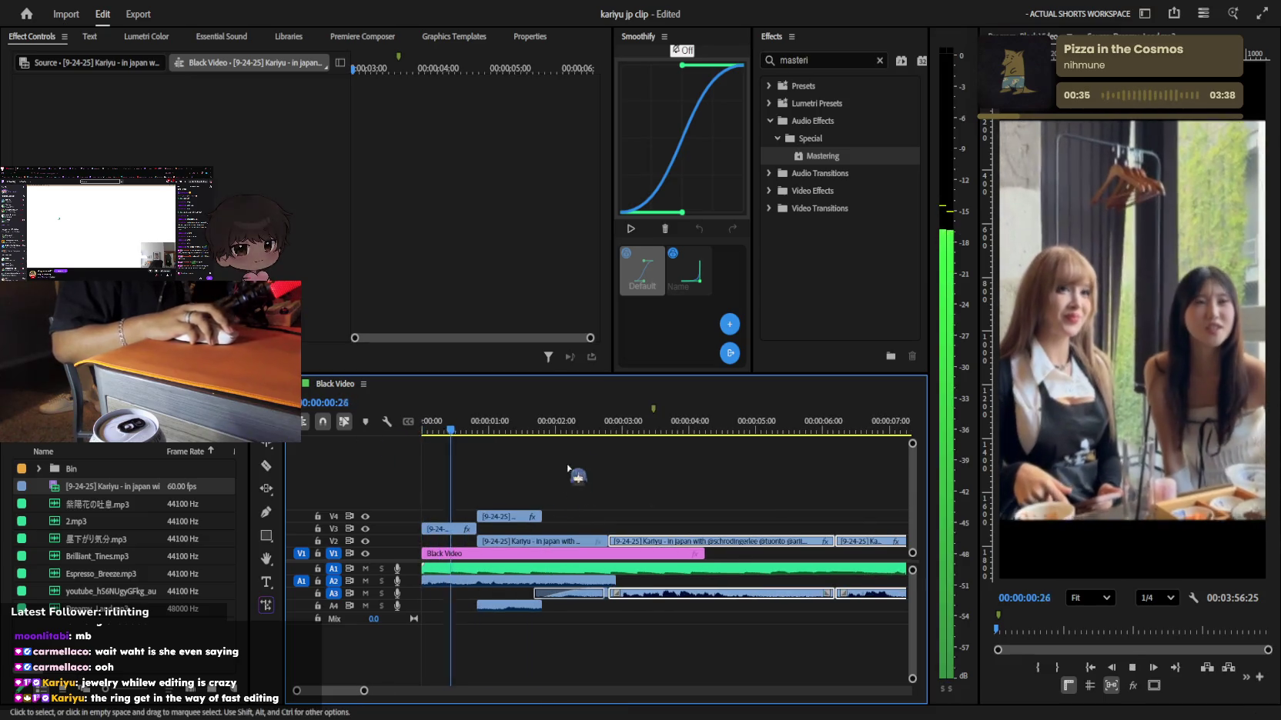
Drag the reaction cutaway right so it starts near 2 seconds, then play to check
left_click(519, 516)
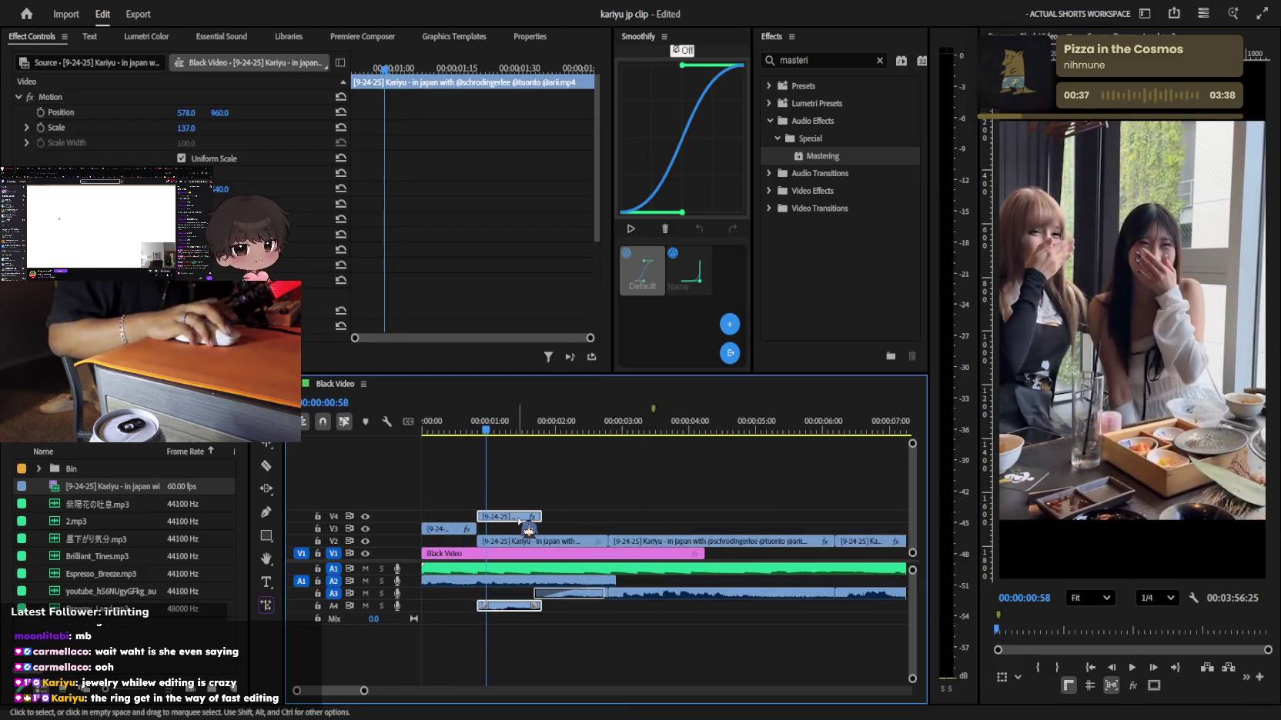
left_click_drag(526, 528, 528, 529)
left_click(518, 625)
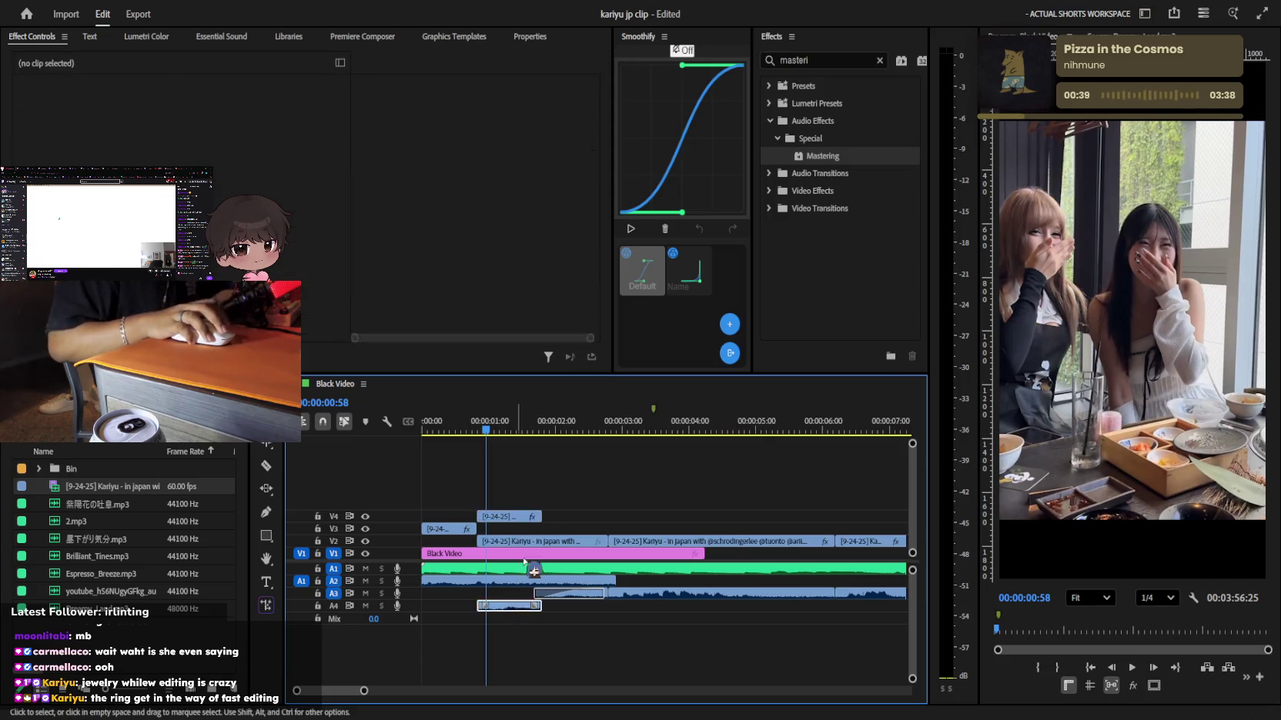
key("space")
left_click_drag(514, 530, 608, 528)
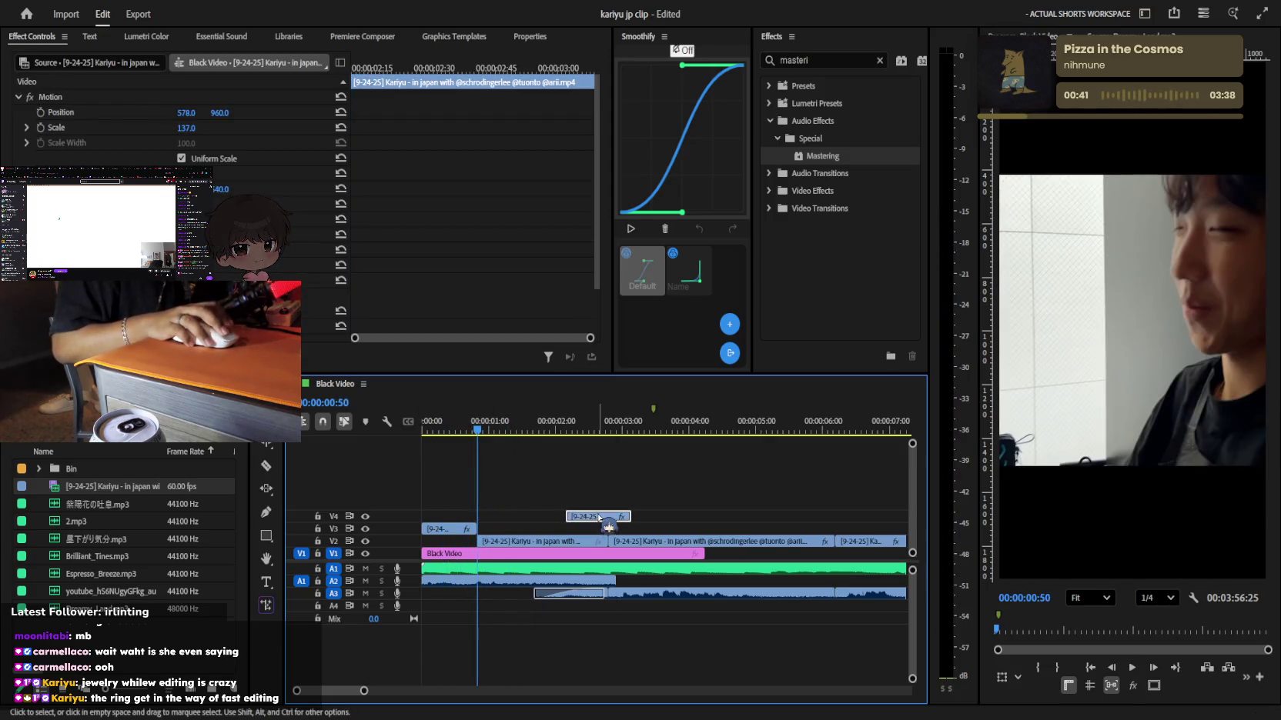
left_click(513, 420)
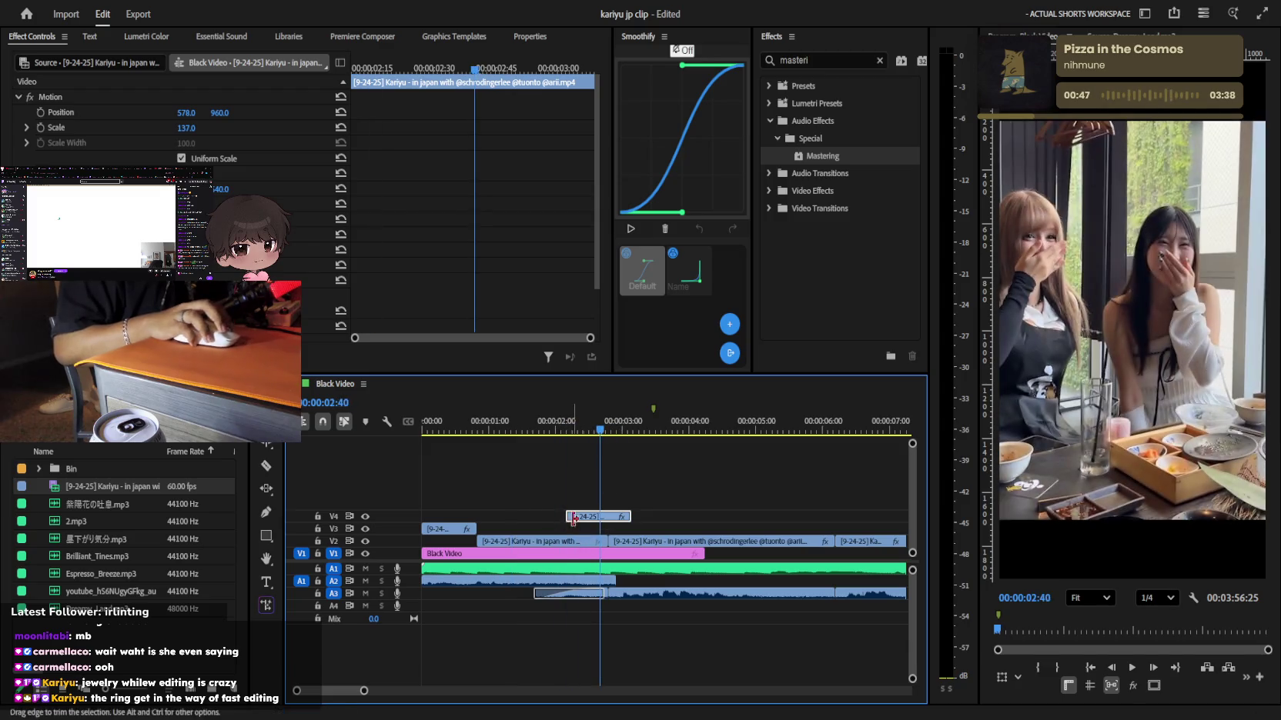
Try moving the cutaway to the start and onto a new track, undoing both attempts
mouse_move(583, 422)
left_mouse_down()
mouse_move(454, 442)
mouse_move(577, 441)
mouse_move(423, 440)
left_mouse_up()
key("ctrl+z")
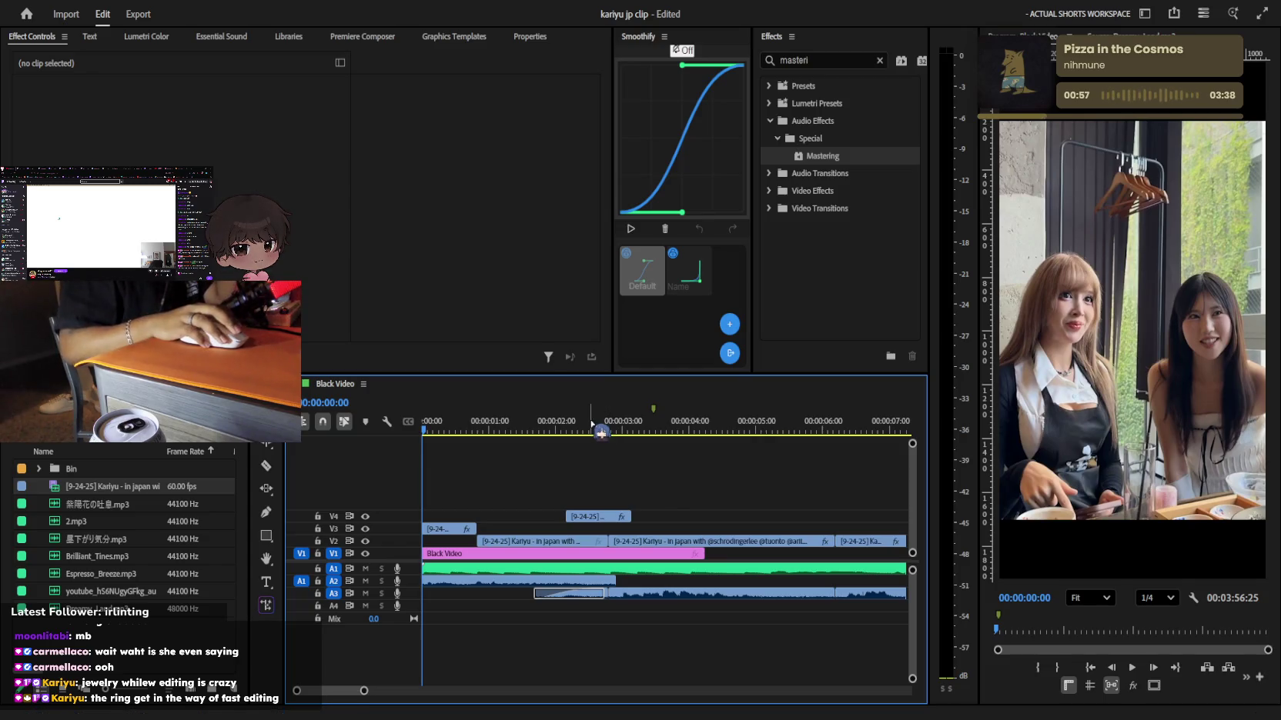
left_click(591, 520)
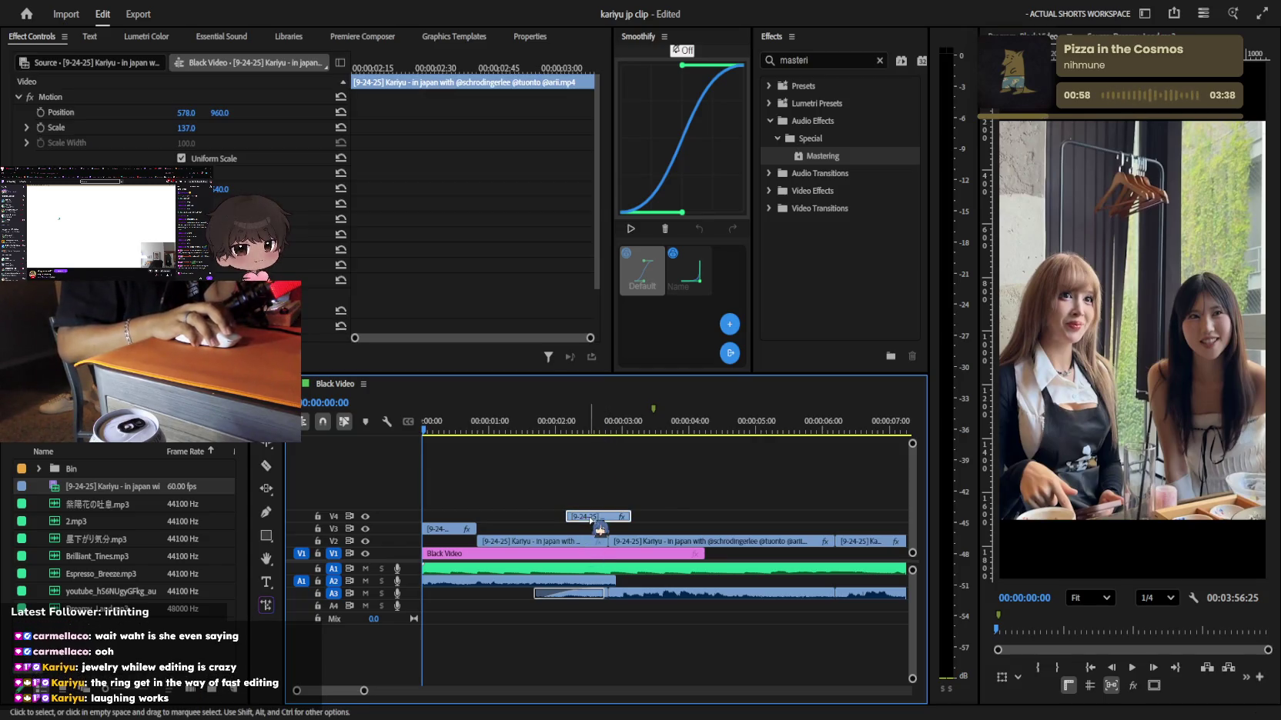
left_click(576, 431)
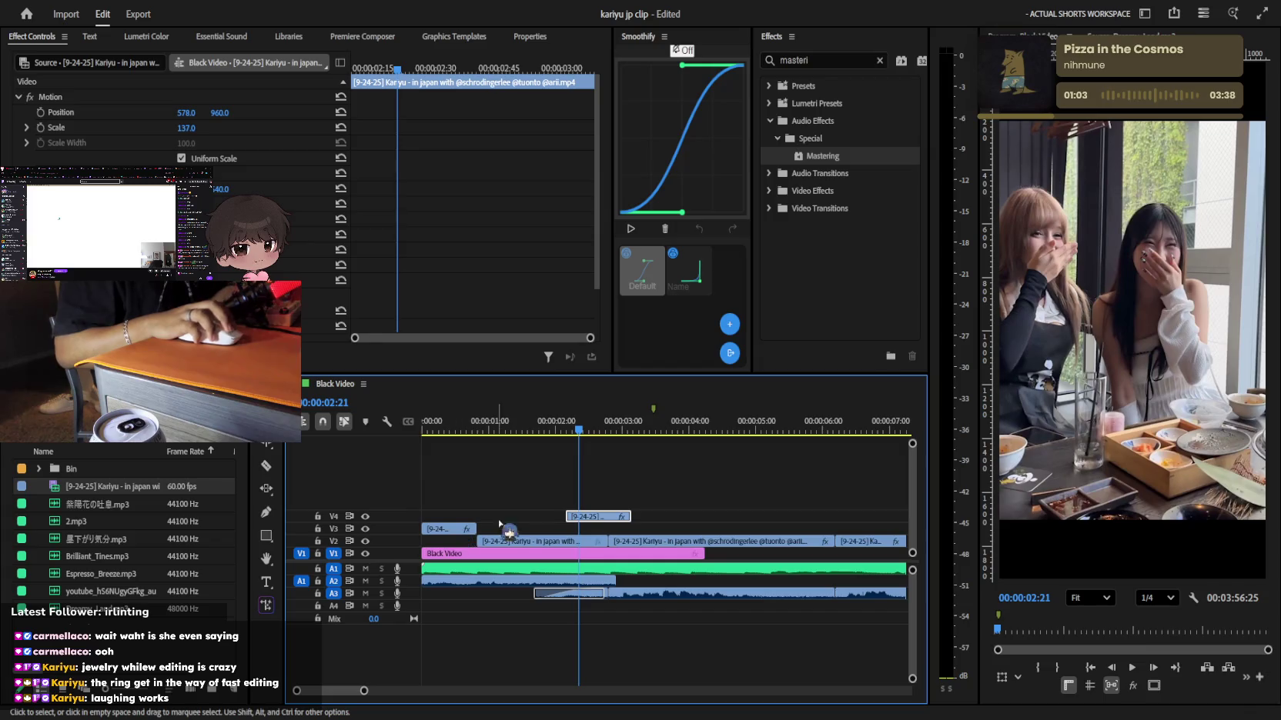
left_click_drag(508, 531, 468, 484)
key("ctrl+z")
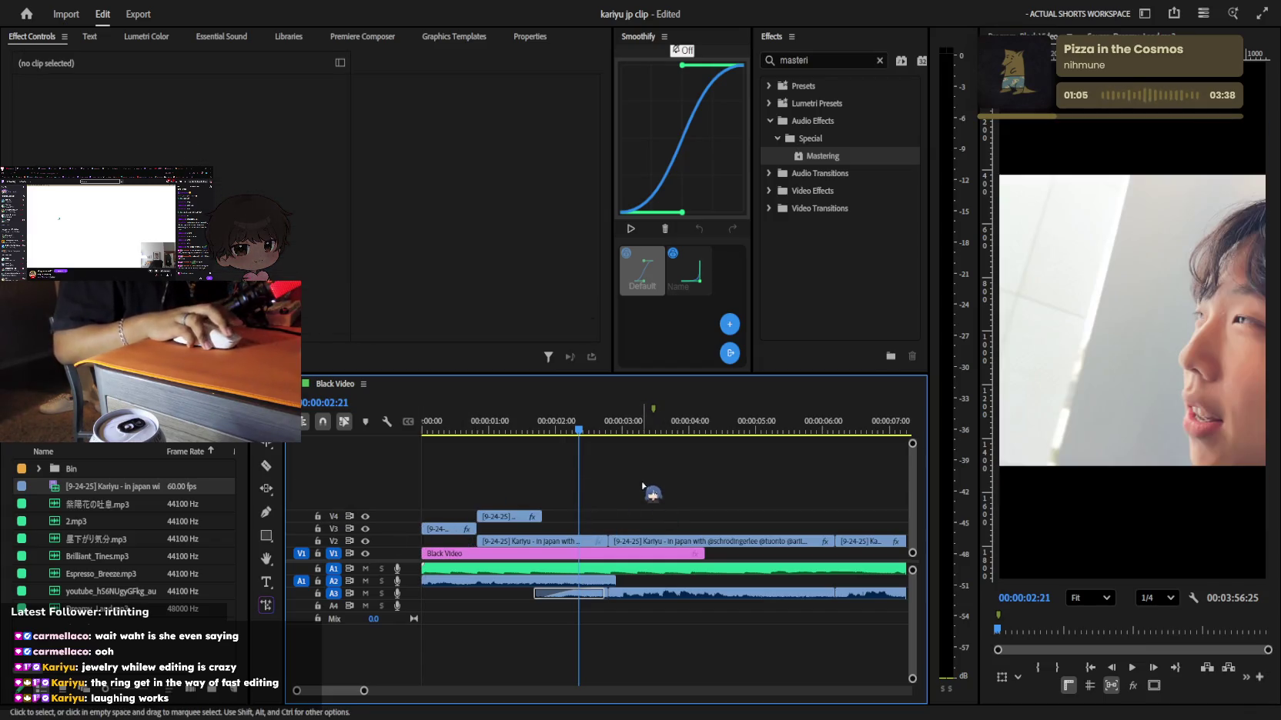
Drag the cutaway with its linked audio to 00:00:00:00 and preview the opening
left_click_drag(510, 518, 454, 518)
left_click(422, 428)
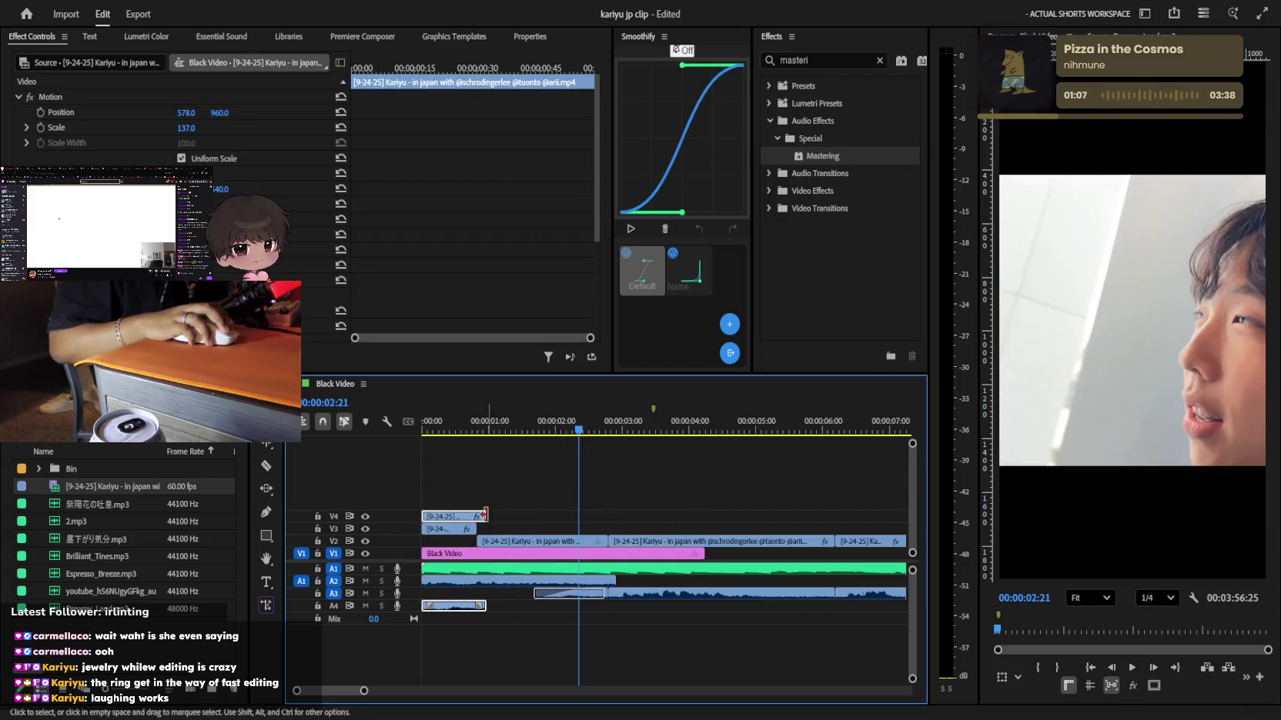
left_click_drag(423, 429, 439, 428)
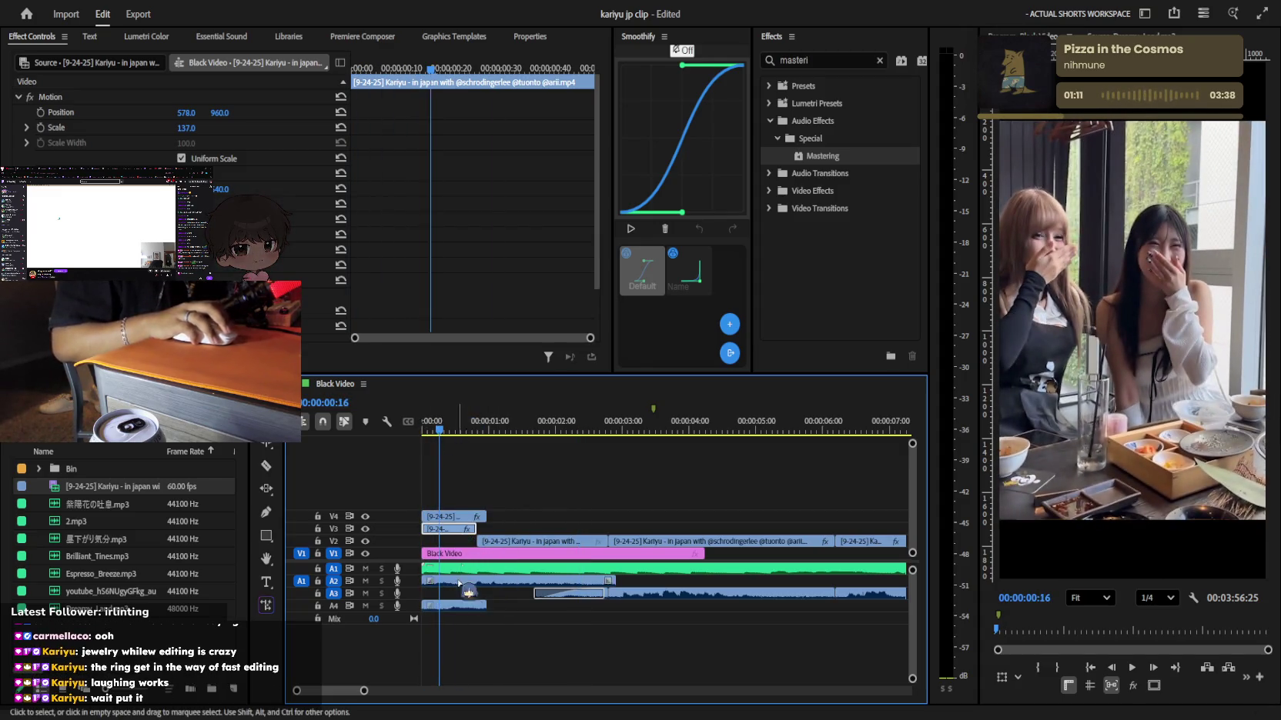
left_click(450, 607)
scroll(177, 123, "down", 4)
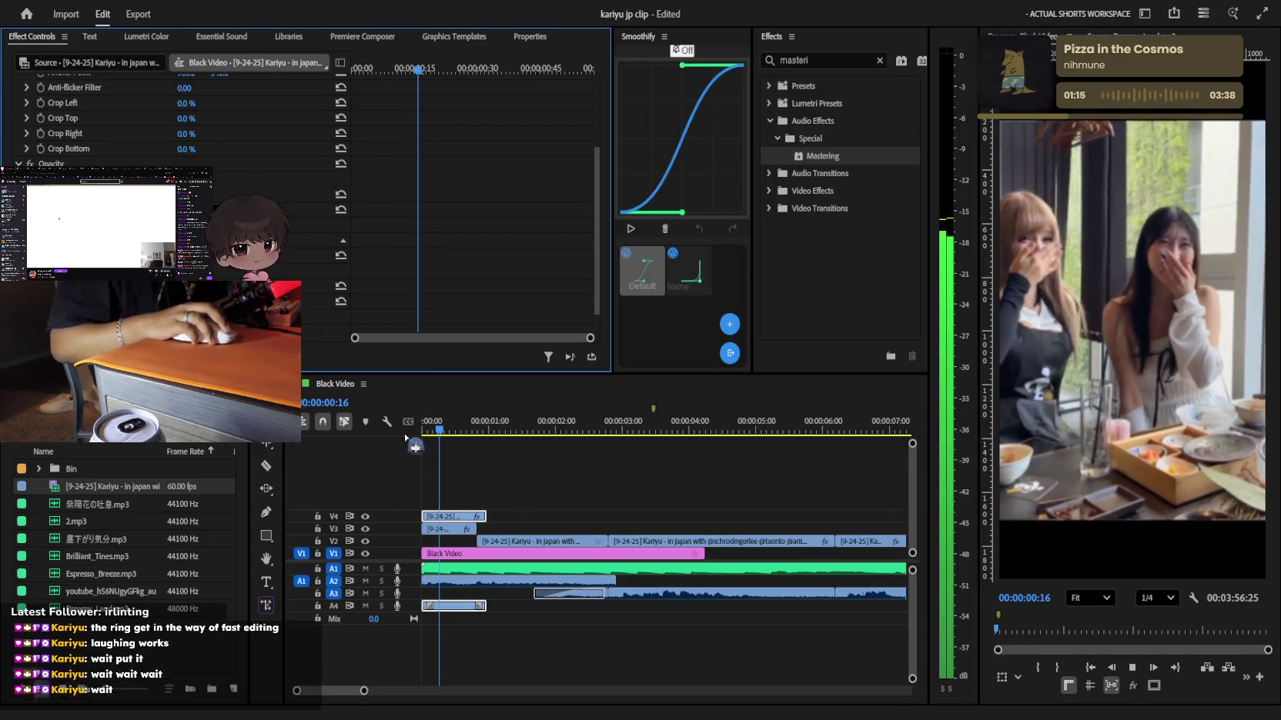
key("space")
left_click(430, 450)
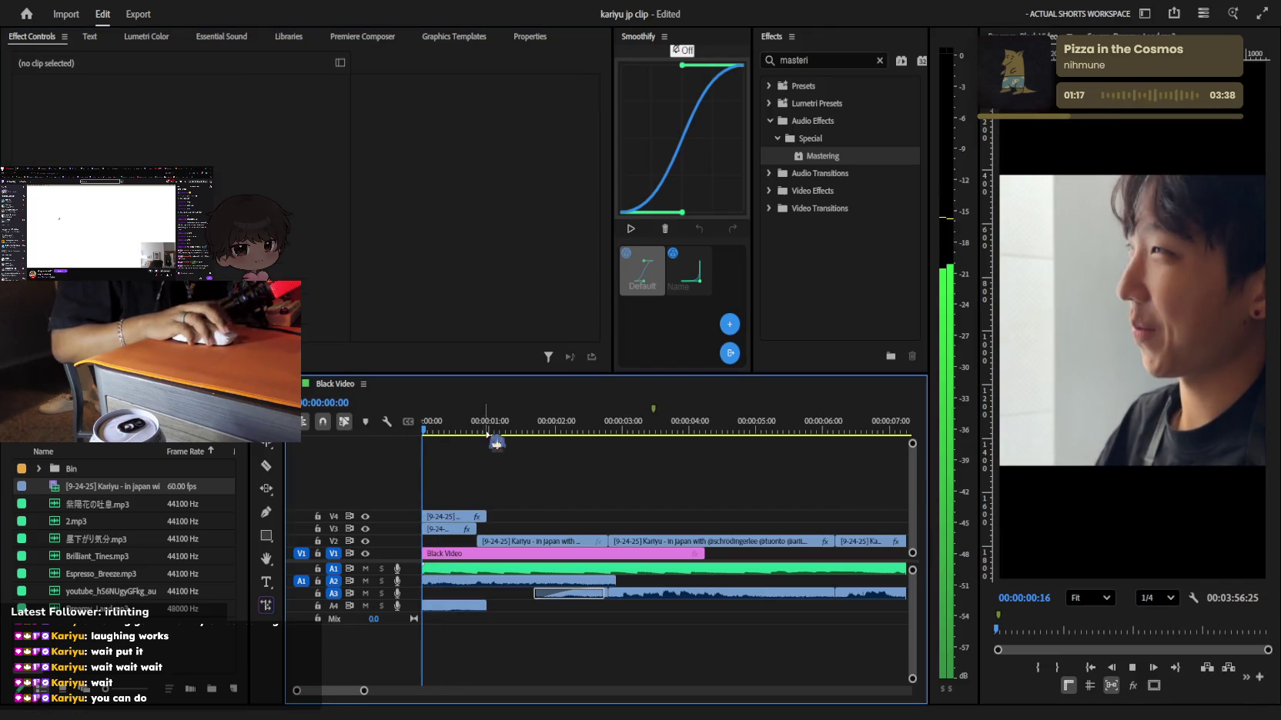
key("minus")
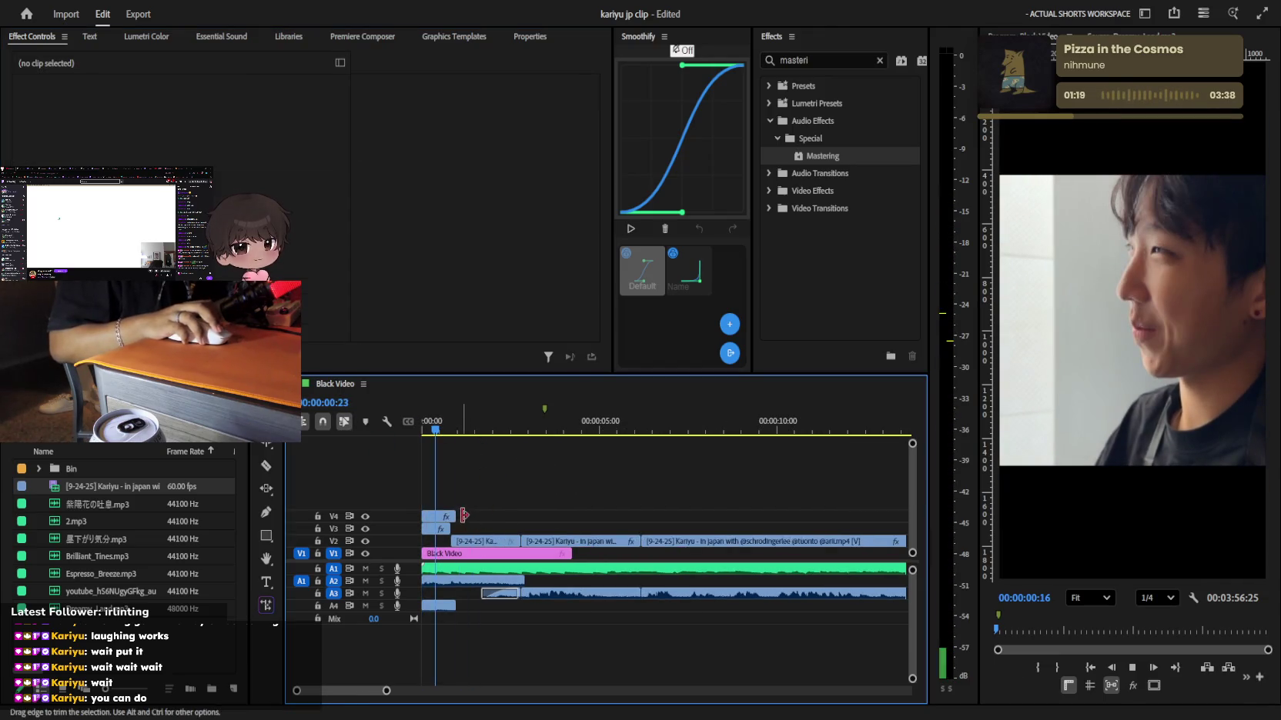
left_click(443, 516)
key("equal")
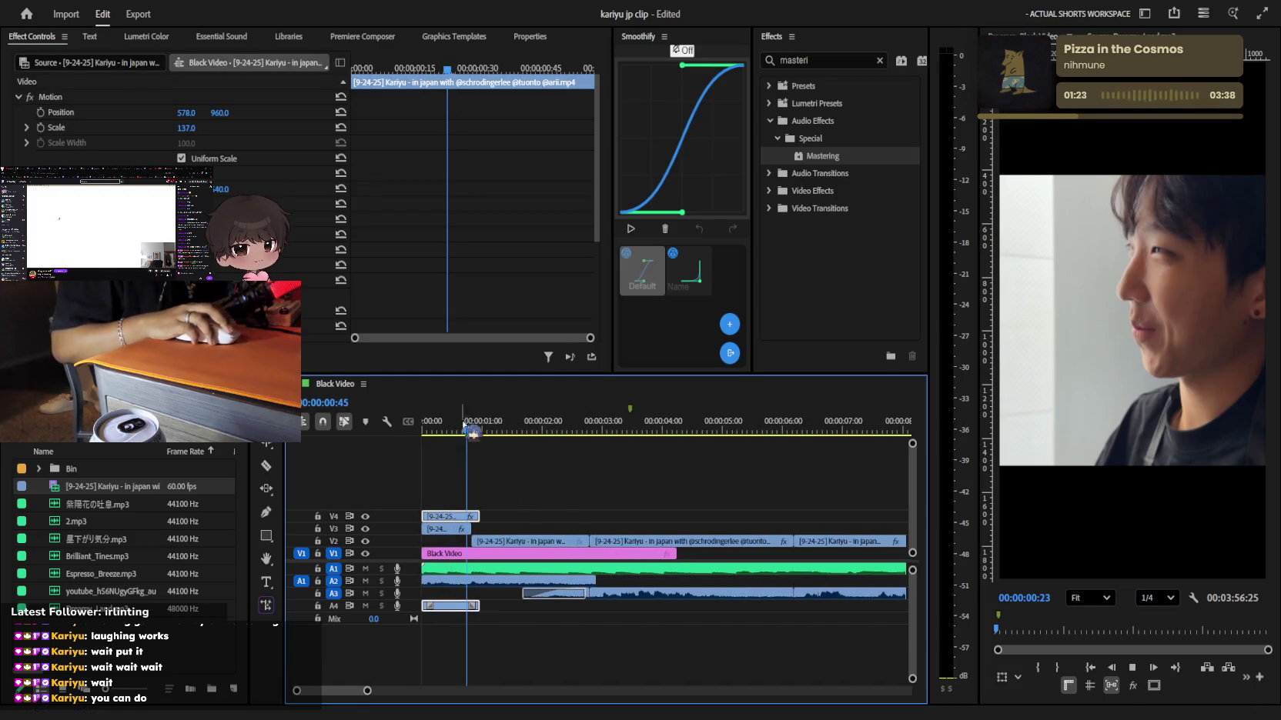
left_click(461, 439)
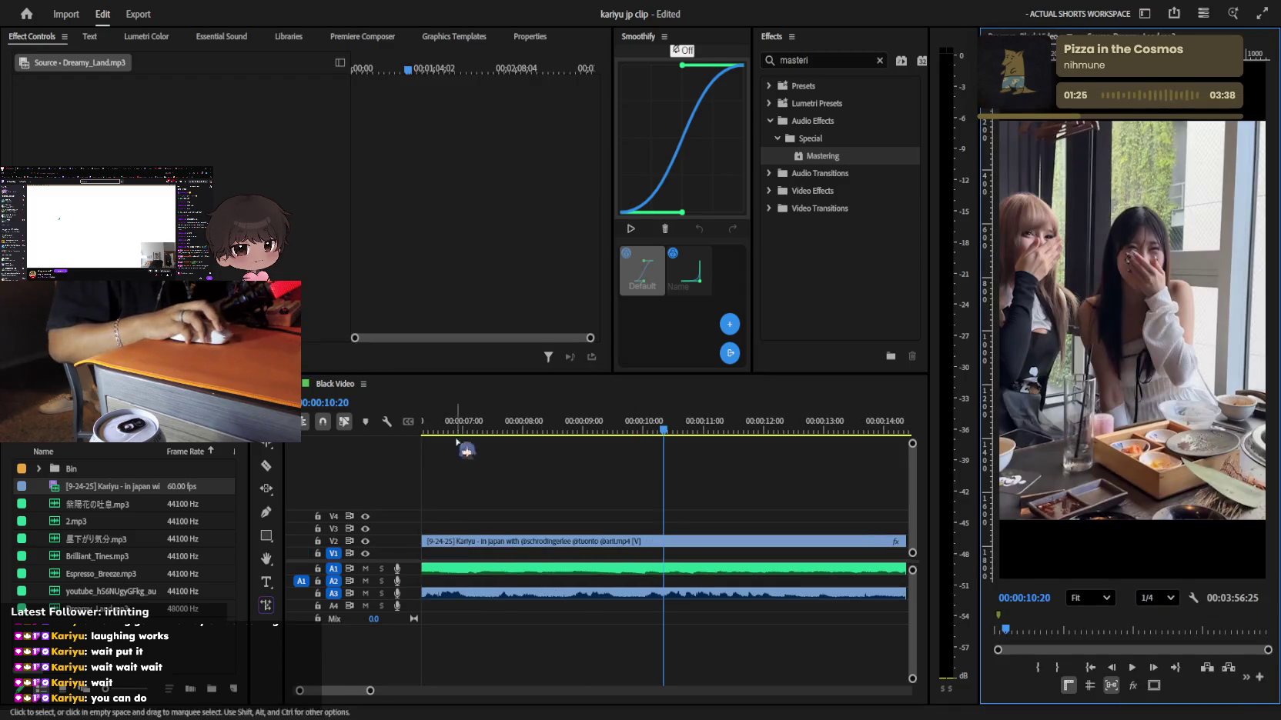
Shift the cutaway to about 6.5 seconds and scrub the zoomed-out timeline
left_click(608, 489)
key("Home")
key("minus")
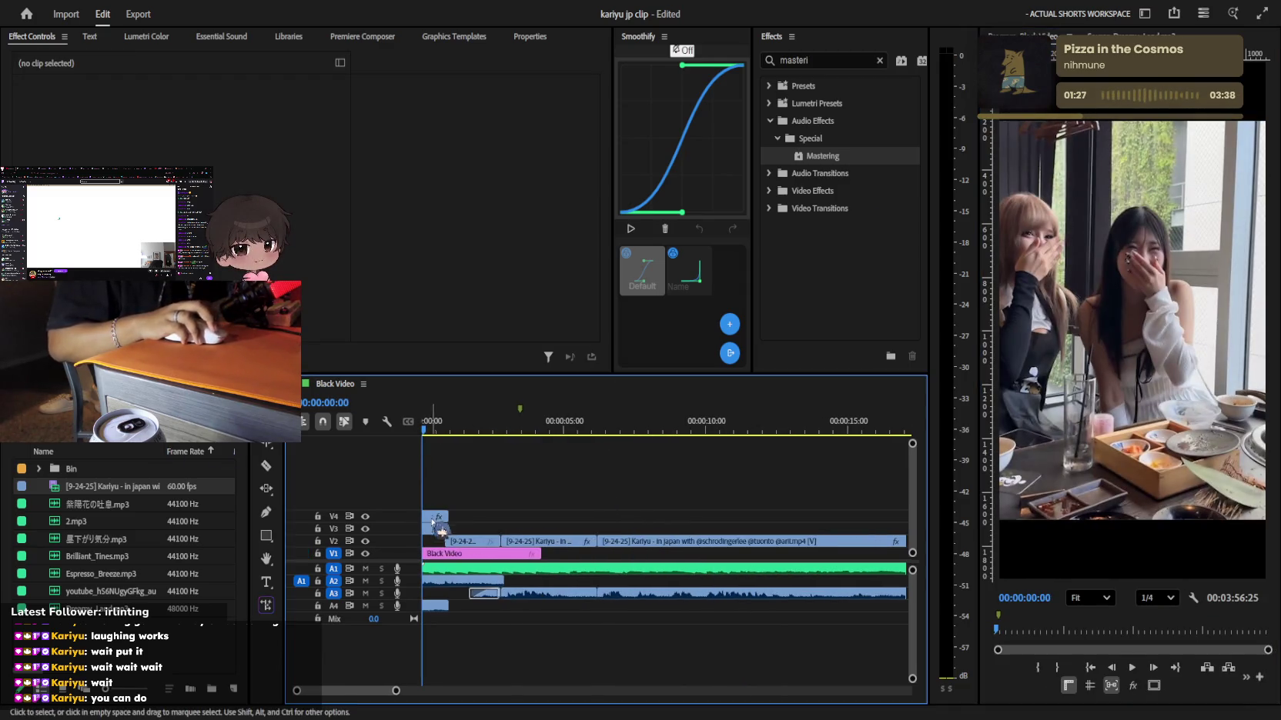
left_click_drag(433, 519, 617, 517)
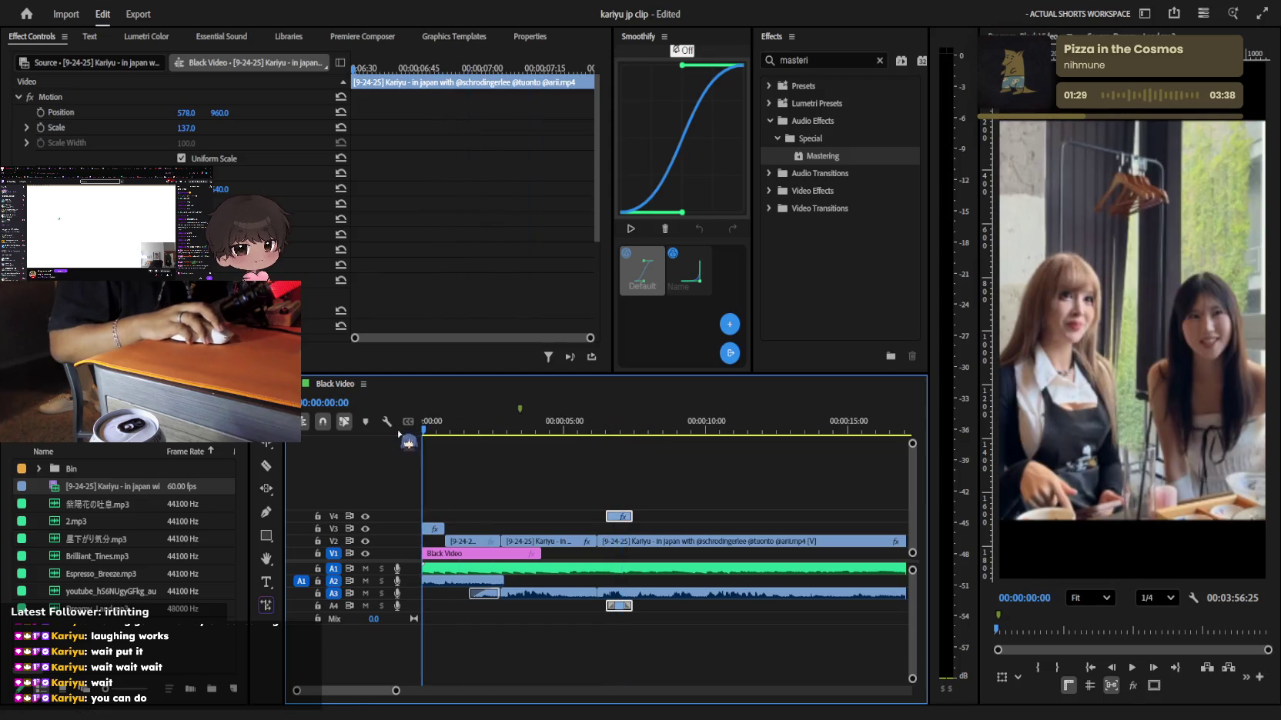
left_click_drag(422, 432, 830, 437)
key("minus")
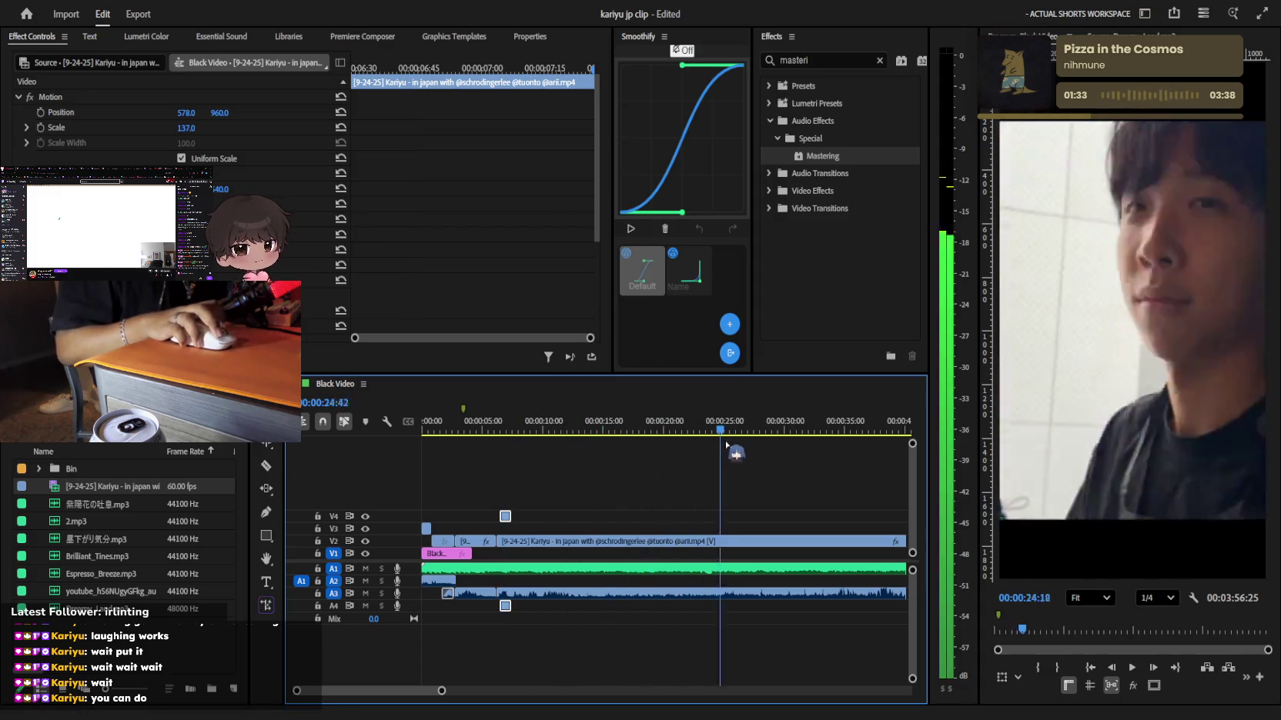
key("minus")
key("minus")
key("minus")
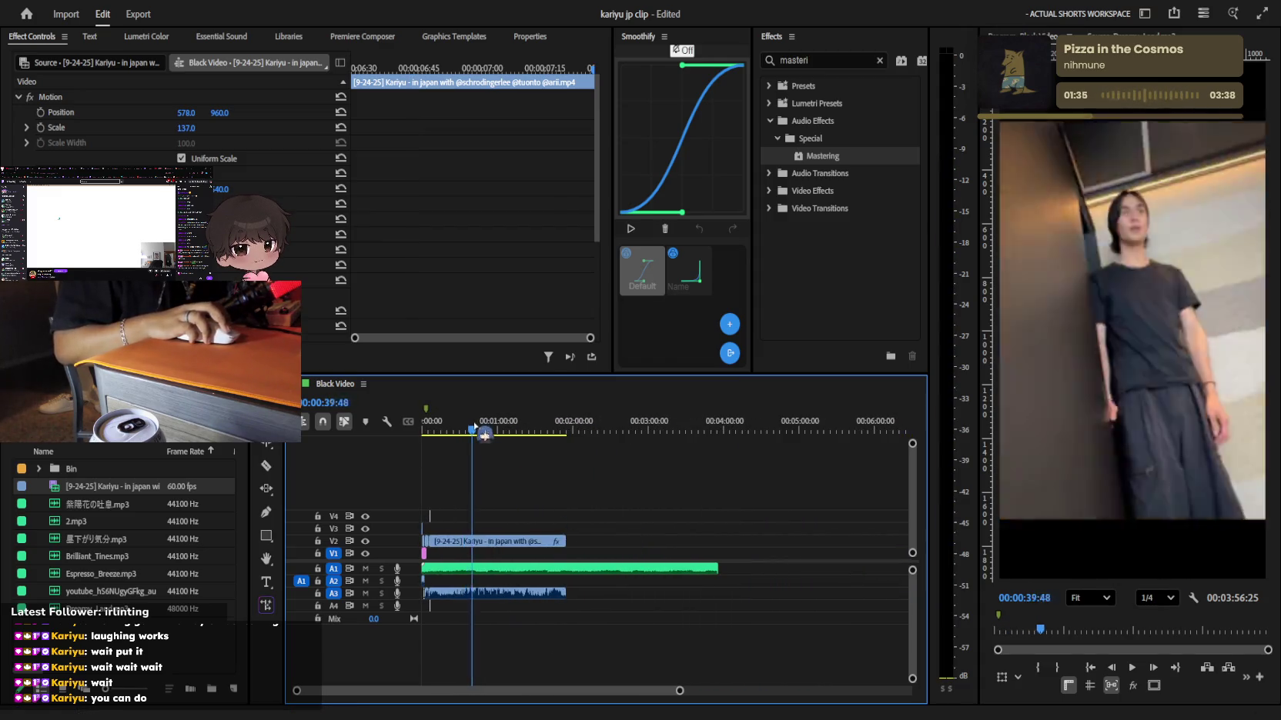
mouse_move(830, 437)
left_mouse_down()
mouse_move(492, 435)
mouse_move(511, 435)
left_mouse_up()
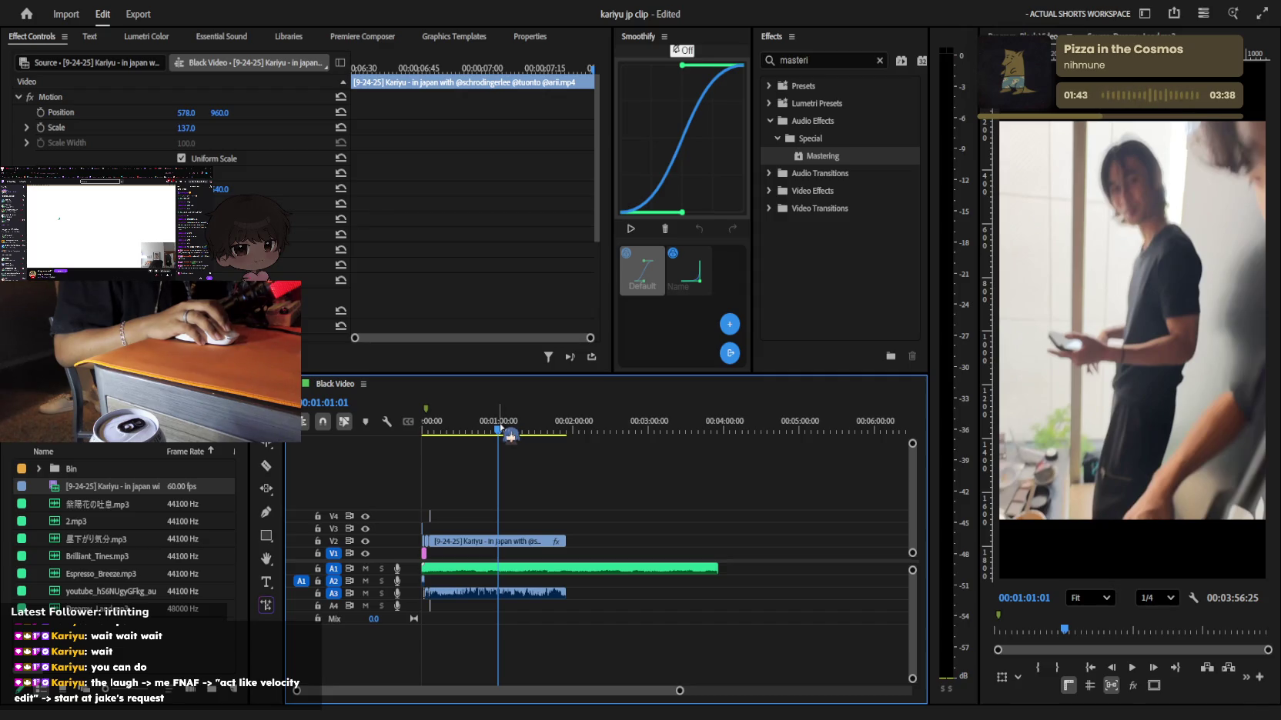
Return to 00:00 and lift the Kariyu café clip off its later spot
key("equal")
key("equal")
key("equal")
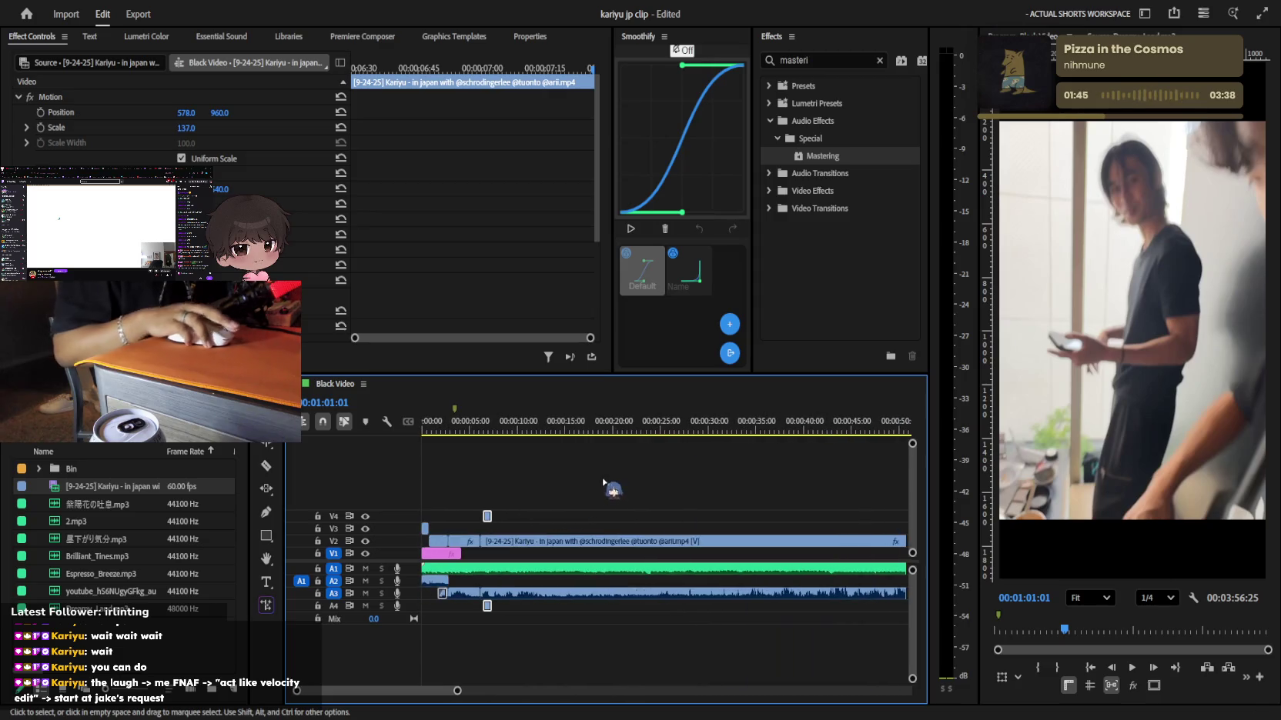
left_click(492, 511)
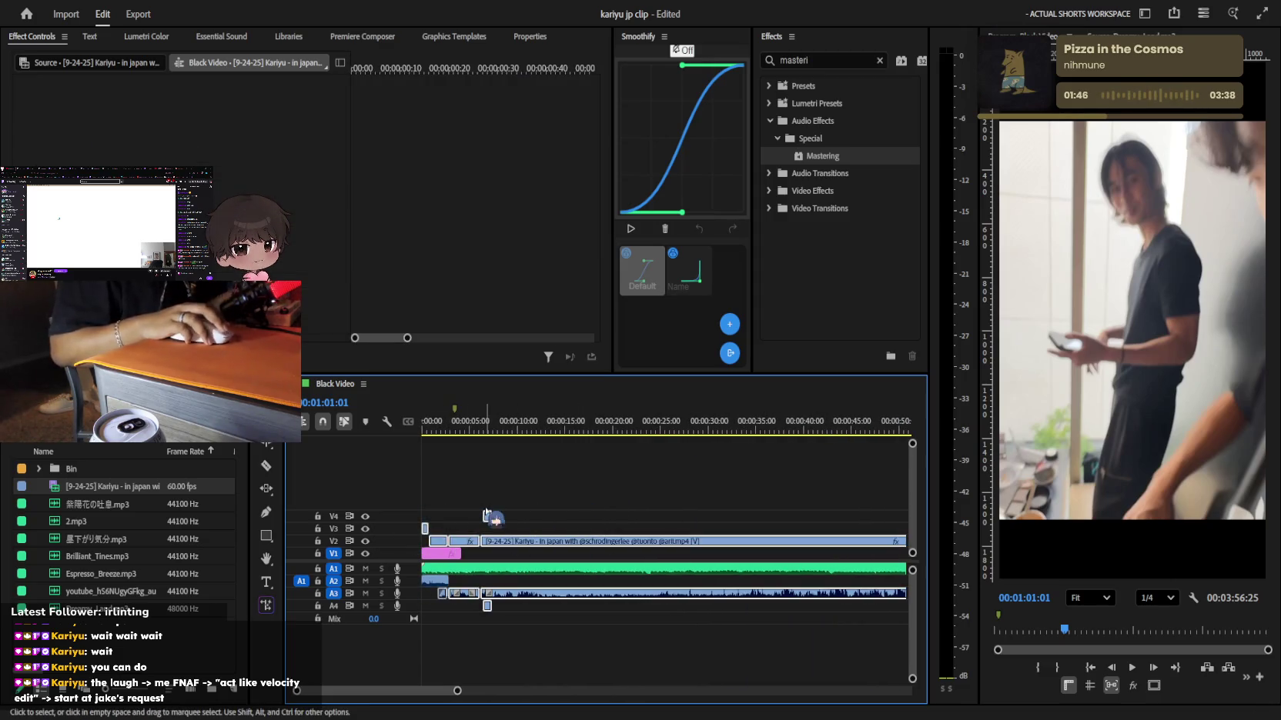
key("Home")
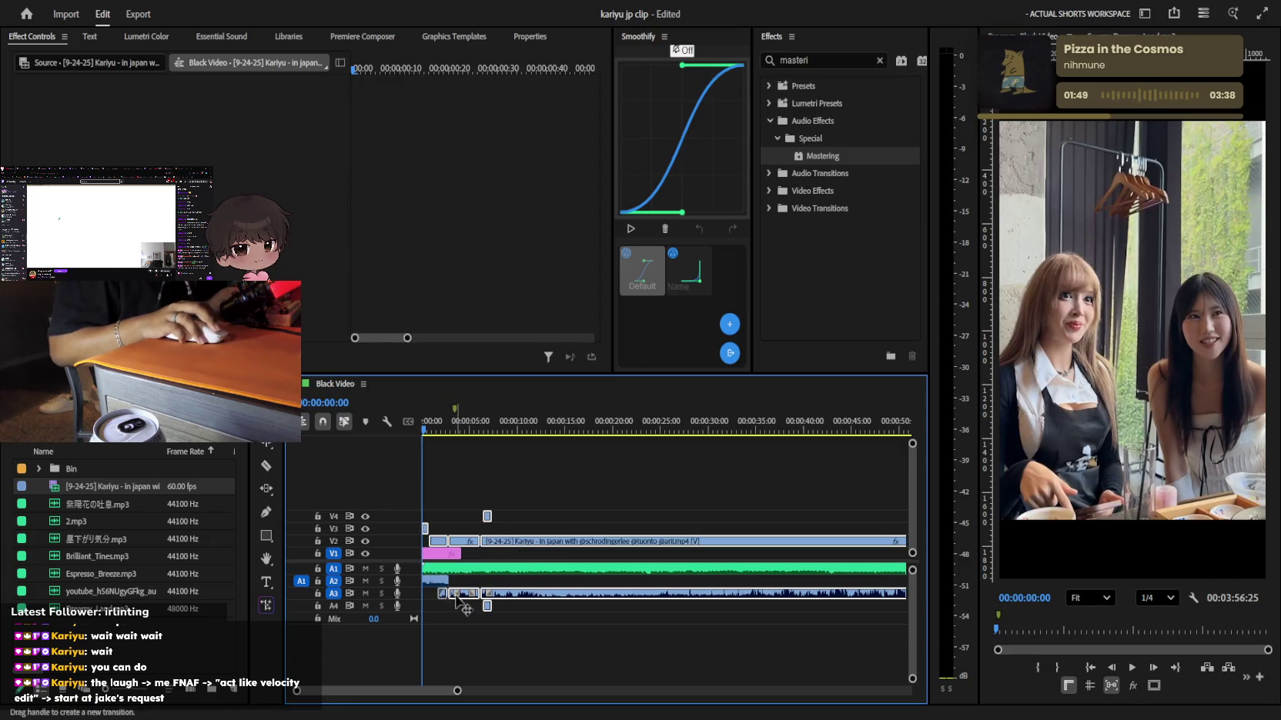
key("Delete")
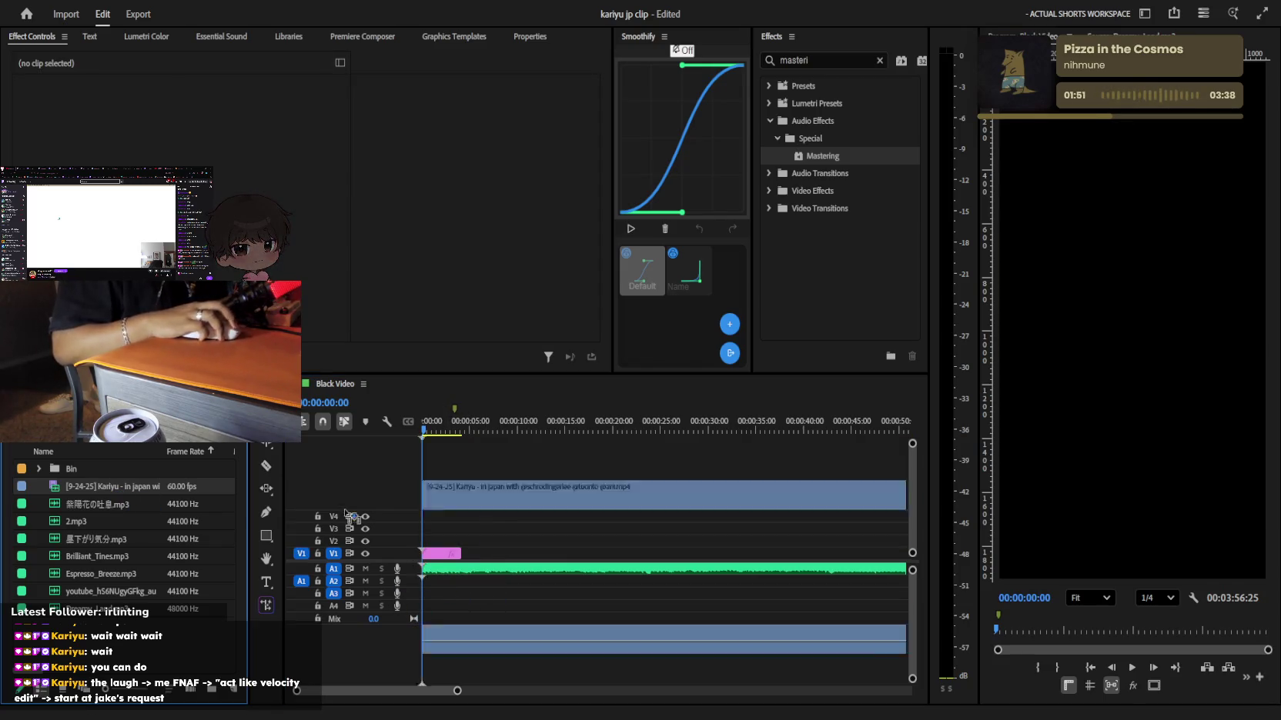
Place the Kariyu café clip at 00:00 and play it back through about 28 seconds
left_click_drag(443, 593, 431, 591)
left_click_drag(443, 430, 504, 430)
key("minus")
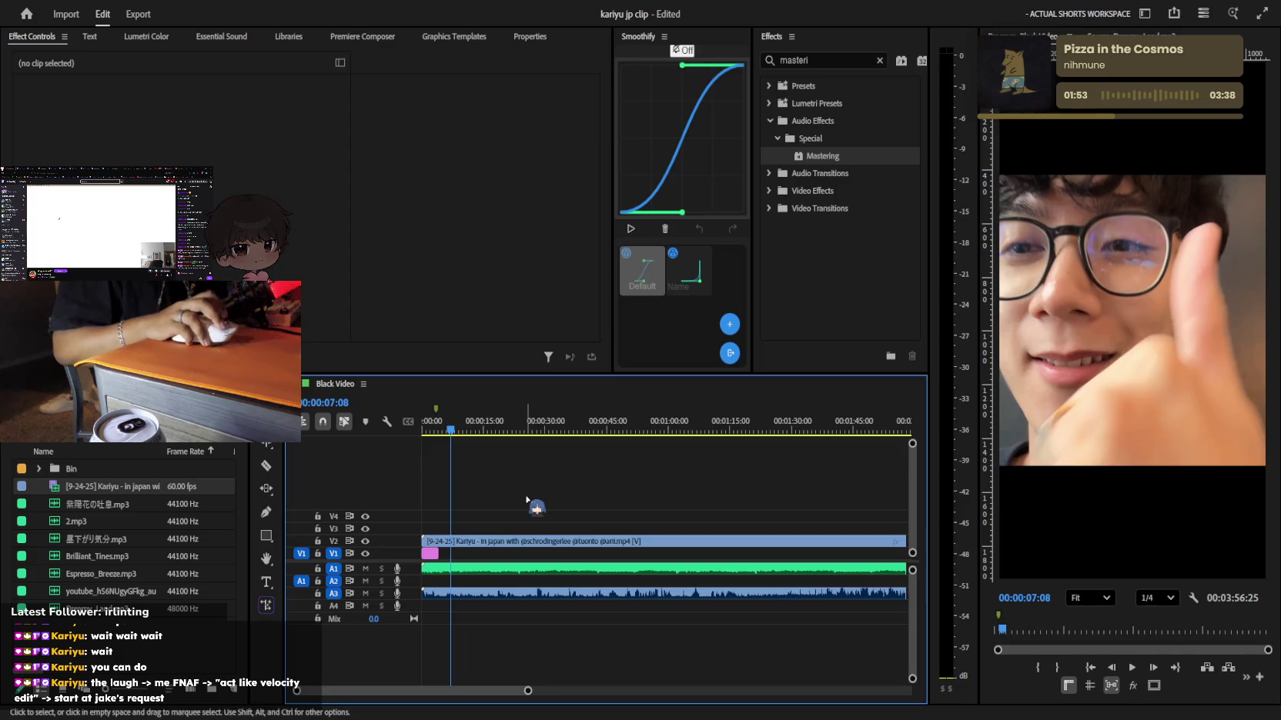
key("space")
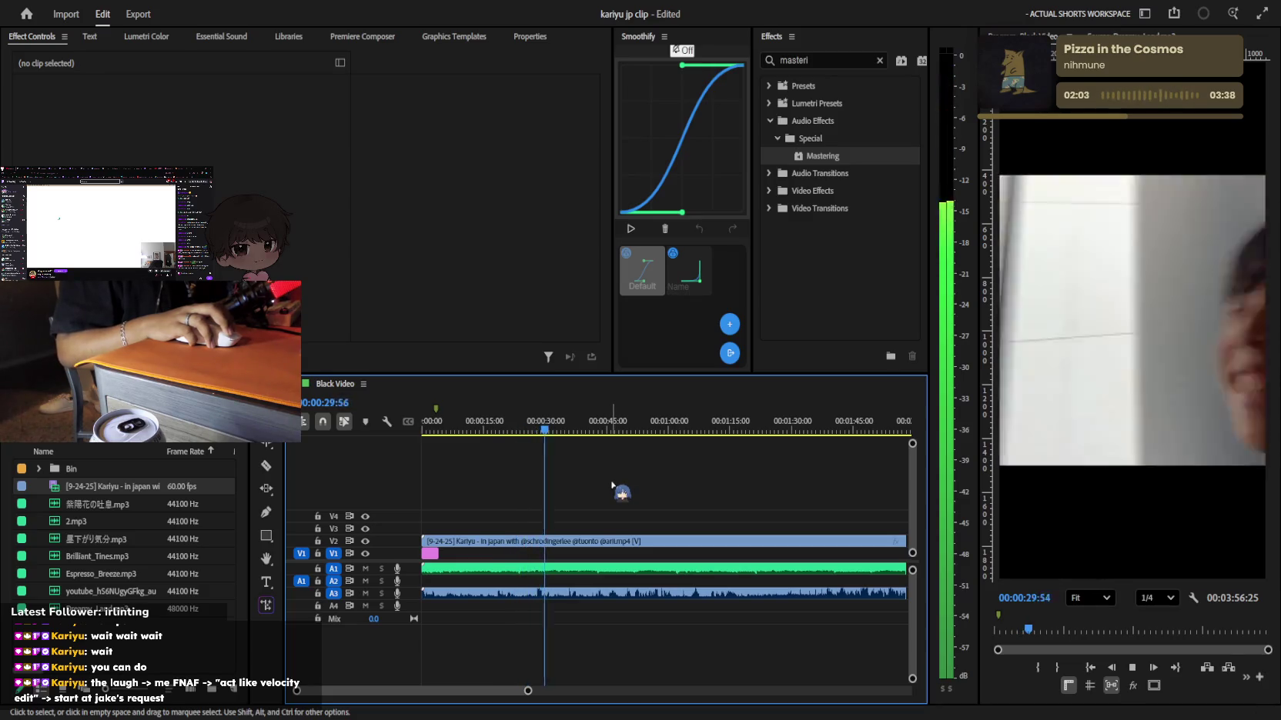
key("space")
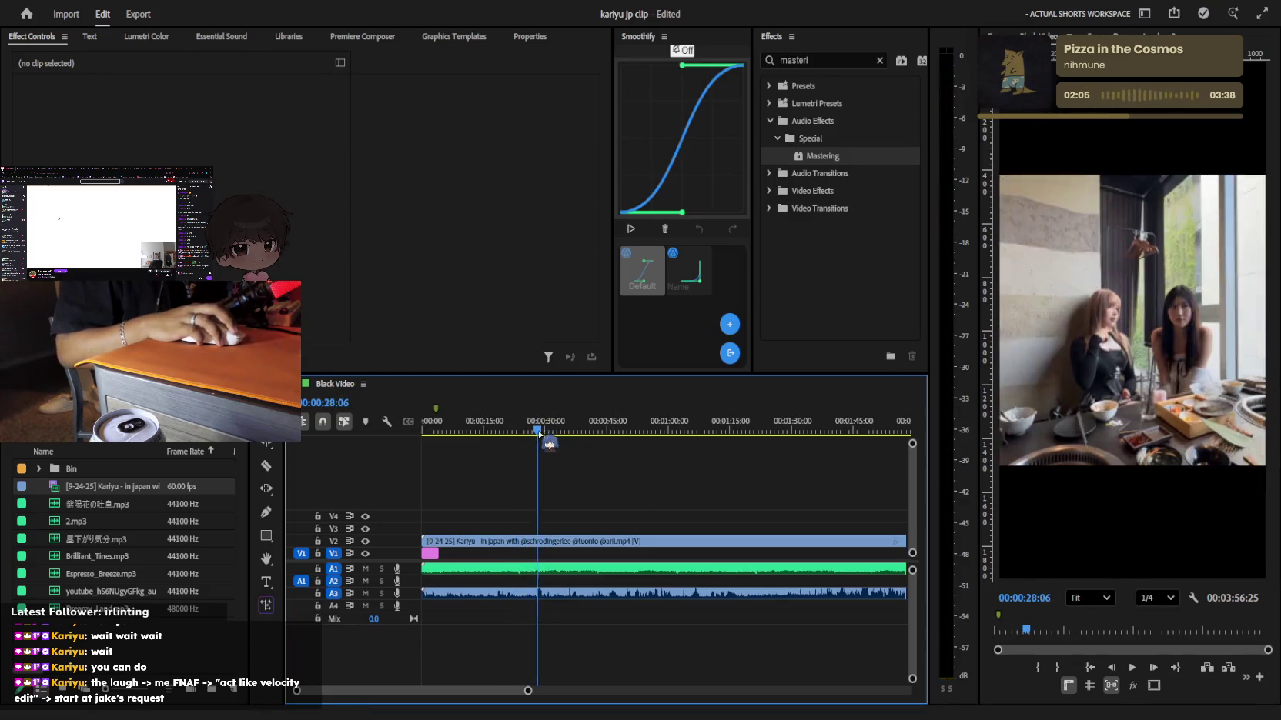
key("space")
key("space")
Scrub to around 31–32 seconds and adjust timeline zoom to find the cut points
scroll(554, 485, "up", 2, "alt")
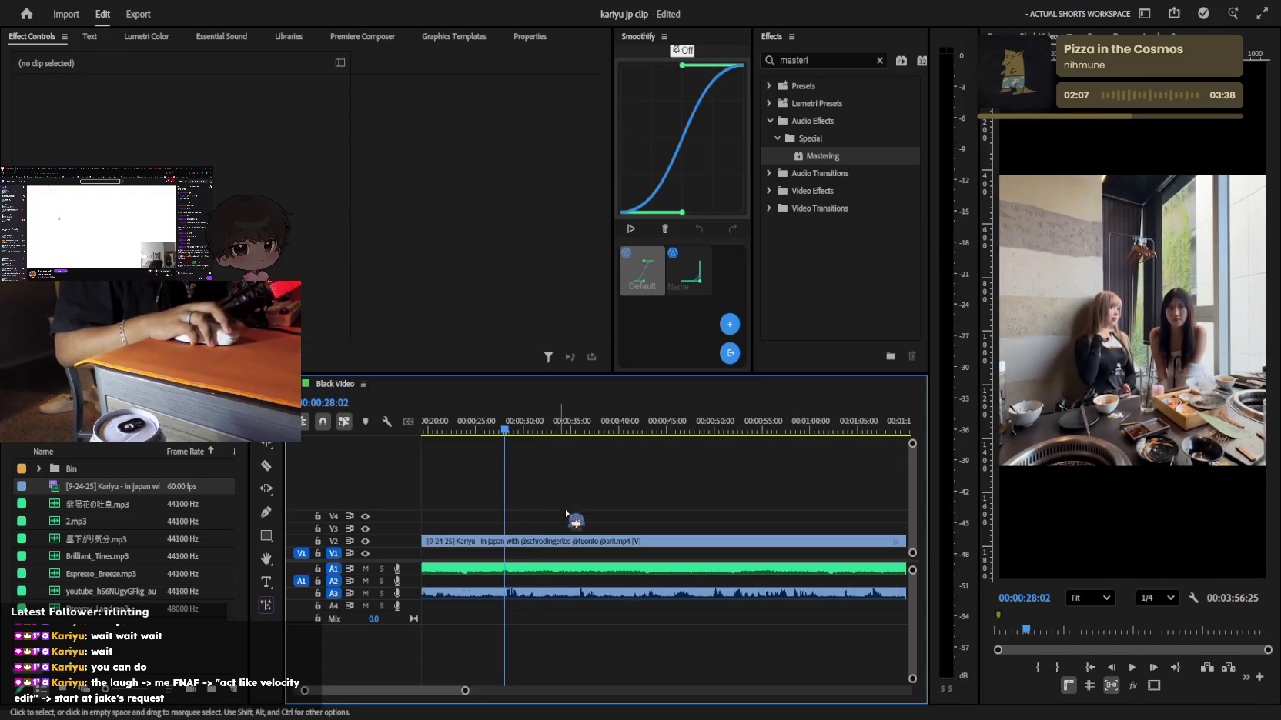
scroll(507, 552, "up", 2, "alt")
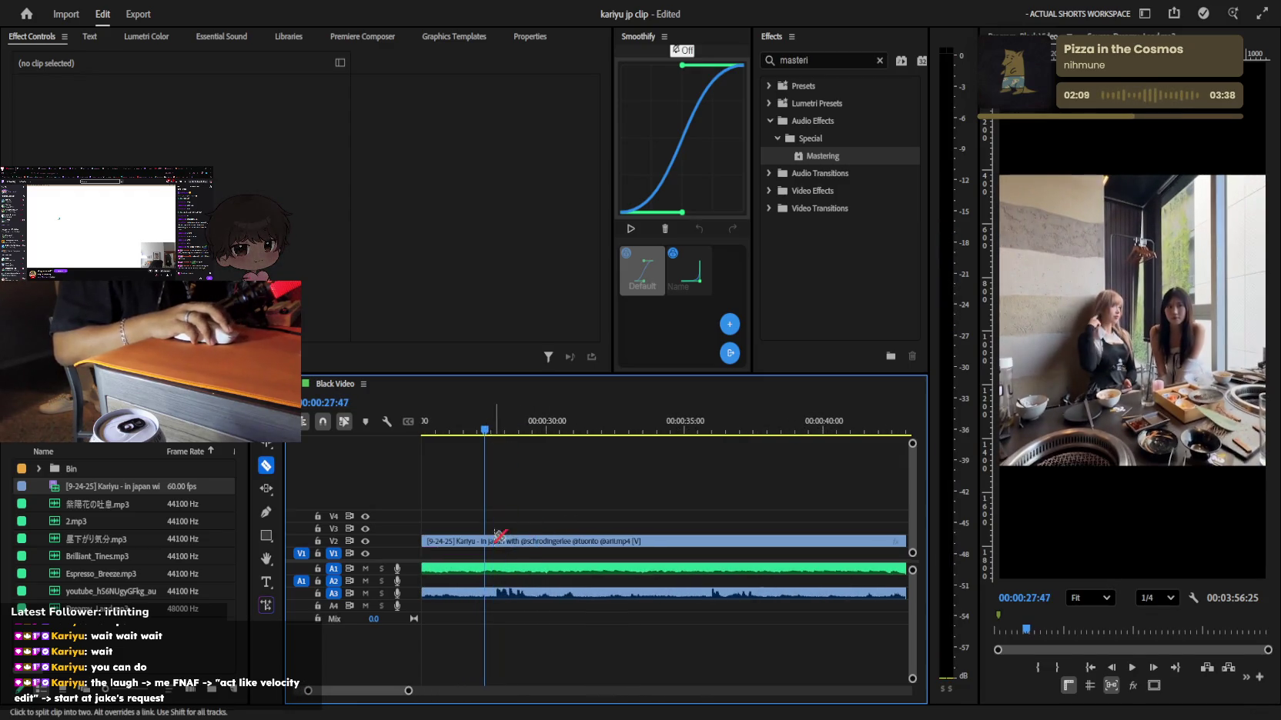
left_click_drag(526, 422, 592, 422)
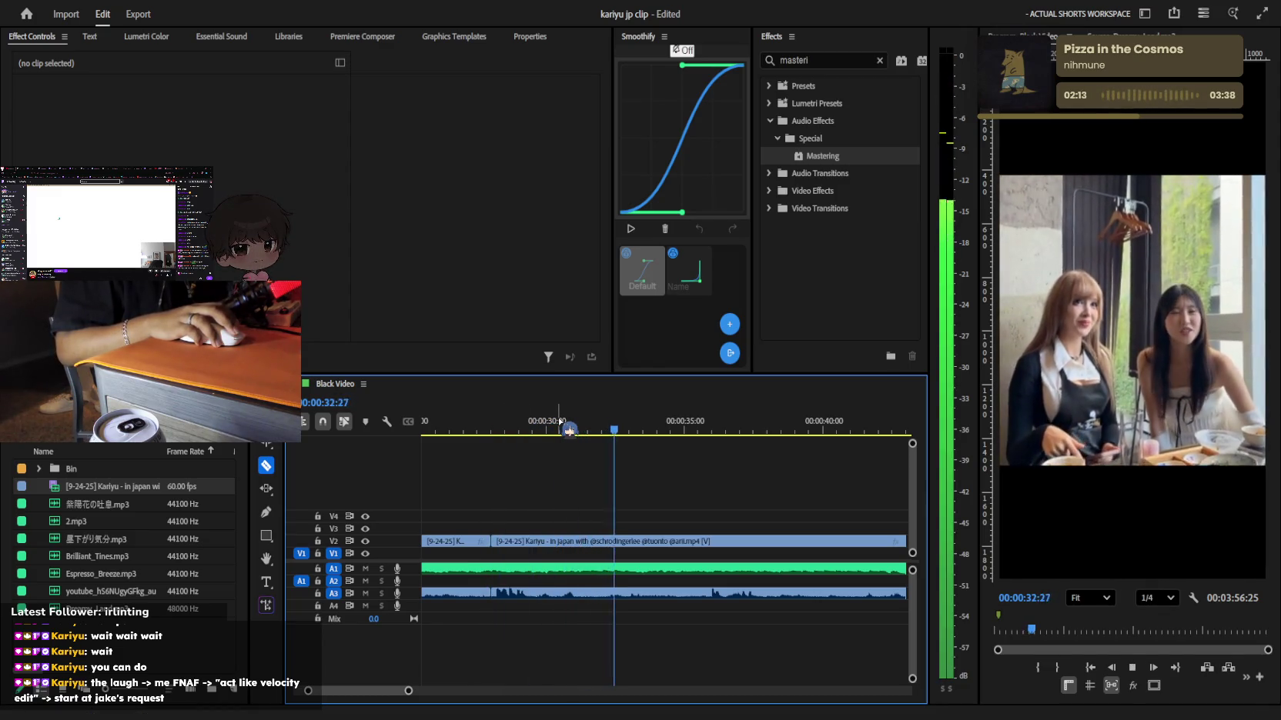
key("space")
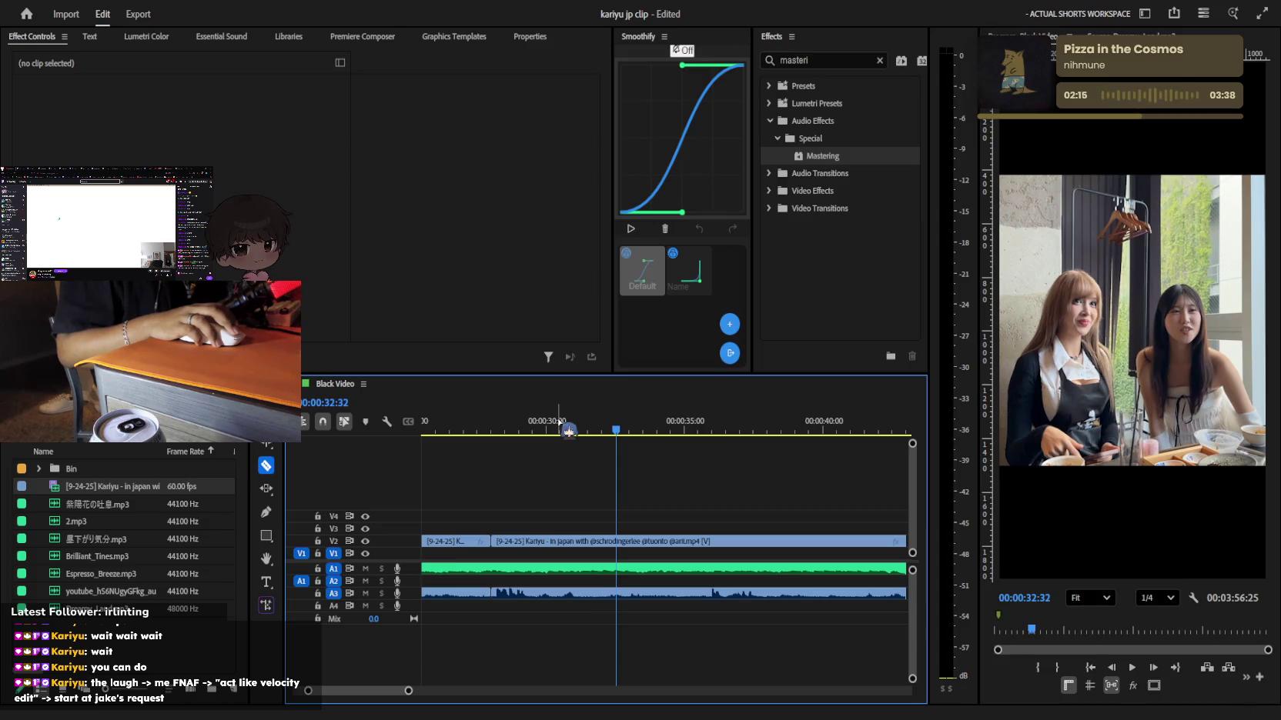
key("minus")
key("minus")
key("minus")
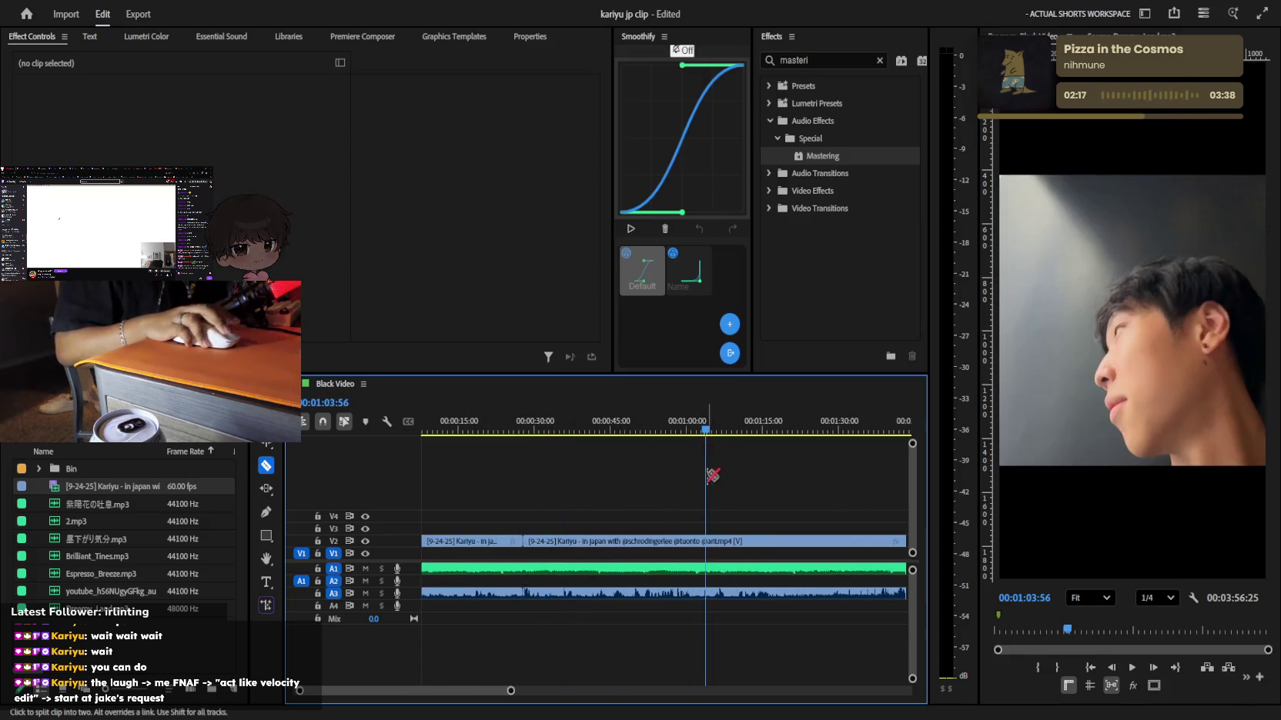
key("minus")
key("minus")
mouse_move(581, 423)
left_mouse_down()
mouse_move(599, 424)
mouse_move(540, 425)
mouse_move(693, 433)
mouse_move(554, 437)
left_mouse_up()
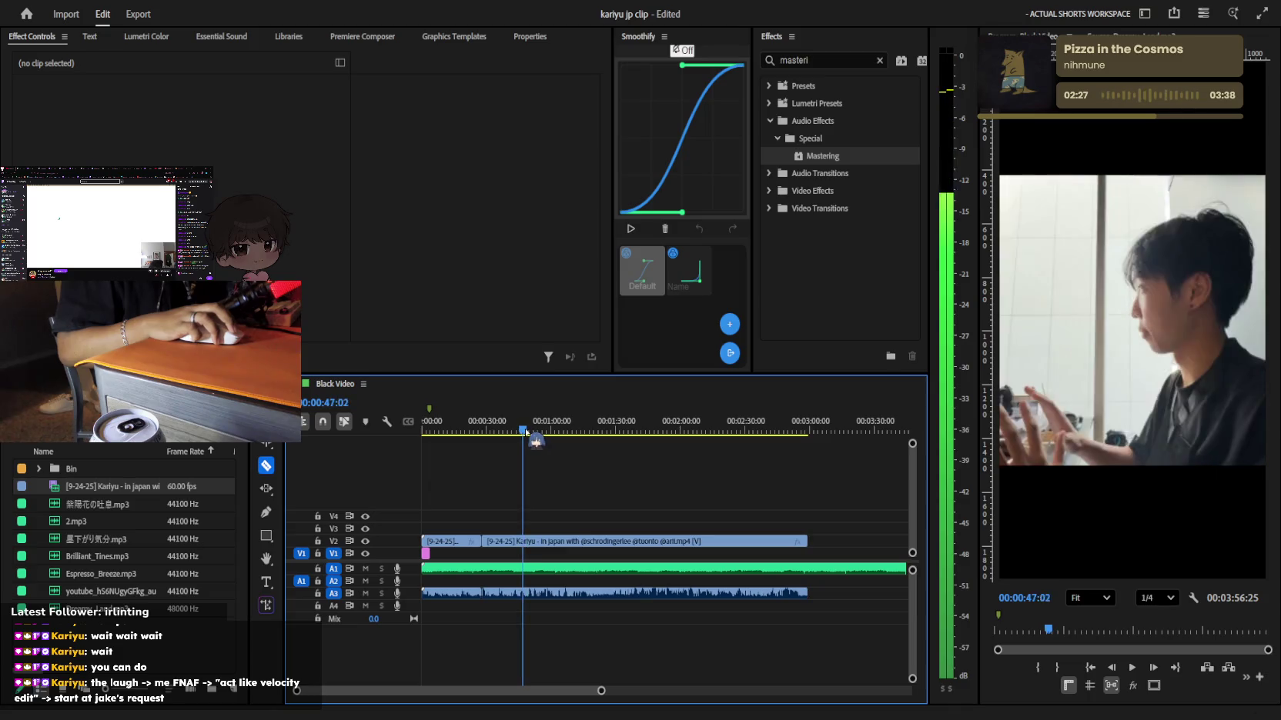
key("=")
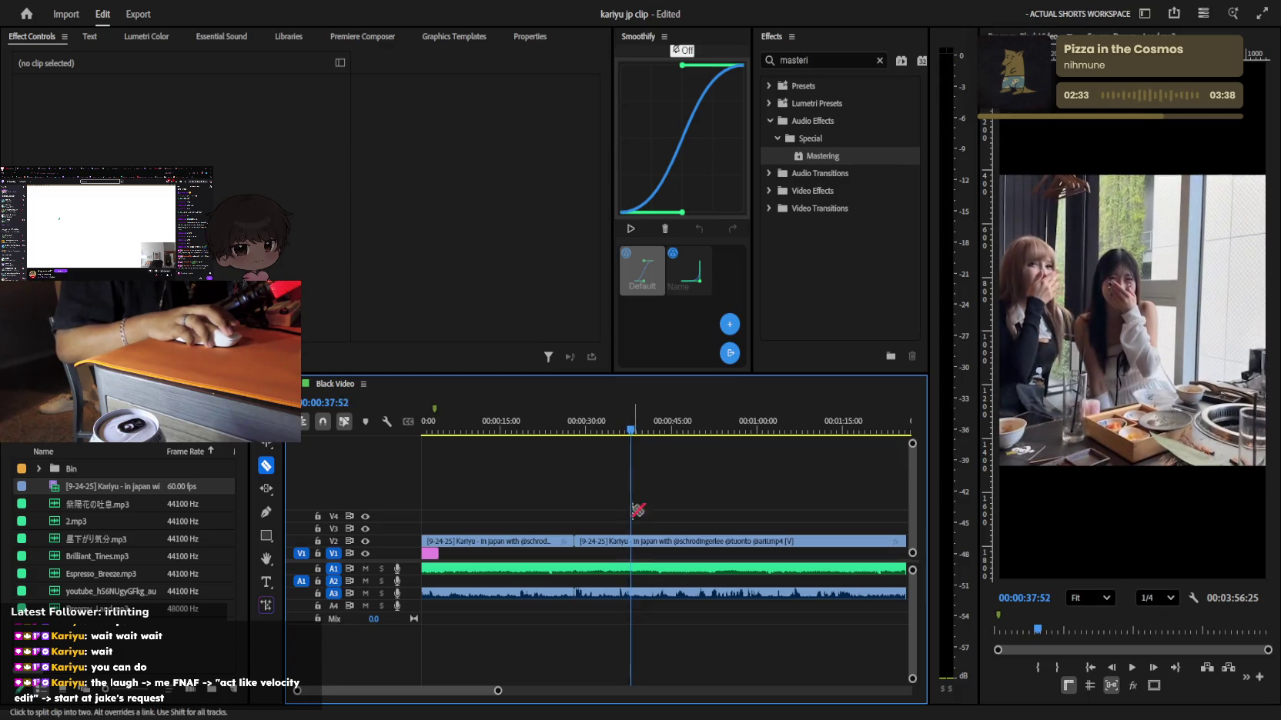
Razor-cut the café clip at about 39 and 44 seconds and select the opening piece
left_click(631, 541)
left_click(640, 425)
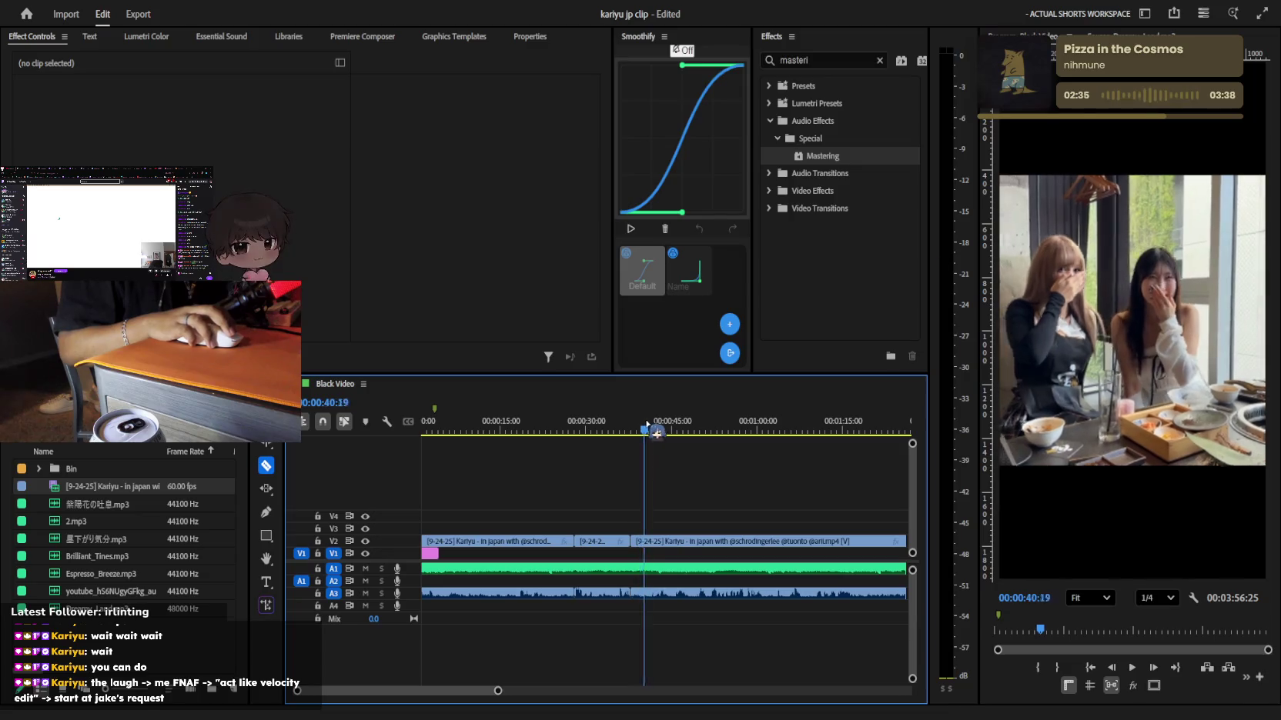
mouse_move(656, 434)
left_mouse_down()
mouse_move(606, 436)
mouse_move(628, 436)
left_mouse_up()
key("minus")
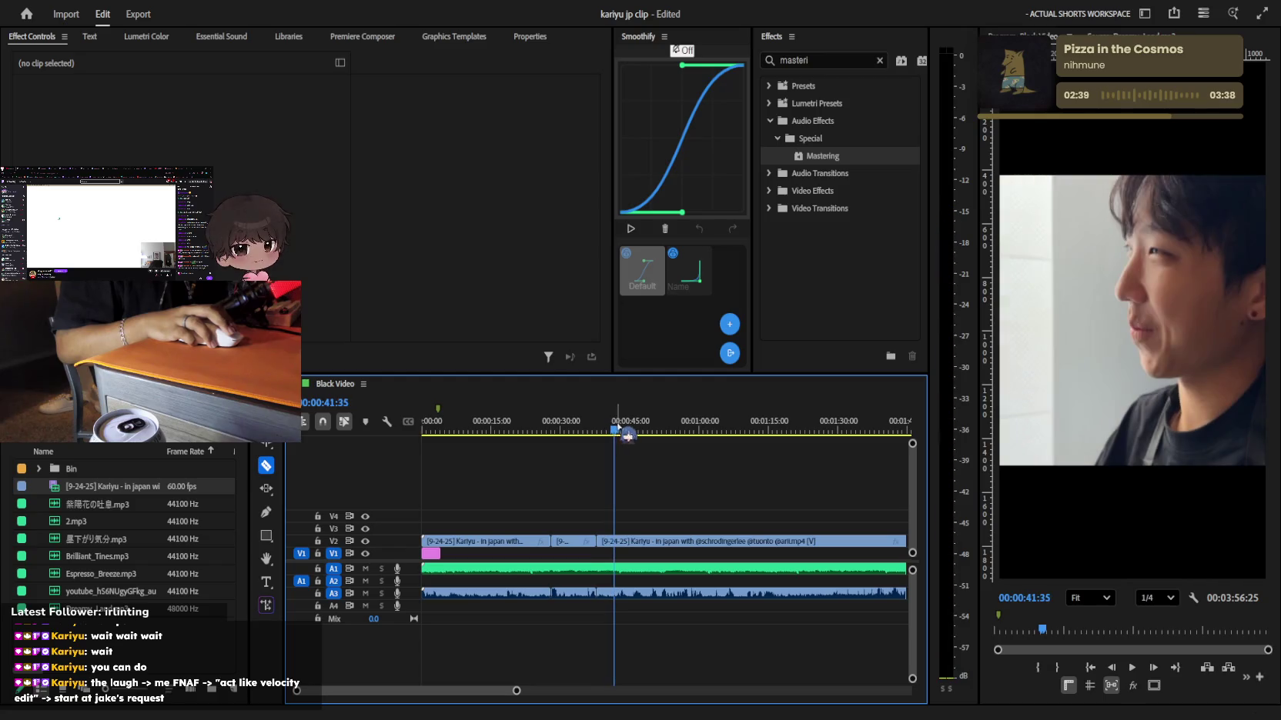
left_click(628, 436)
key("v")
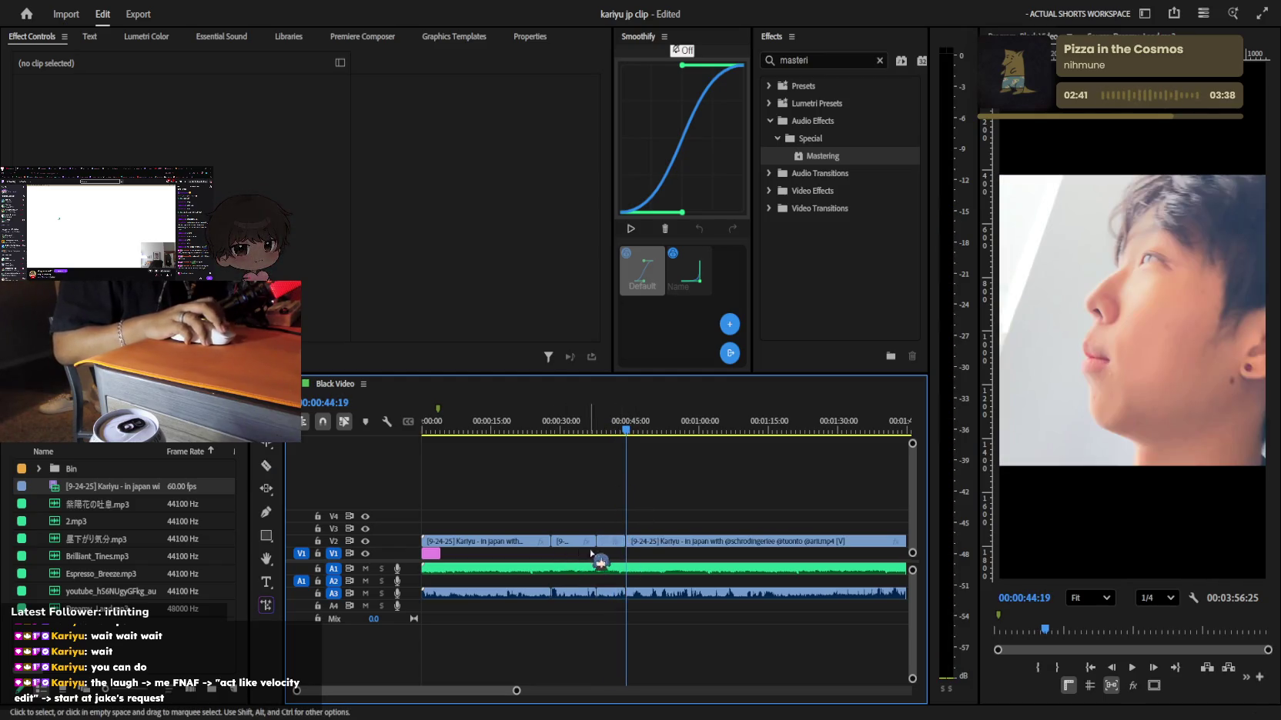
left_click(517, 541)
Delete the opening piece, move a short piece to the timeline start, and play it
key("Delete")
left_click_drag(611, 541, 442, 538)
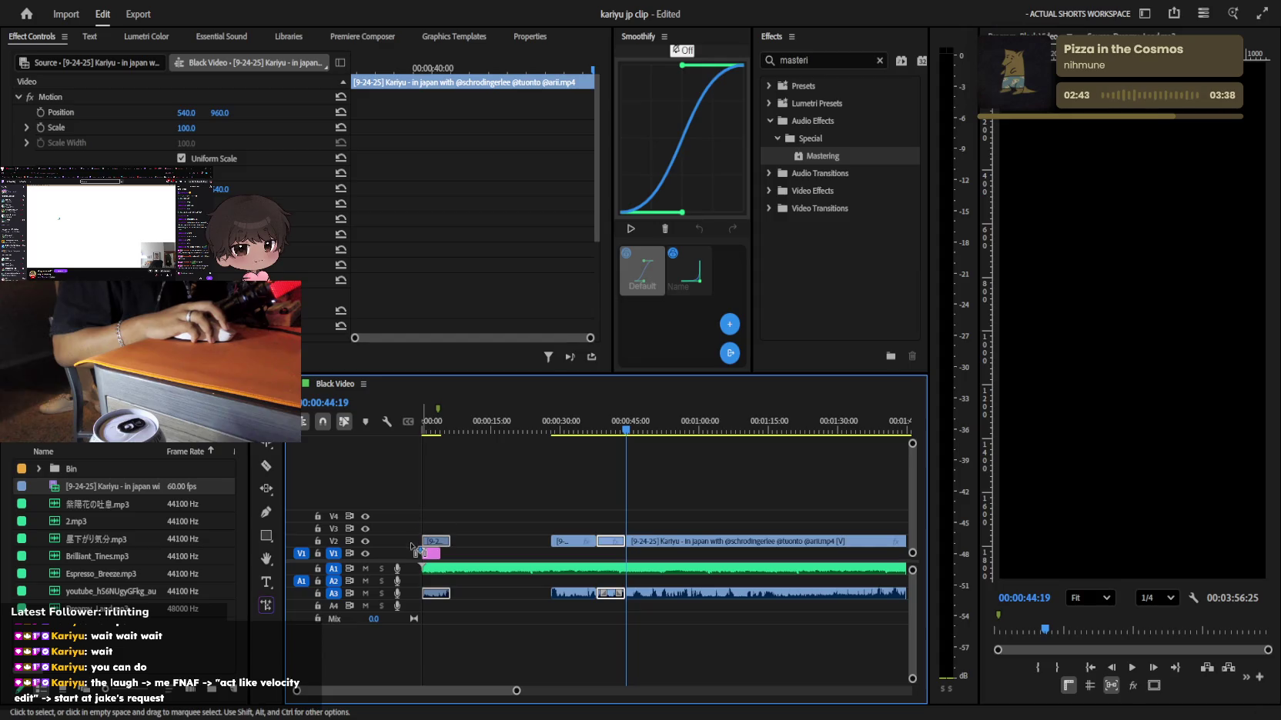
key("Home")
key("space")
left_click(474, 521)
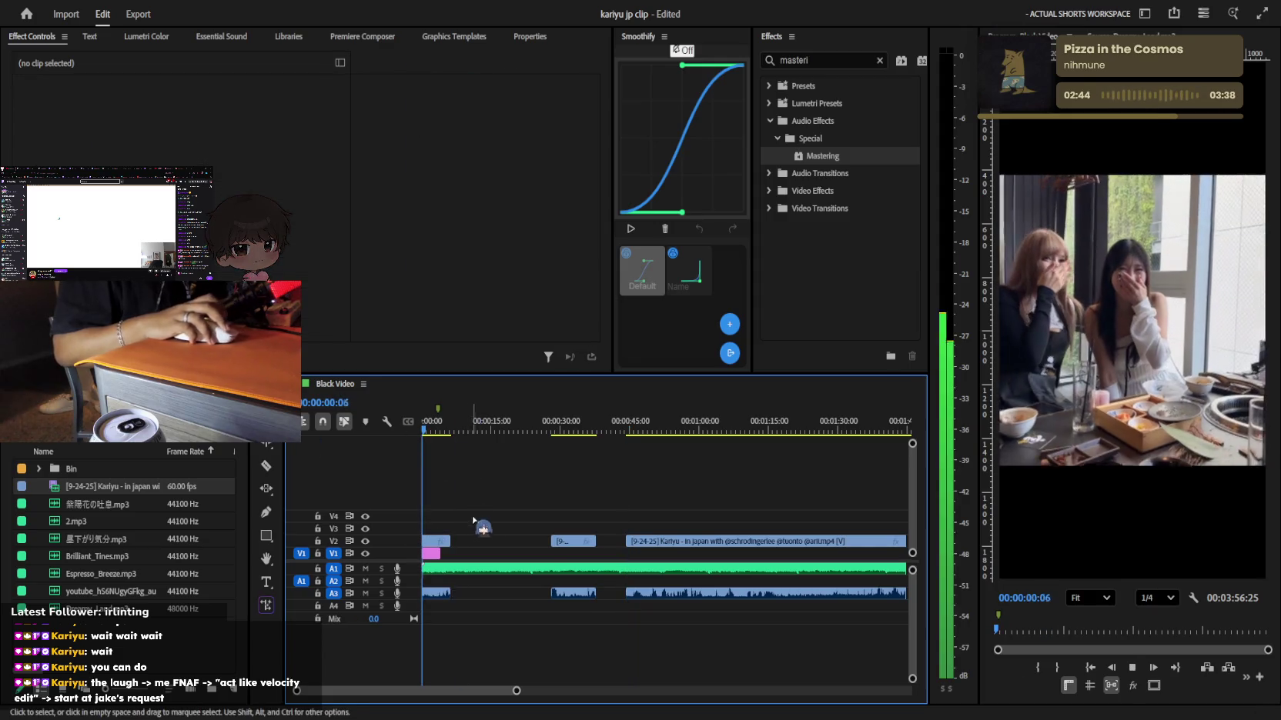
left_click(431, 593)
Try moving the later piece right after the opening clip, undo it, and replay
key("equal")
key("equal")
key("equal")
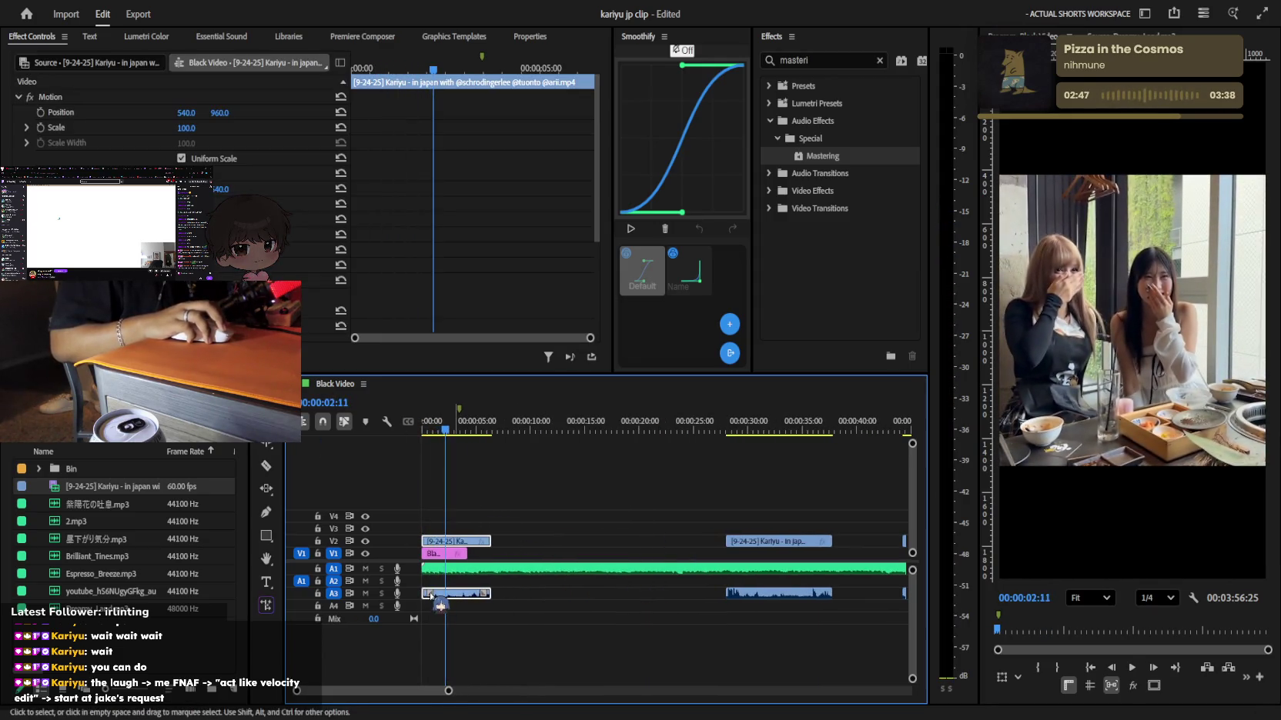
left_click(760, 541)
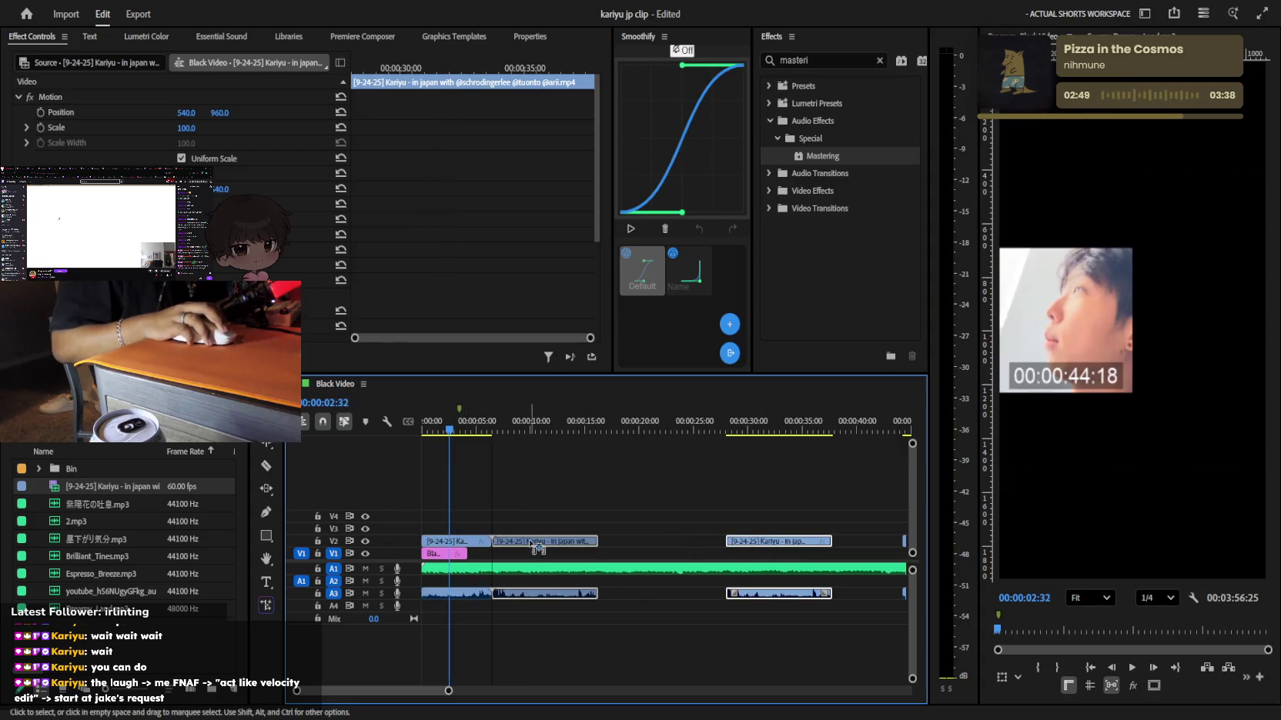
mouse_move(768, 542)
left_mouse_down()
mouse_move(533, 543)
mouse_move(504, 554)
left_mouse_up()
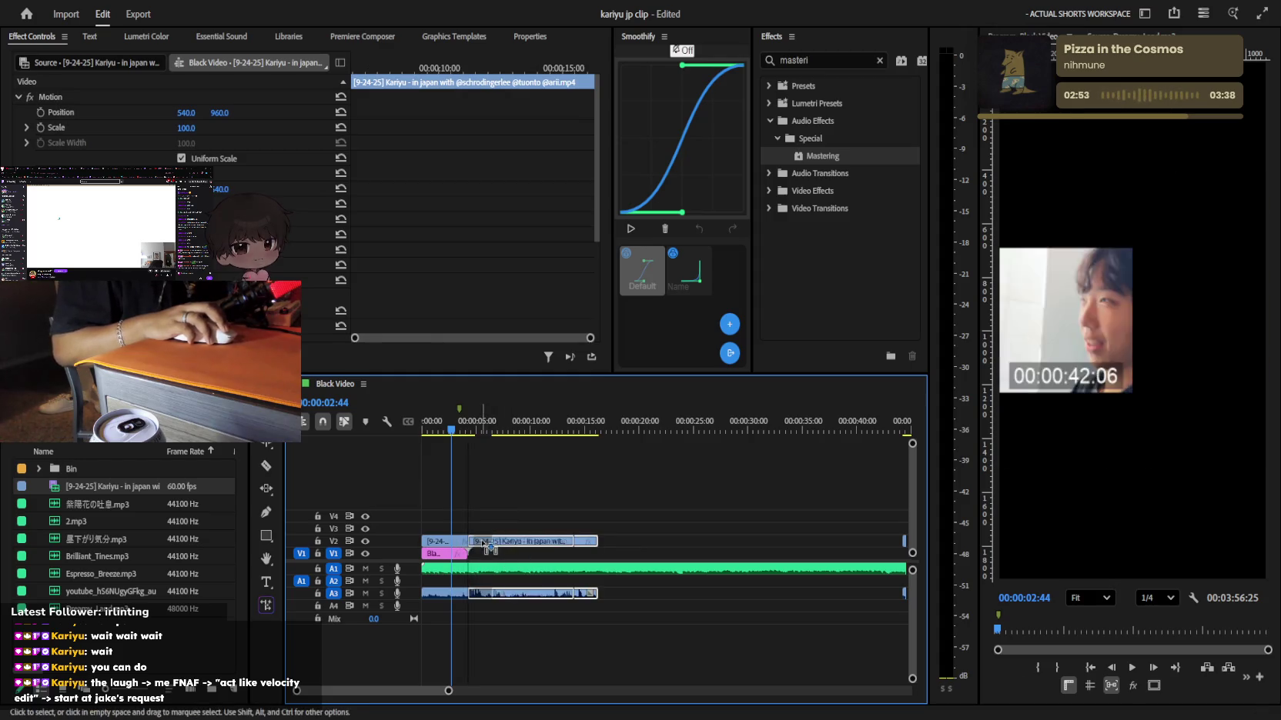
key("ctrl+z")
key("ctrl+z")
key("space")
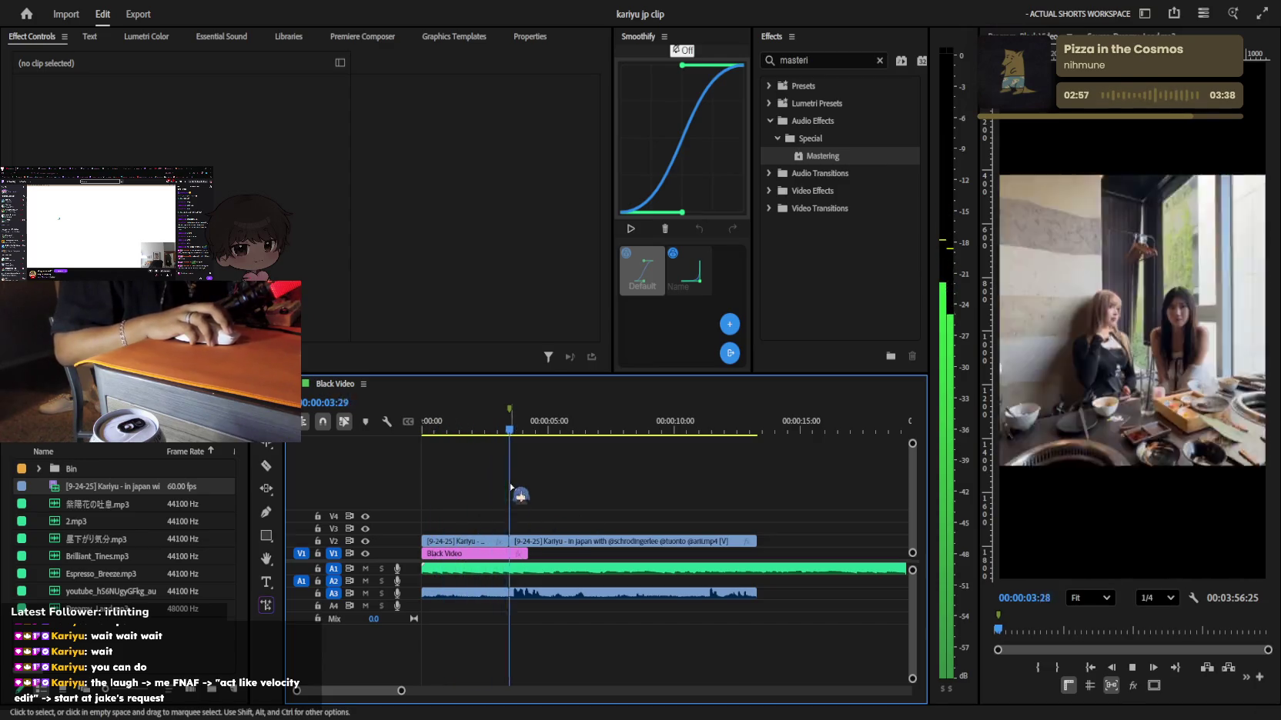
key("space")
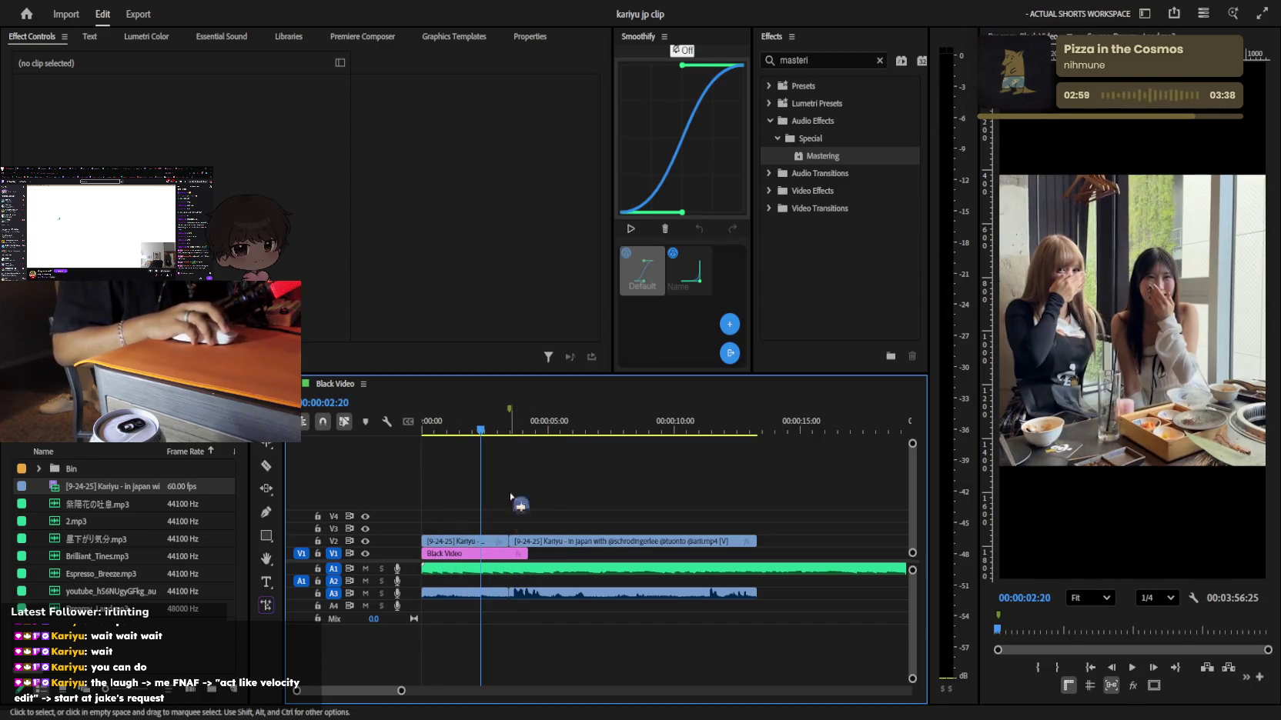
Review 3–7 seconds and slide the café clip and audio left against the opening clip
left_click_drag(604, 429, 618, 429)
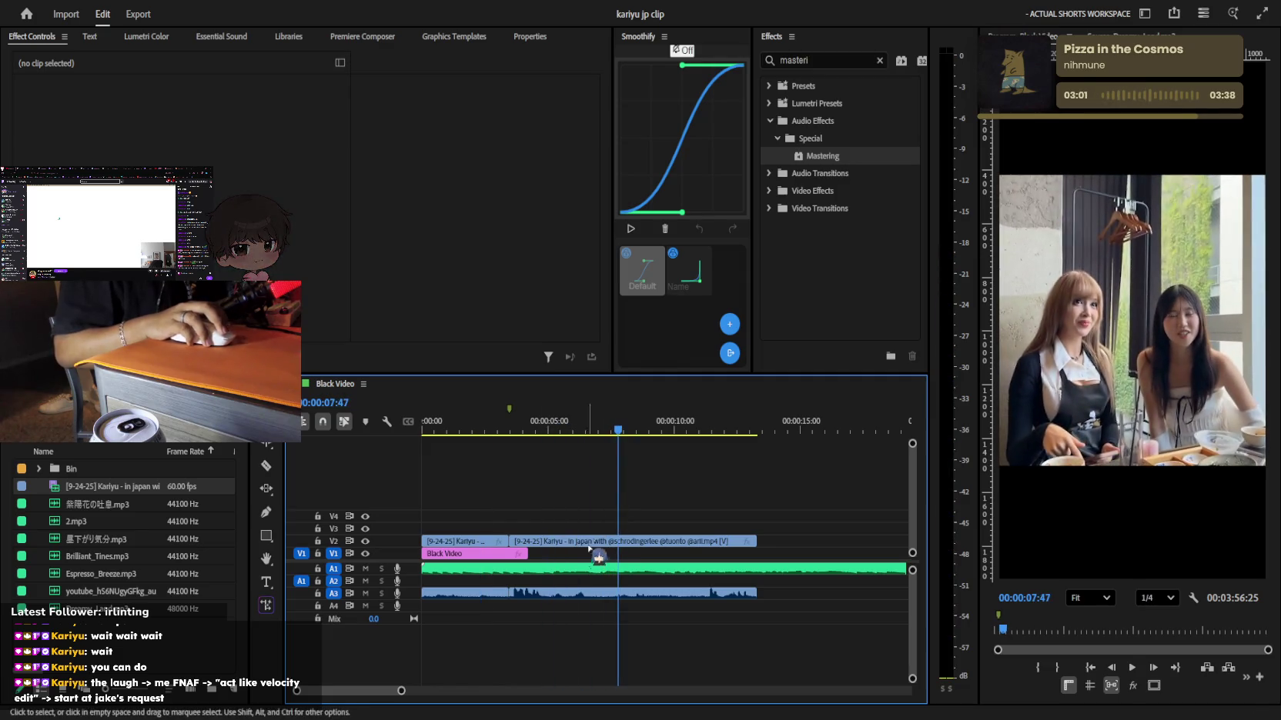
left_click(575, 428)
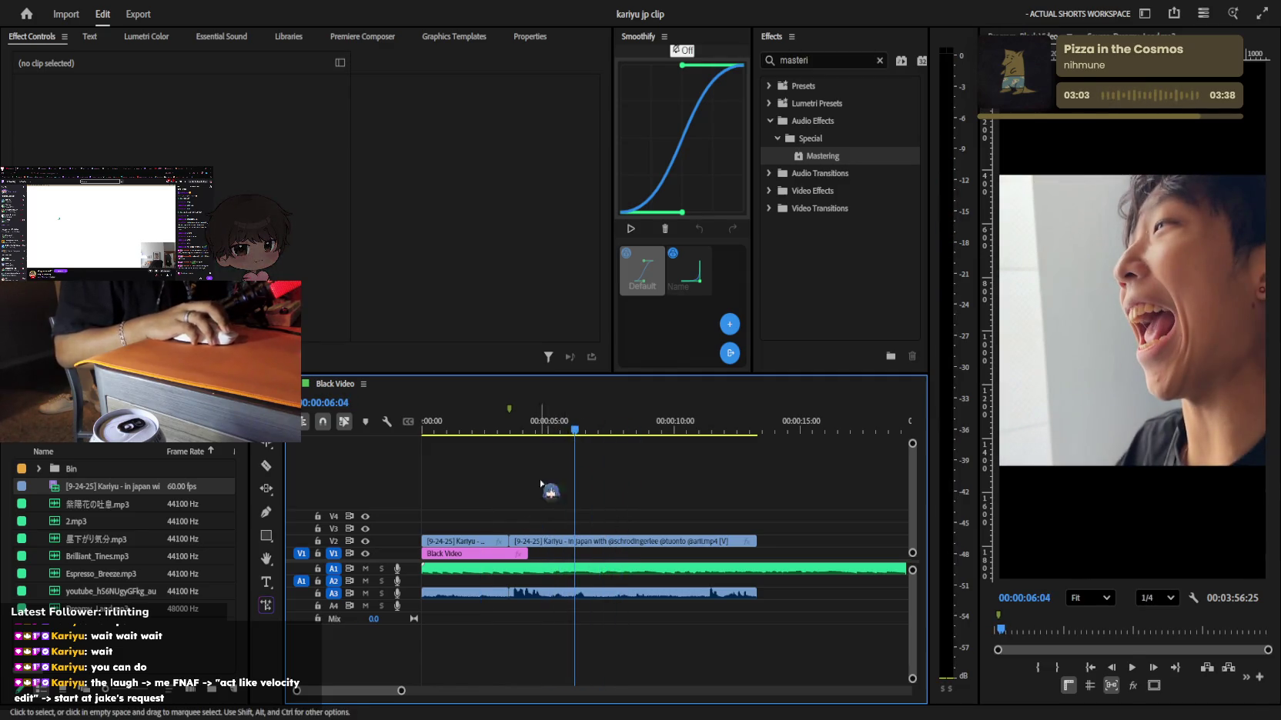
left_click_drag(544, 429, 498, 423)
key("space")
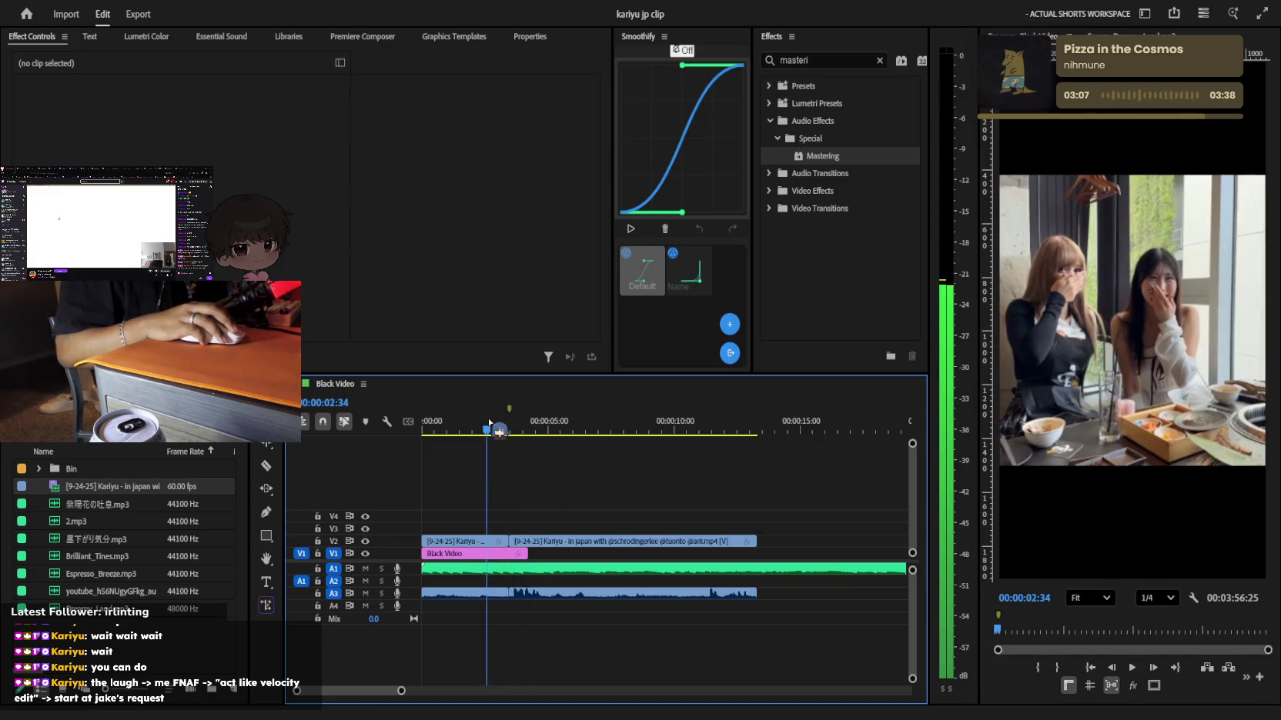
left_click_drag(545, 542, 523, 541)
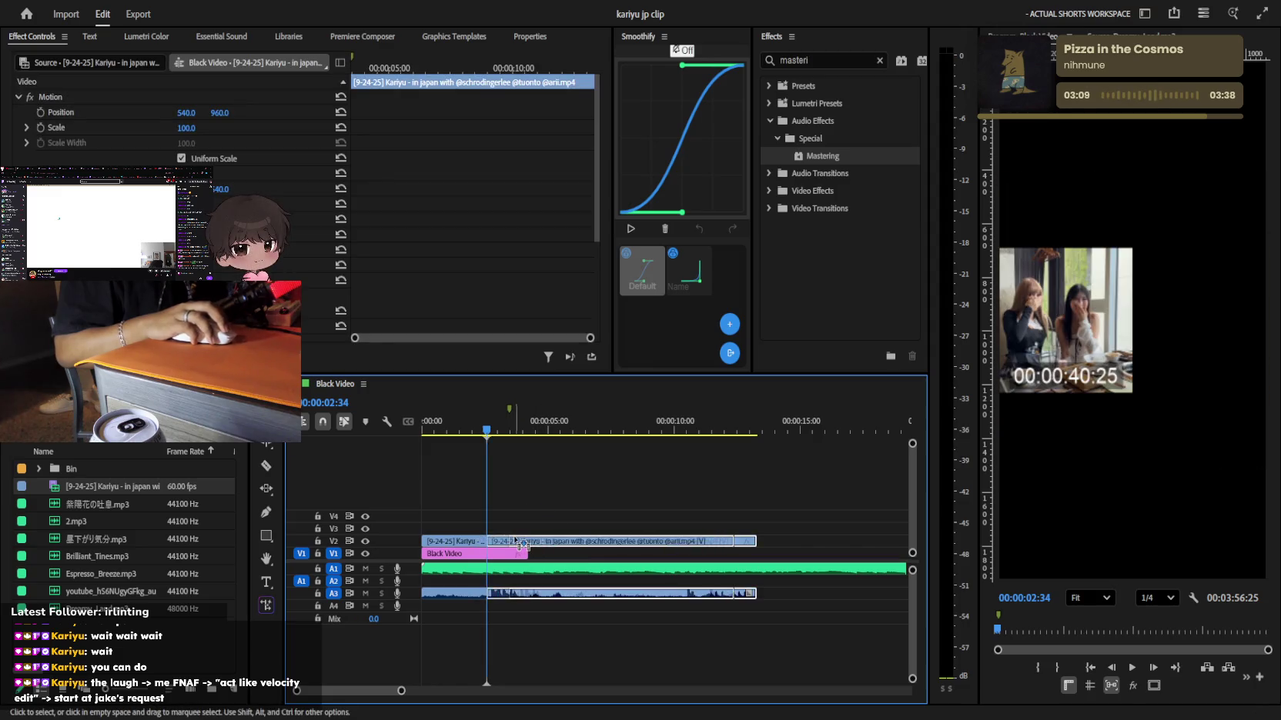
left_click(429, 425)
left_click(492, 600)
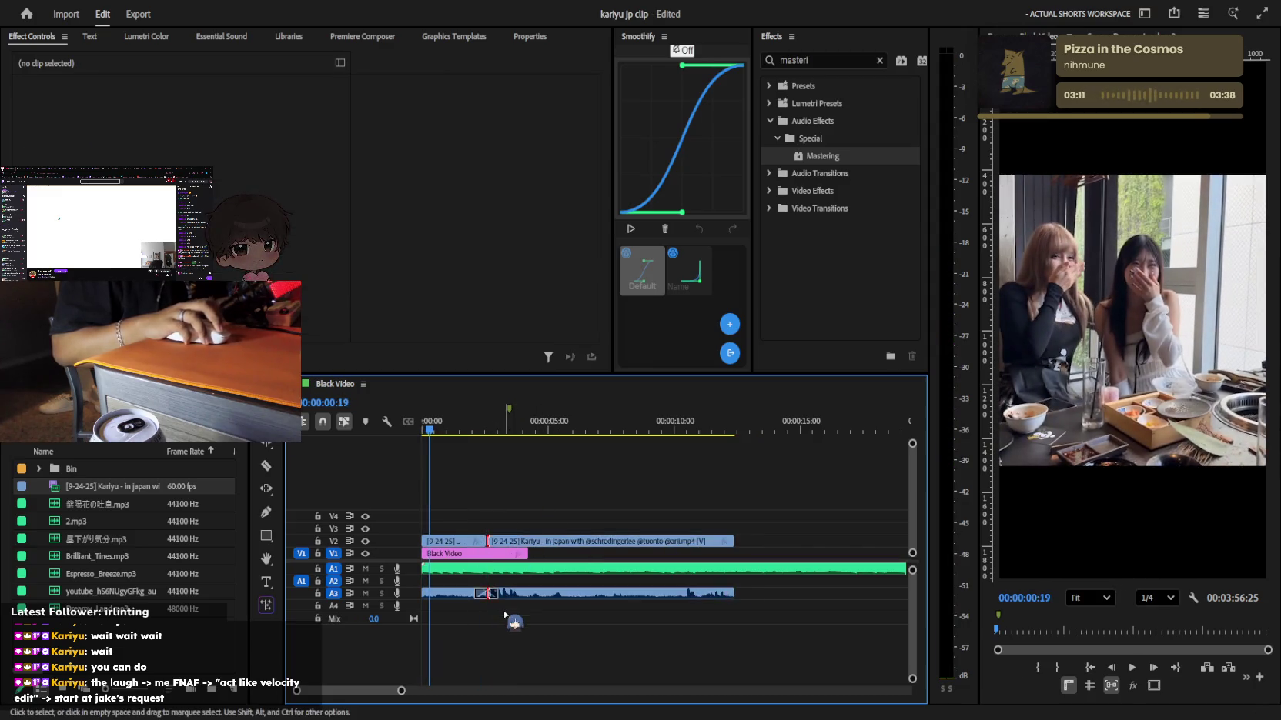
scroll(177, 223, "down", 3)
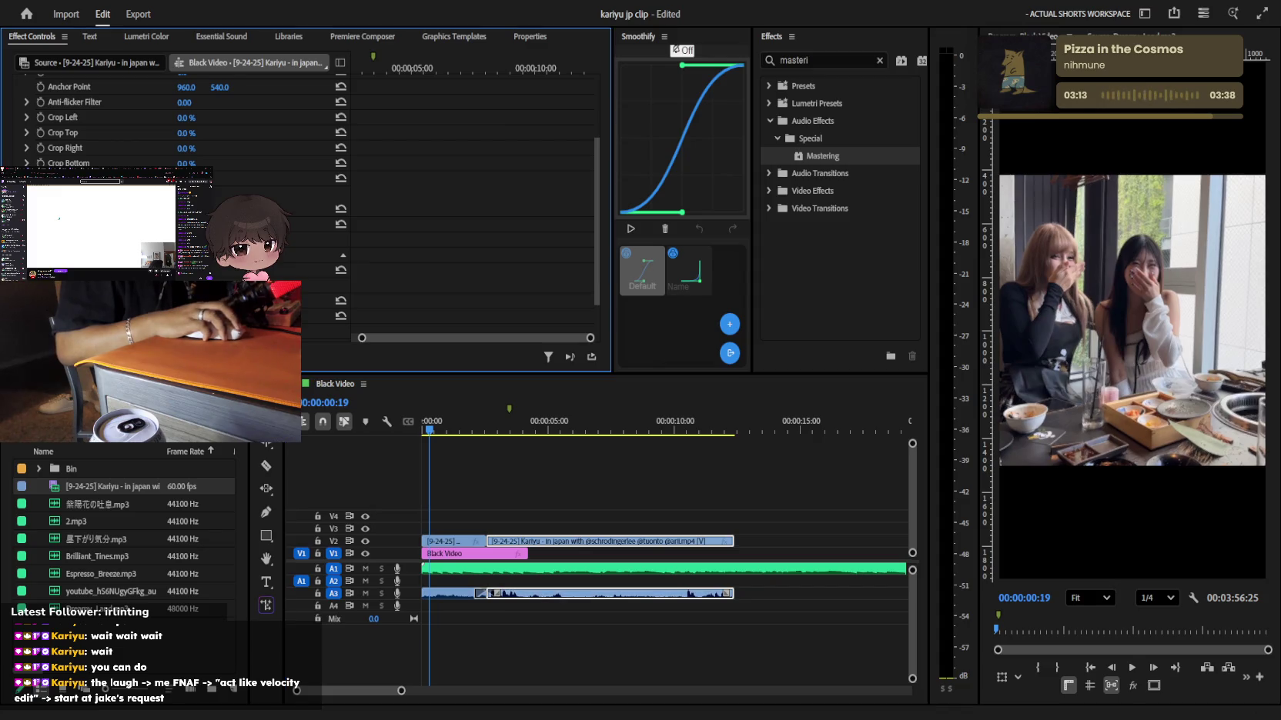
Play the edit from the start while selecting the music and opening clips
key("space")
key("=")
left_click(523, 569)
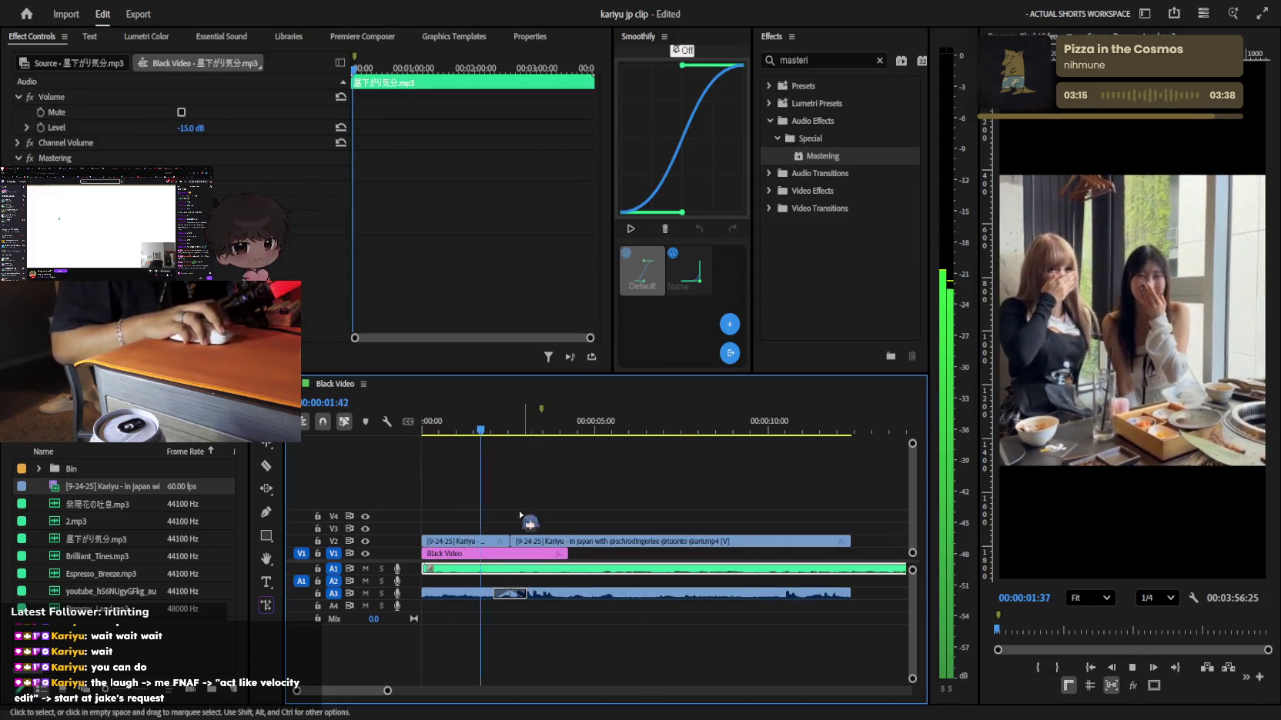
key("space")
key("Home")
key("space")
left_click(577, 582)
key("minus")
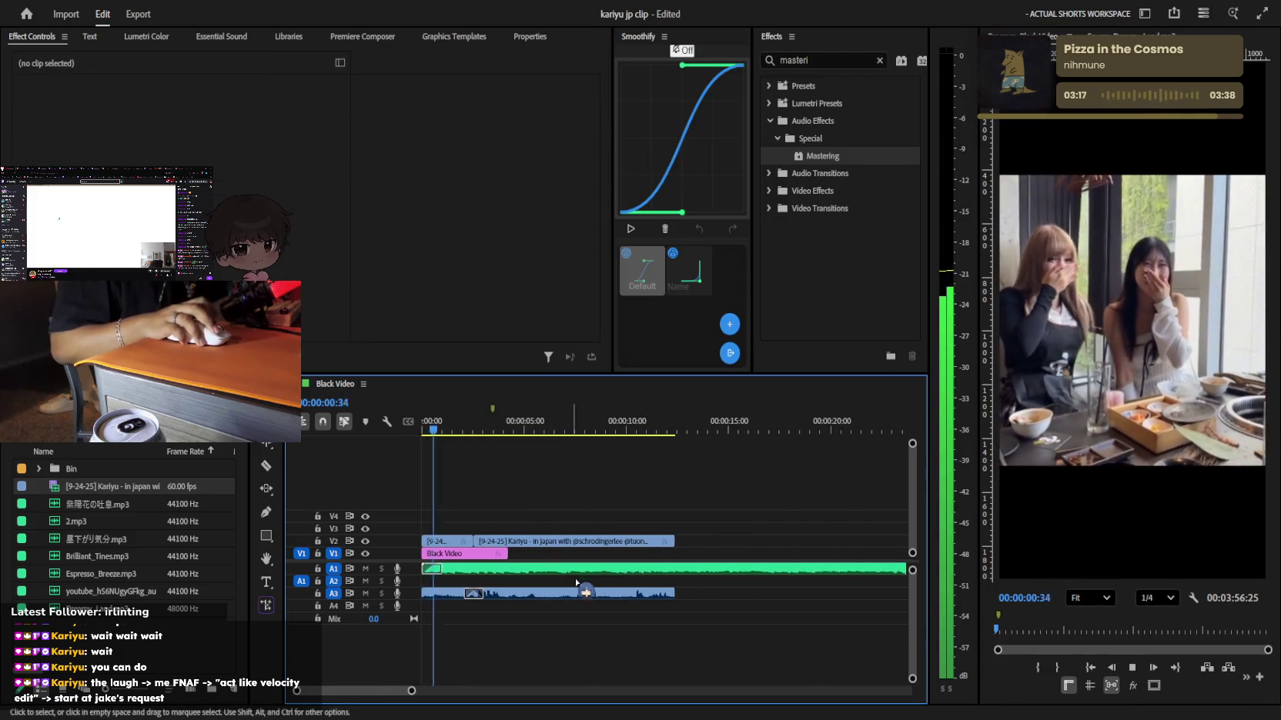
left_click(442, 595)
key("=")
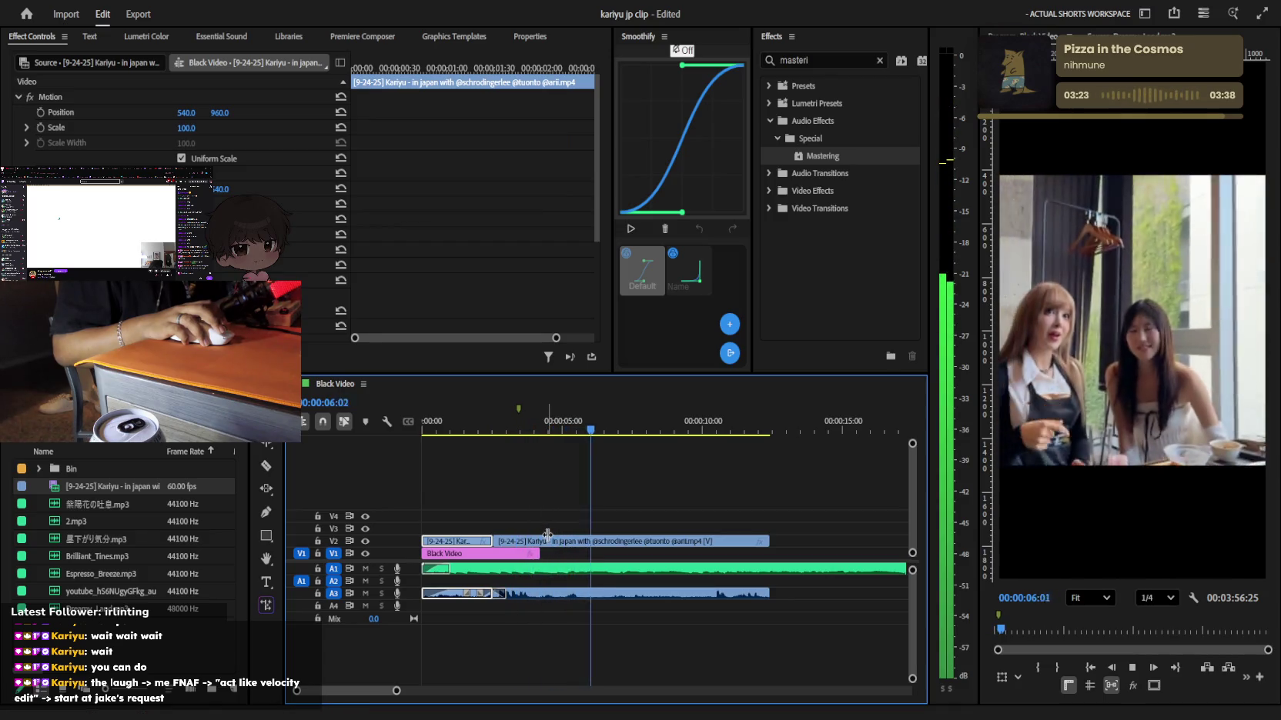
key("space")
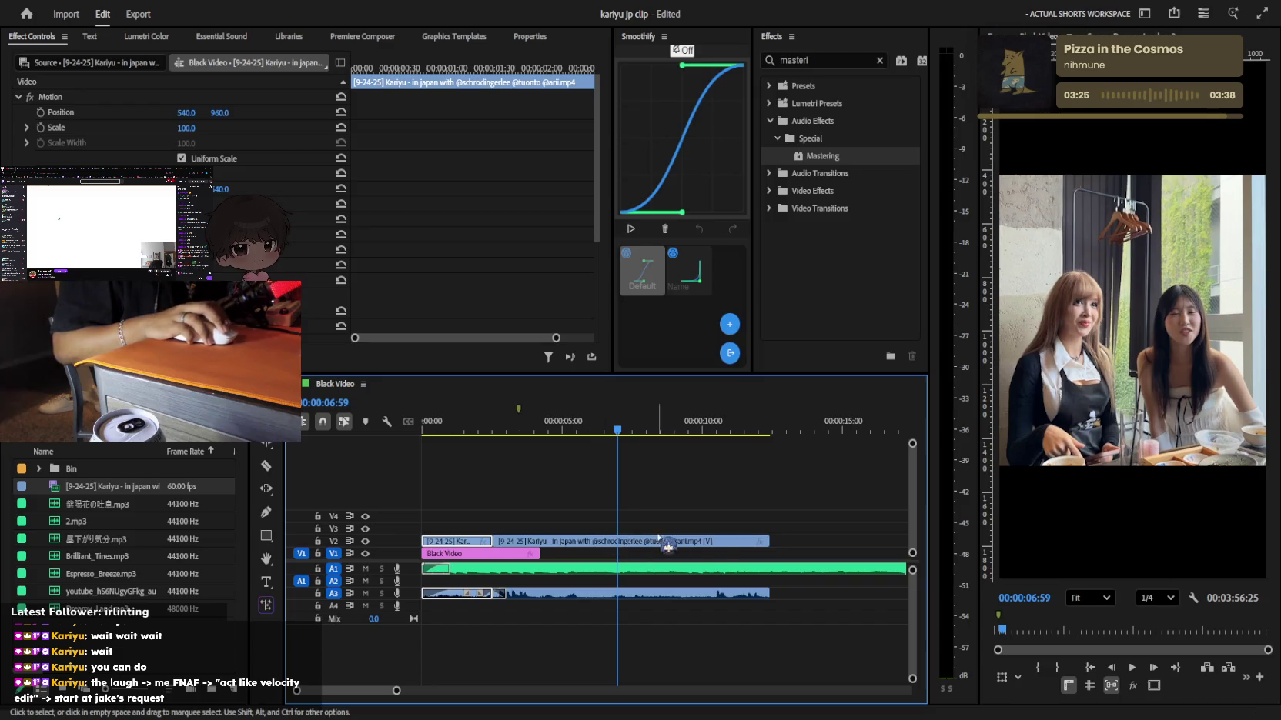
Apply Mastering to the 星下がり気分.mp3 music clip and set its volume level to -20 dB
scroll(714, 552, "up", 1)
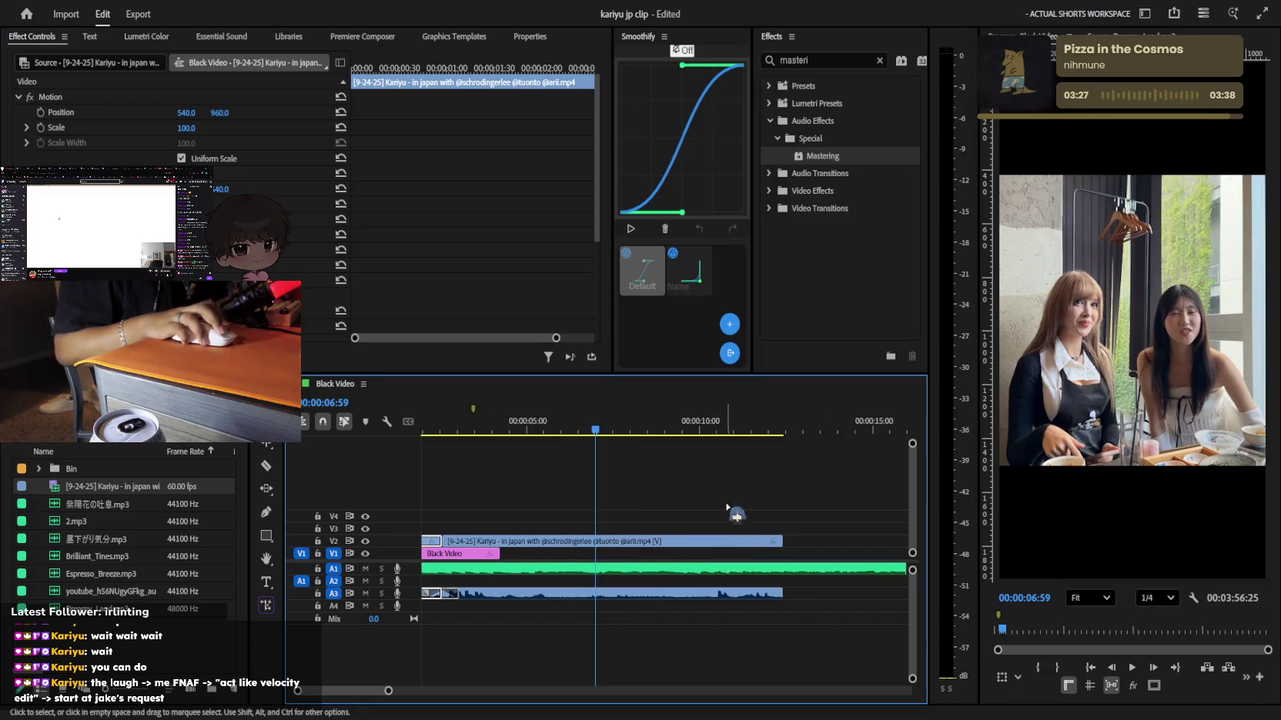
scroll(709, 509, "down", 1)
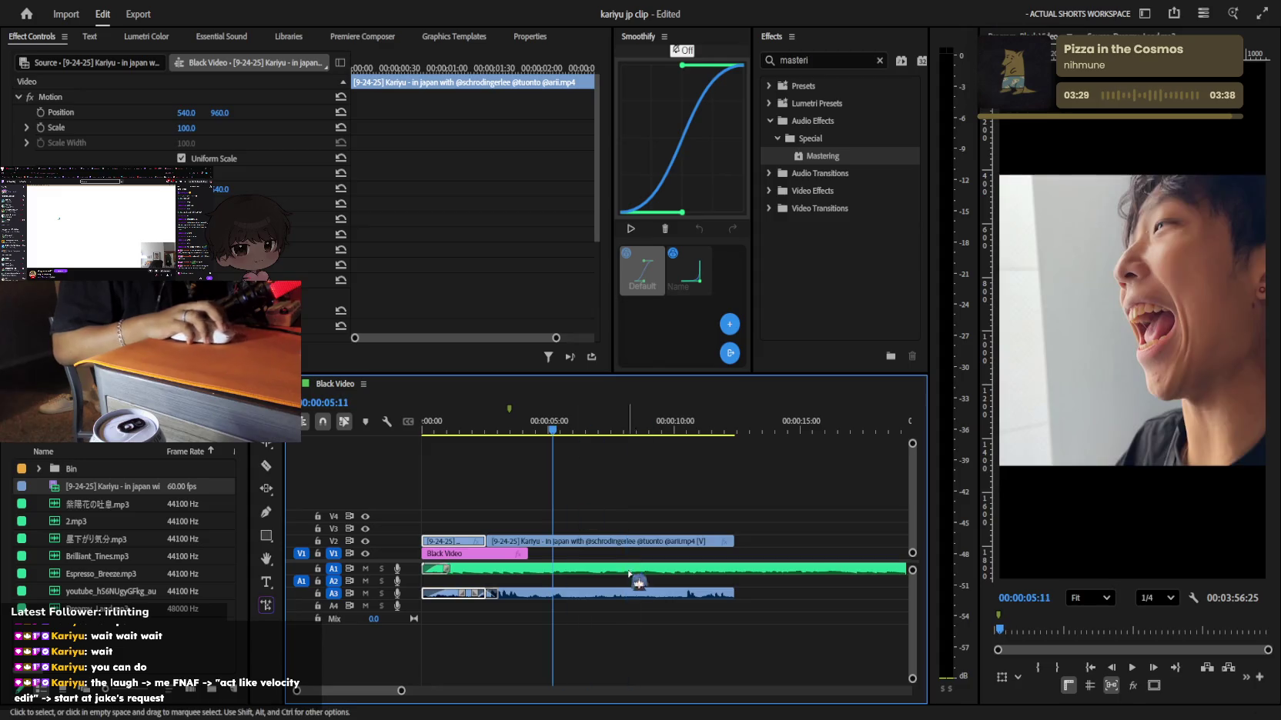
left_click_drag(638, 583, 639, 571)
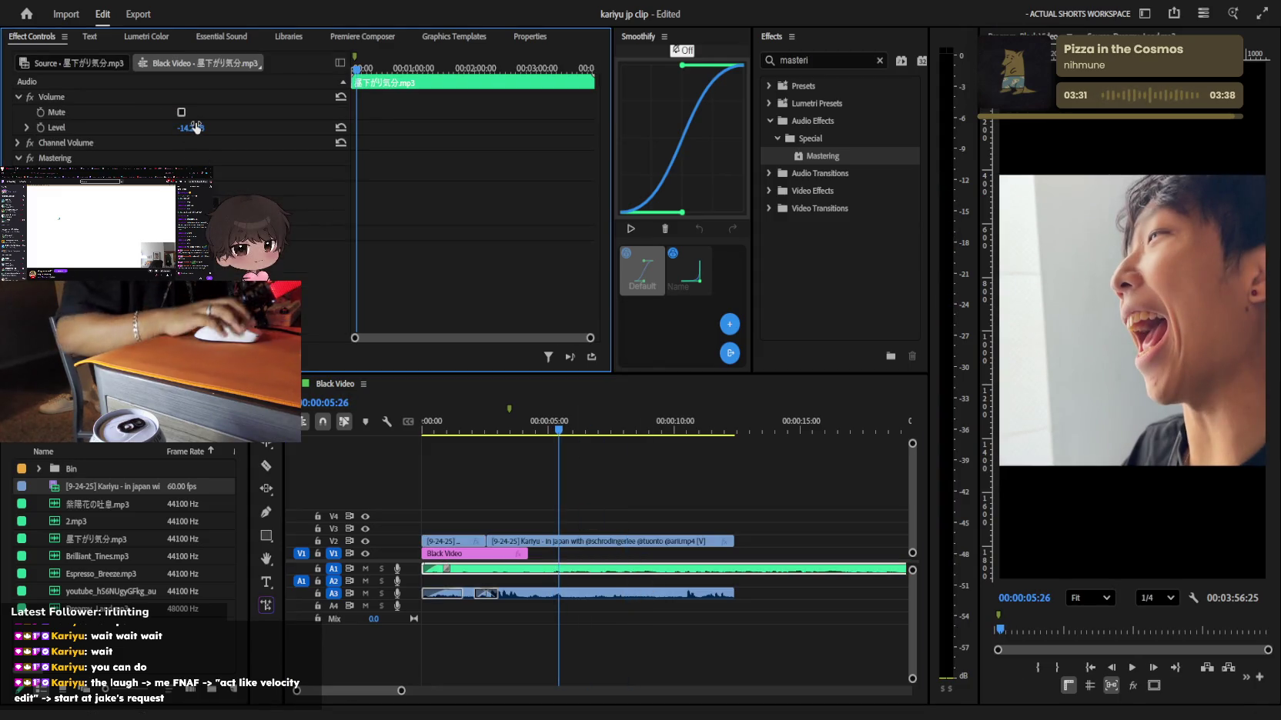
type("-20")
key("Return")
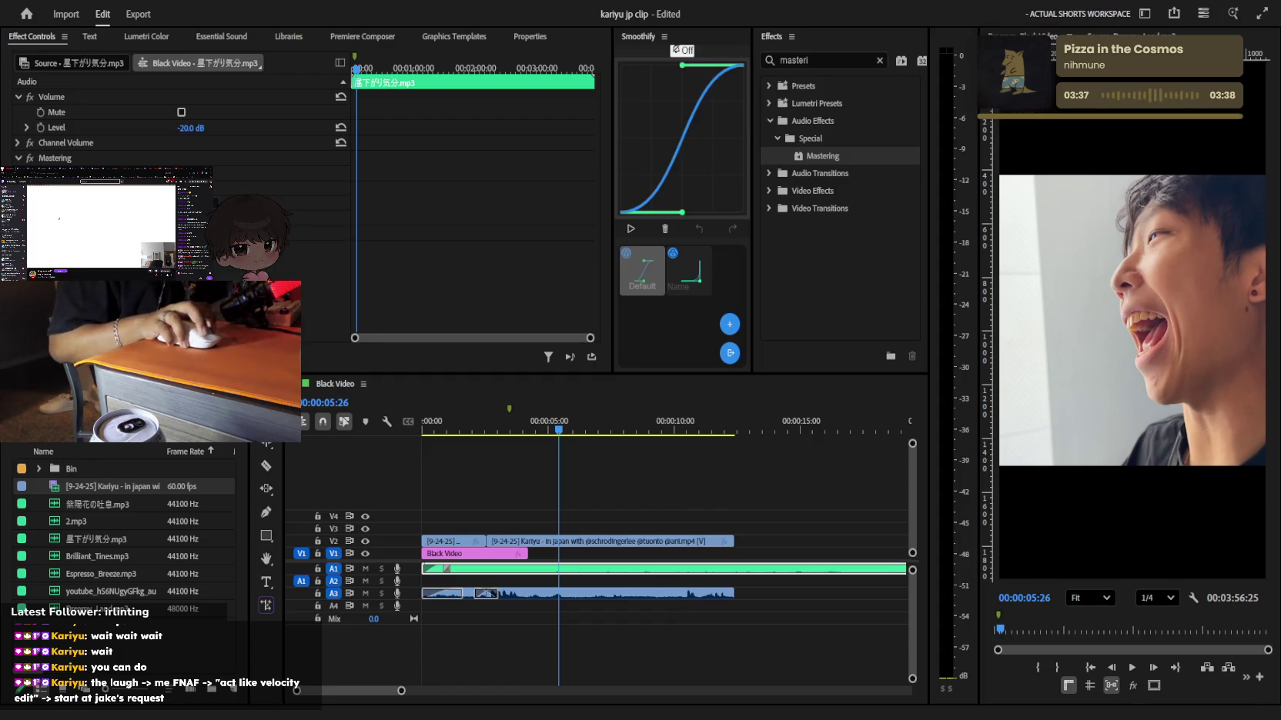
Play the edit, stopping around 14 seconds and zooming in on the playhead
left_click(595, 510)
key("space")
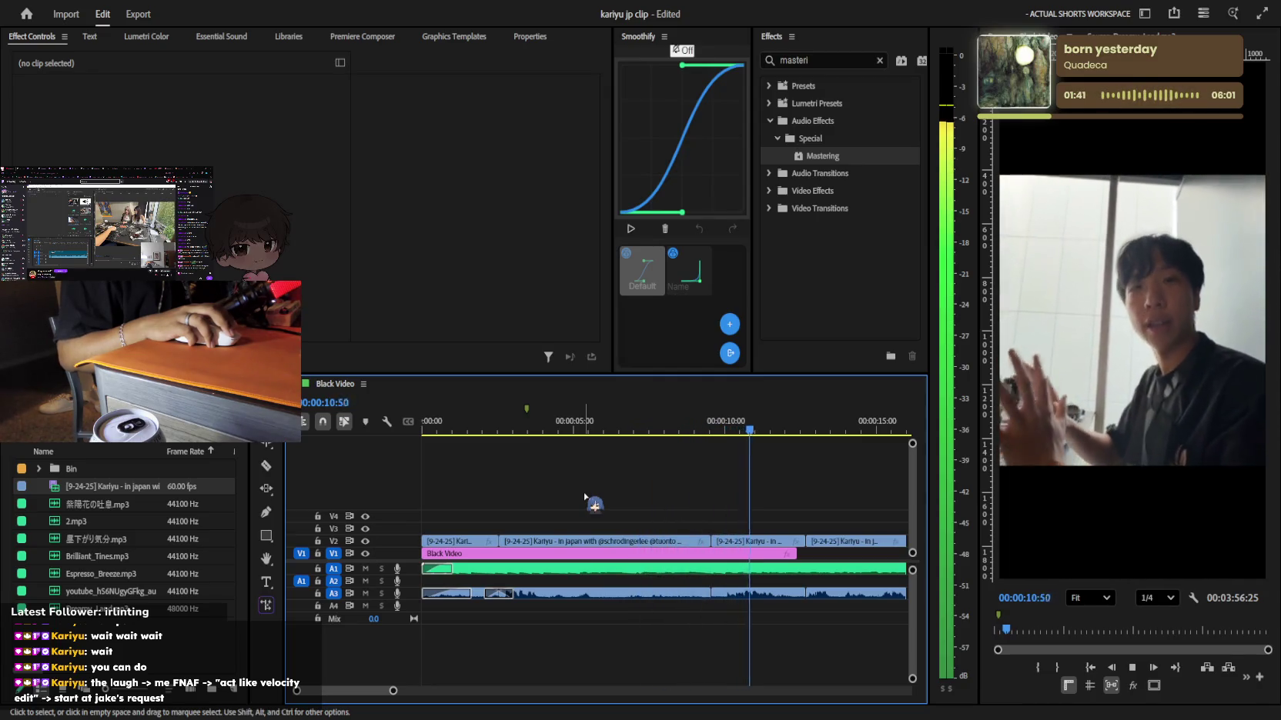
key("minus")
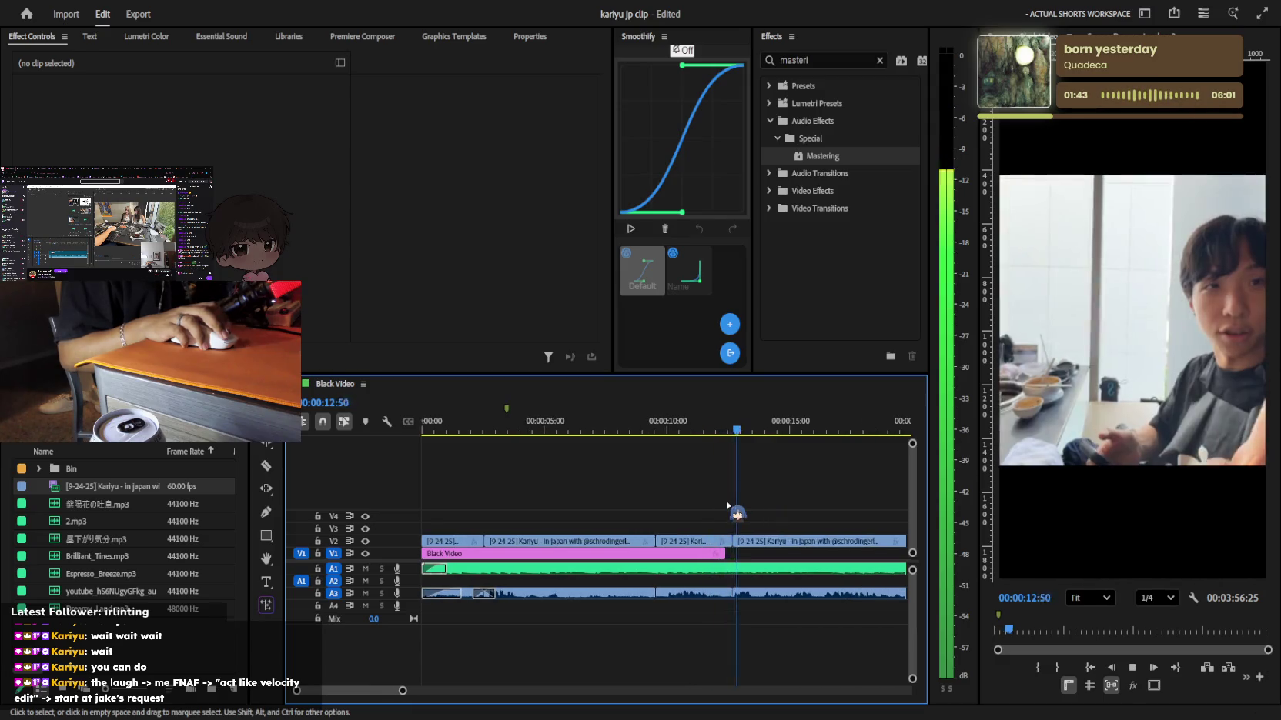
scroll(728, 506, "down", 2)
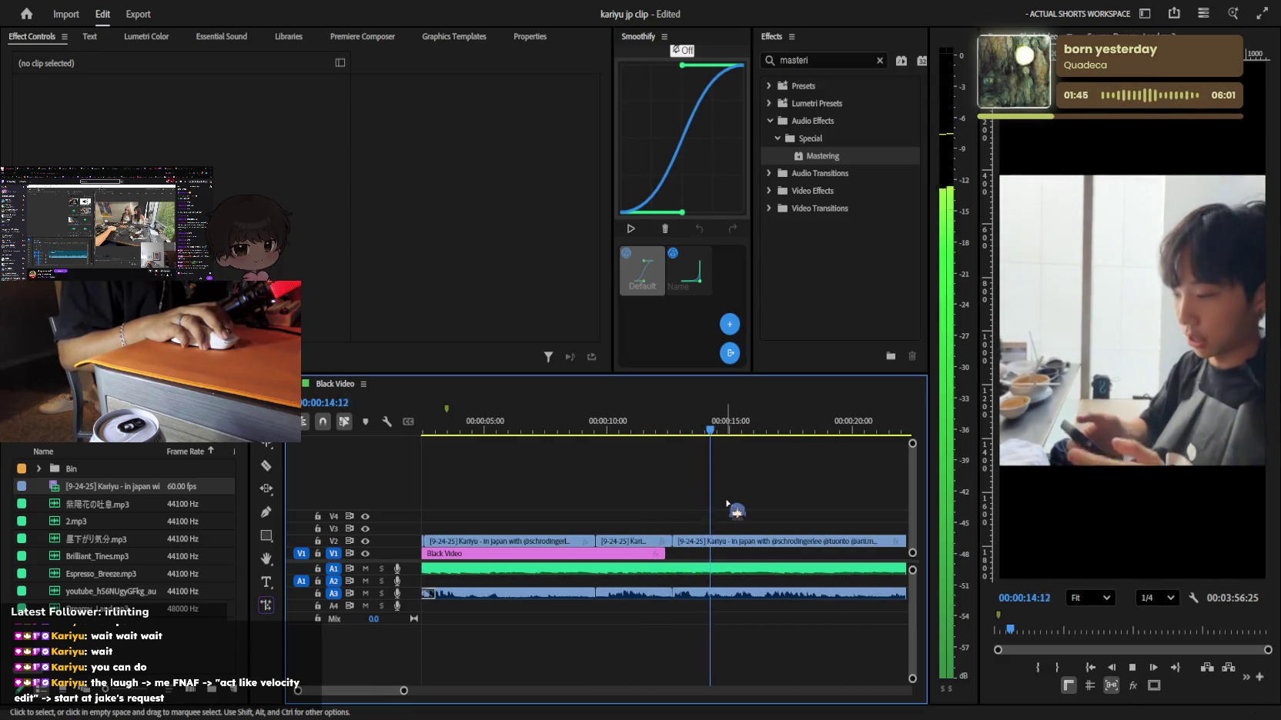
key("space")
key("equal")
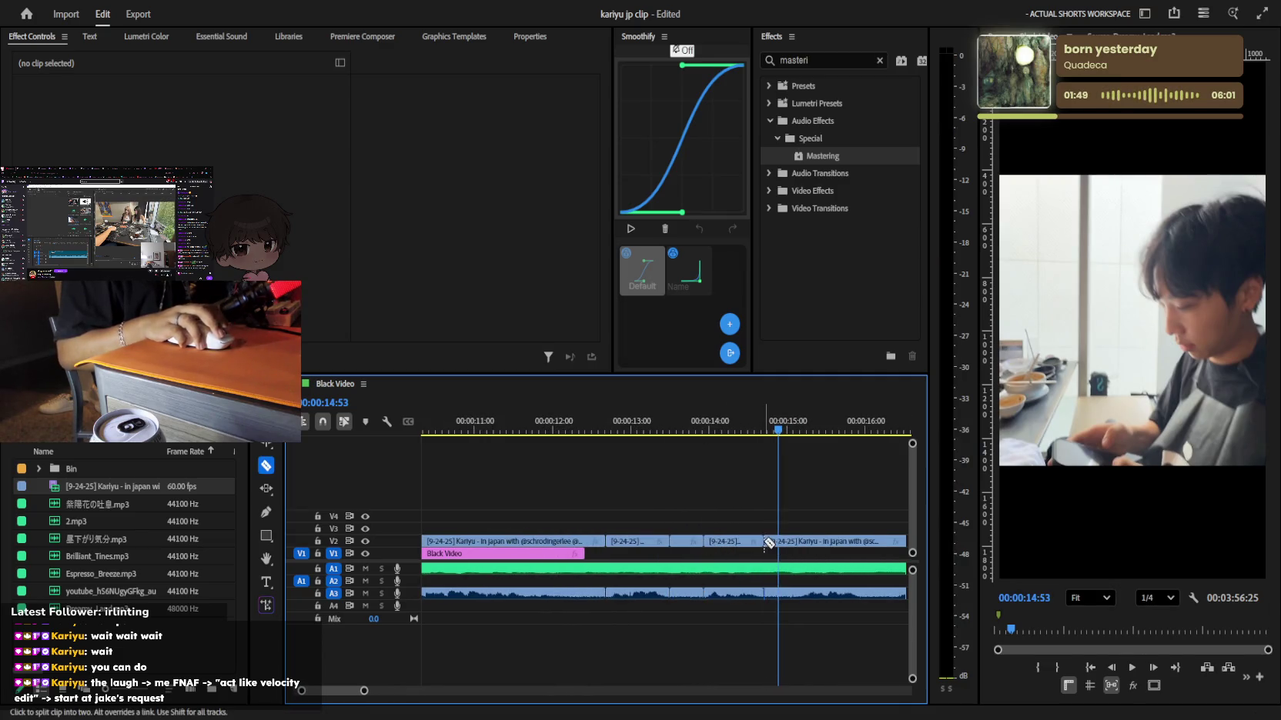
Delete the short clip near 15 seconds and close the gap it left
key("Delete")
key("ctrl+z")
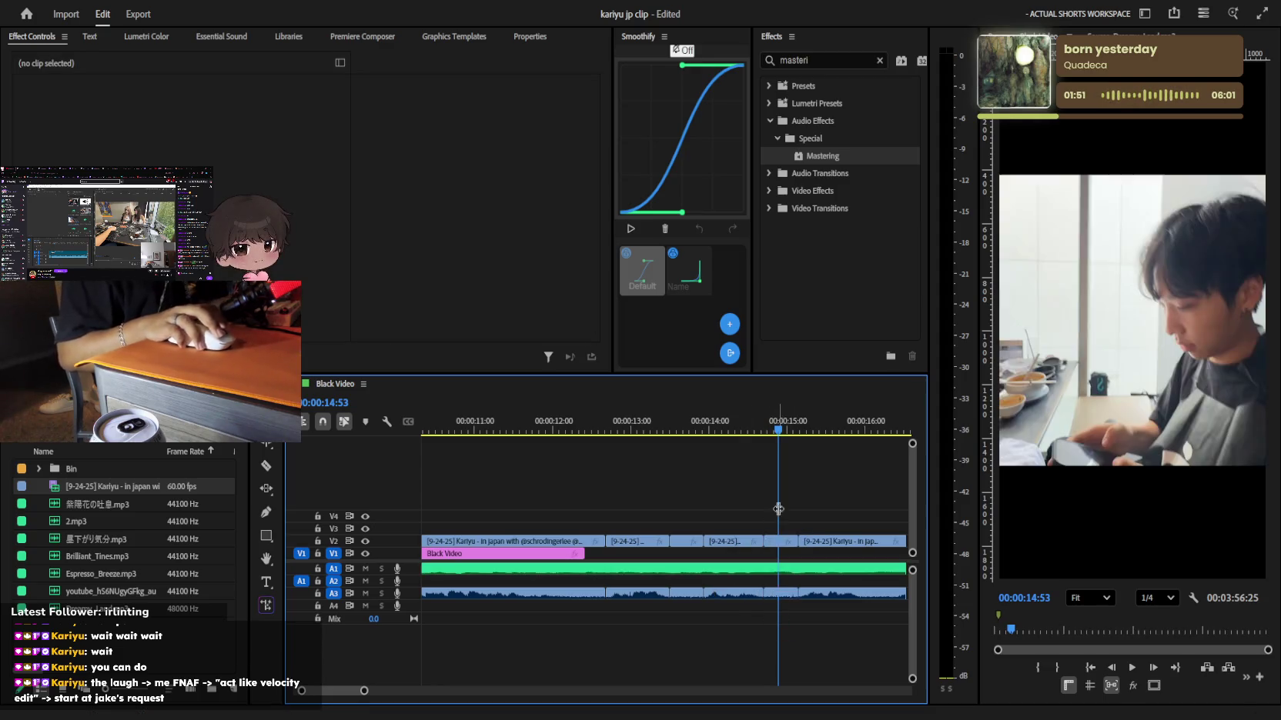
key("Left")
key("Left")
key("Delete")
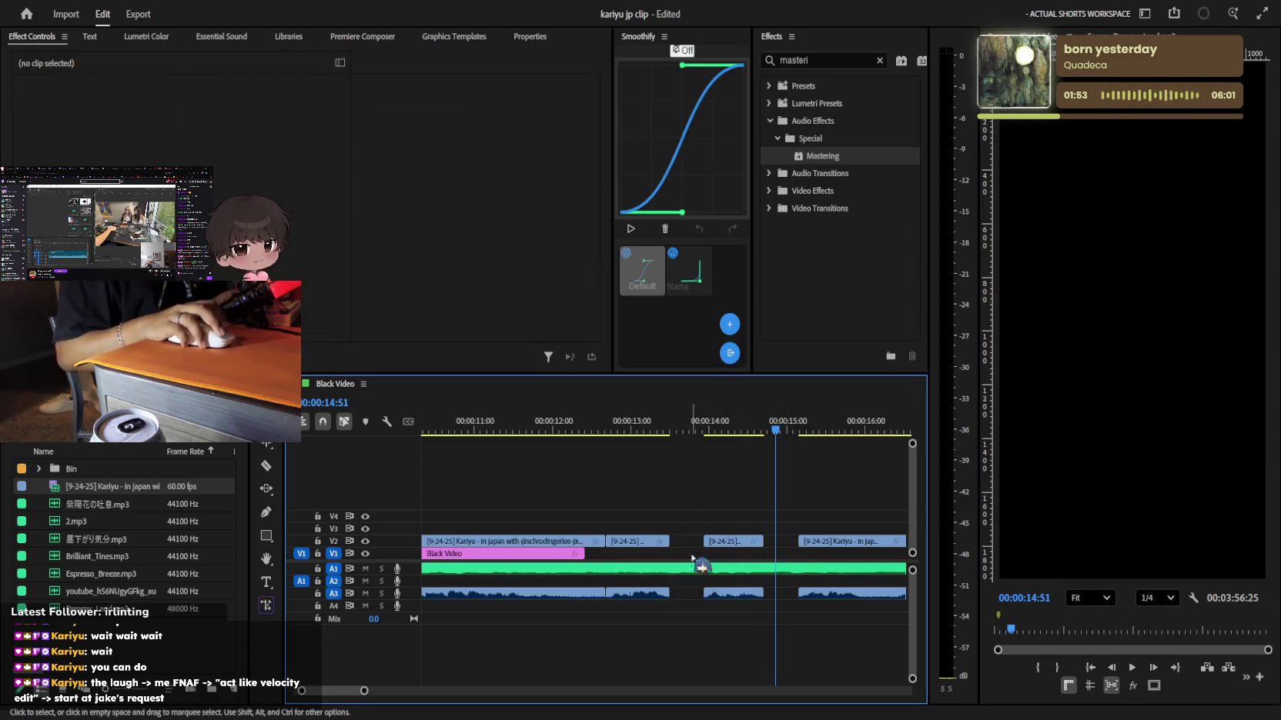
left_click(687, 541)
key("Delete")
key("Delete")
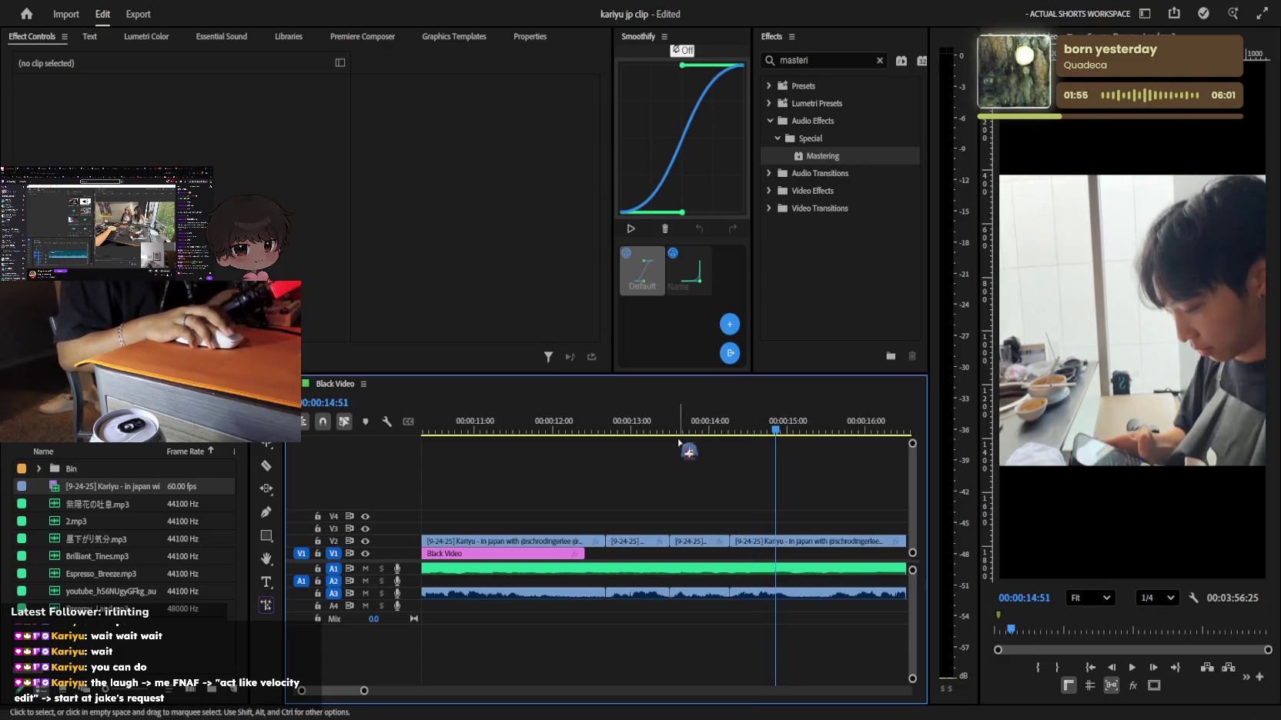
key("space")
scroll(743, 508, "down", 2)
Razor-split the café clip at about 15 and 17 seconds, checking each cut in playback
key("c")
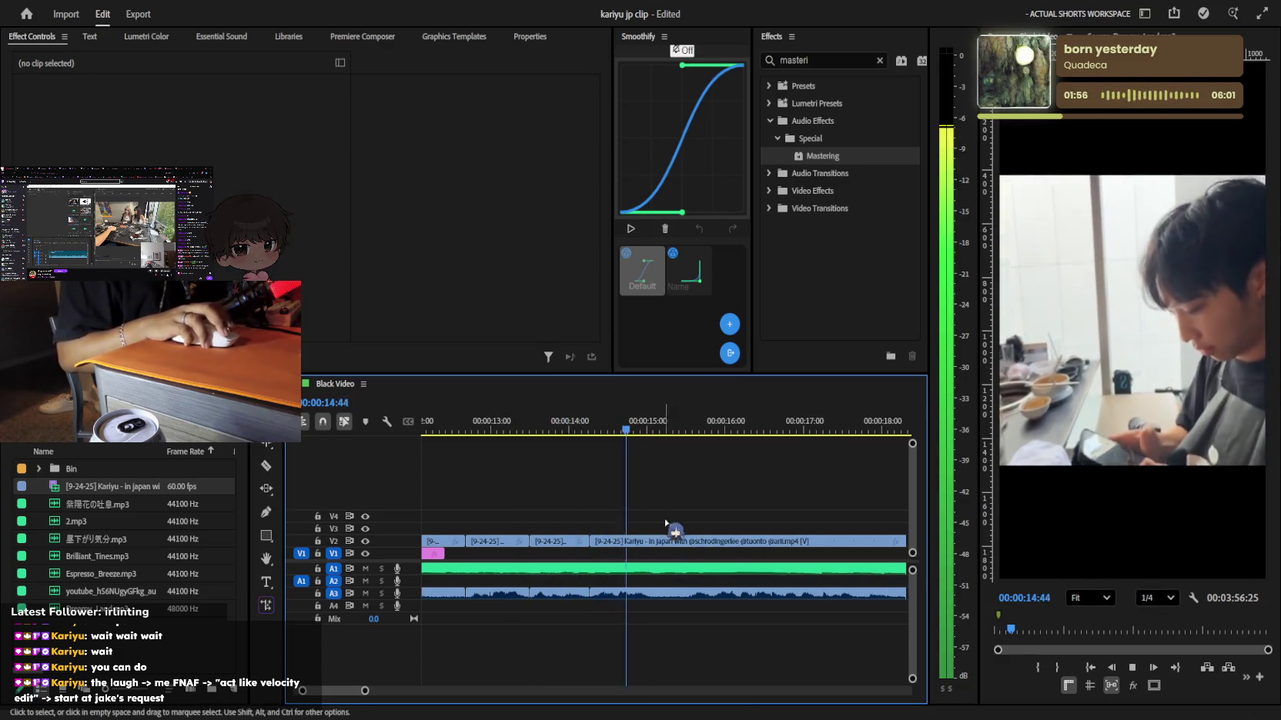
left_click(654, 541)
key("space")
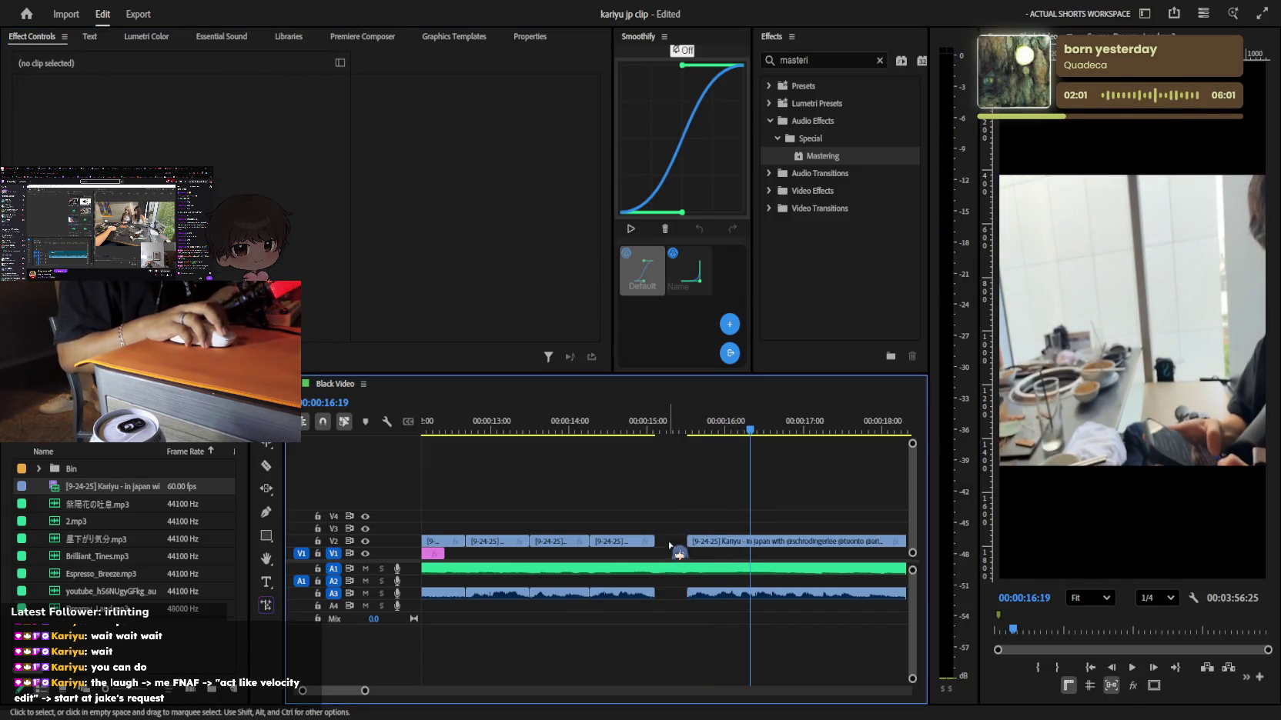
left_click(653, 422)
key("space")
scroll(655, 487, "down", 3)
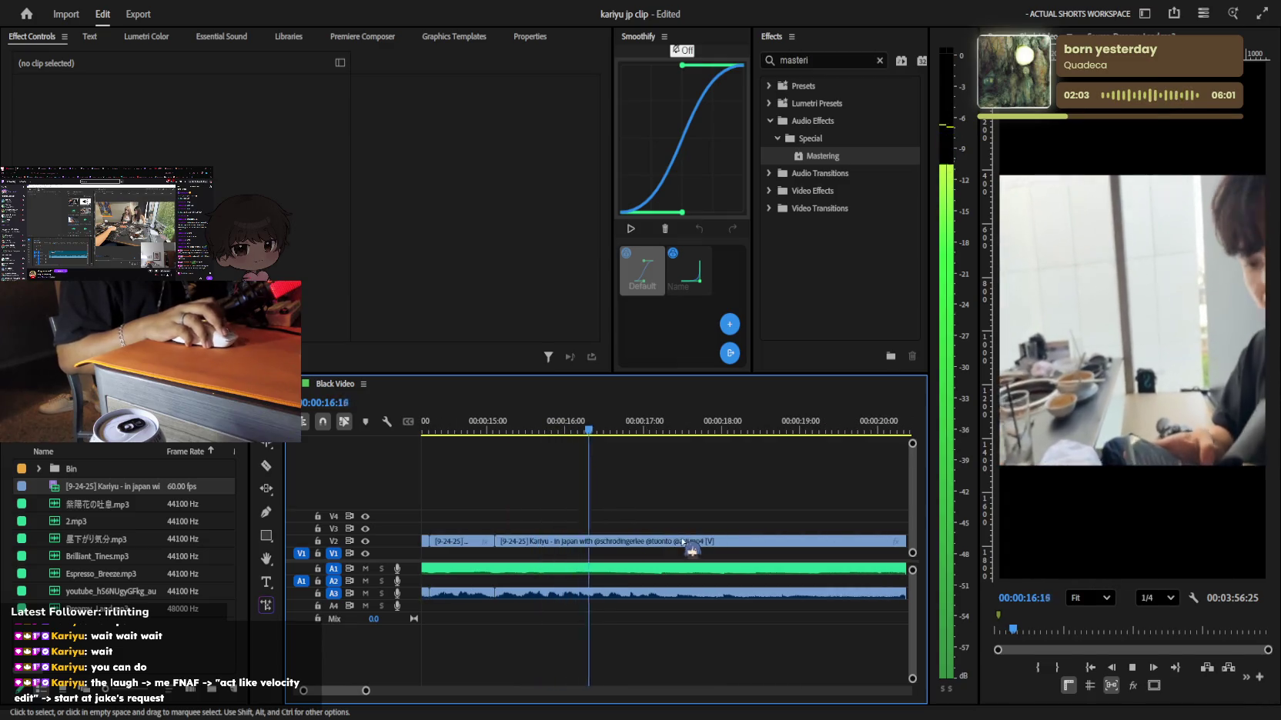
key("c")
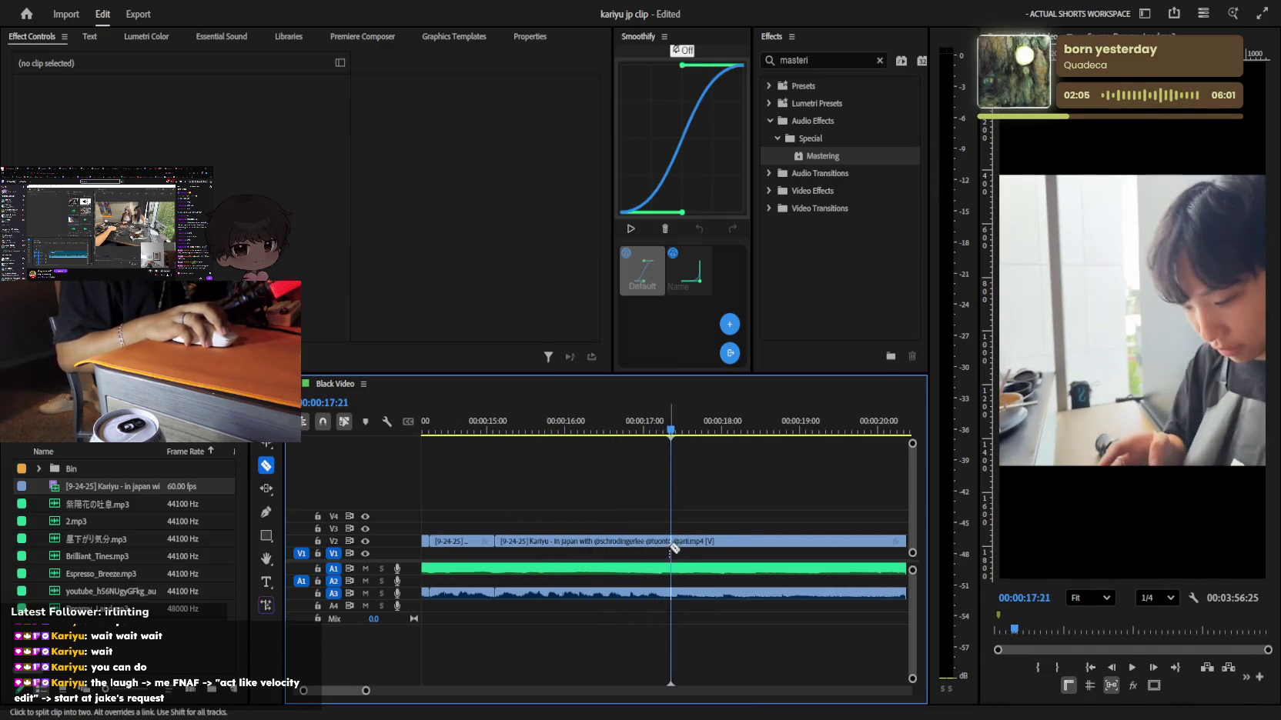
left_click(670, 541)
key("space")
key("space")
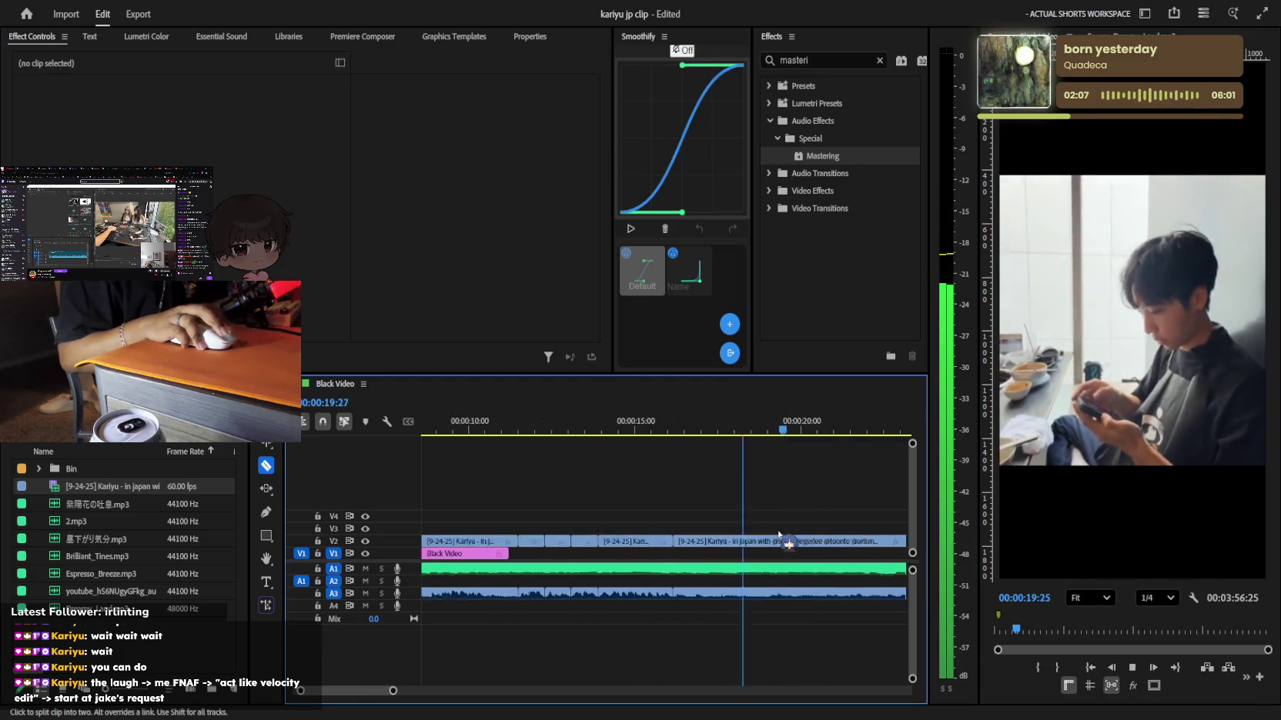
key("minus")
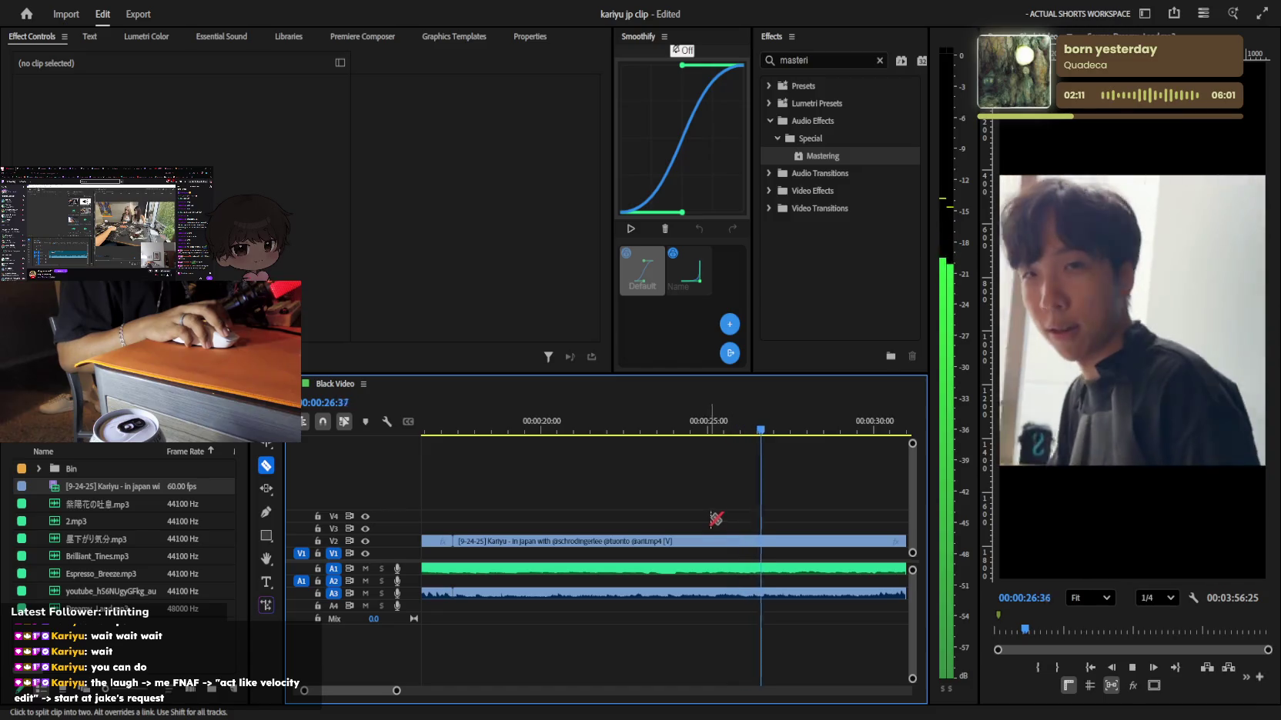
key("space")
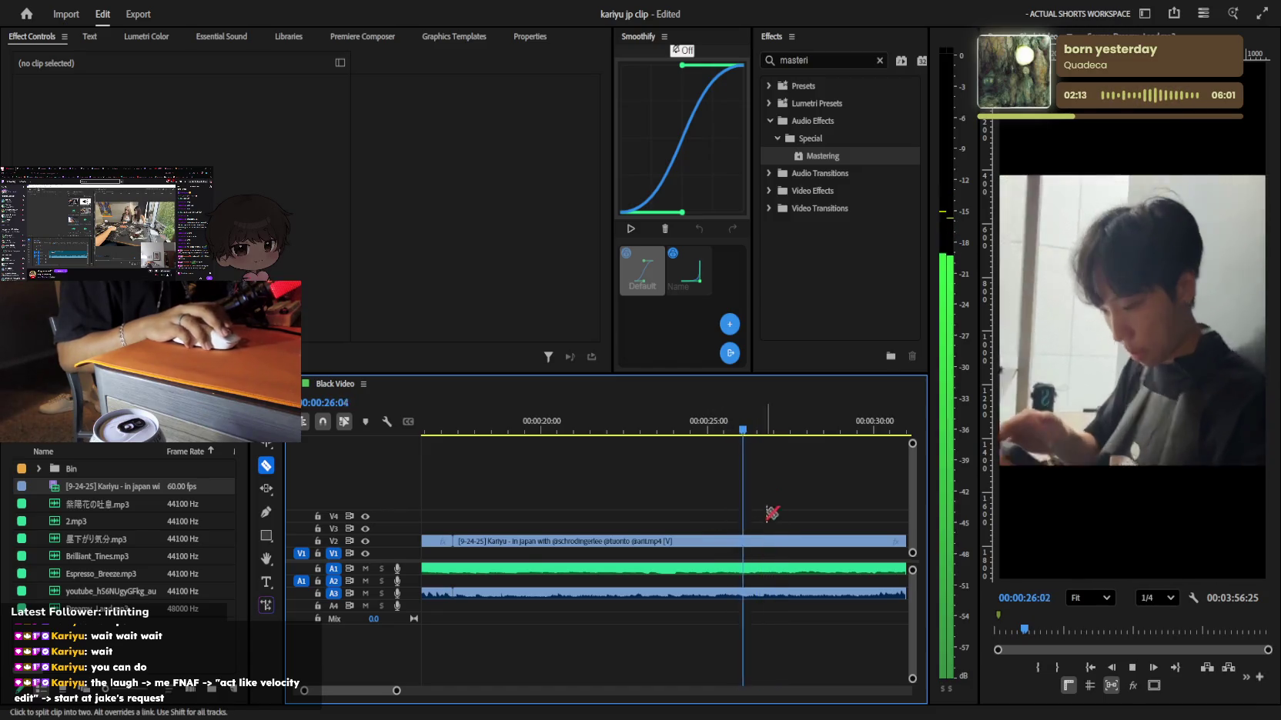
Delete the unwanted shot and close the gap it leaves
key("minus")
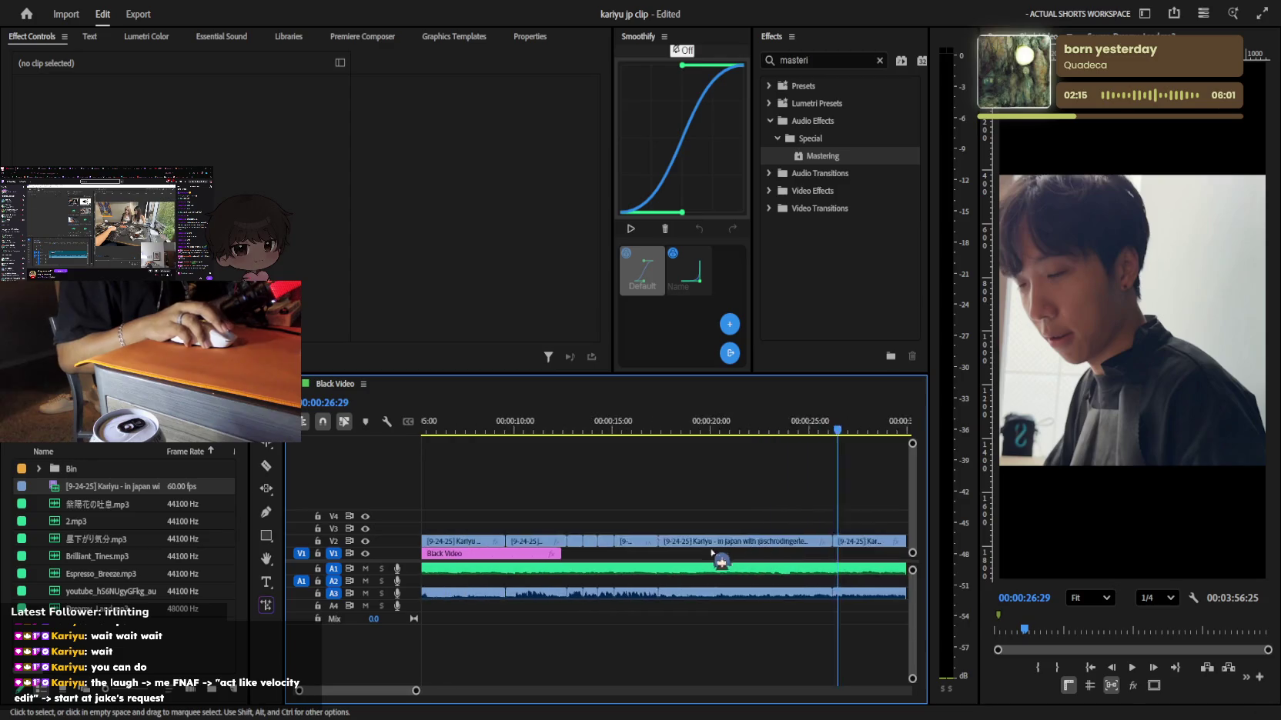
left_click(713, 542)
key("Delete")
key("Delete")
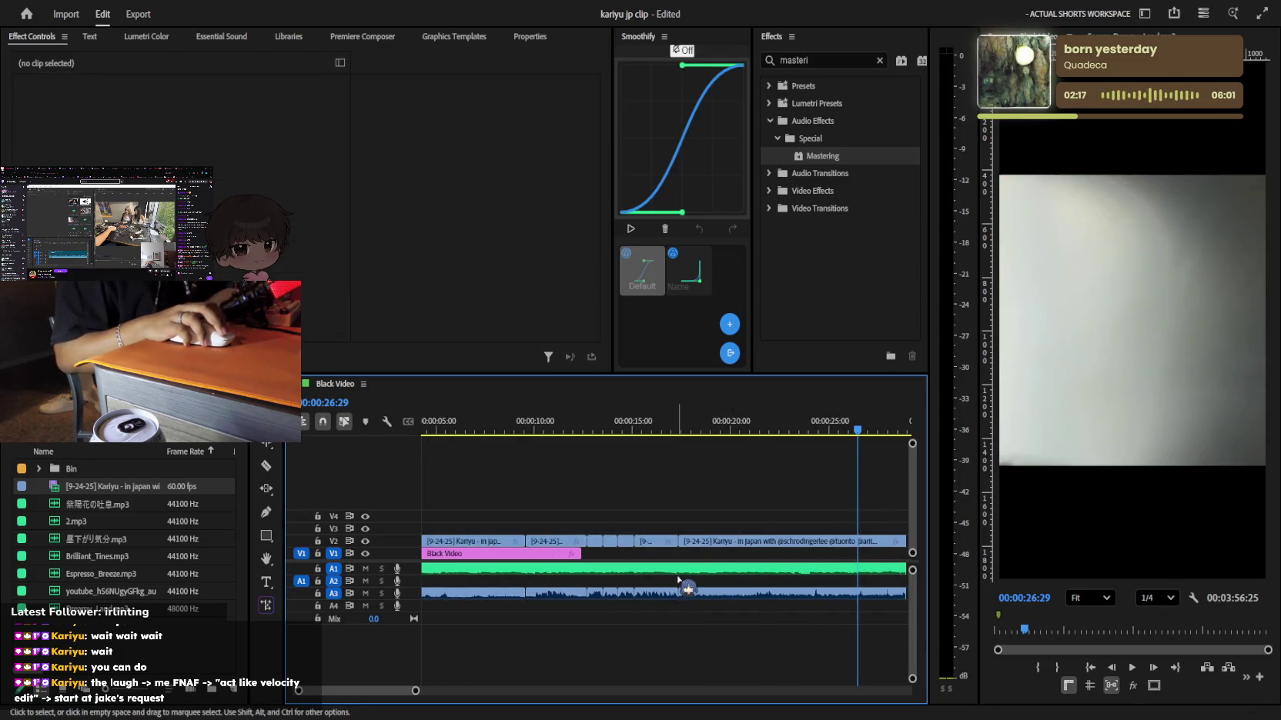
Trim the A1 background music to end around 18 seconds and play the sequence from the start
left_click(708, 570)
key("Delete")
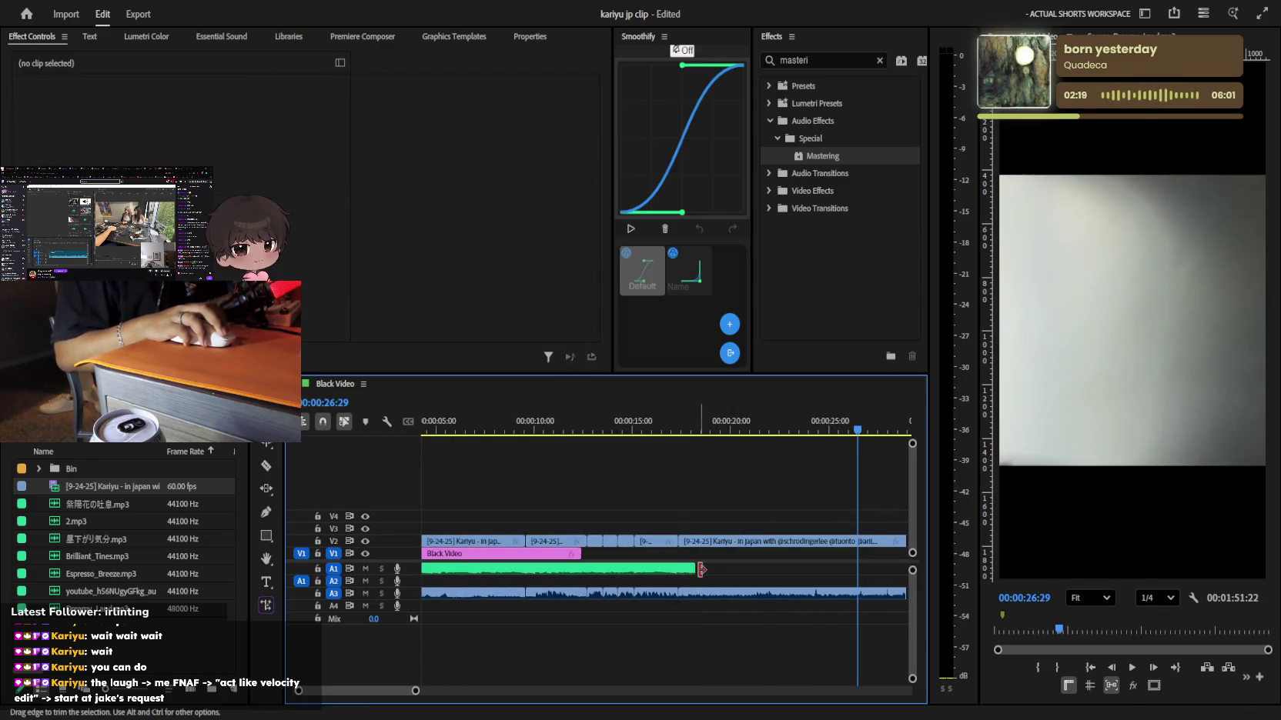
key("minus")
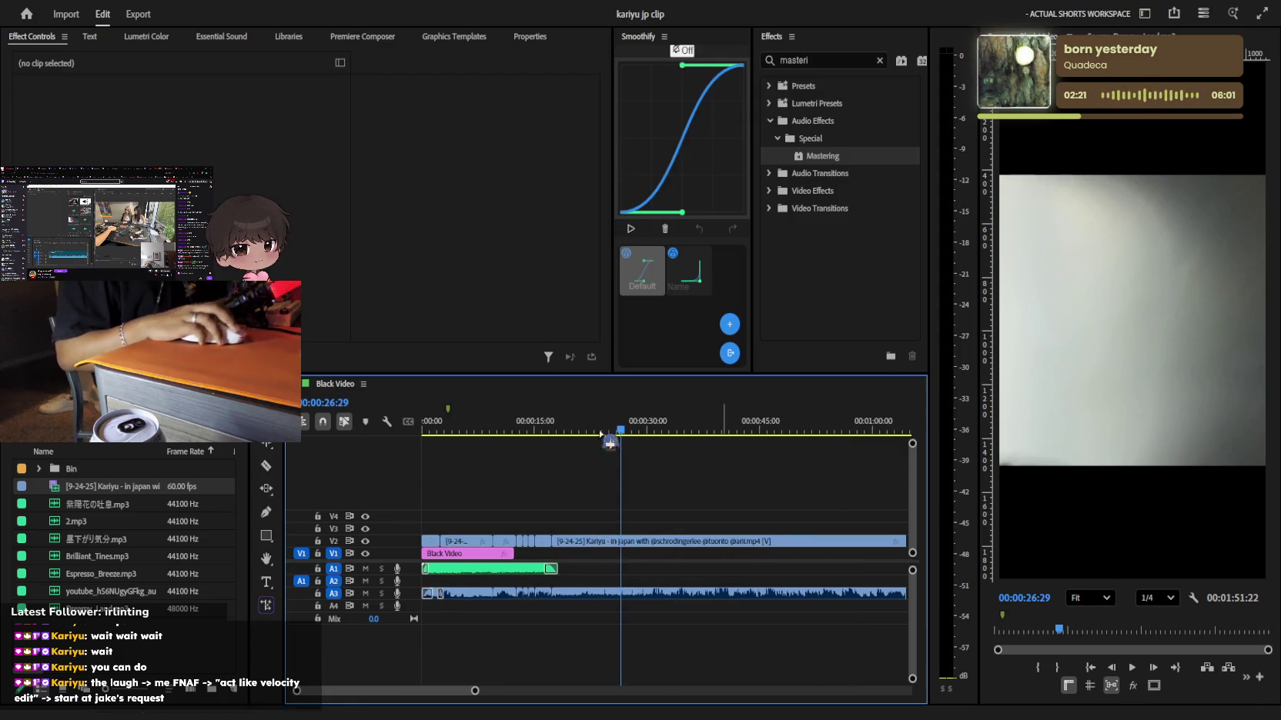
key("Home")
key("space")
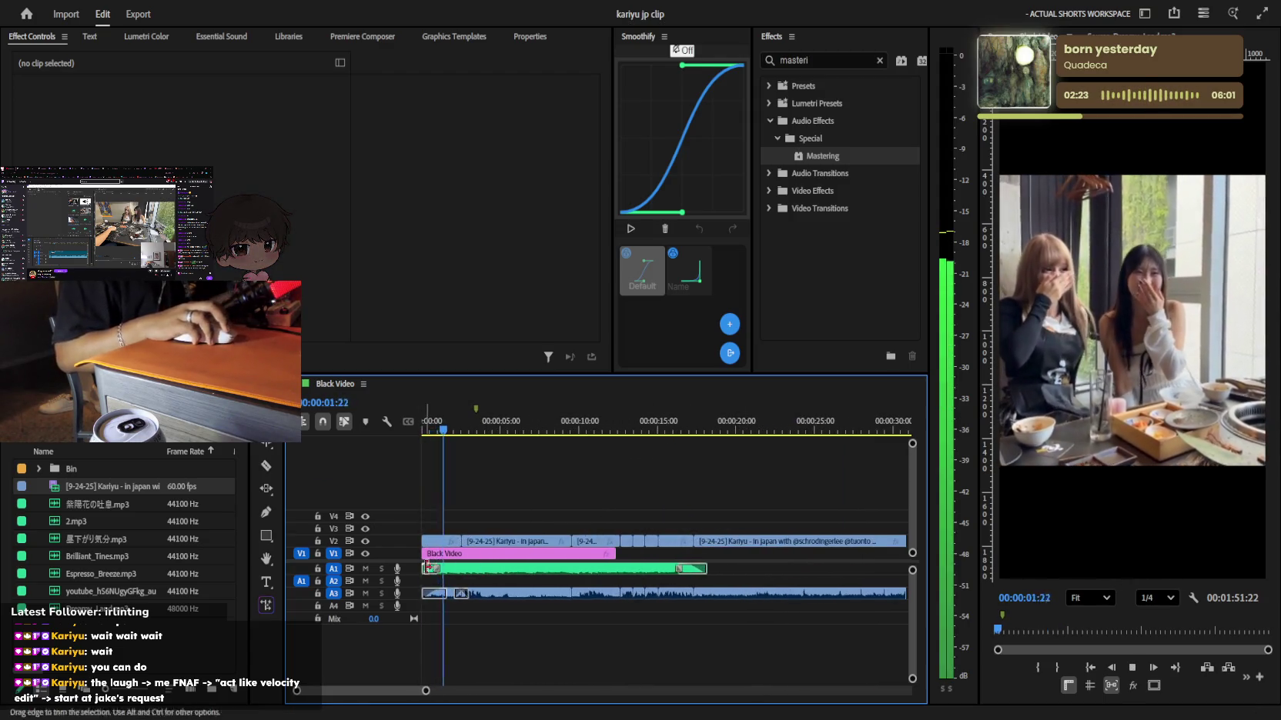
key("Home")
key("equal")
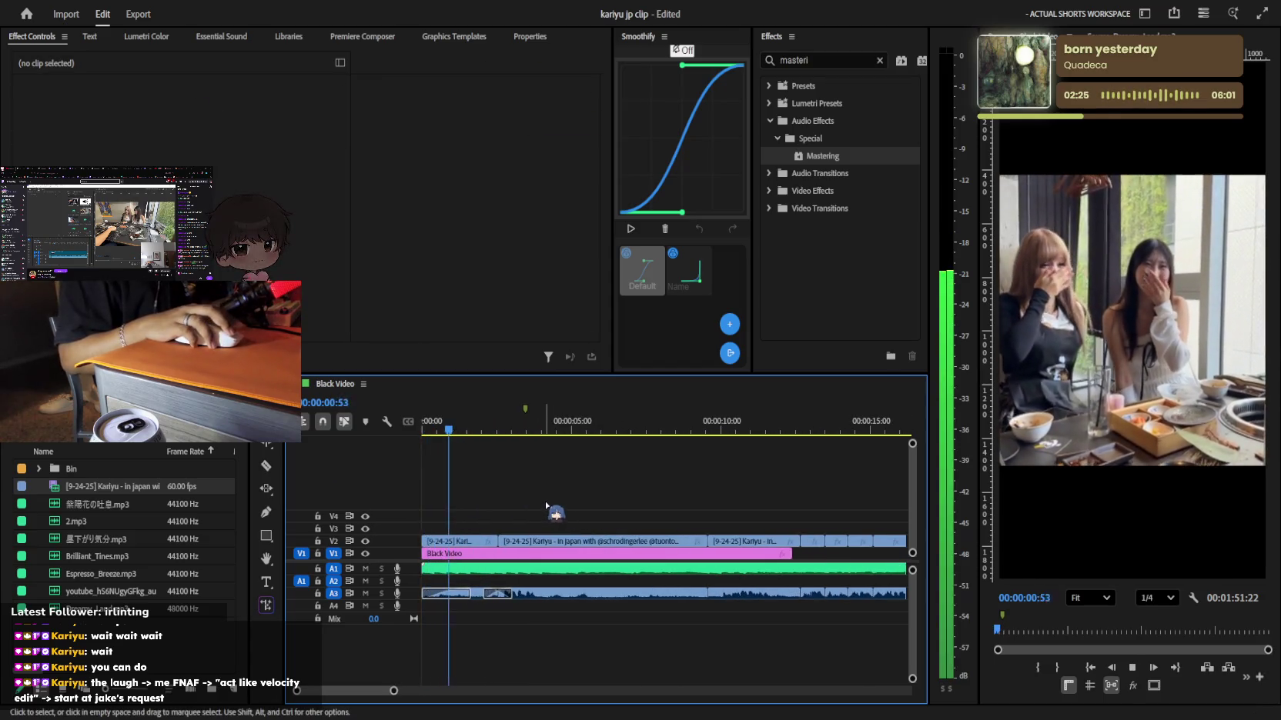
key("equal")
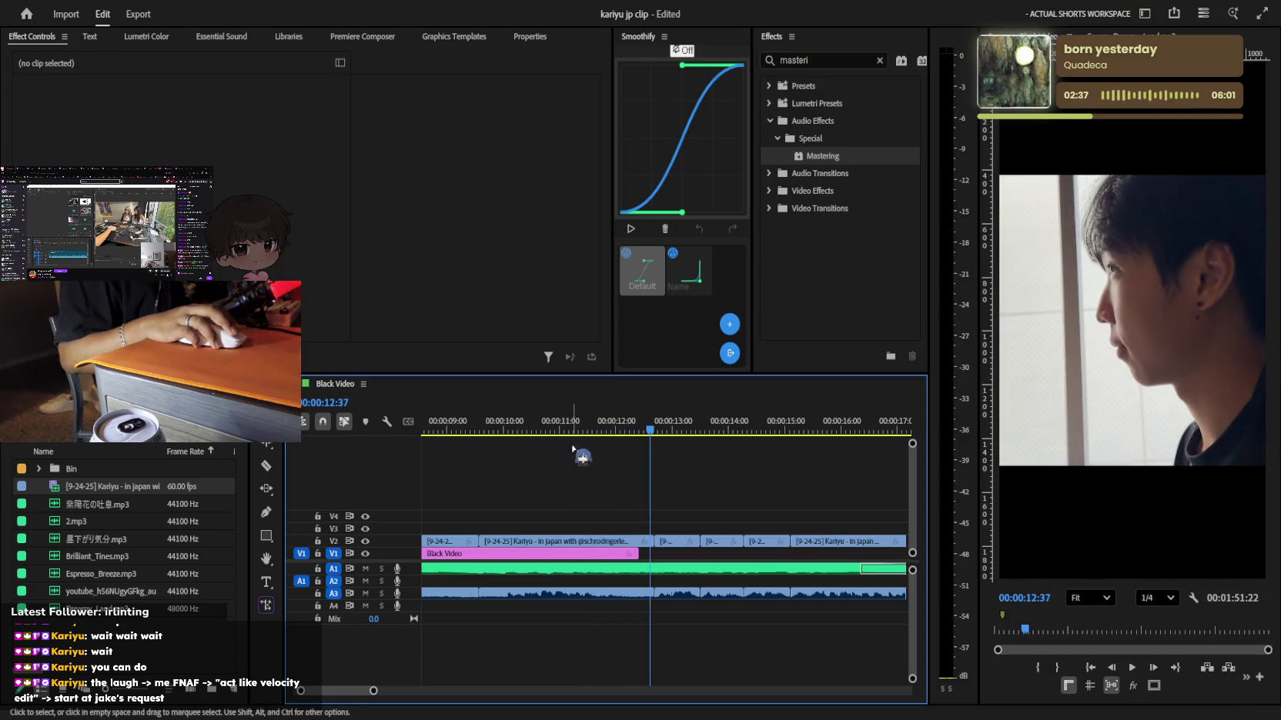
Drop the sound-effect clip onto A4 near 0:33 and find its spot in playback
left_click_drag(480, 425, 444, 428)
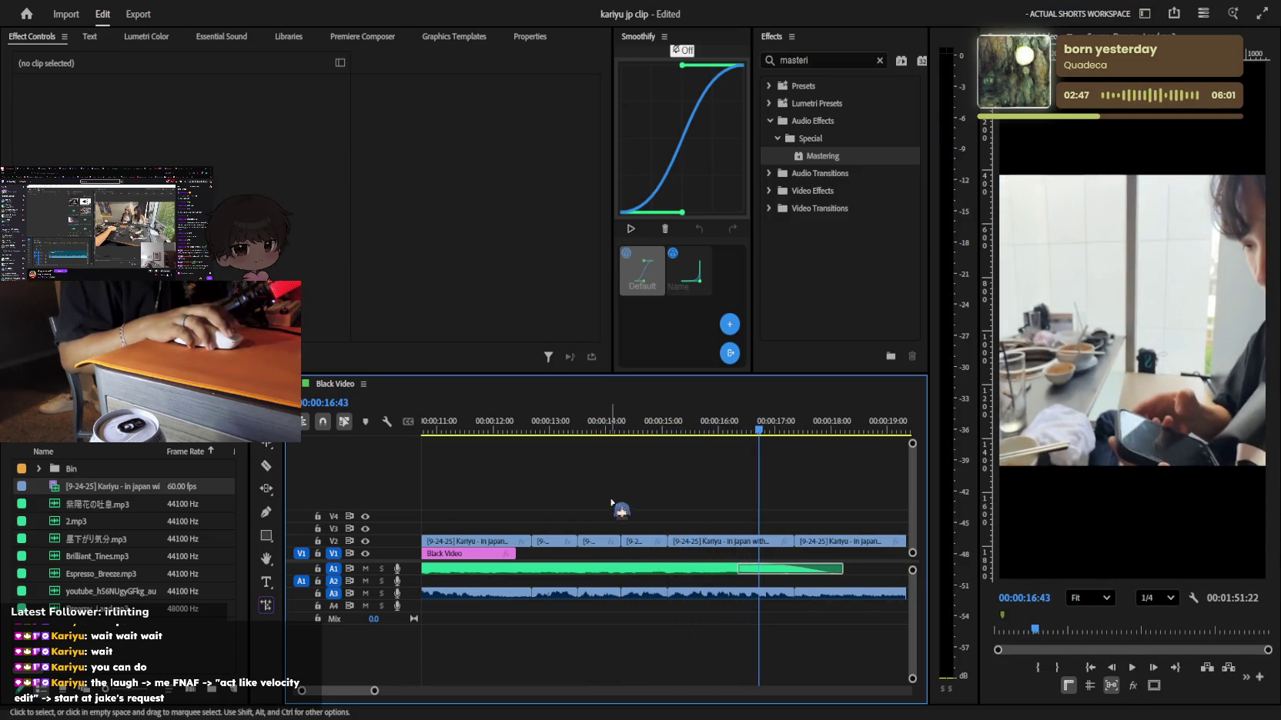
key("minus")
key("minus")
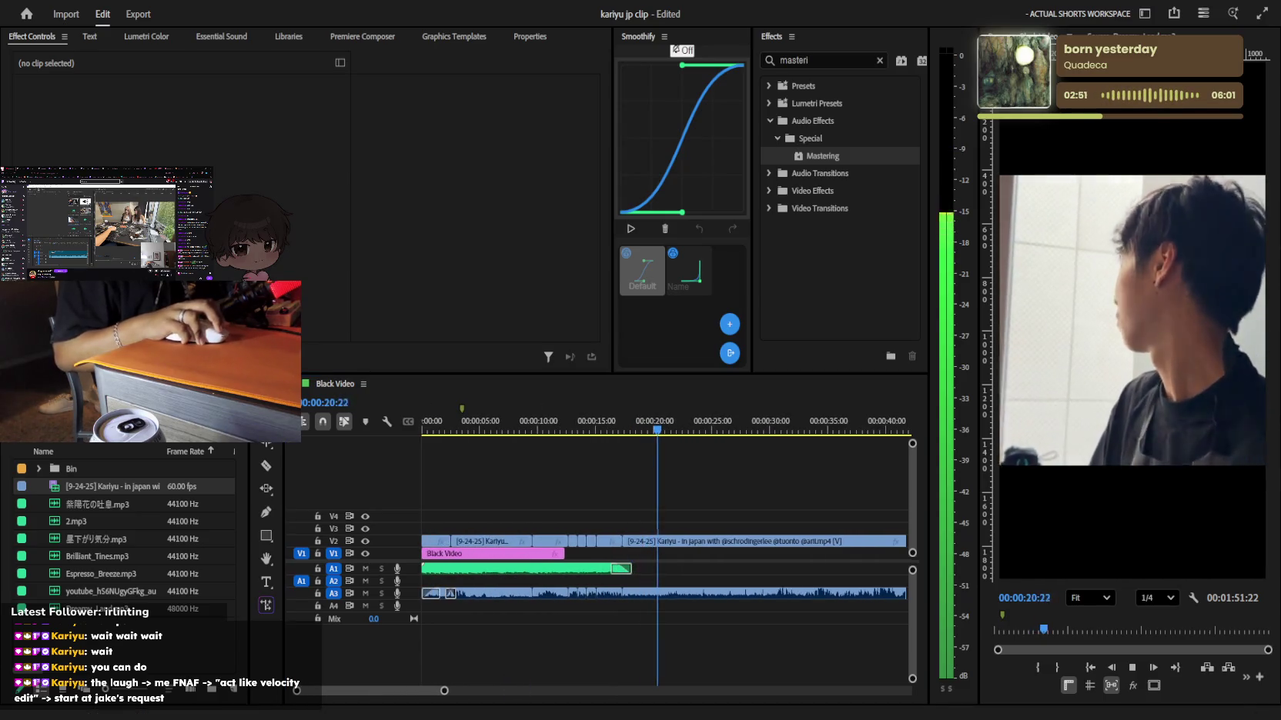
key("minus")
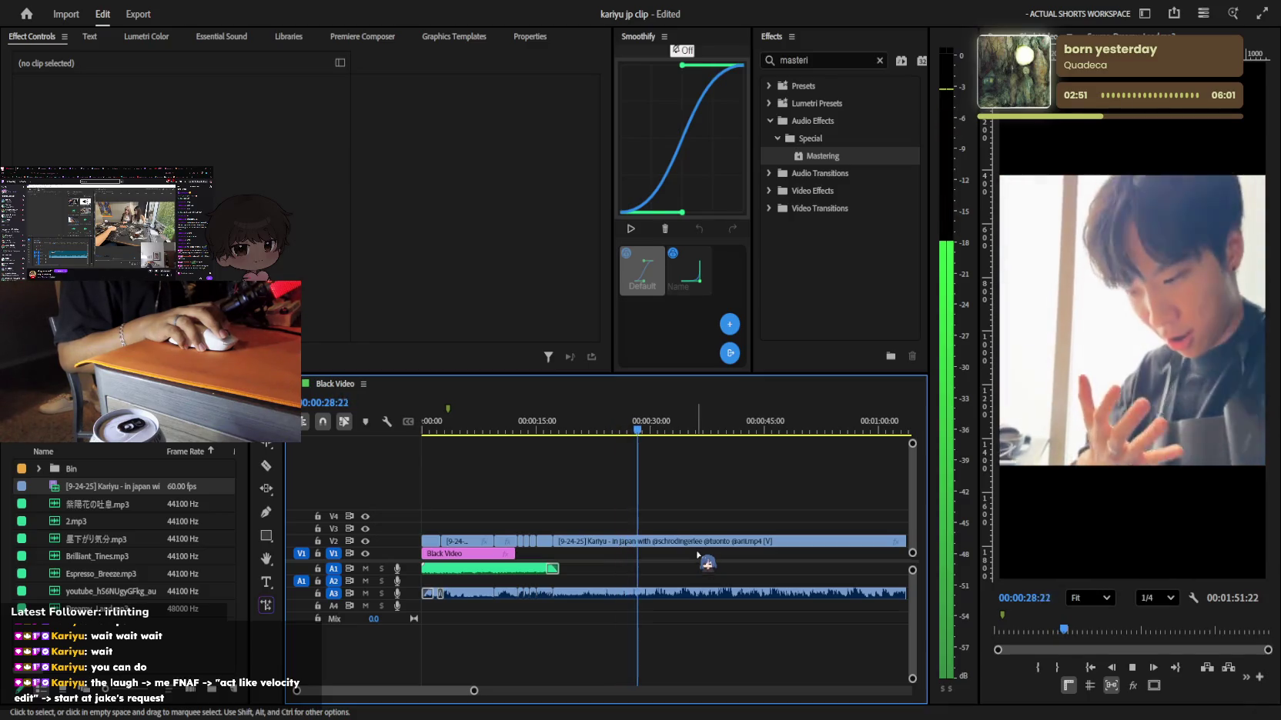
key("equal")
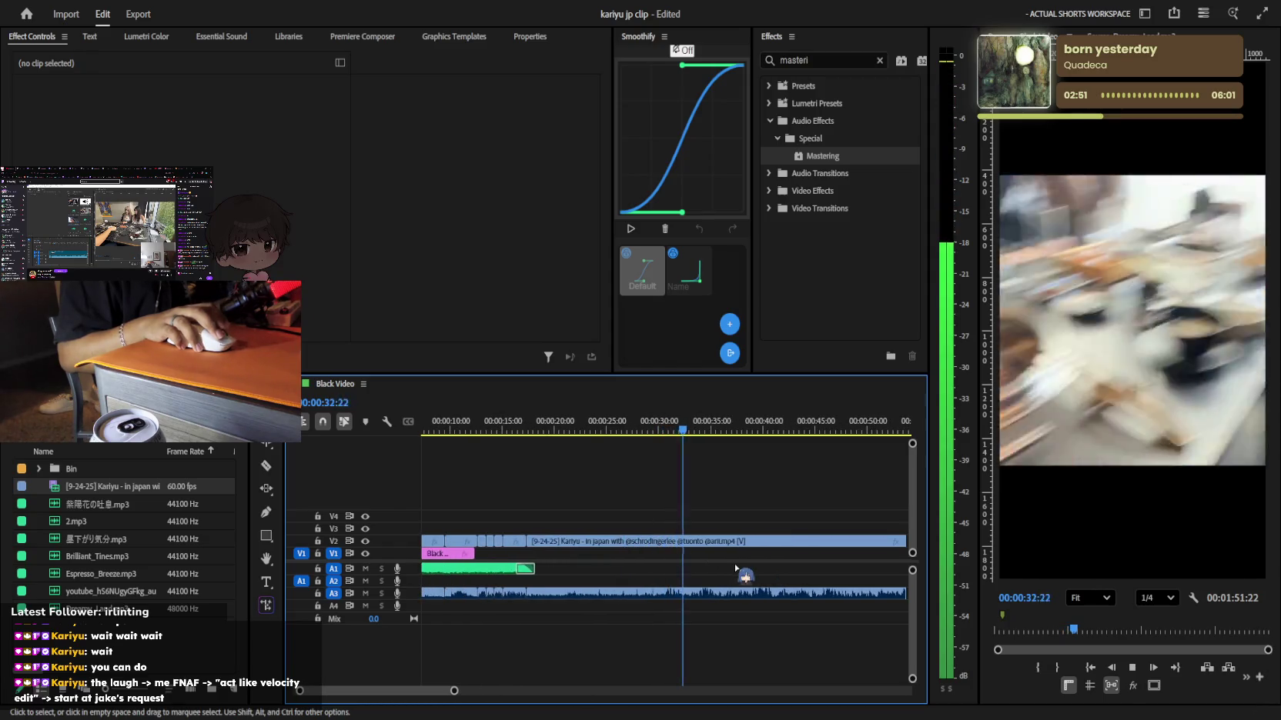
key("space")
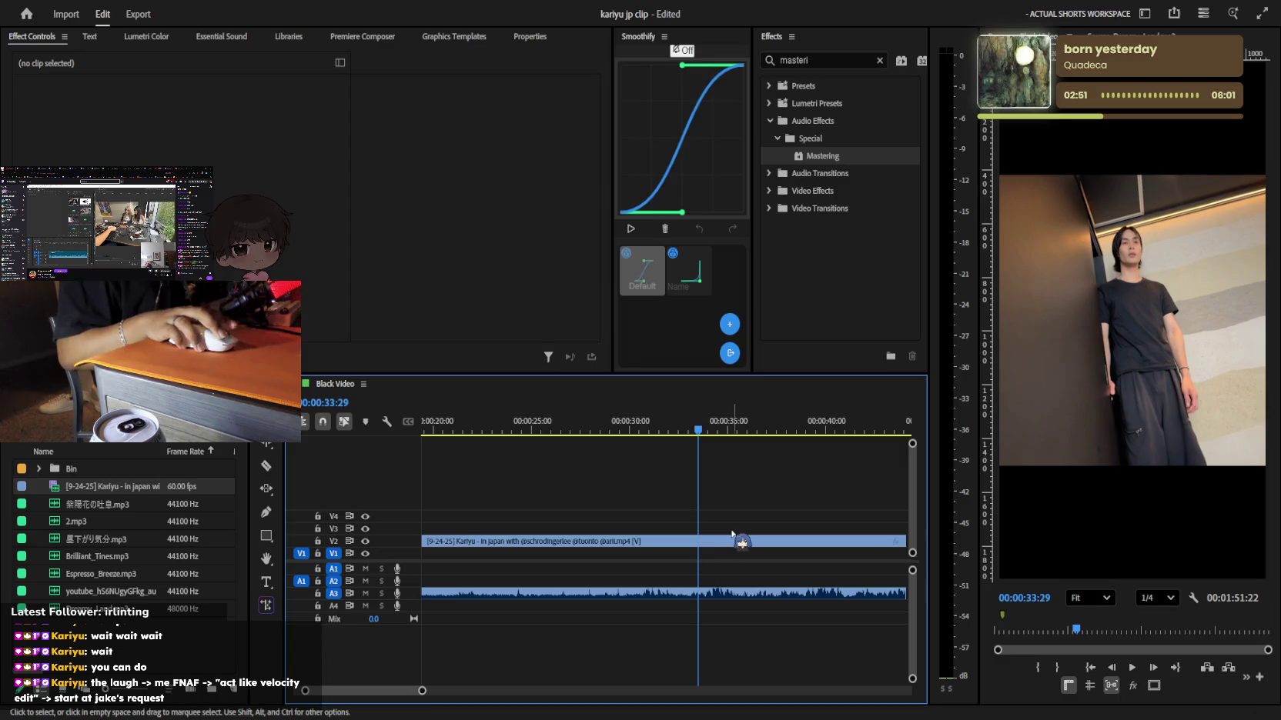
key("equal")
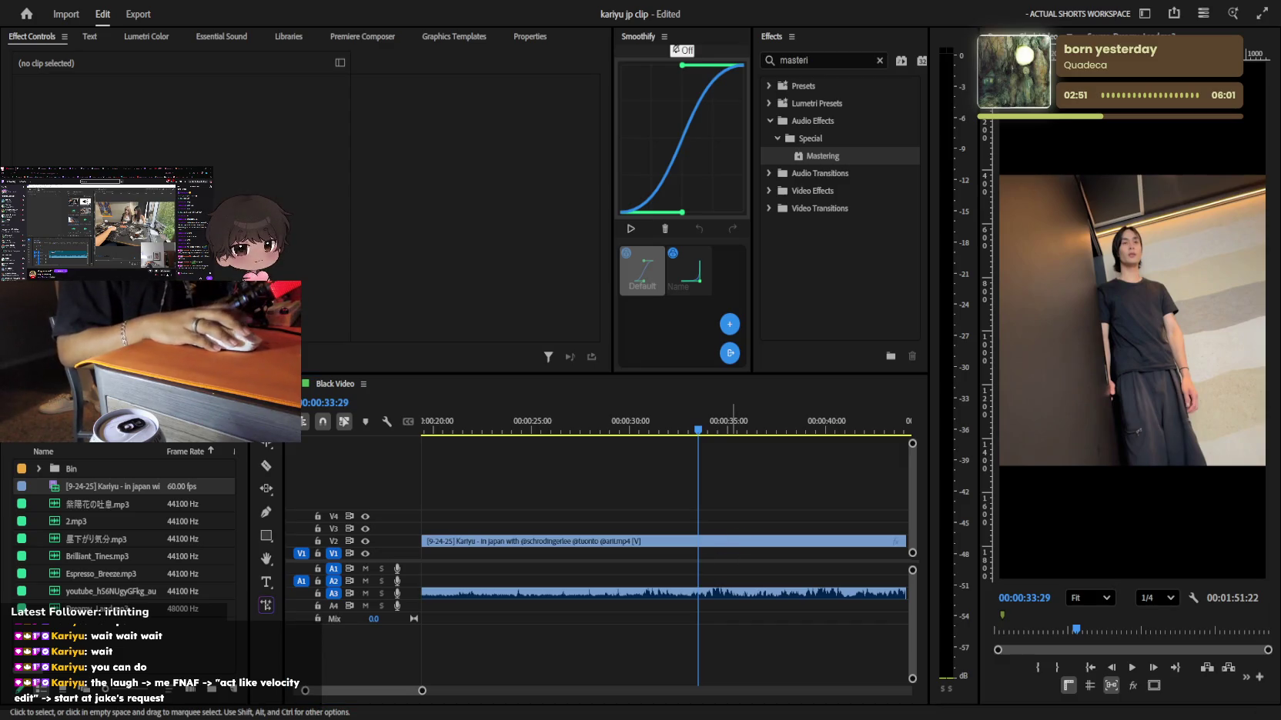
key("equal")
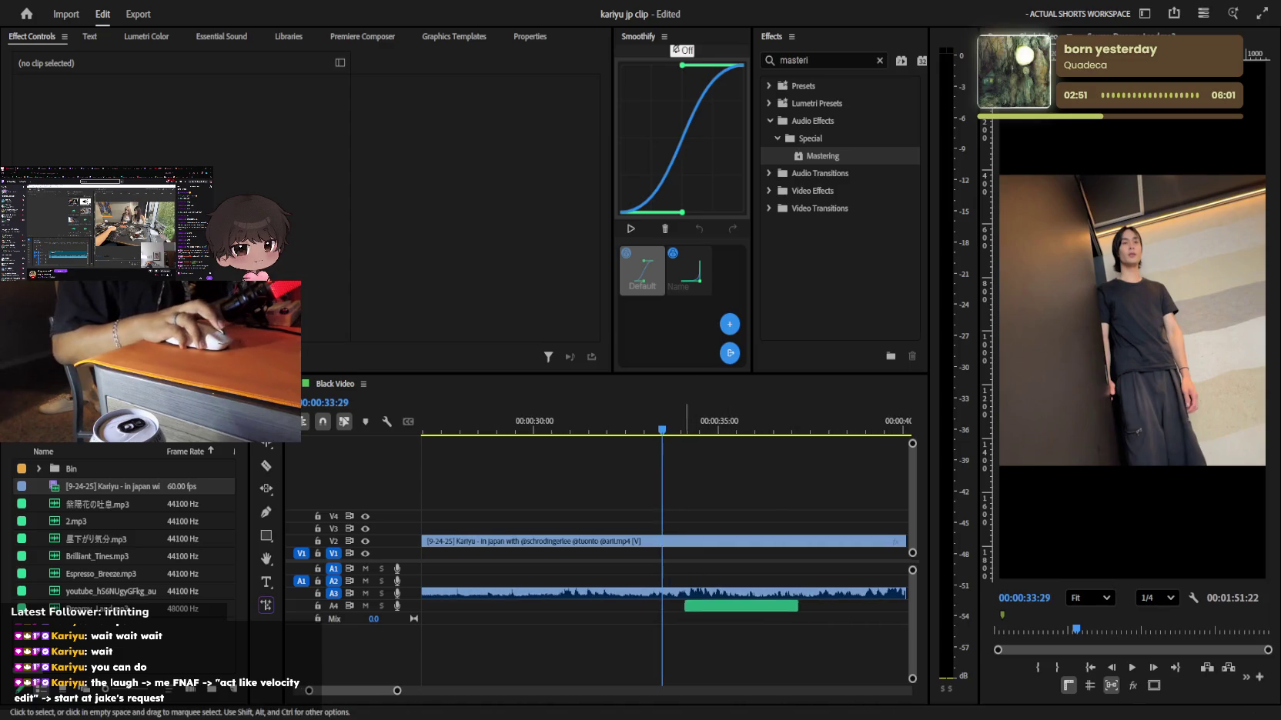
Shift the Vine Boom clip on A4 slightly earlier to hit the moment, then preview it
left_click_drag(686, 616, 678, 616)
key("equal")
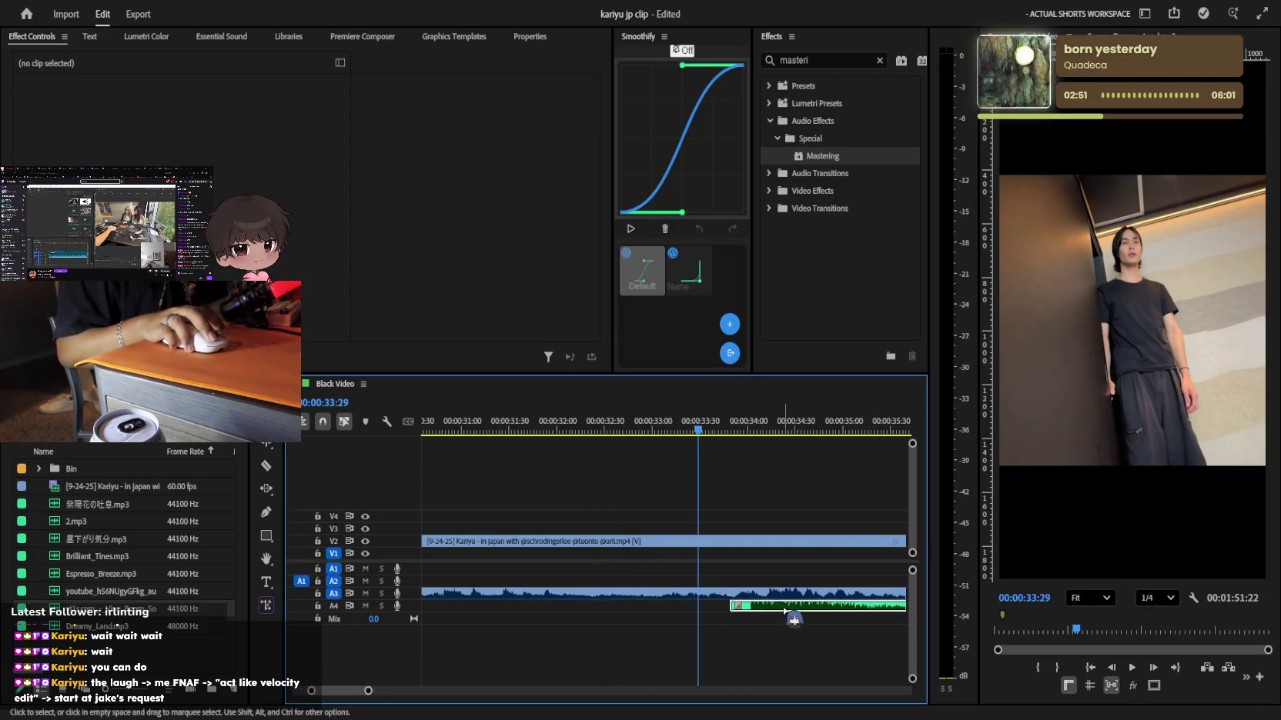
left_click_drag(786, 606, 734, 606)
key("space")
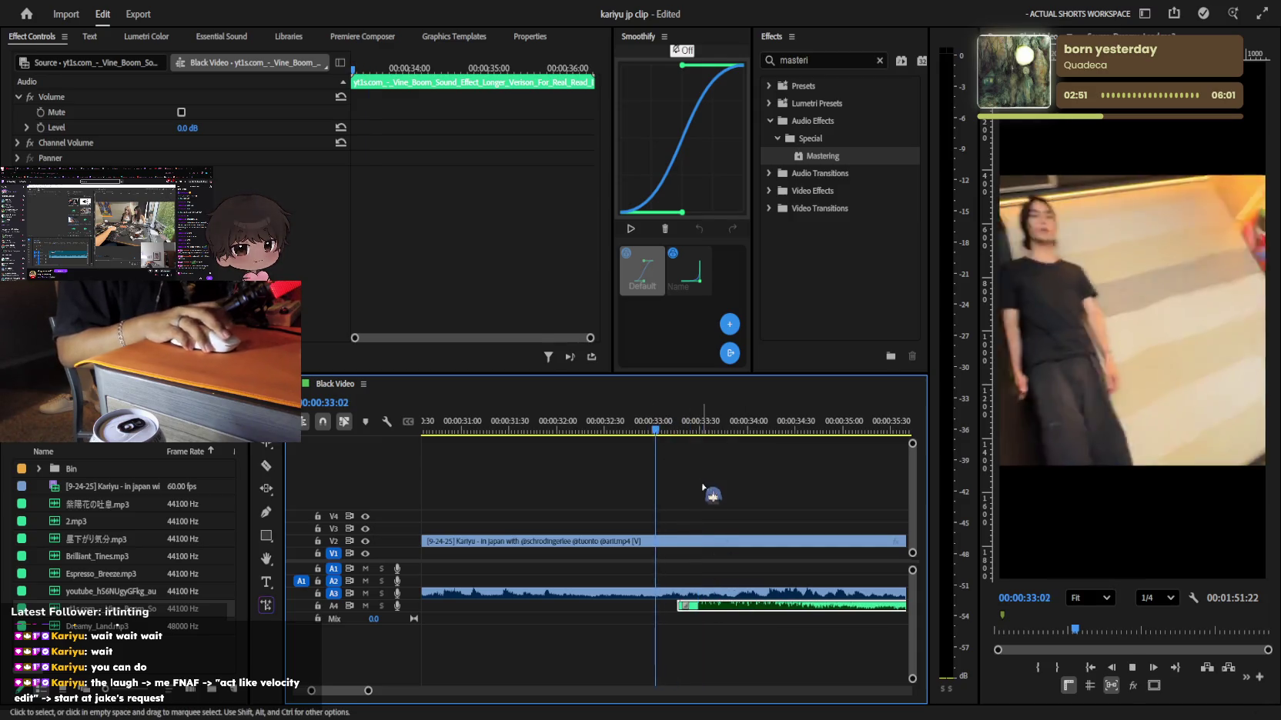
key("space")
key("equal")
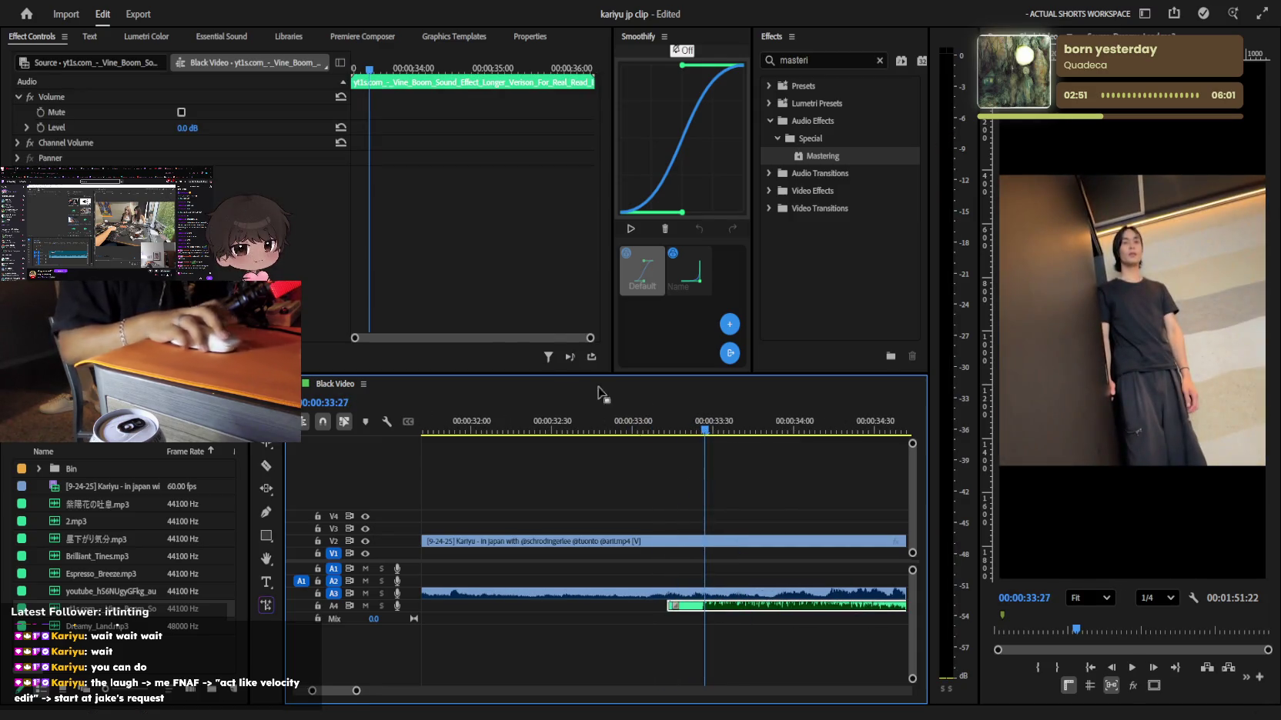
Lower the Vine Boom volume level to -13.4 dB and play it back
left_click(178, 117)
key("space")
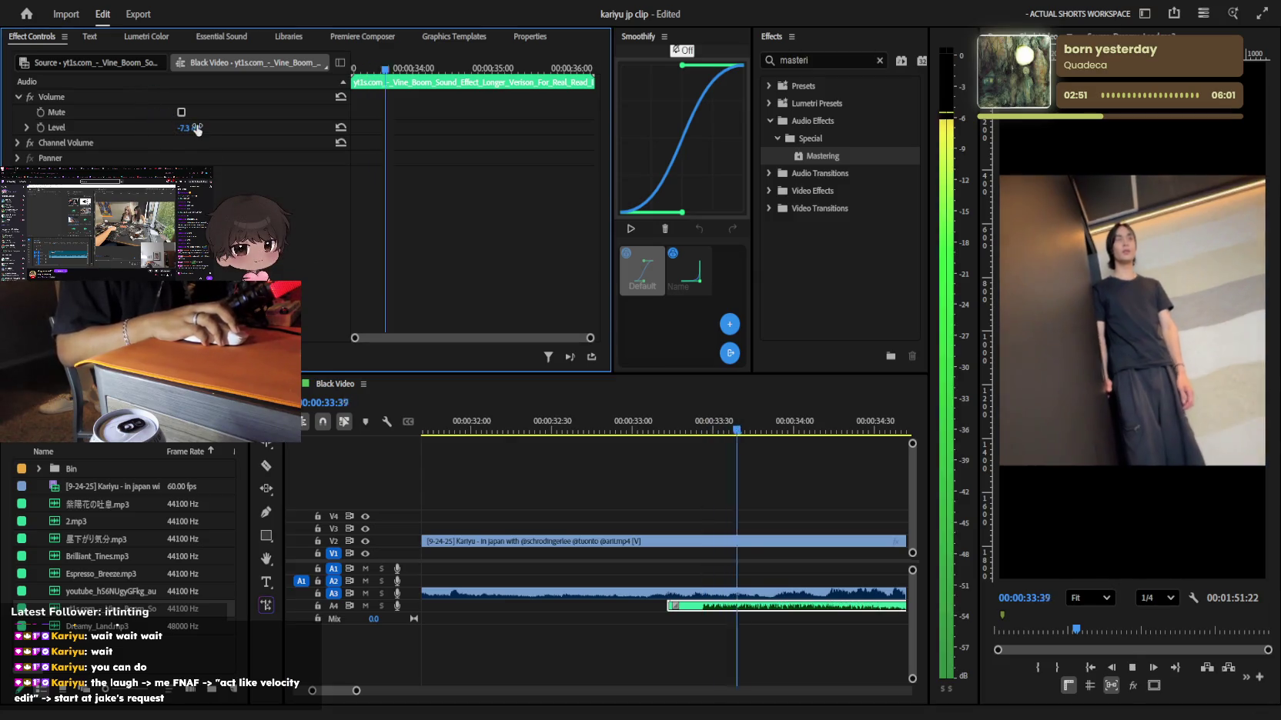
key("space")
left_click(678, 397)
key("space")
key("minus")
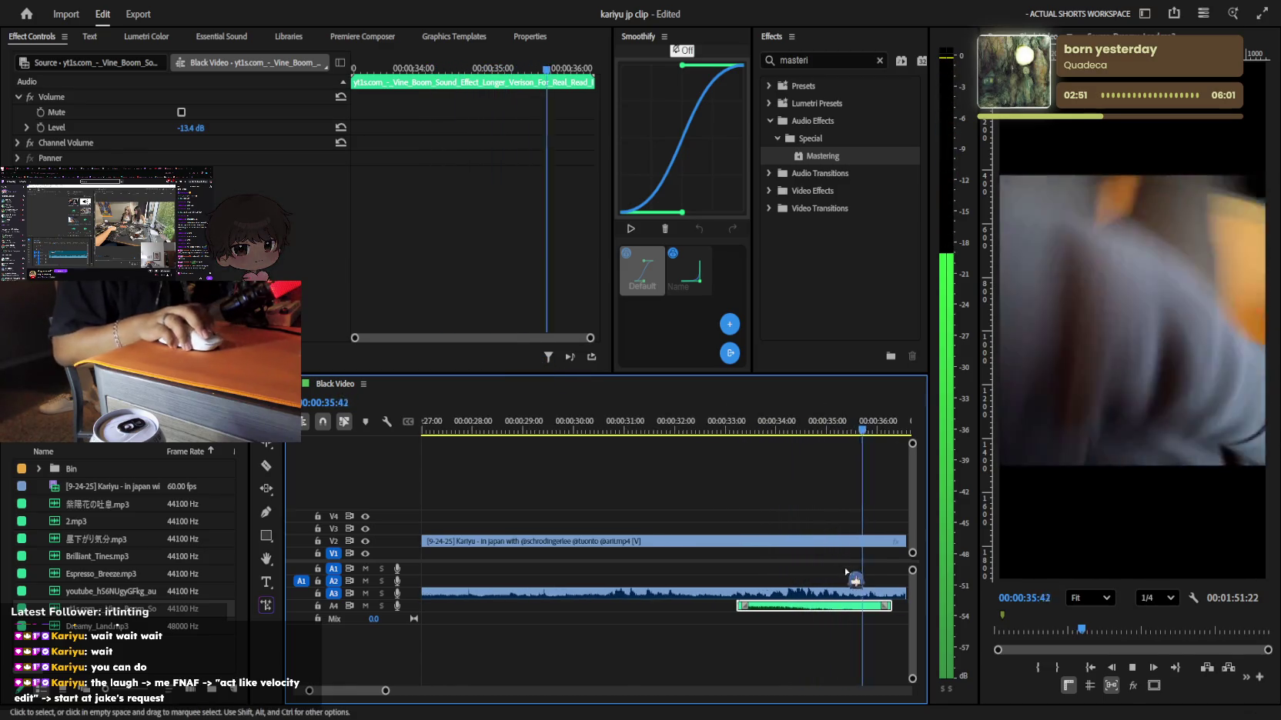
key("minus")
key("minus")
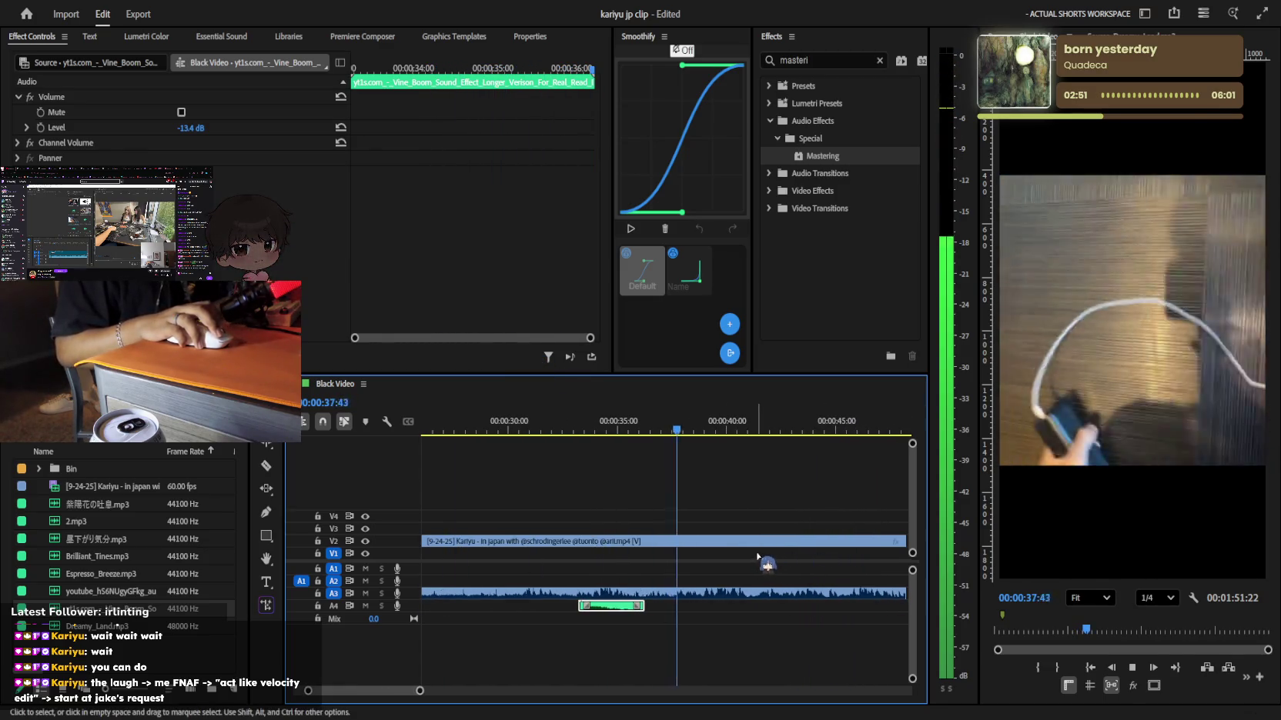
key("minus")
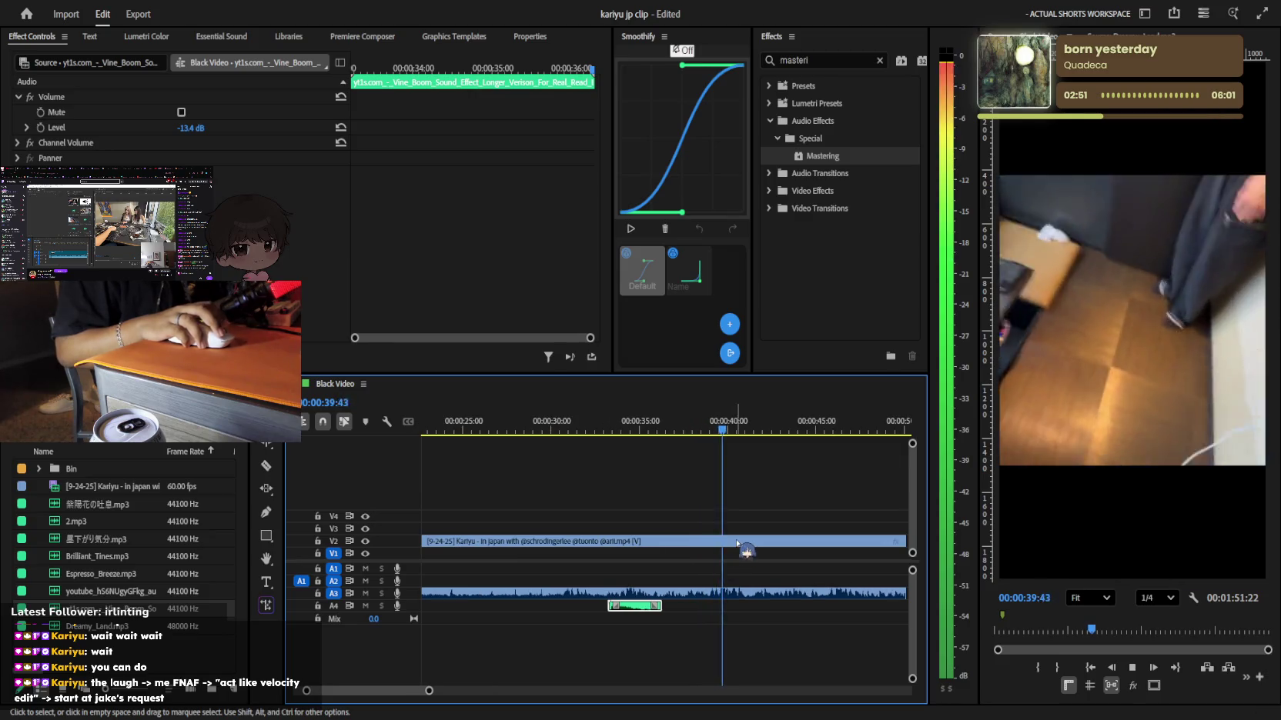
Split the café clip with the Razor tool at about 0:41
key("equal")
key("c")
key("space")
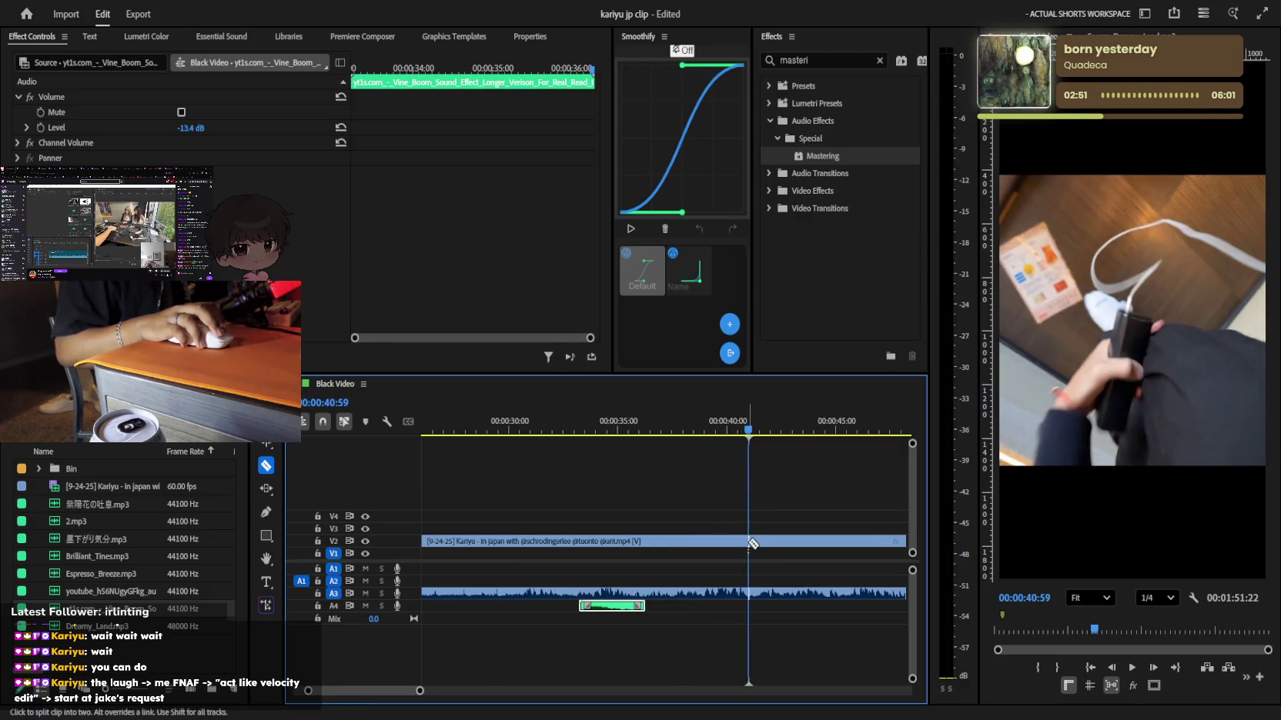
left_click(751, 542)
key("space")
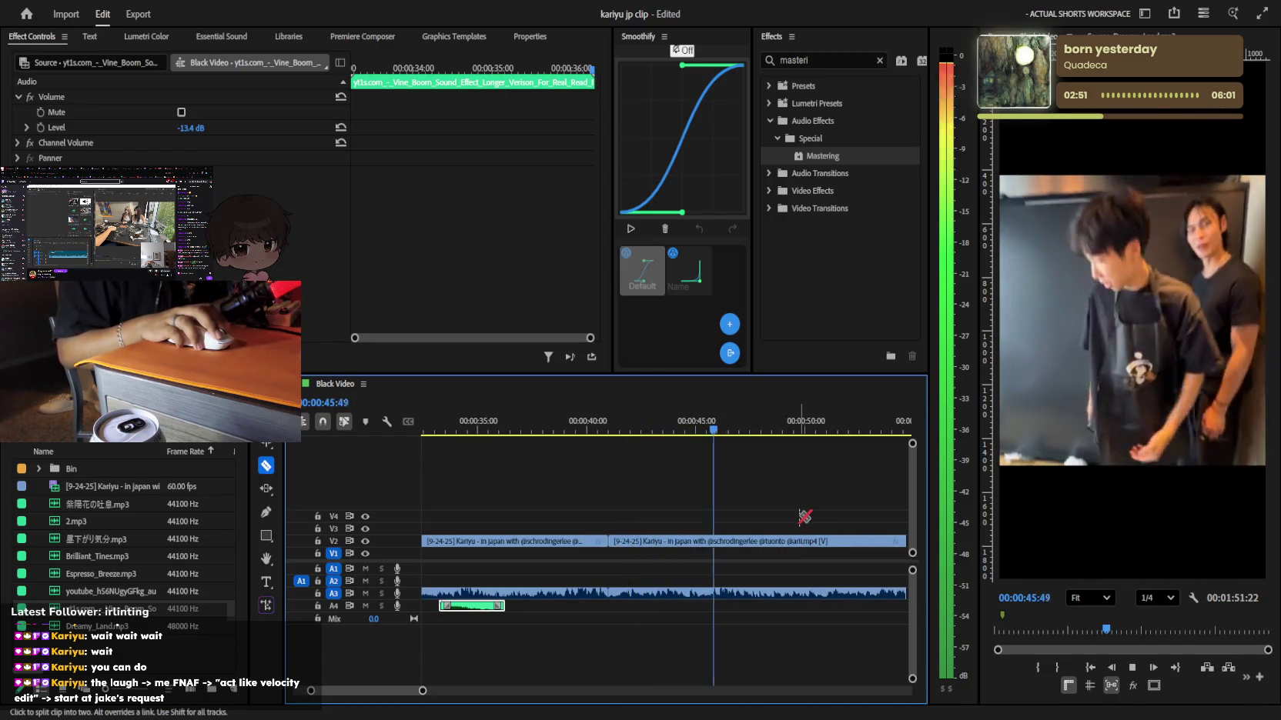
Move the playhead to about 0:44 and preview the section after the cut
key("equal")
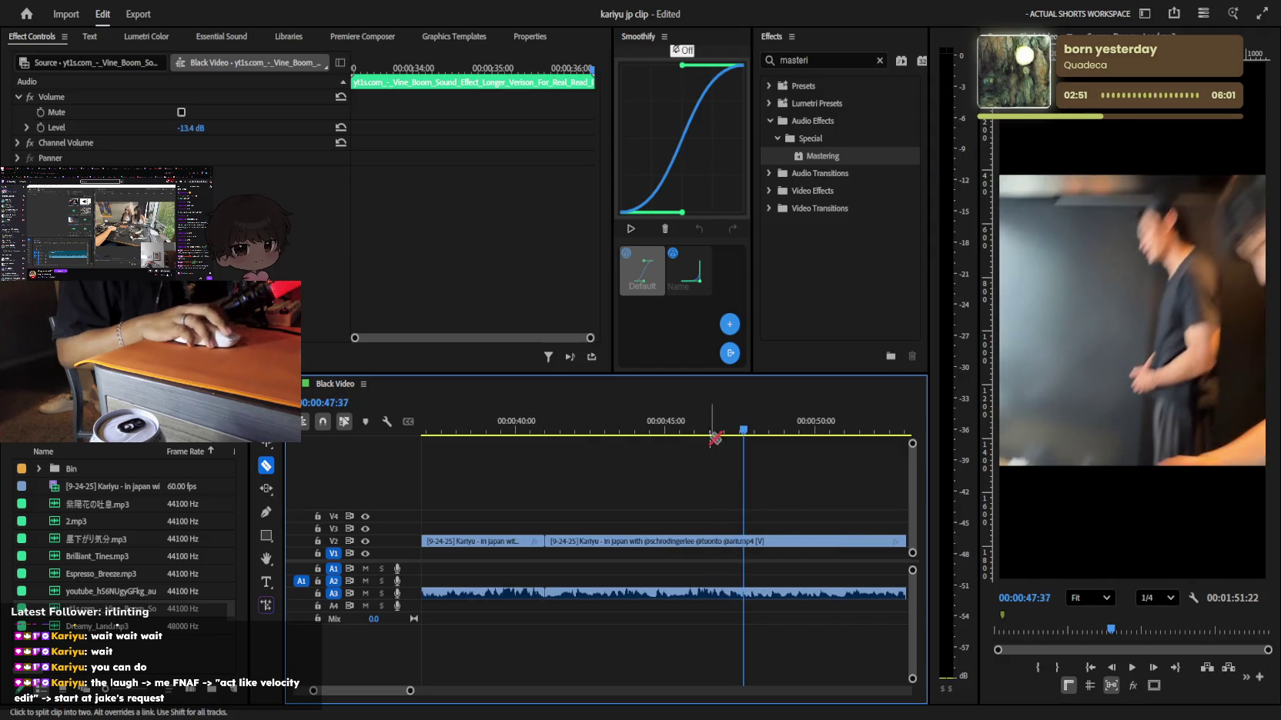
left_click(620, 428)
key("equal")
key("equal")
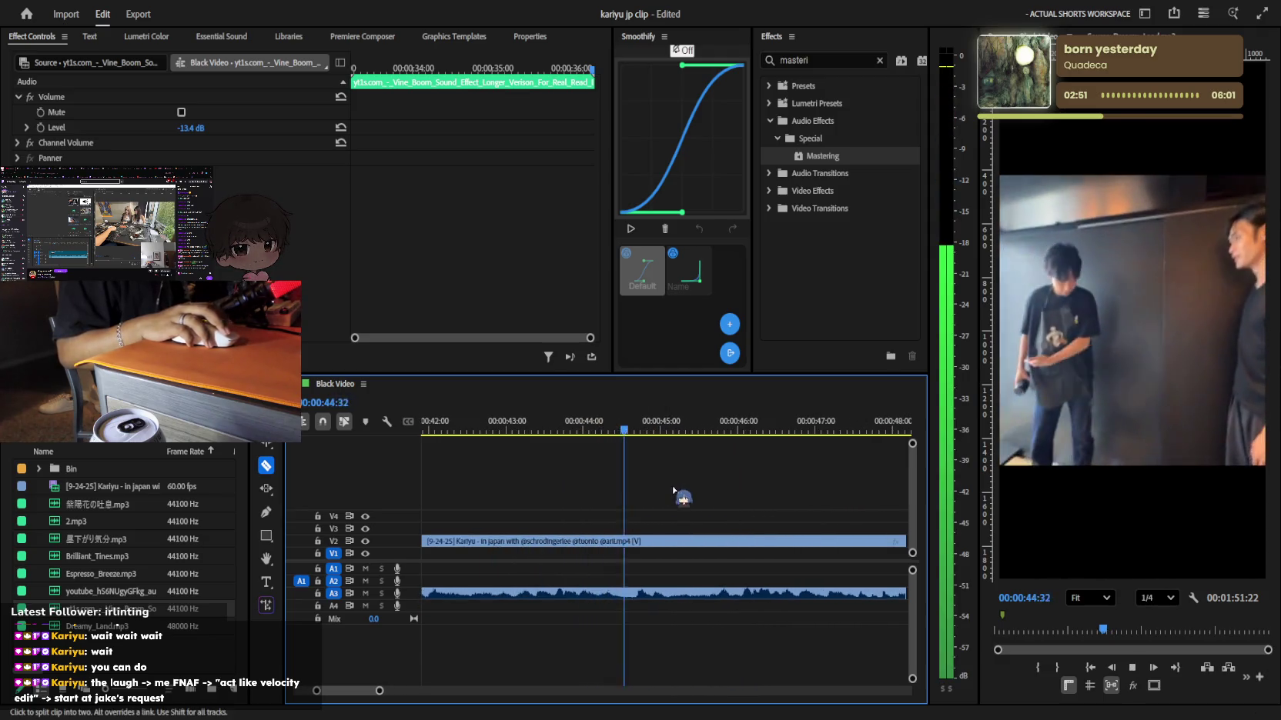
key("space")
key("space")
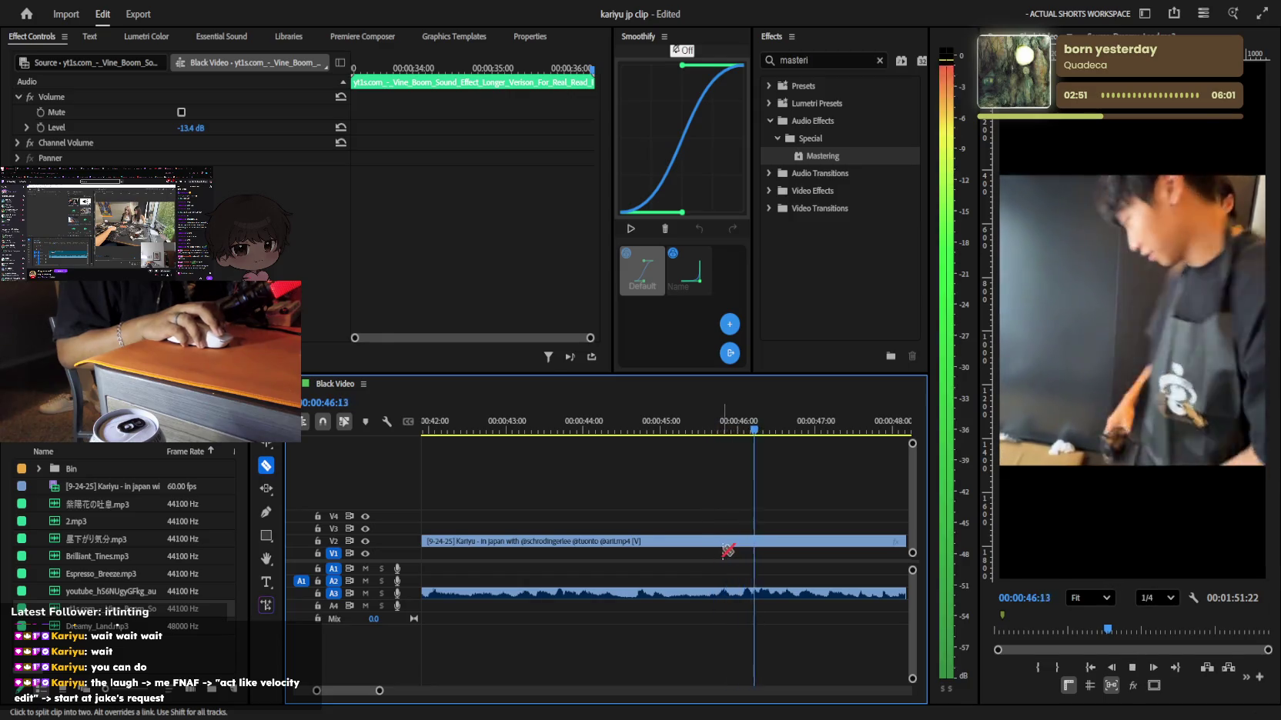
key("space")
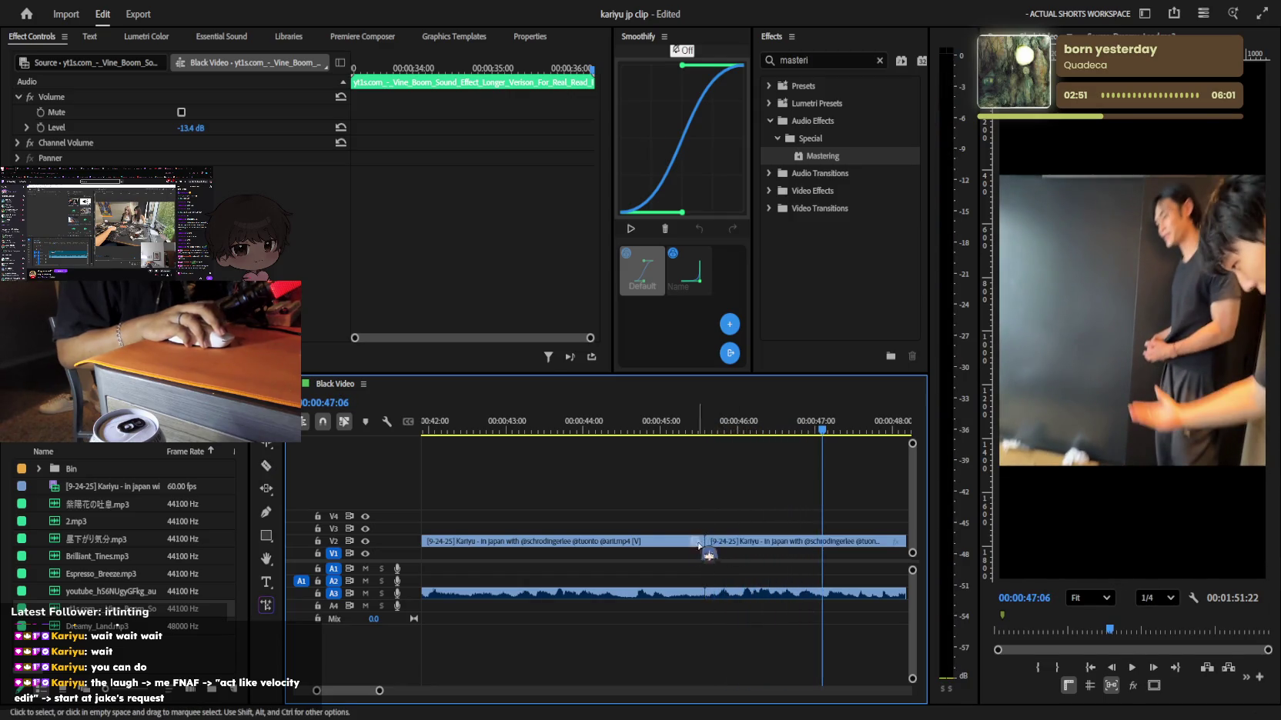
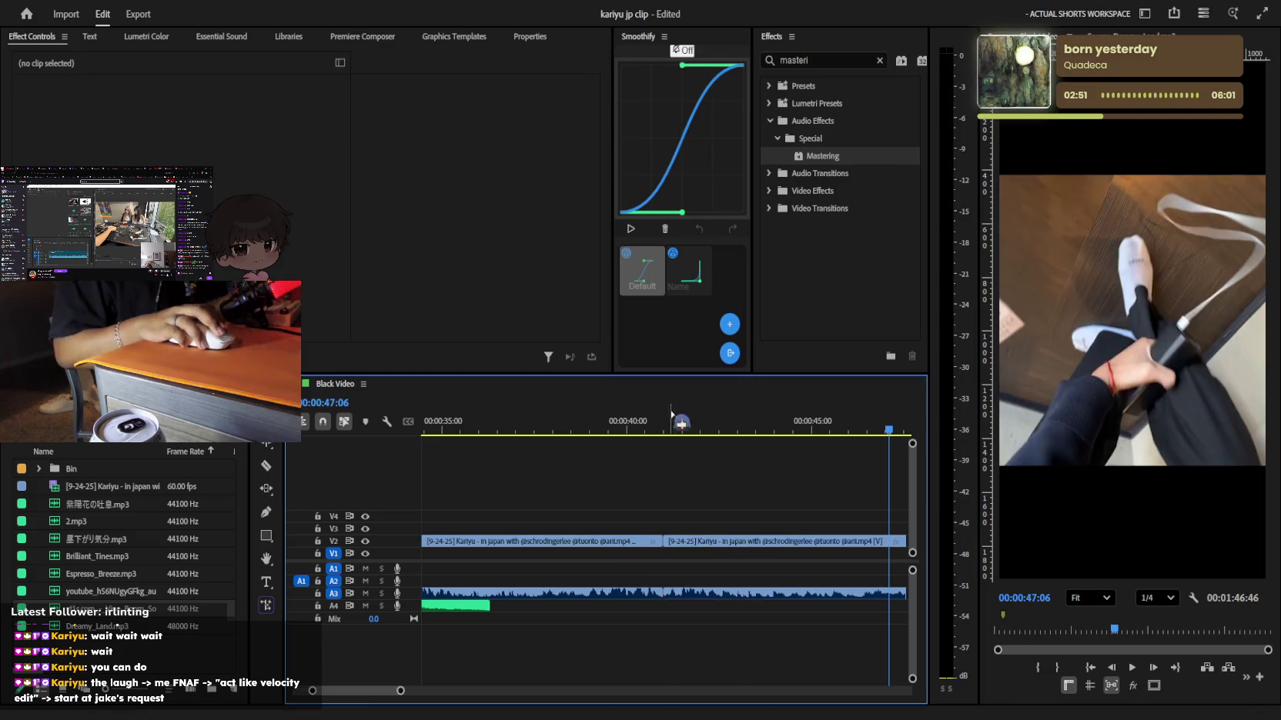
Play the edit from the start of the sequence and zoom in around the sound effect
key("Up")
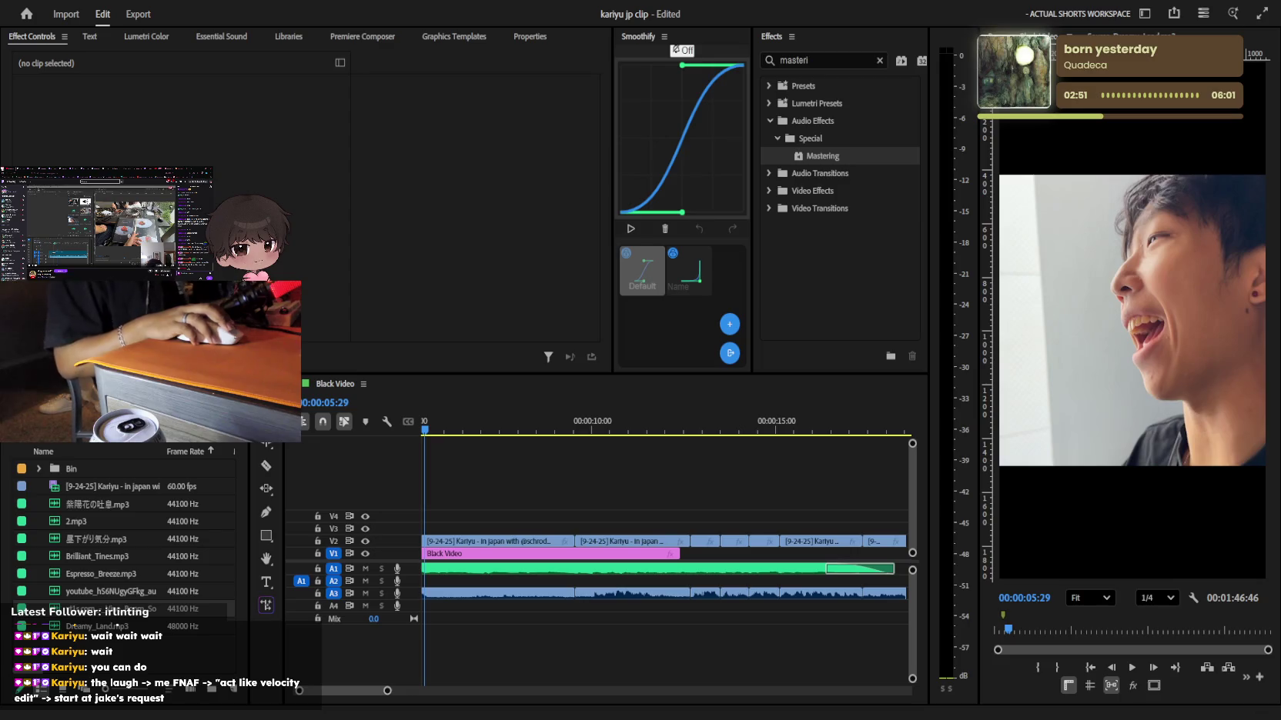
left_click(580, 483)
key("minus")
key("Home")
key("space")
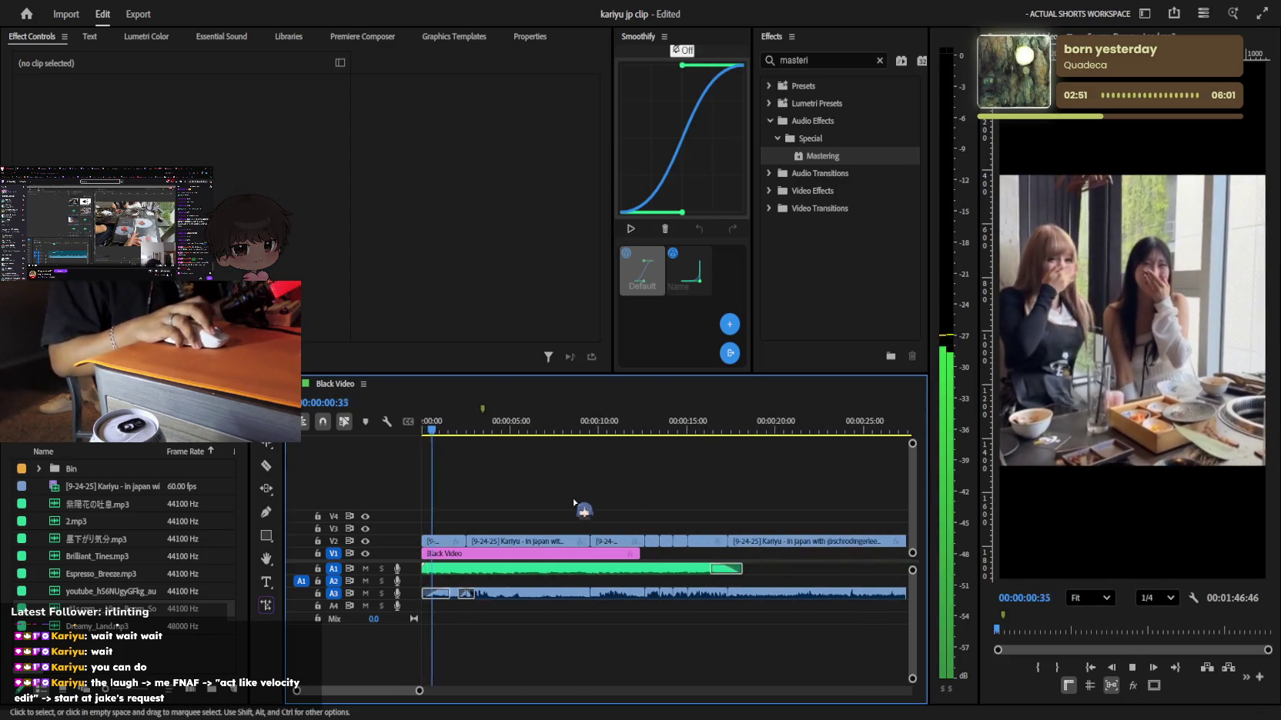
key("equal")
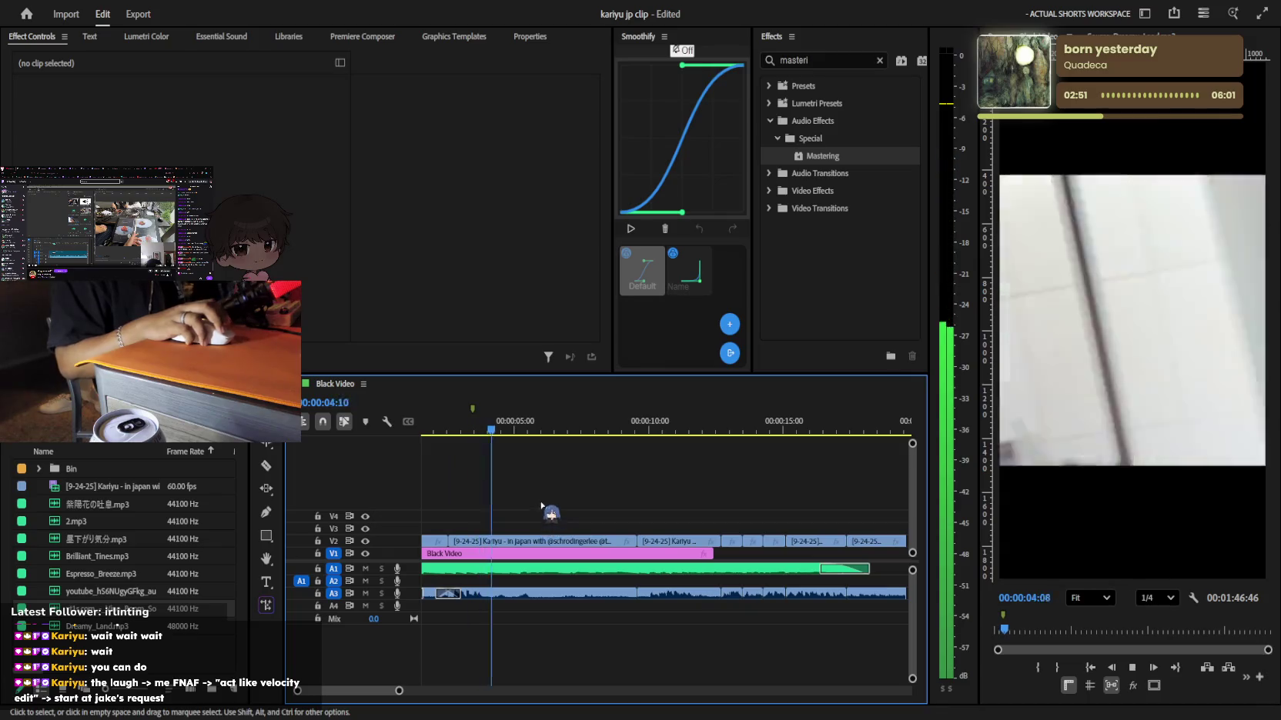
key("equal")
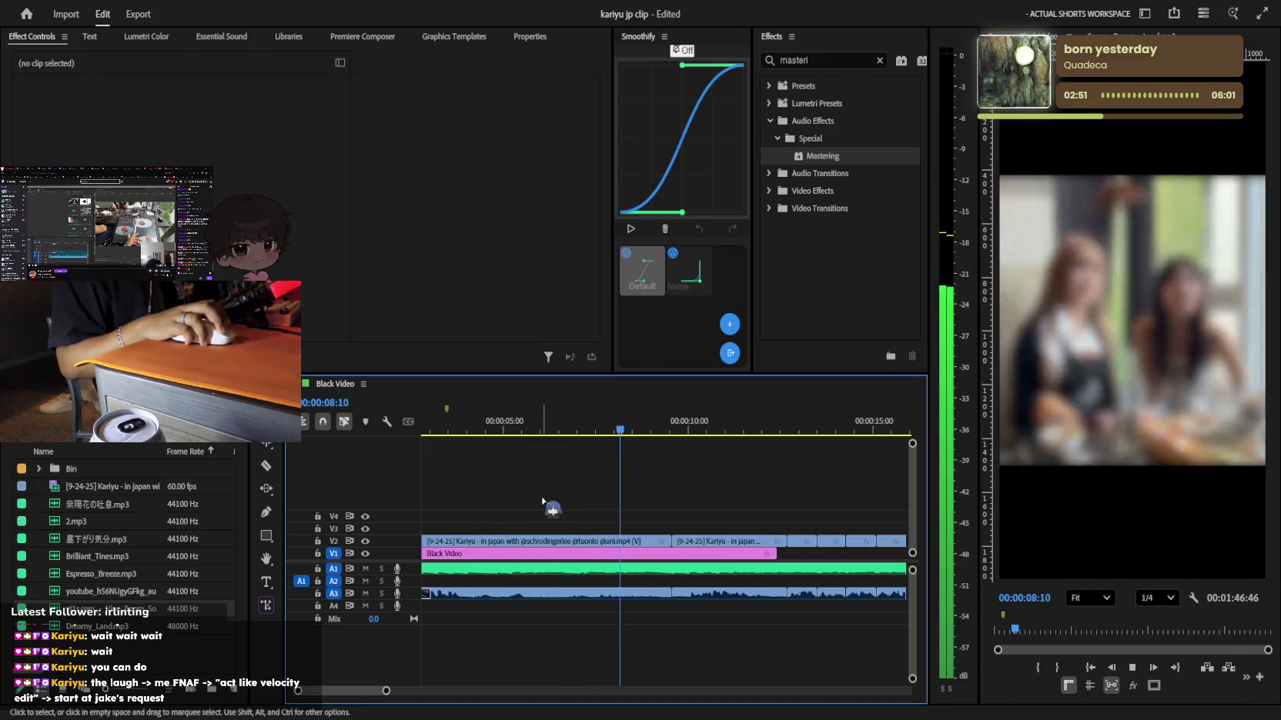
key("equal")
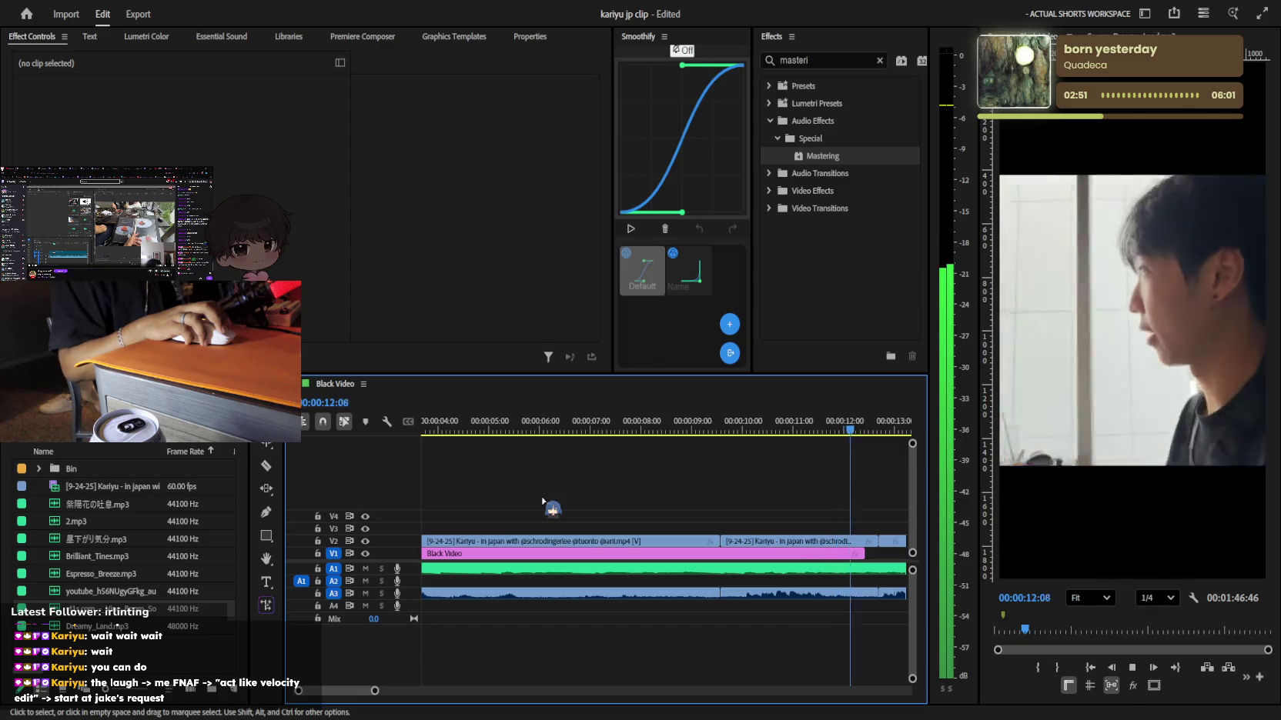
key("minus")
key("equal")
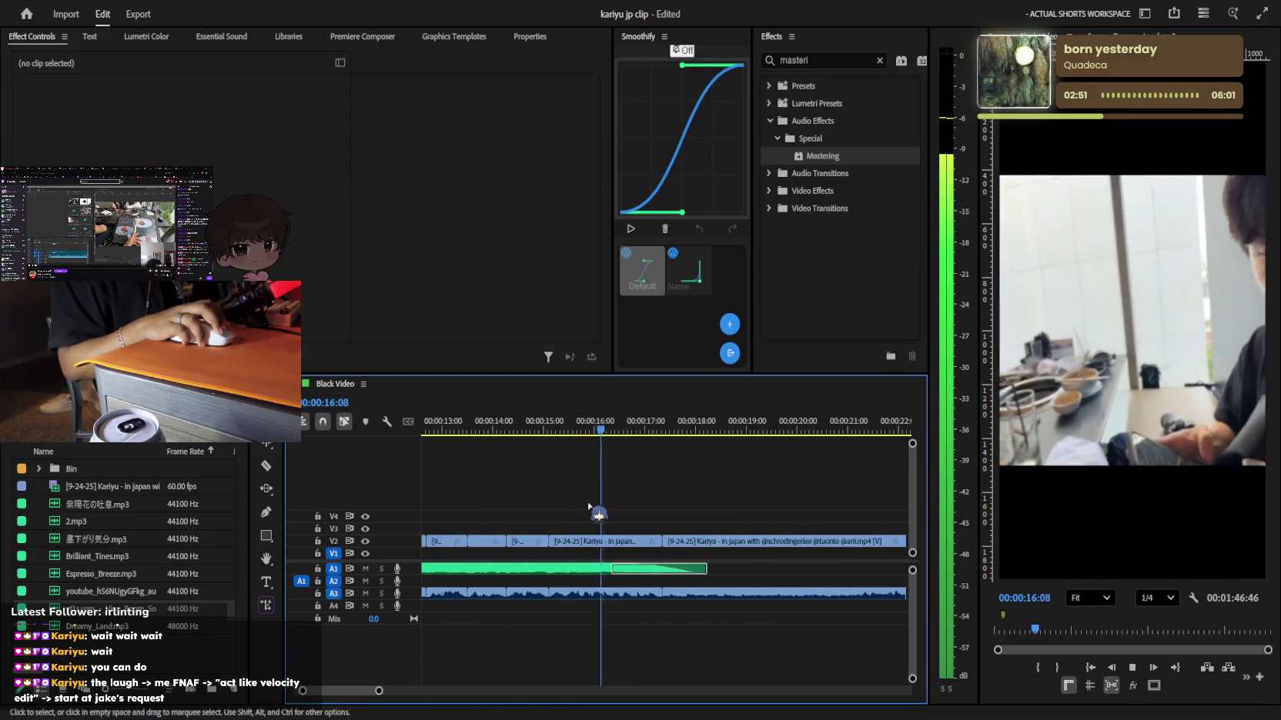
key("minus")
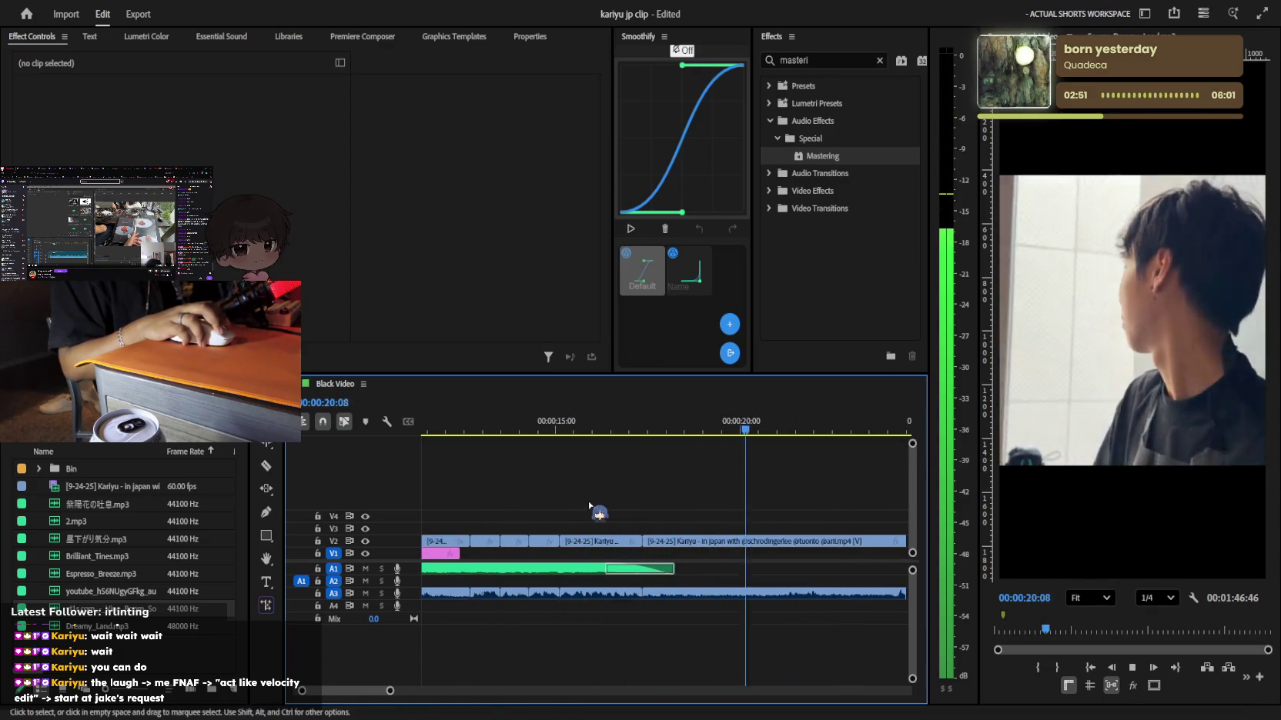
key("equal")
key("minus")
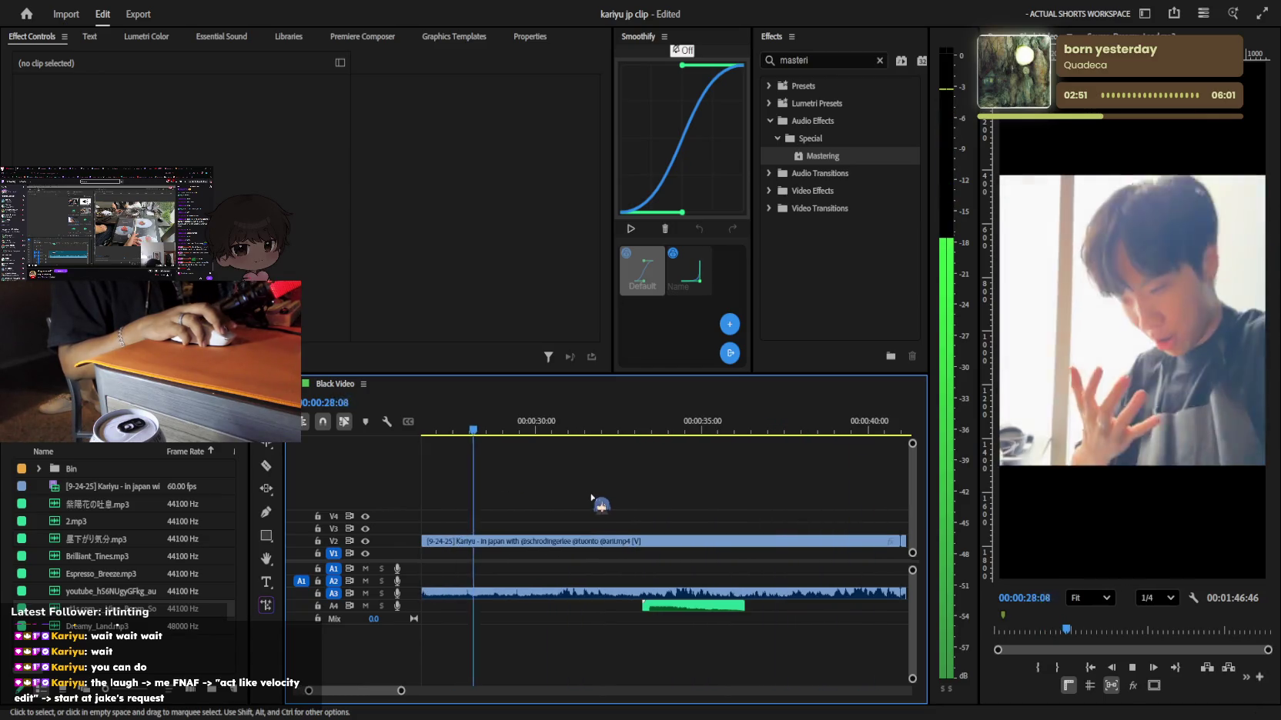
key("minus")
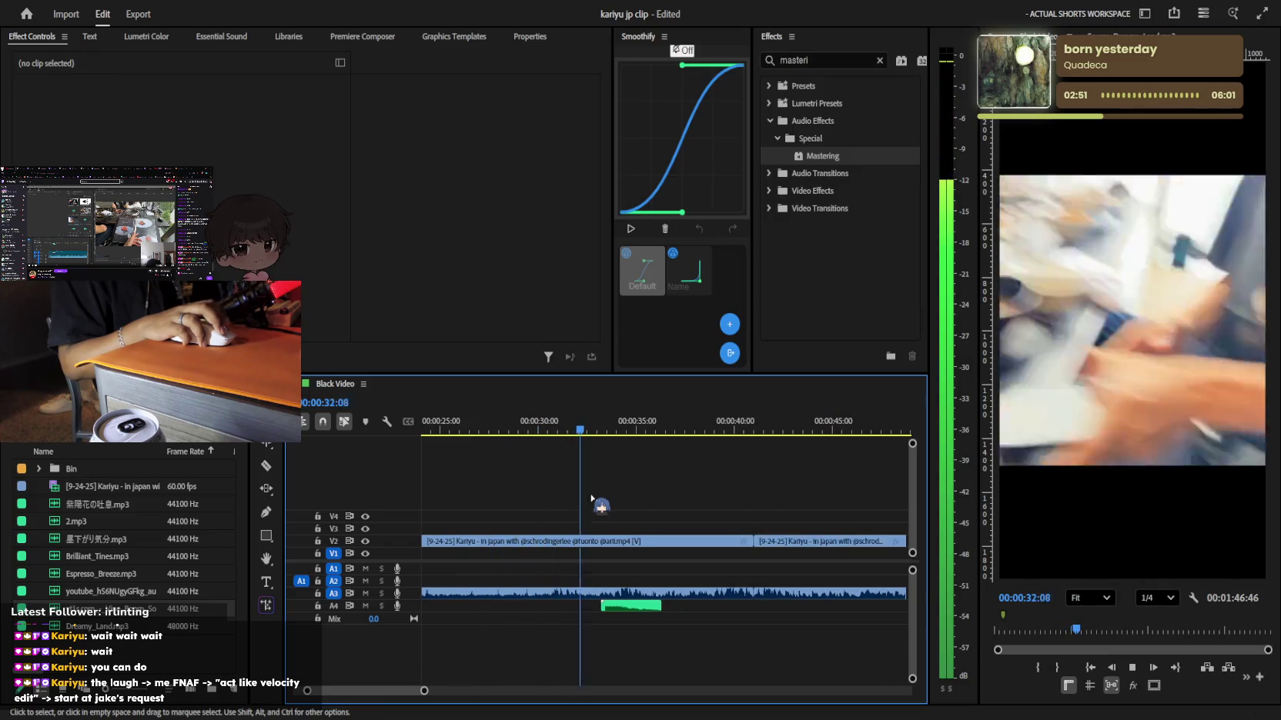
key("space")
key("equal")
Nudge the Vine Boom clip on A4 slightly earlier to match the action near 33 seconds
left_click(622, 607)
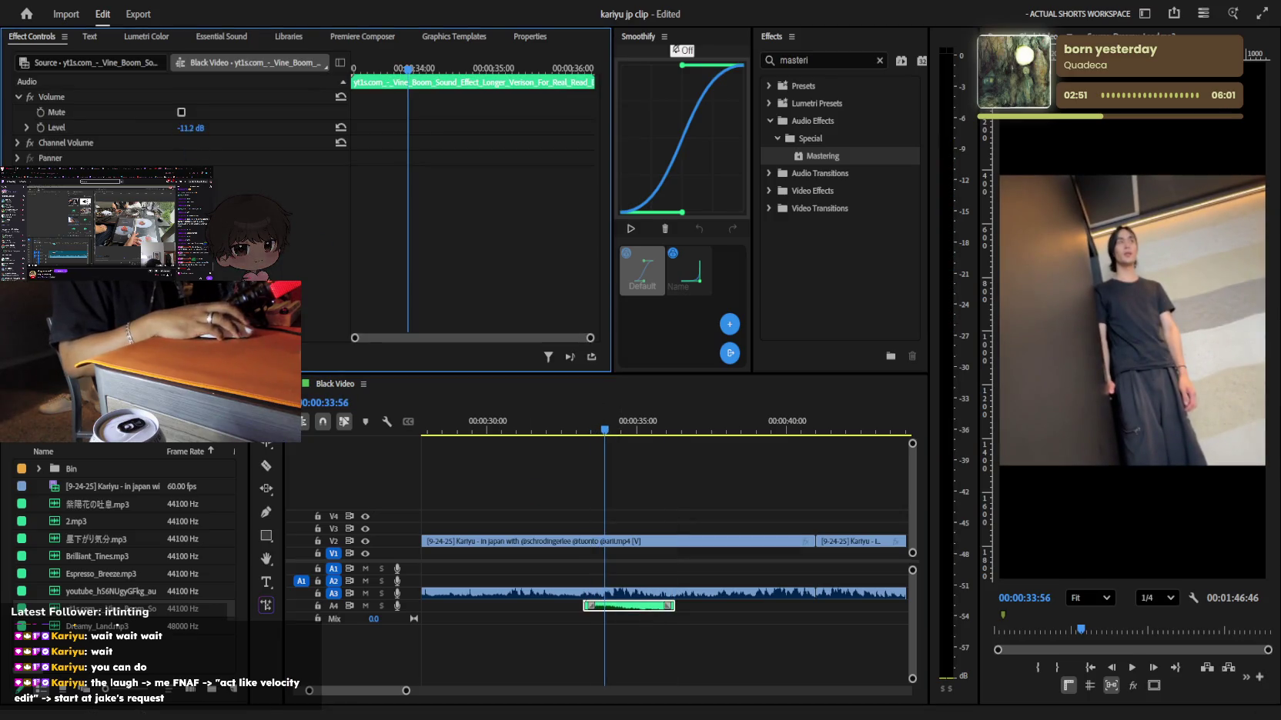
left_click(582, 416)
key("space")
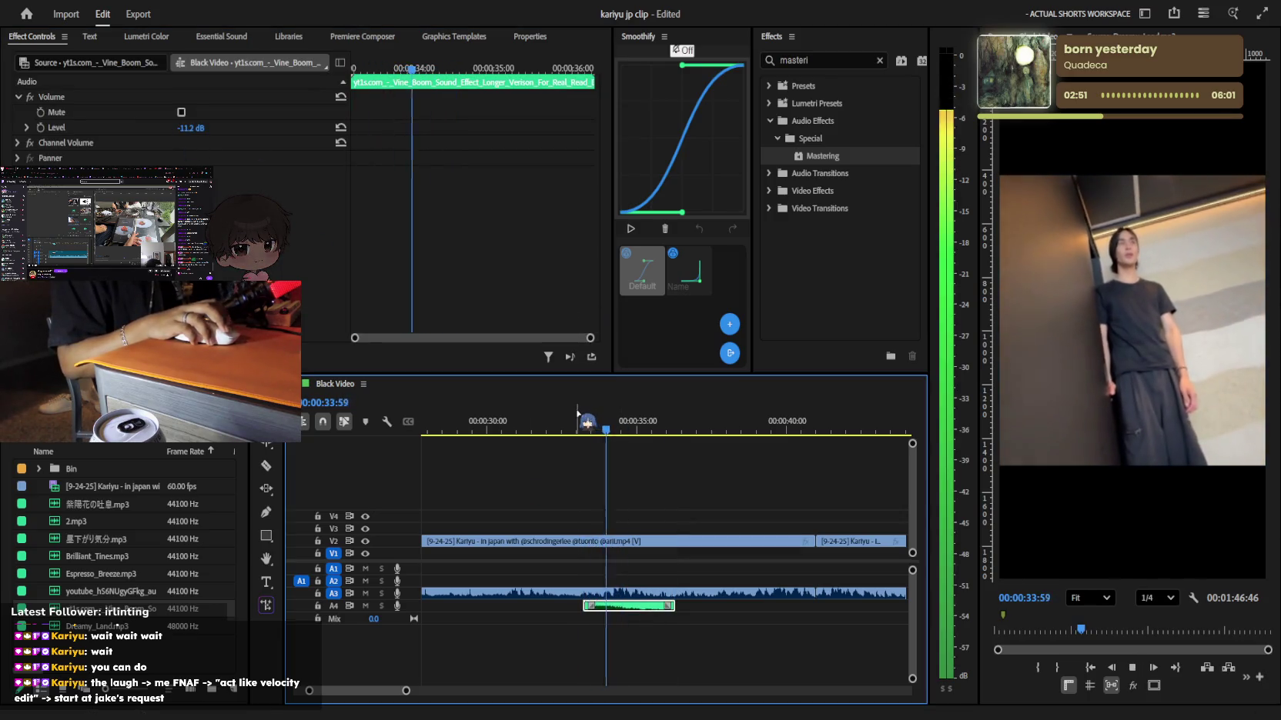
left_click_drag(577, 413, 500, 414)
key("equal")
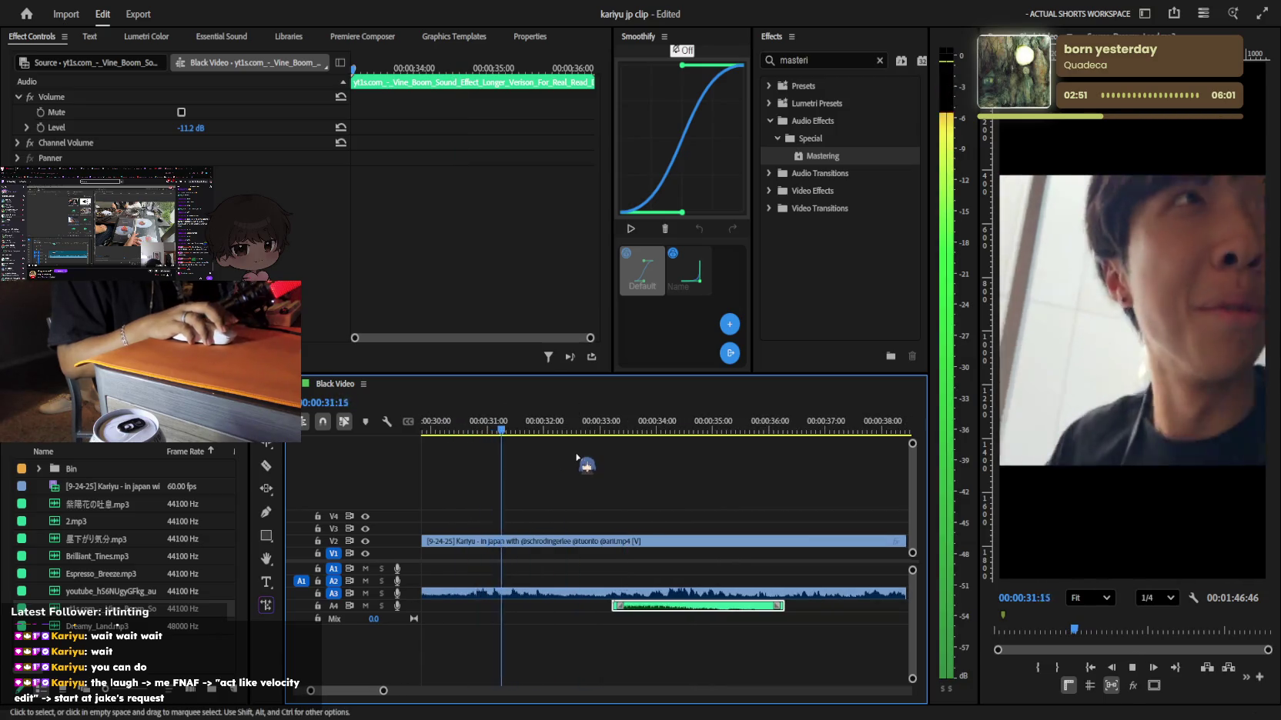
key("space")
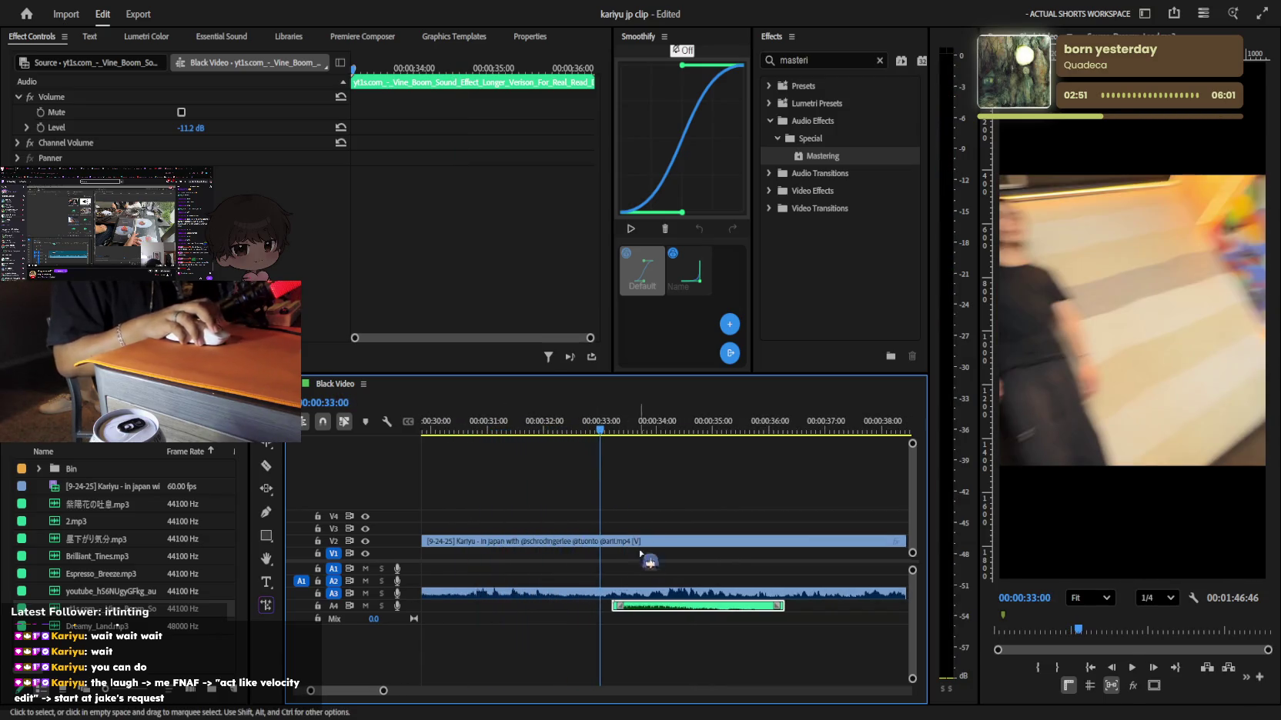
key("equal")
left_click_drag(652, 614, 622, 610)
key("space")
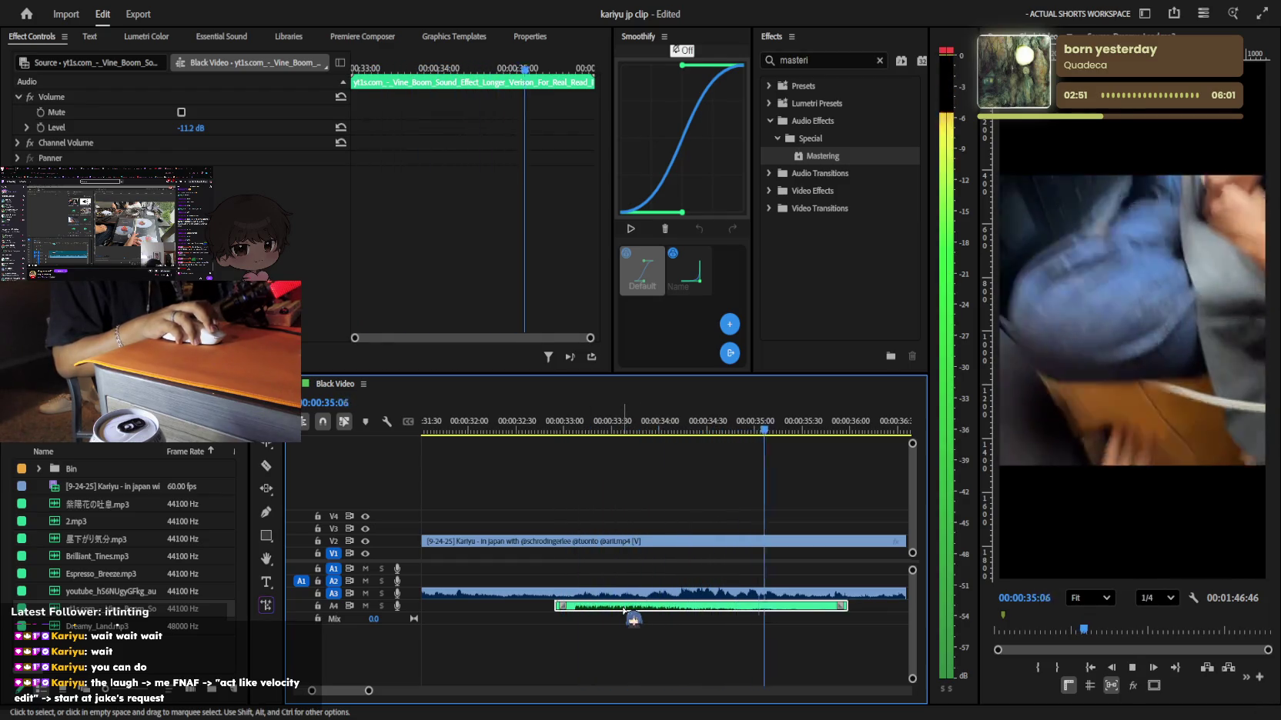
Zoom out and place a second piece of the 昼下がり気分.mp3 song on track A1
key("minus")
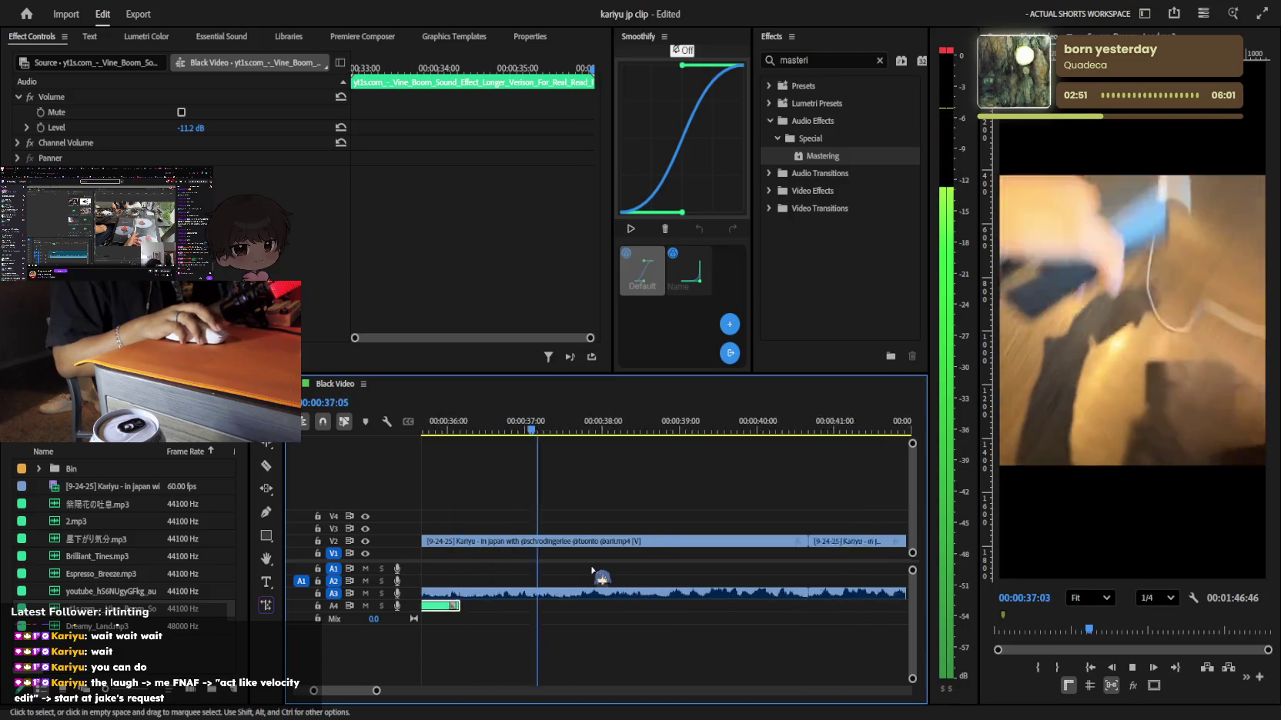
key("minus")
key("minus")
key("space")
key("minus")
key("minus")
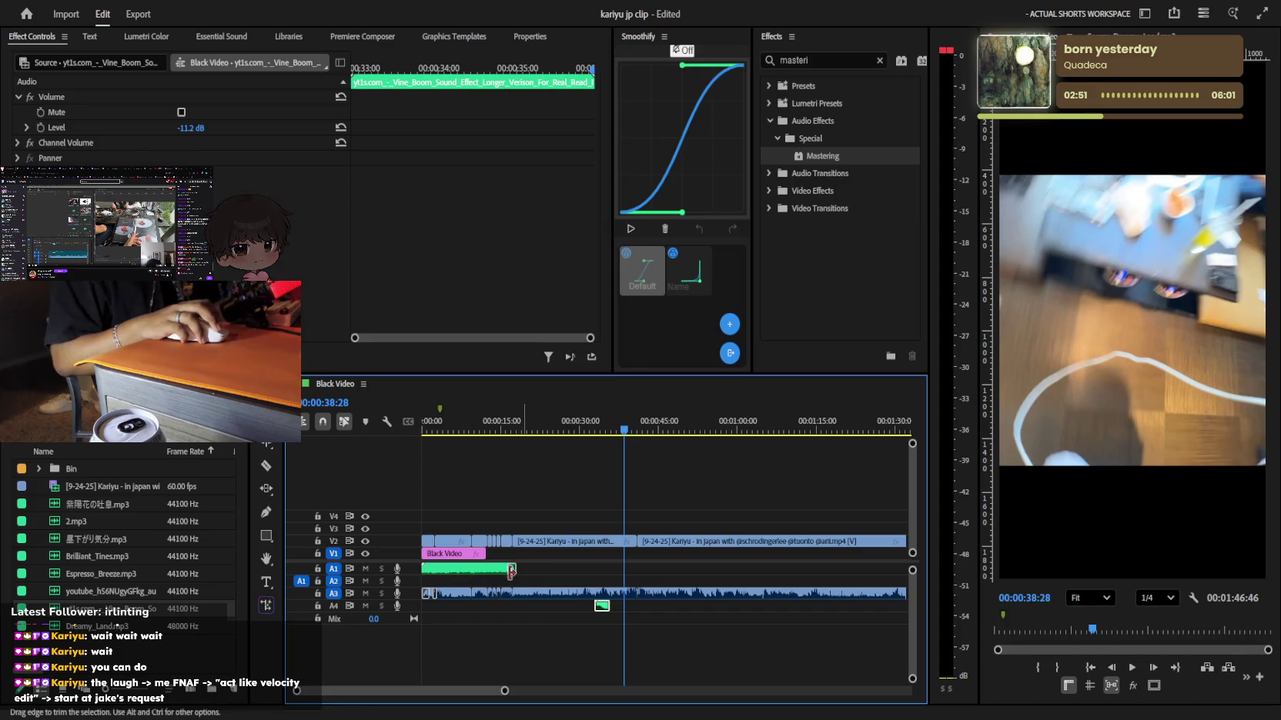
left_click_drag(463, 569, 864, 569)
Undo the accidental length change and extend the end of the second song clip
key("ctrl+z")
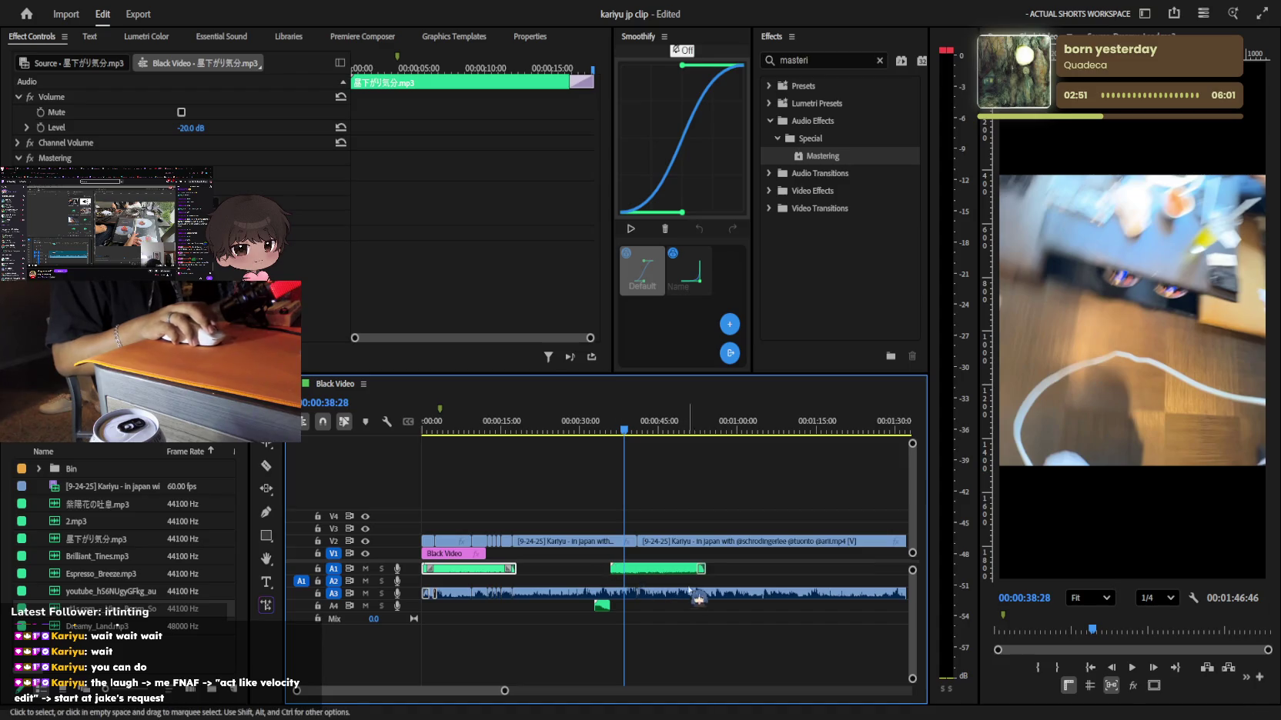
left_click(720, 575)
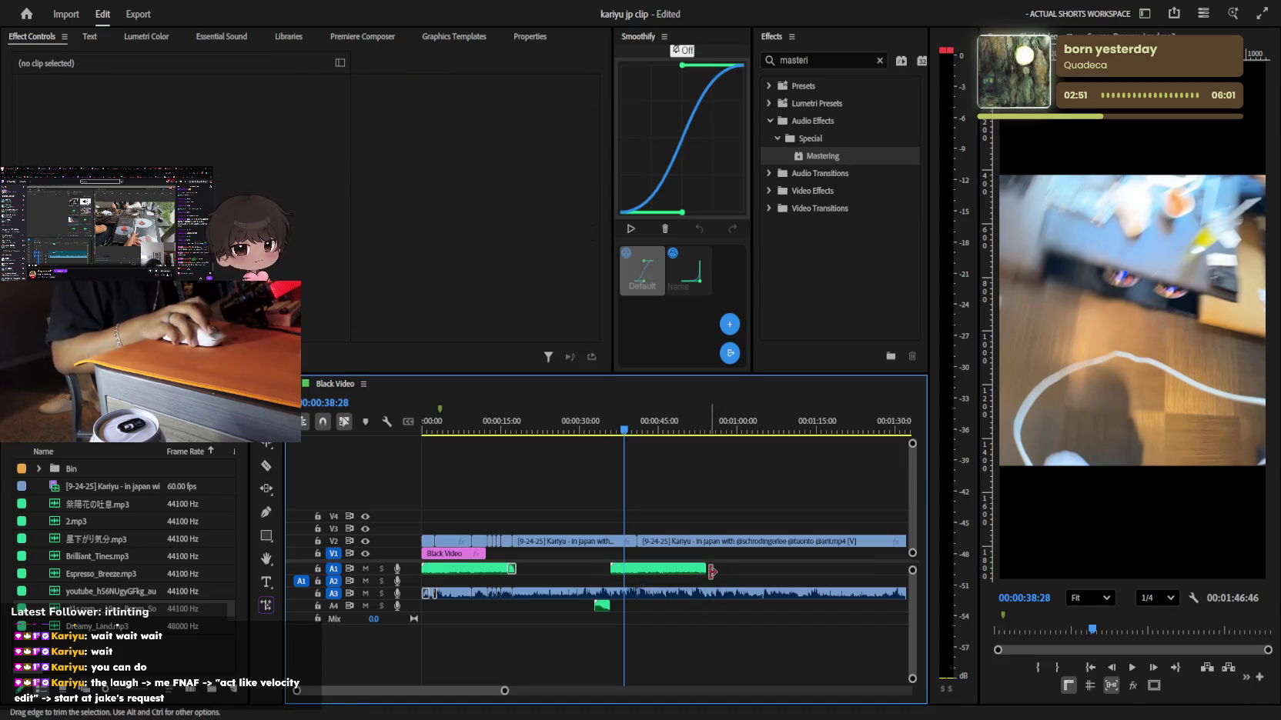
scroll(725, 574, "up", 3)
scroll(715, 572, "up", 3)
mouse_move(649, 566)
left_mouse_down()
mouse_move(754, 568)
mouse_move(613, 567)
left_mouse_up()
left_click(645, 572)
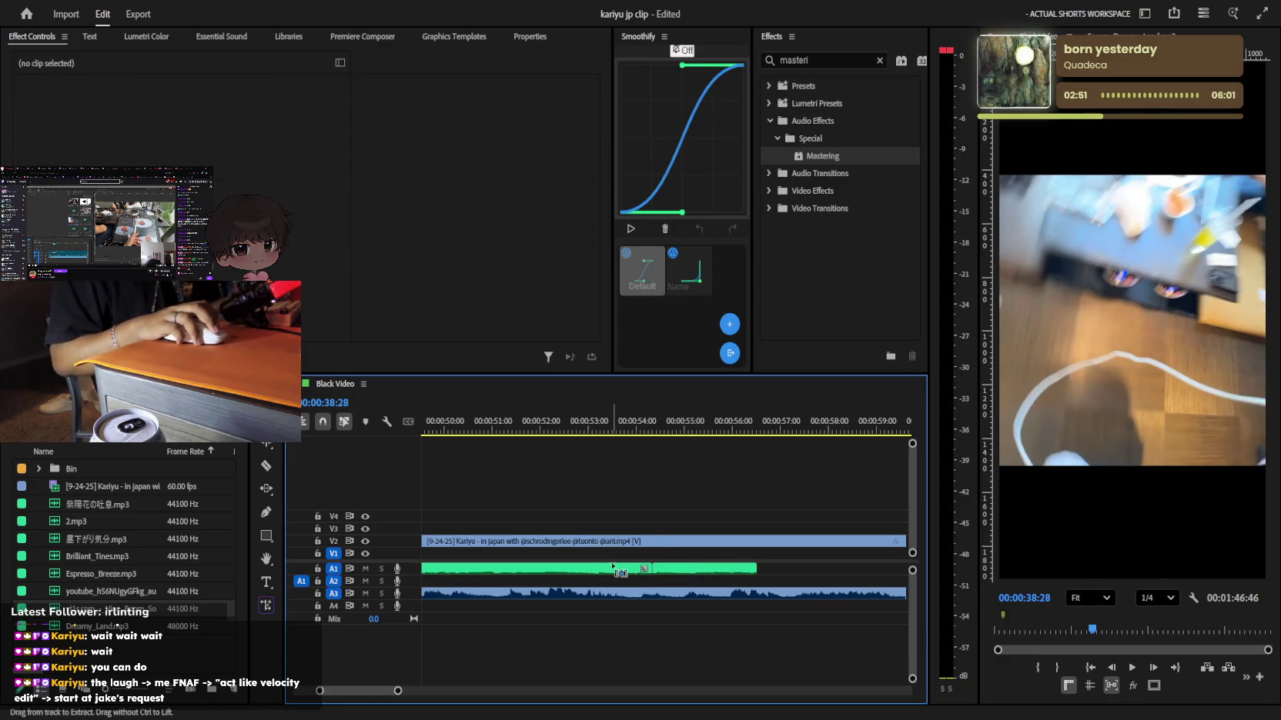
Solo track A1 and listen to the song from about 50 to 52 seconds
left_click(508, 421)
key("space")
left_click(382, 568)
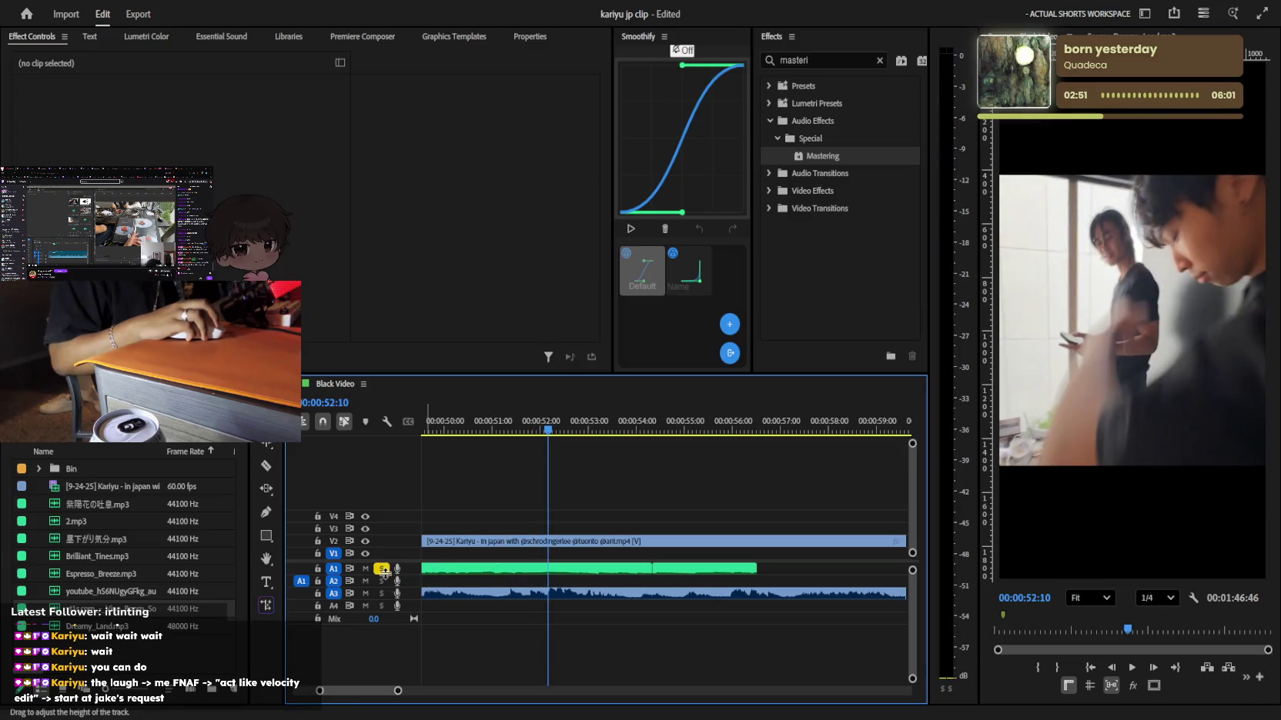
key("minus")
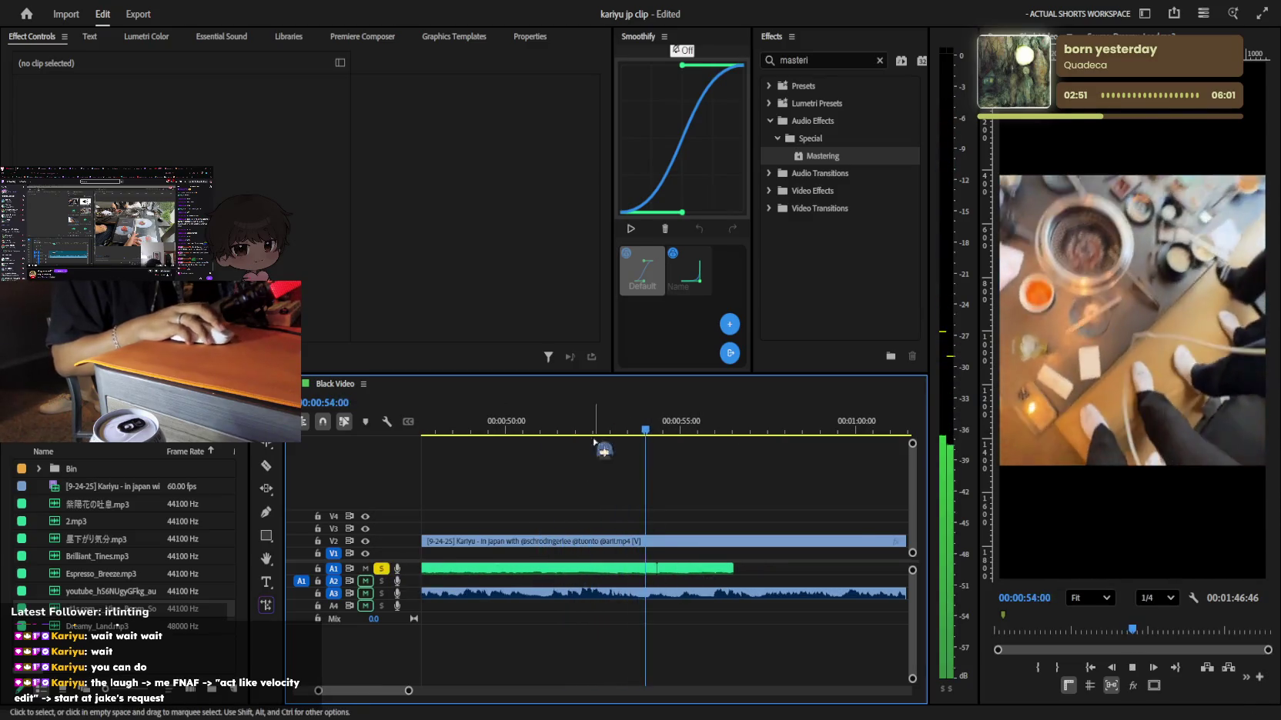
left_click(507, 424)
key("space")
key("equal")
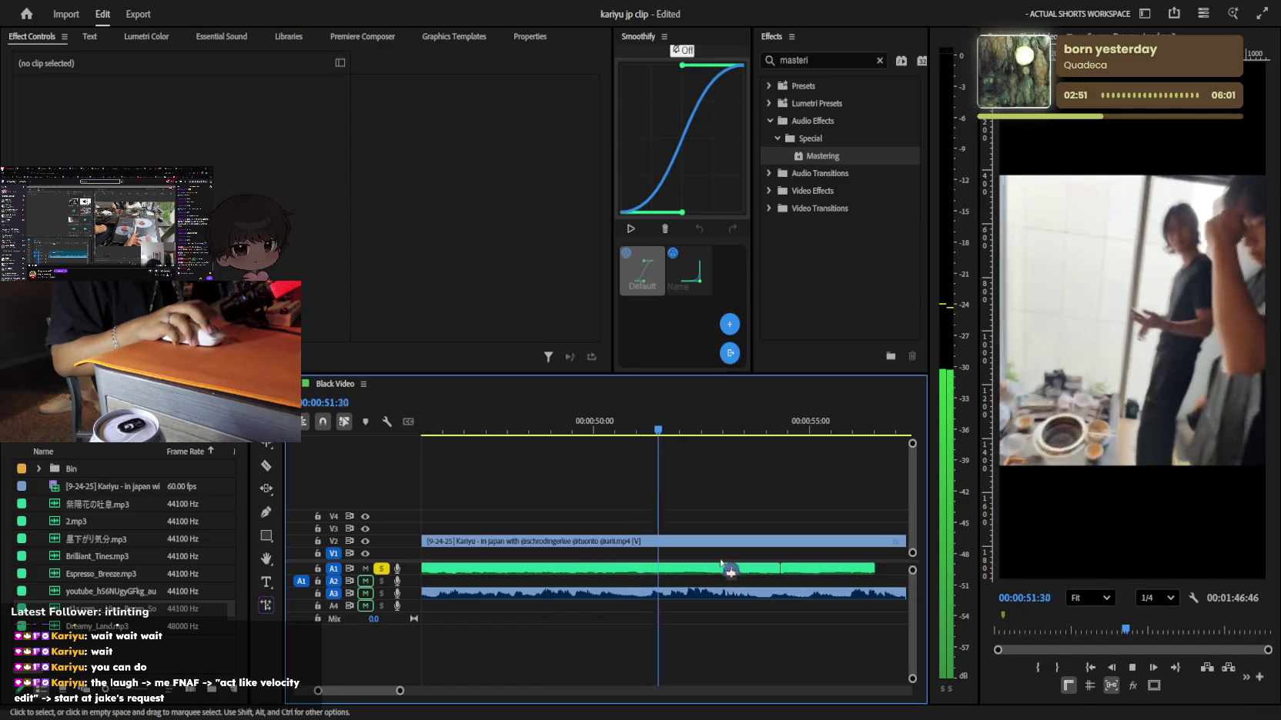
key("space")
Razor the song at 52 seconds and delete the leftover pieces around the excerpt
key("c")
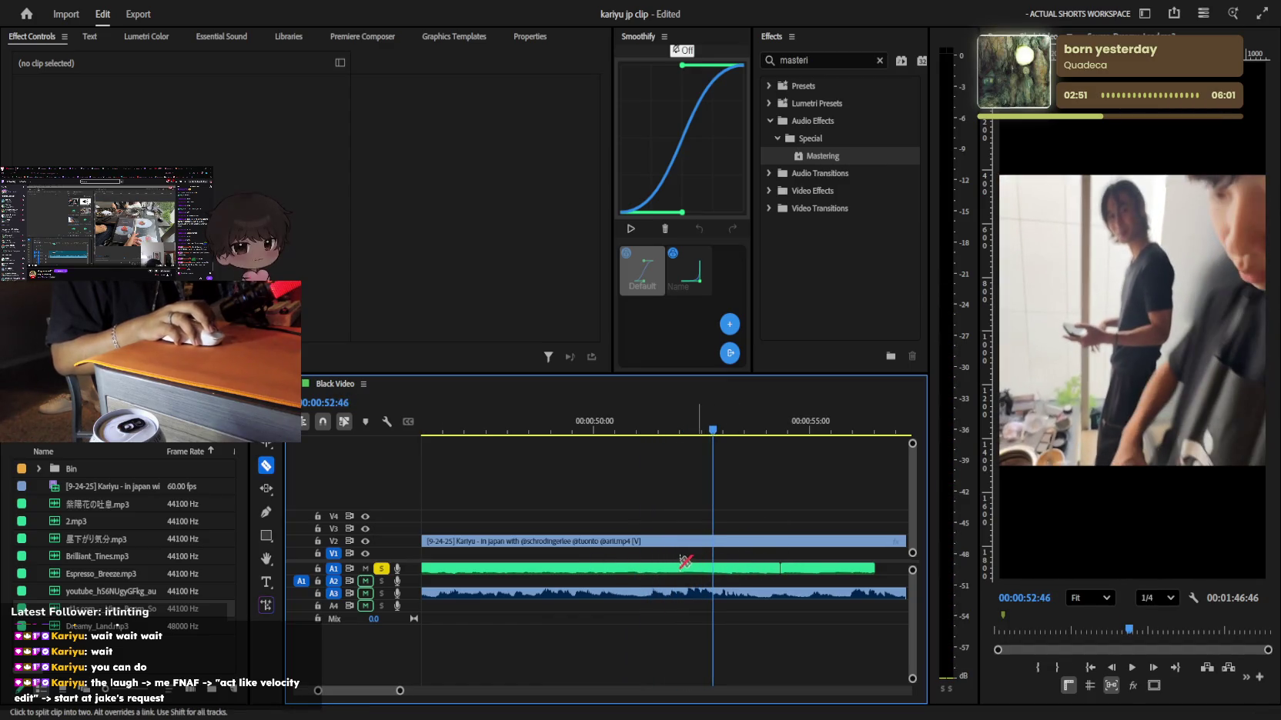
key("v")
left_click(651, 570)
key("Delete")
left_click(828, 570)
key("Delete")
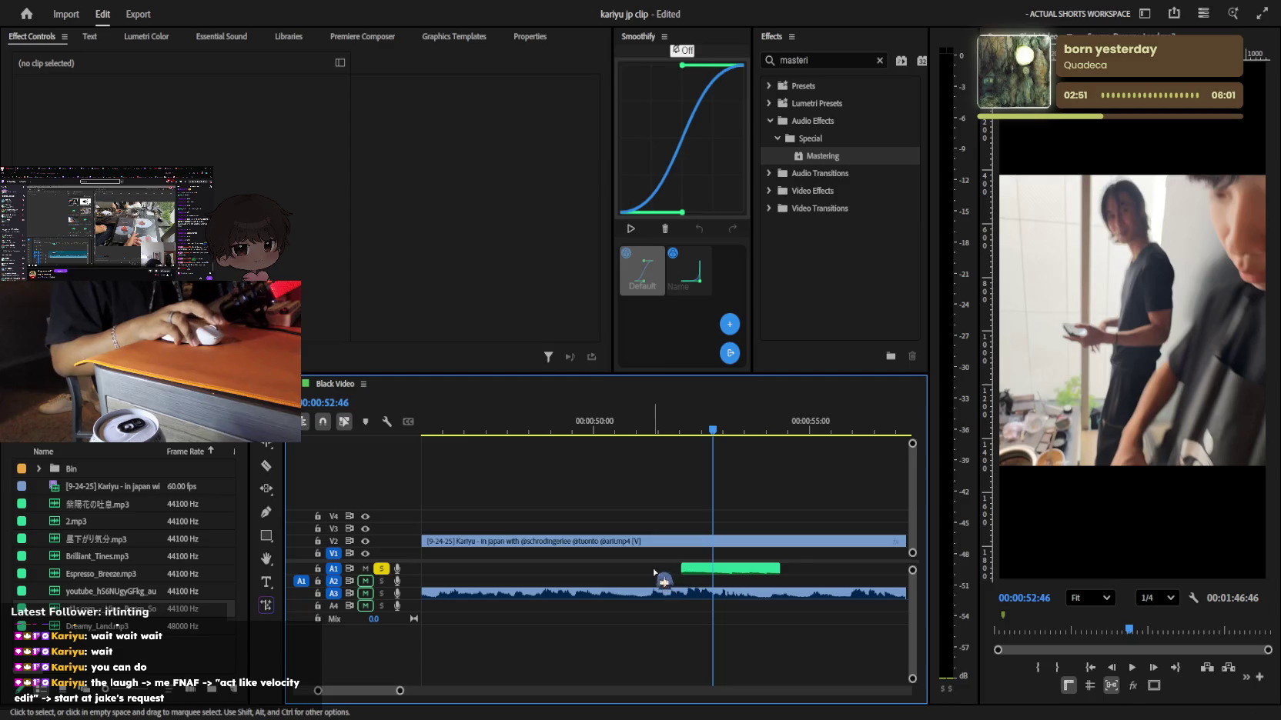
key("minus")
Move the kept song excerpt to about 40 seconds and replay the edit from the start
key("minus")
left_click(800, 570)
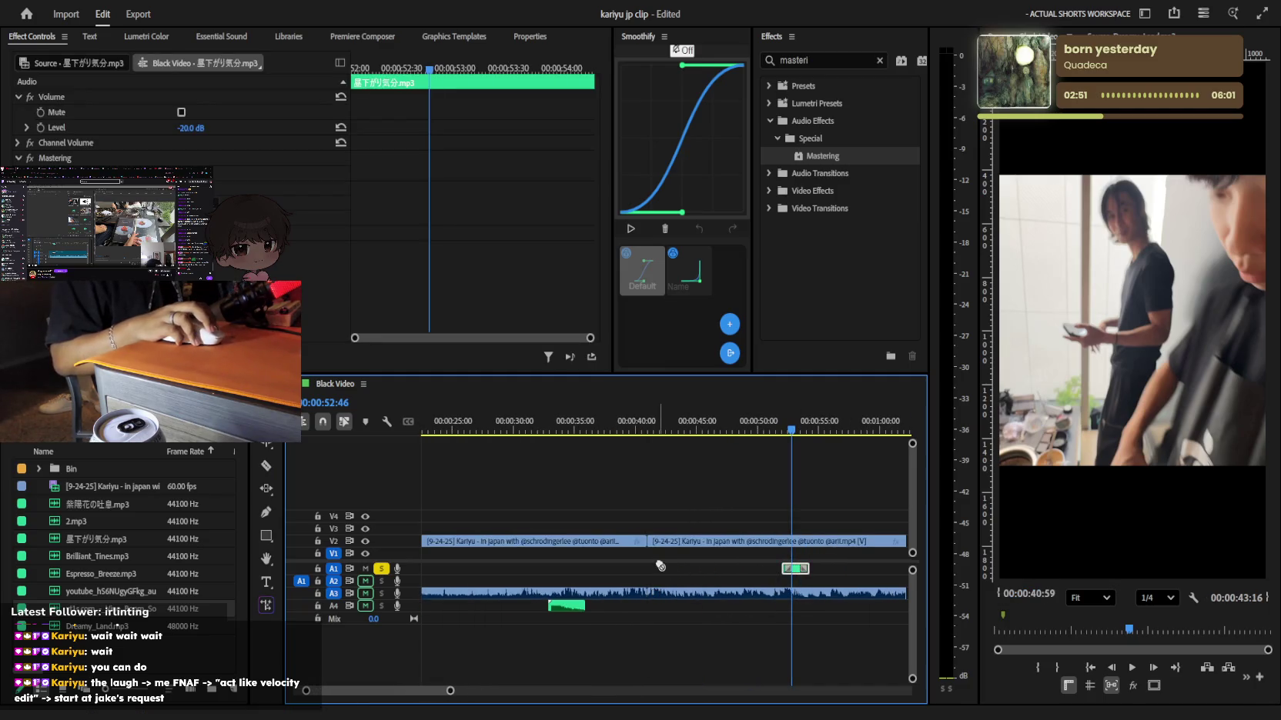
left_click_drag(655, 569, 907, 570)
key("minus")
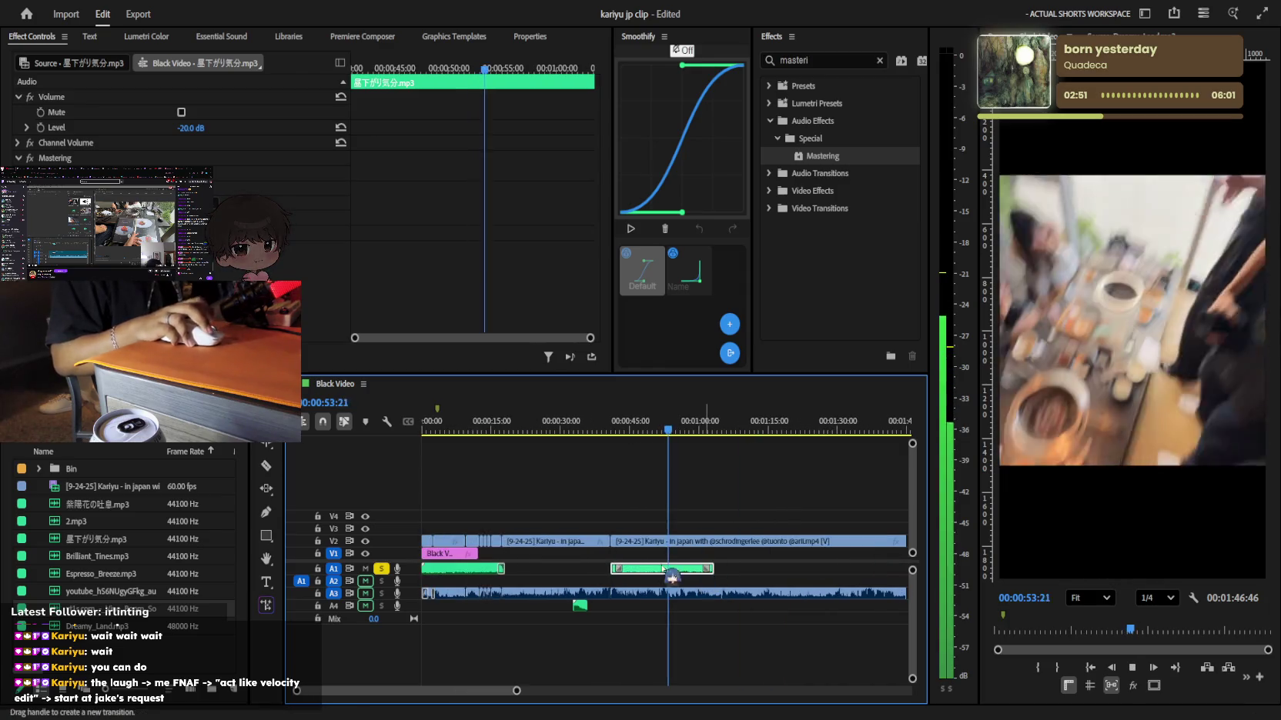
key("Home")
left_click(561, 477)
key("equal")
key("space")
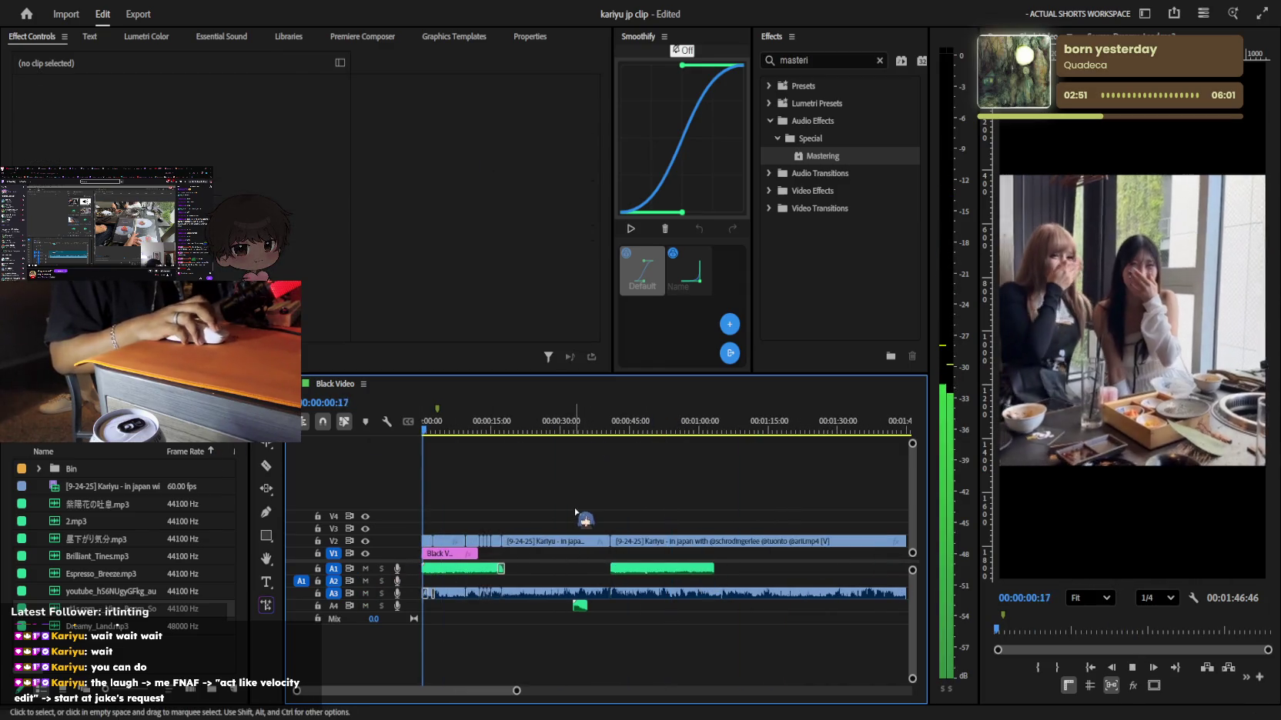
key("equal")
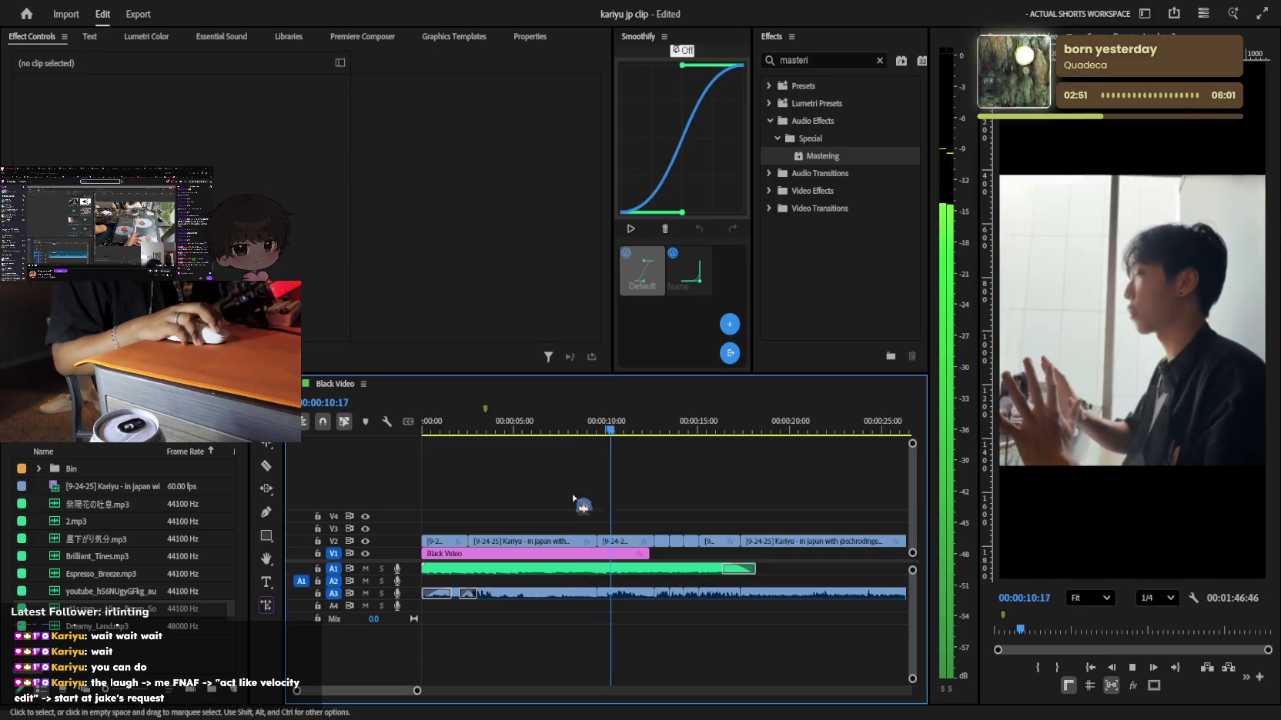
key("equal")
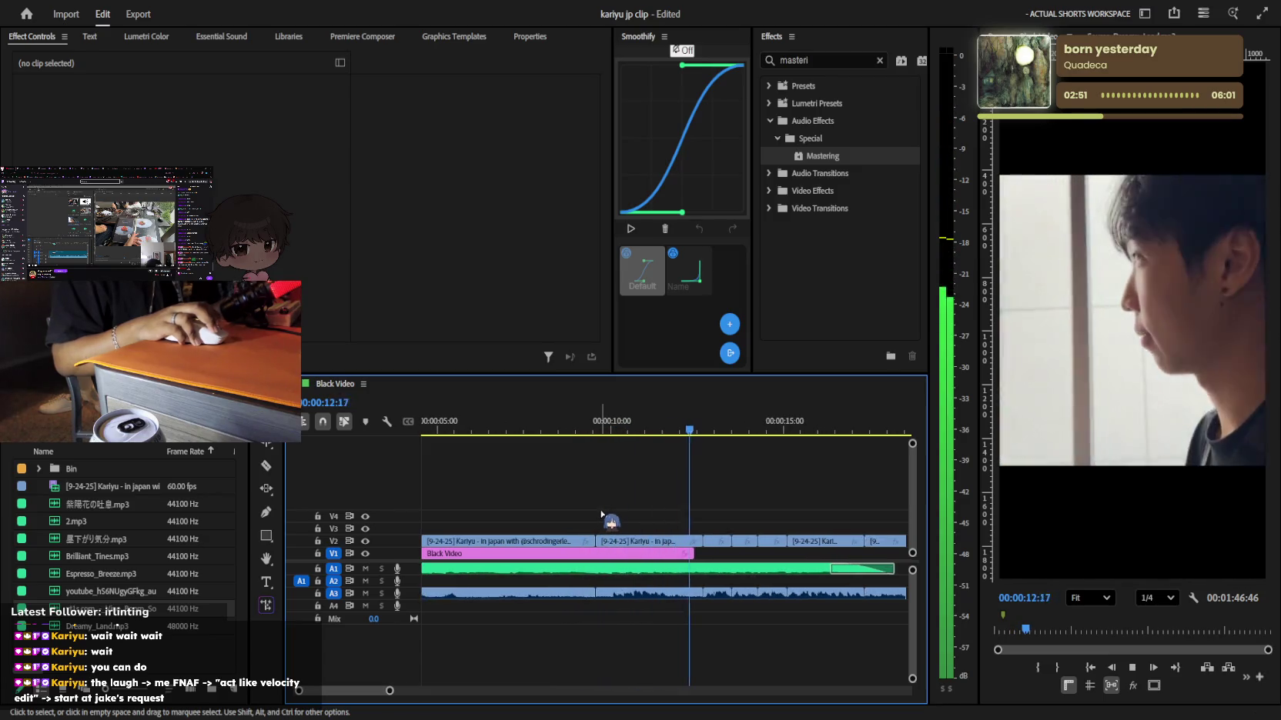
left_click(681, 425)
key("minus")
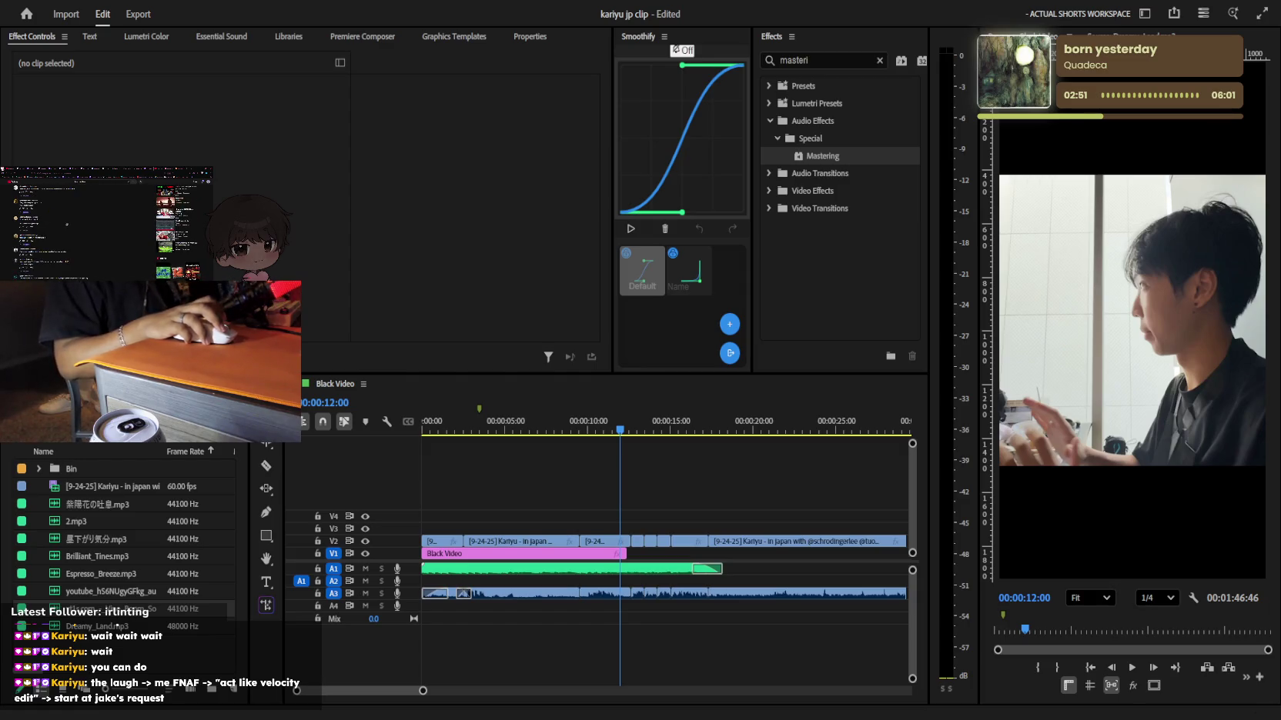
left_click(552, 409)
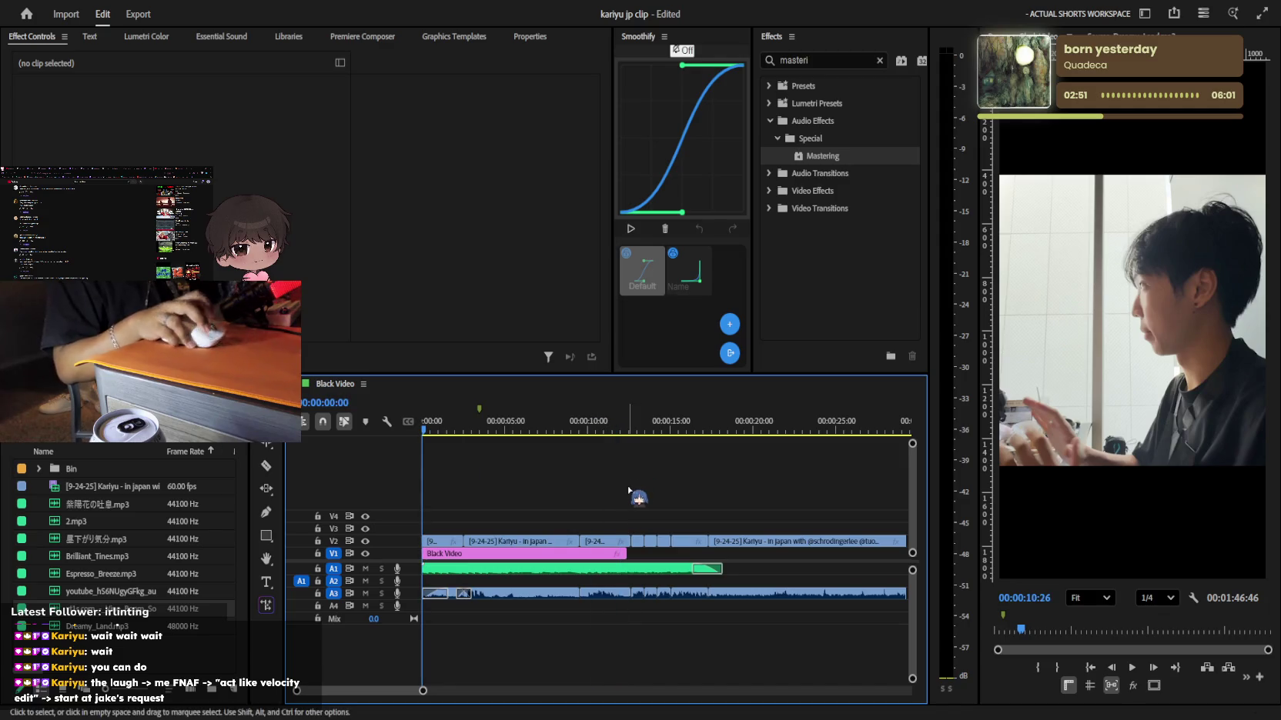
scroll(628, 490, "down", 1)
scroll(544, 501, "up", 1)
scroll(537, 499, "up", 1)
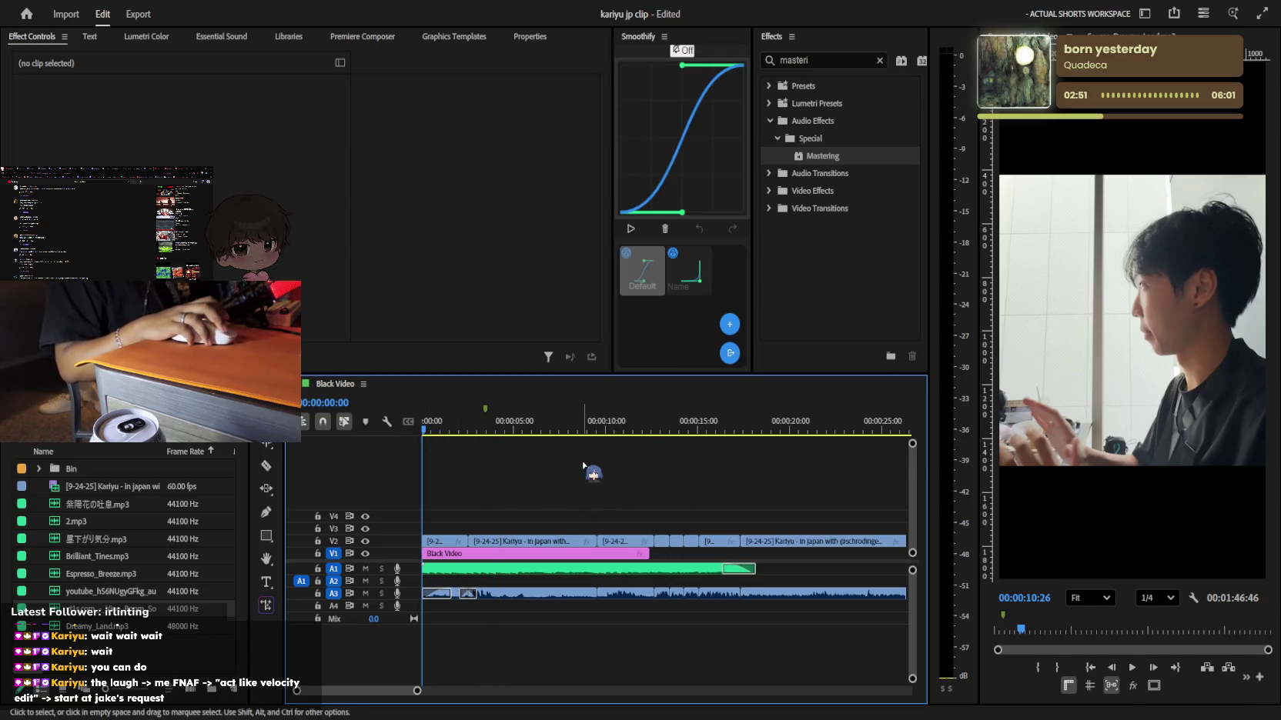
left_click(1133, 675)
left_click(1133, 675)
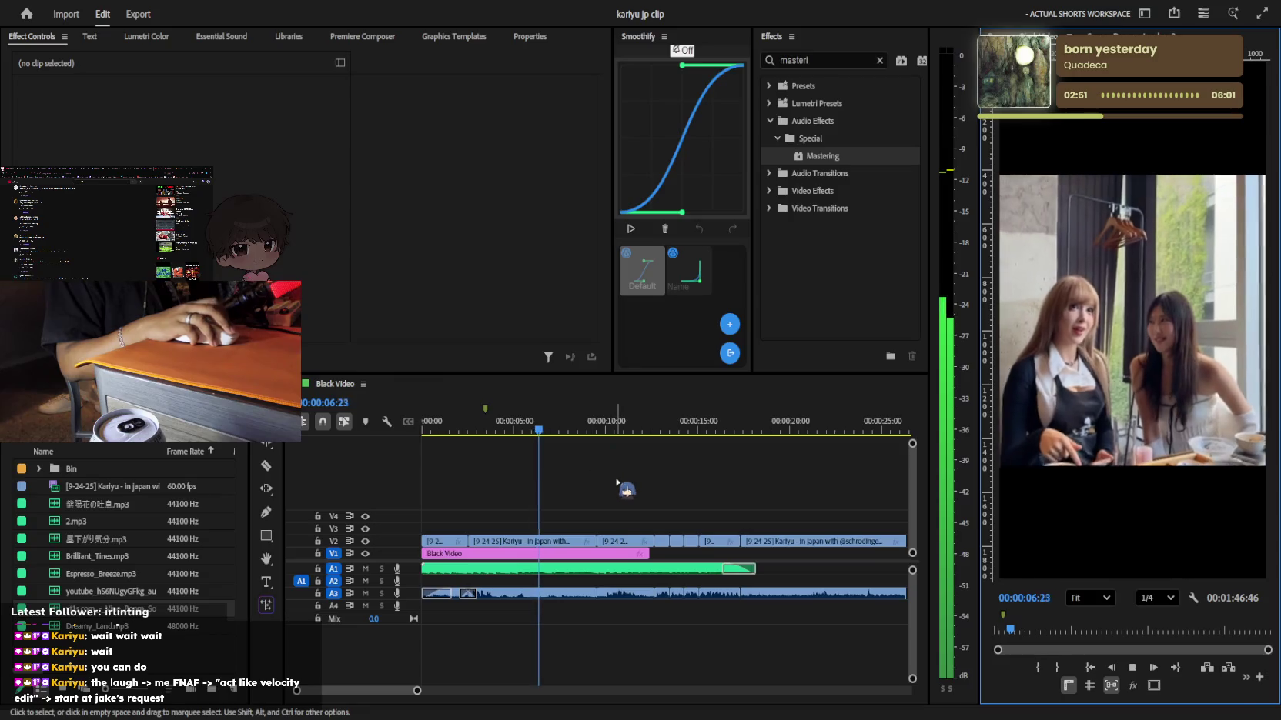
key("space")
scroll(600, 489, "up", 2)
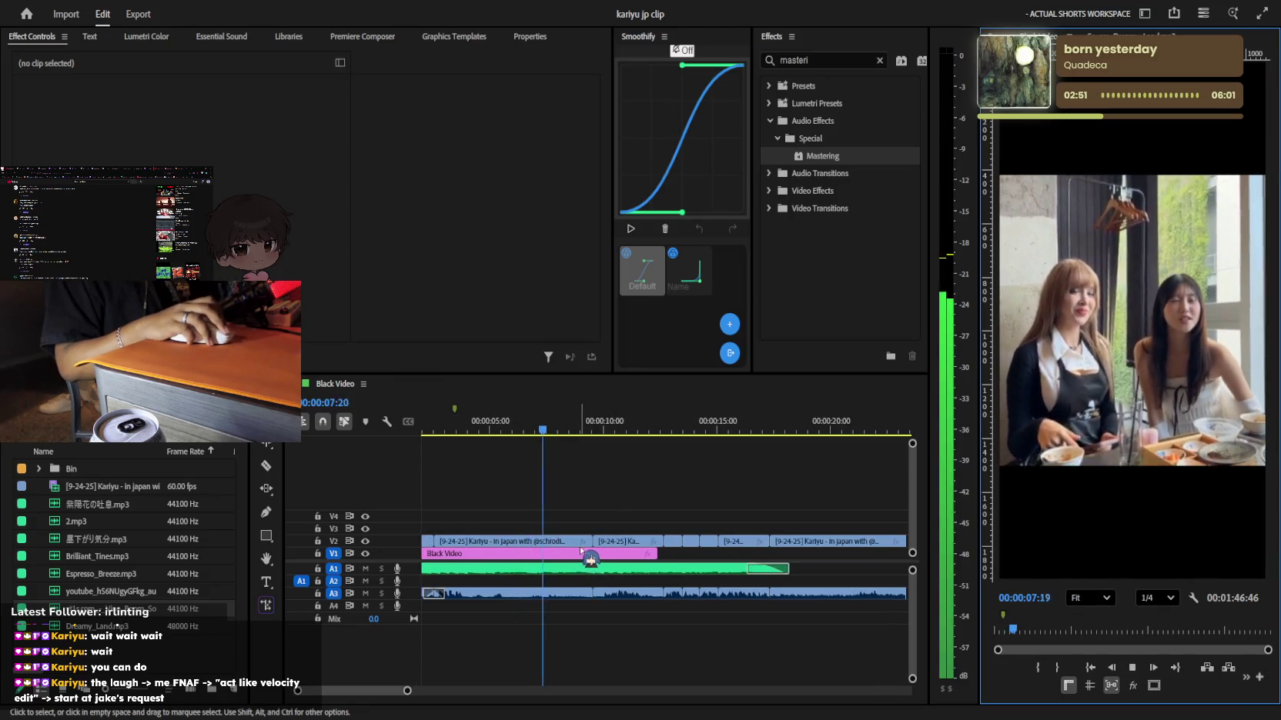
scroll(583, 539, "up", 2)
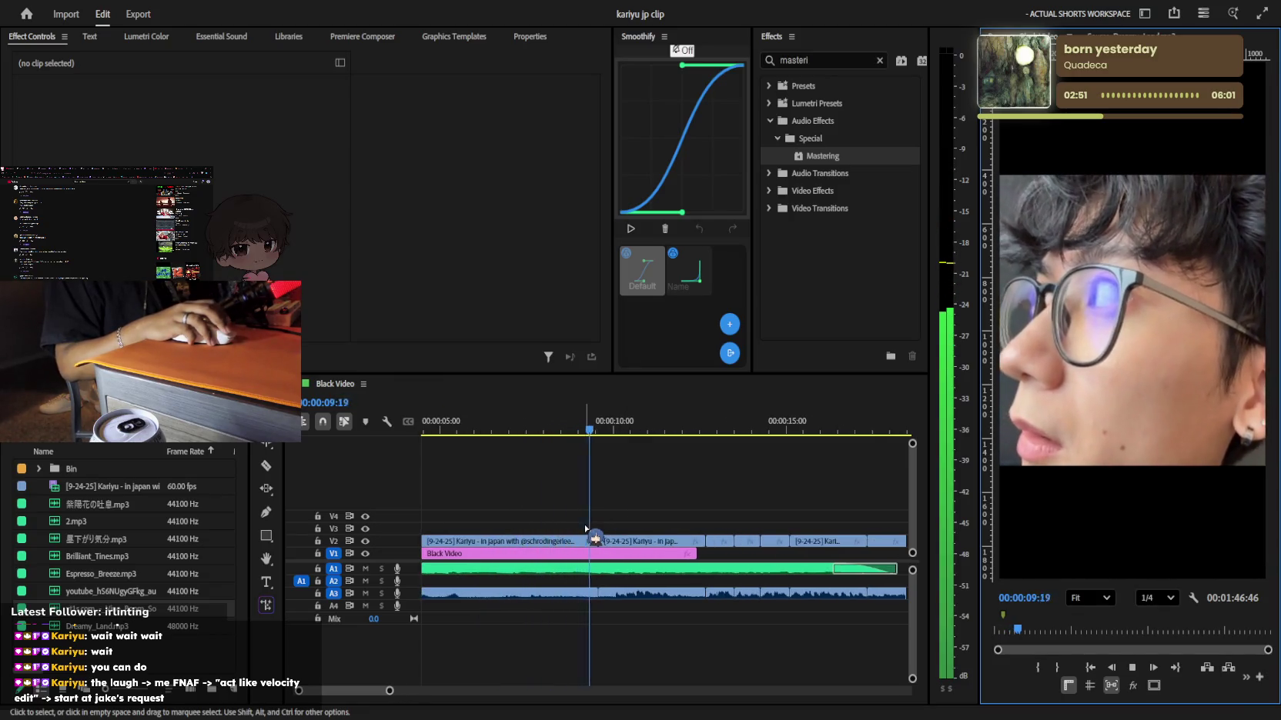
scroll(596, 530, "up", 2)
scroll(606, 531, "down", 2)
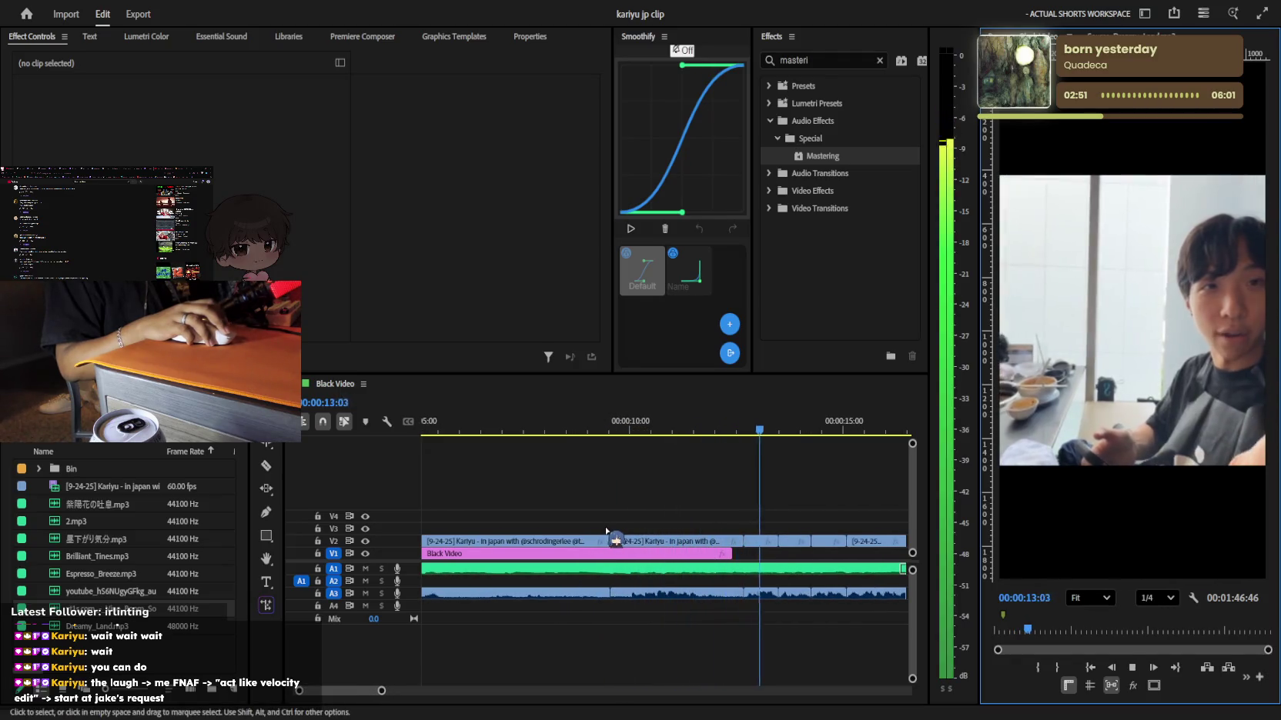
left_click(758, 543)
Review the short V2 clips one by one with their Motion settings shown
left_click(192, 113)
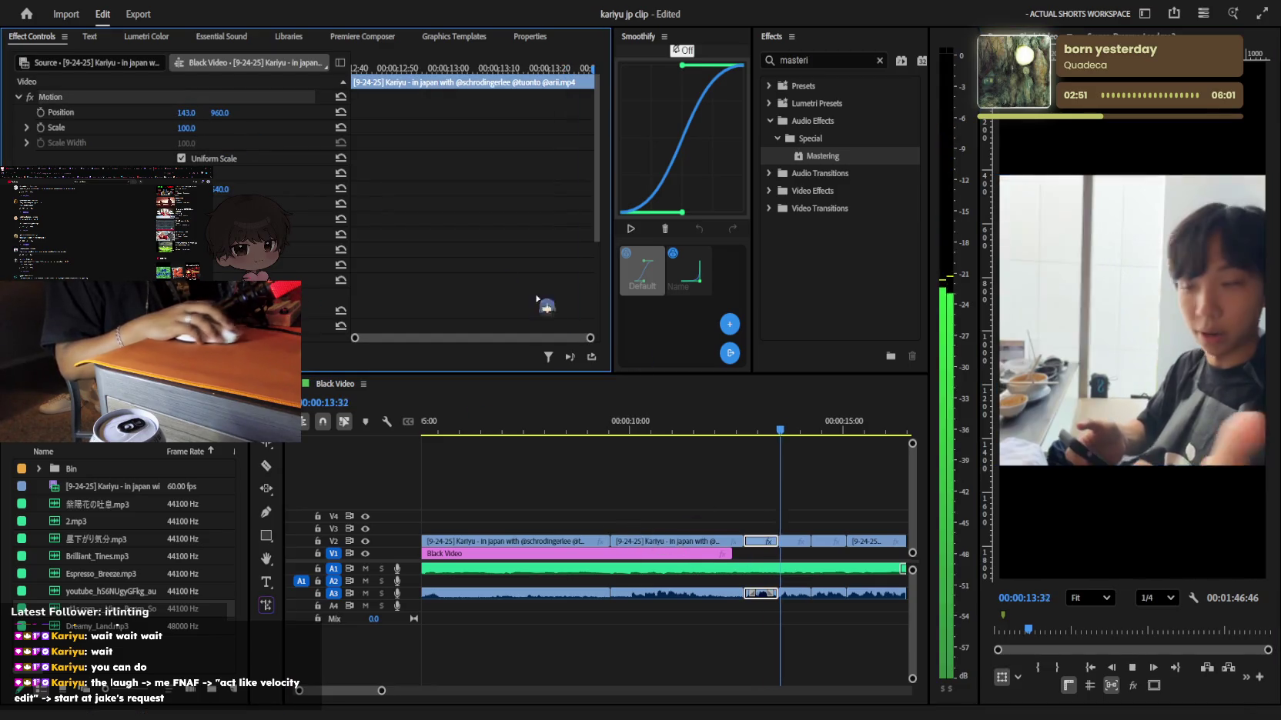
key("space")
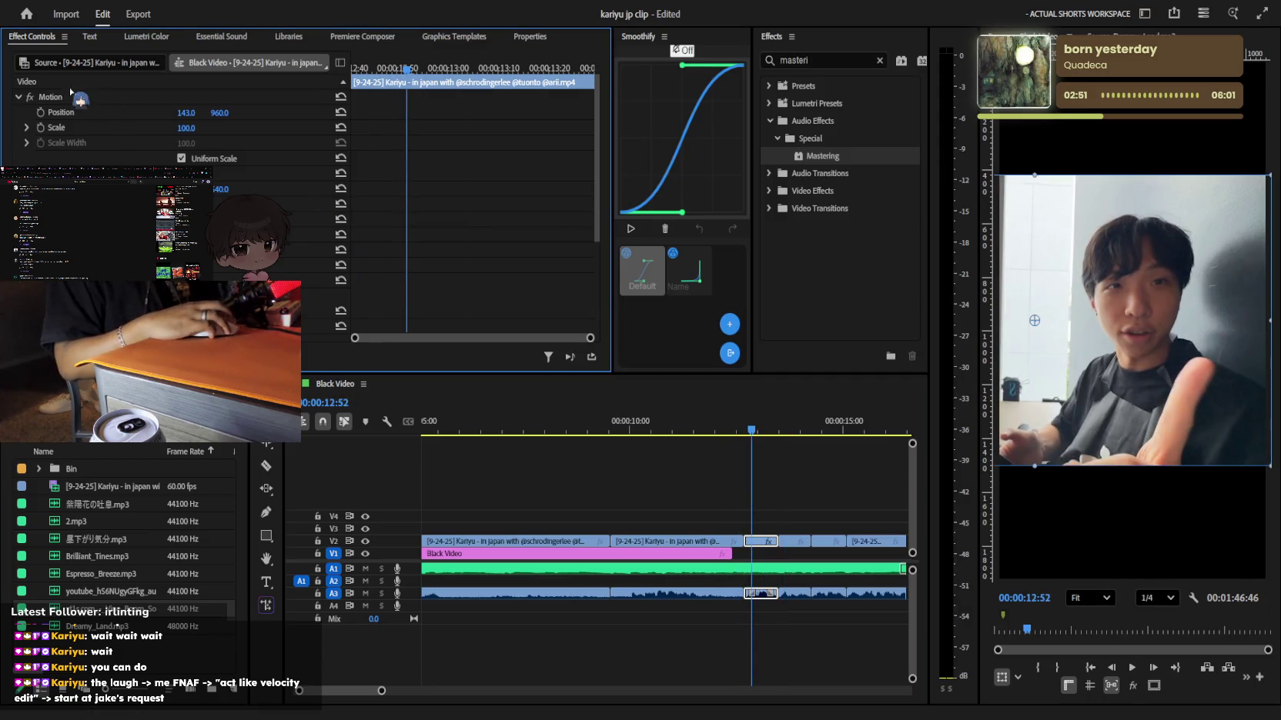
left_click(795, 541)
key("space")
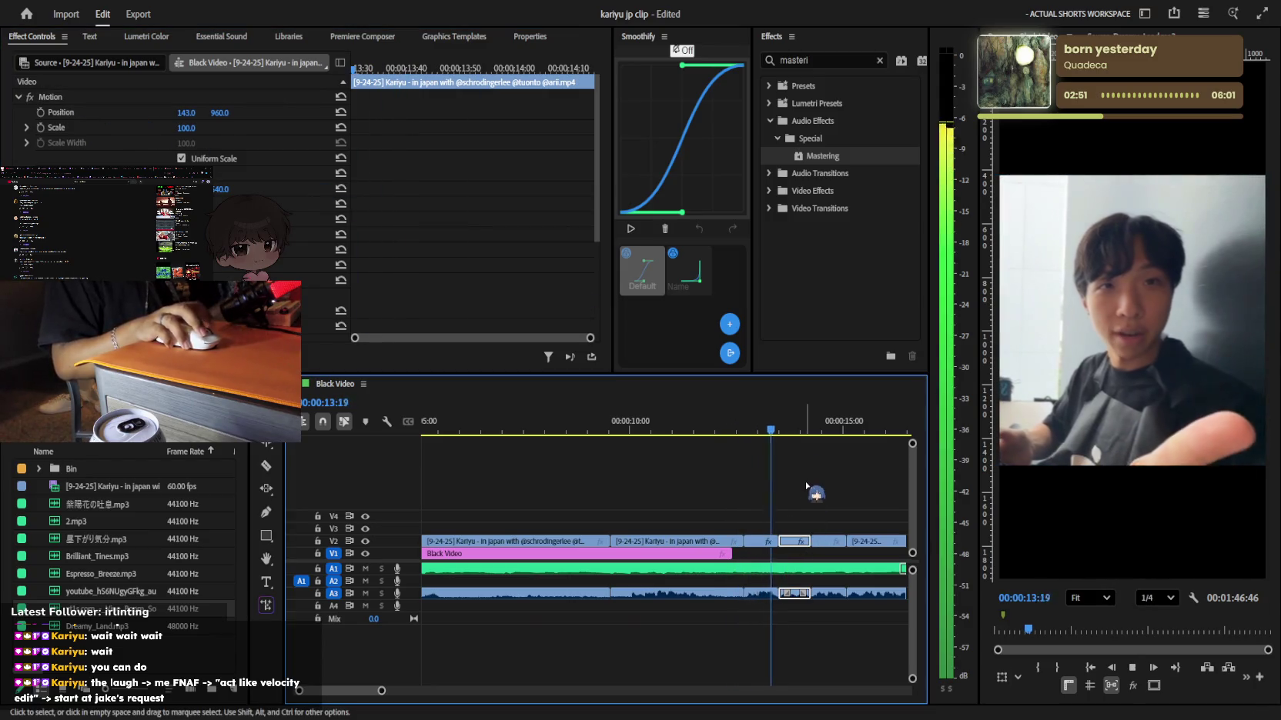
key("=")
left_click(809, 541)
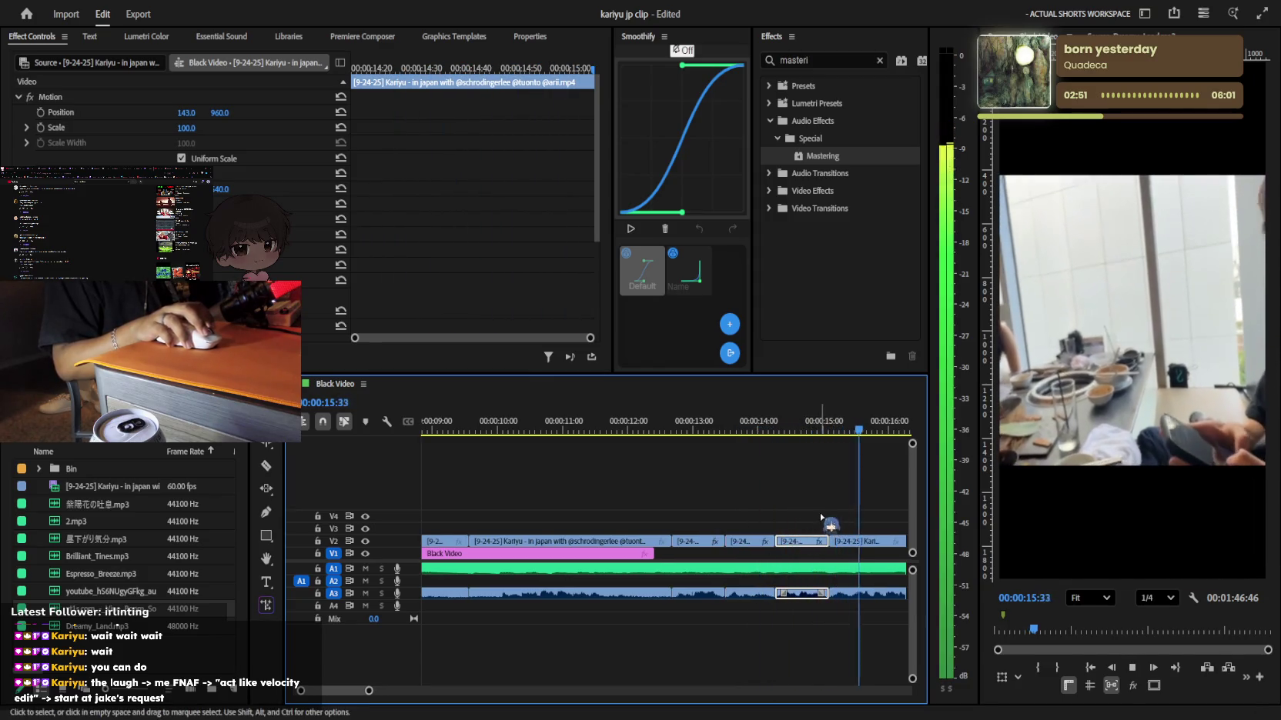
Set the last short clip's Position X to 540 and preview it
left_click(863, 541)
left_click(423, 265)
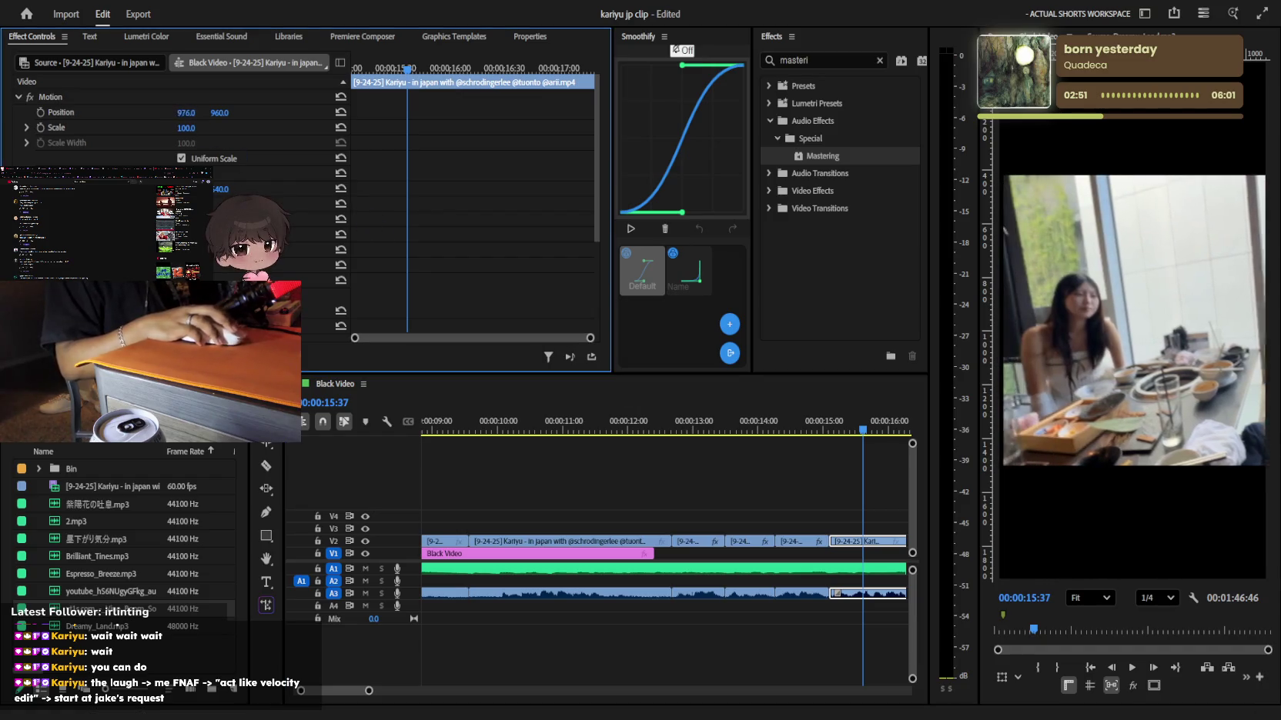
left_click_drag(186, 113, 178, 117)
key("space")
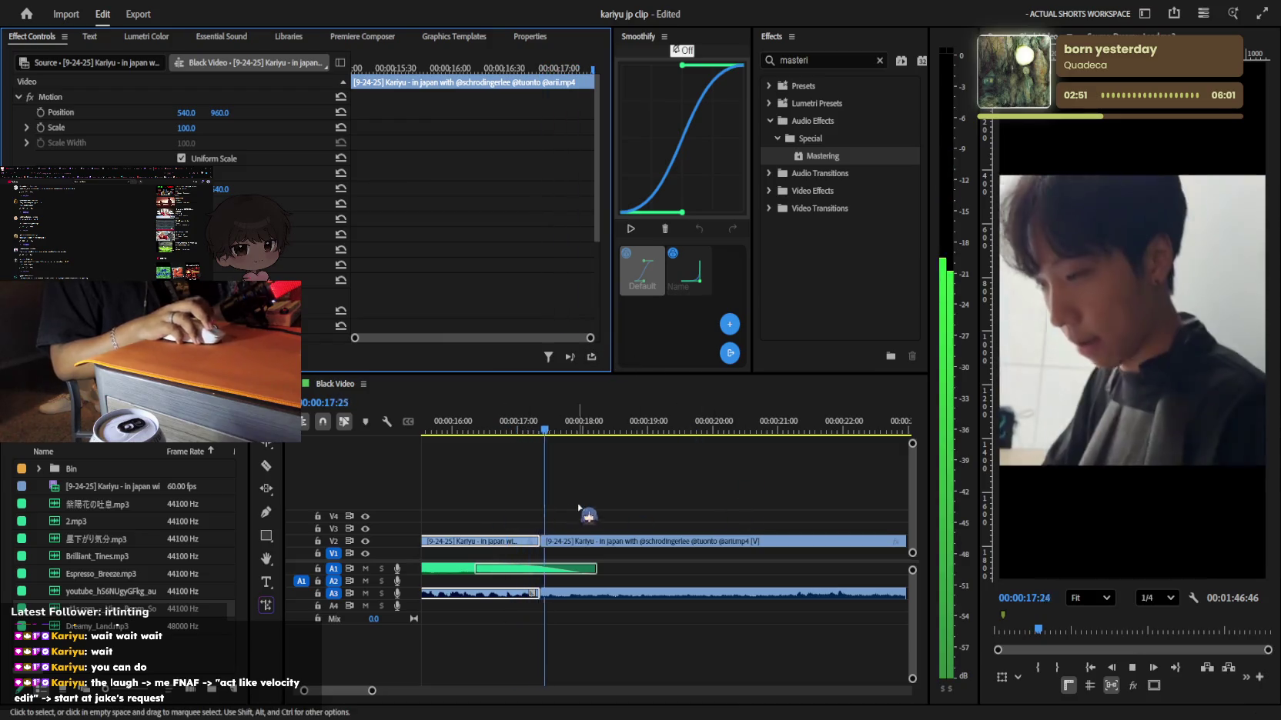
key("space")
Check the first and second short clips' positions and preview the edit from 15:35
scroll(585, 514, "up", 2)
left_click(462, 540)
left_click(458, 429)
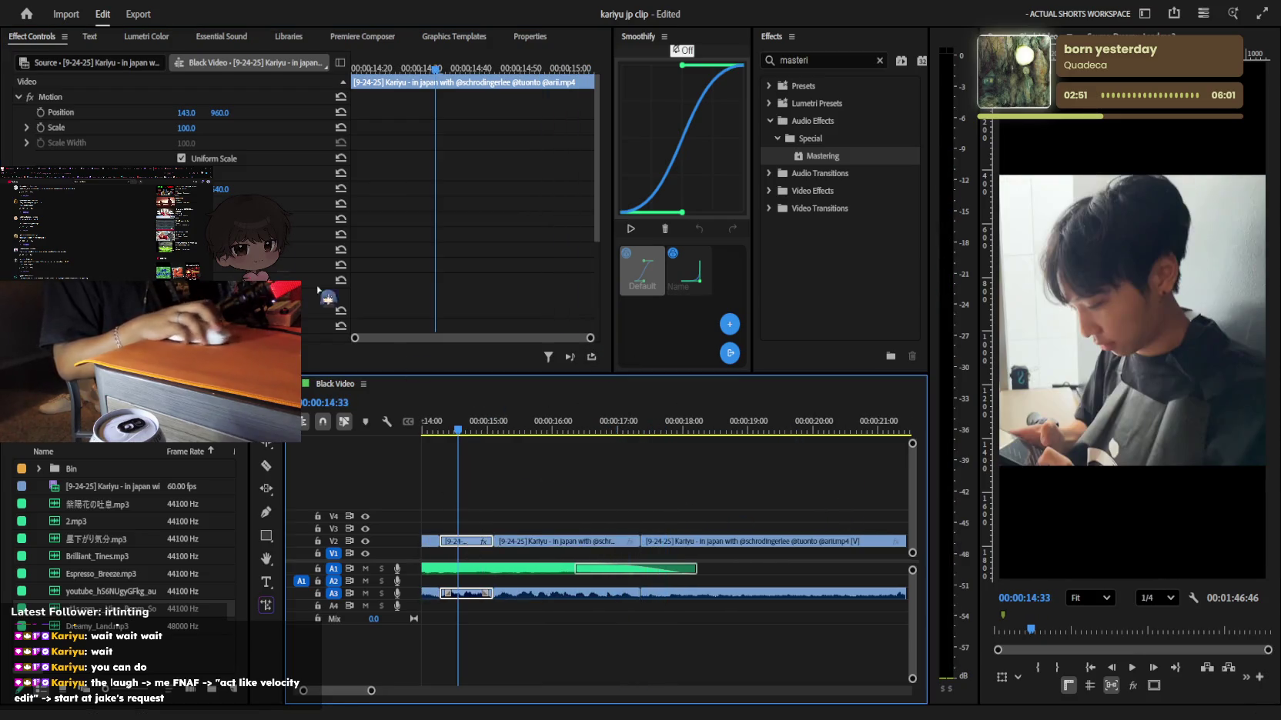
left_click(532, 540)
left_click(532, 428)
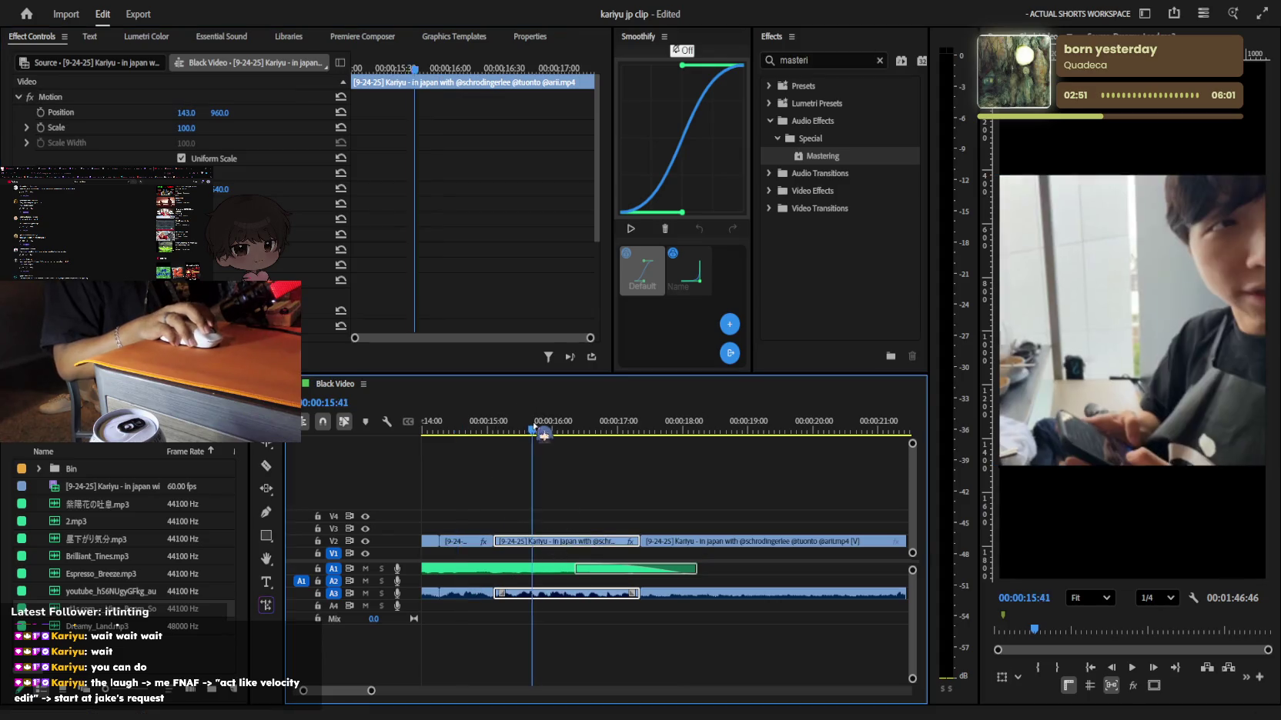
left_click_drag(505, 441, 525, 429)
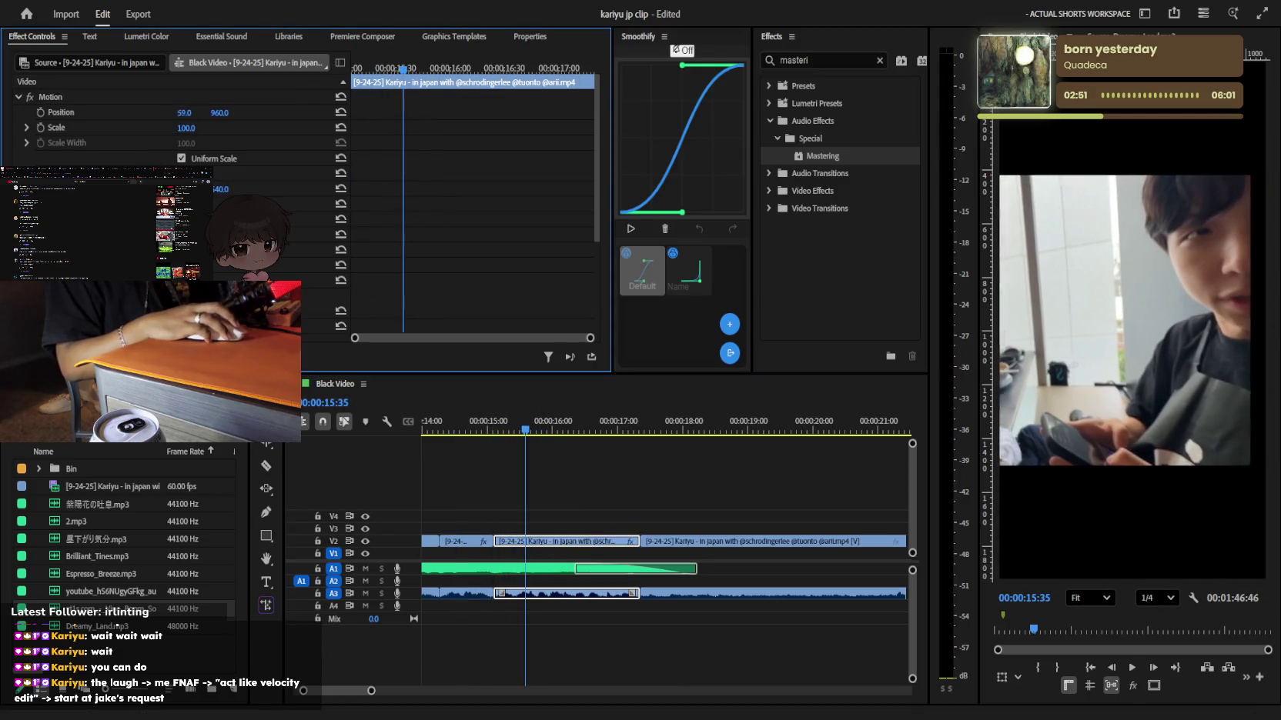
key("space")
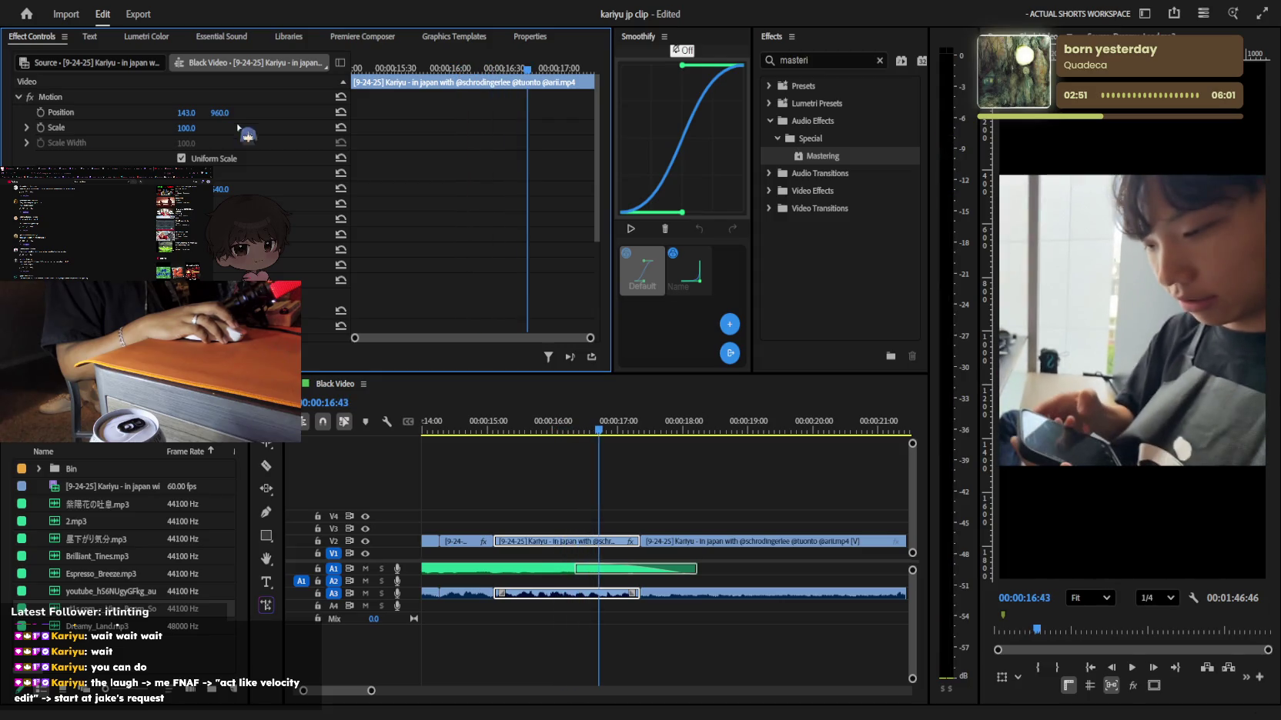
Select the clip following the short ones and zoom the timeline out
left_click(712, 541)
key("minus")
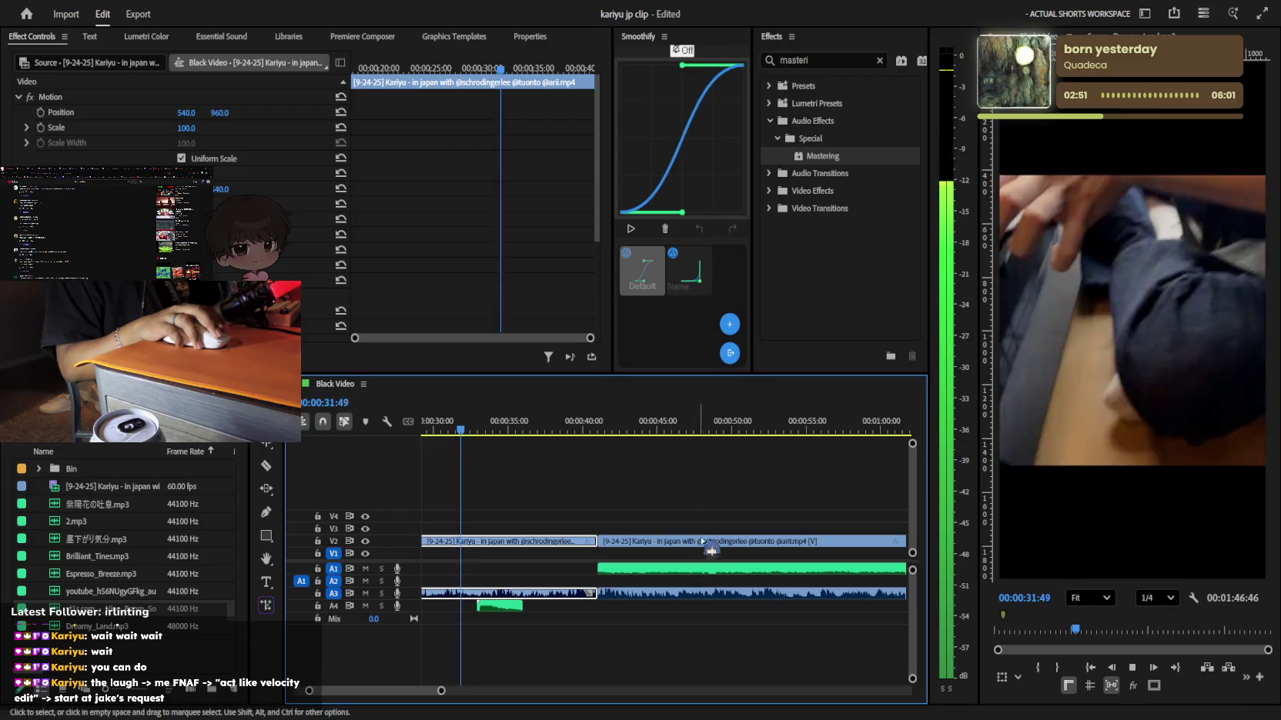
scroll(573, 569, "up", 2)
scroll(571, 570, "up", 2)
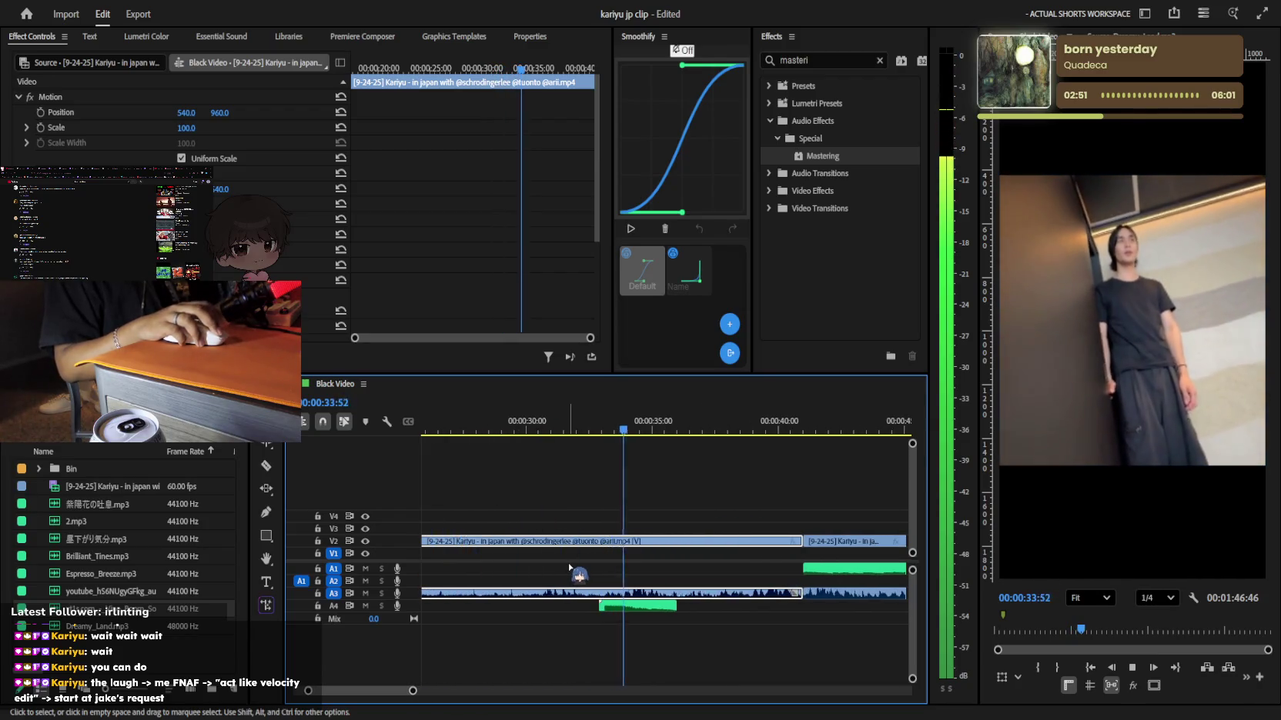
Scroll through the timeline and stop playback at 00:00:43:28 on the long clip
scroll(571, 569, "up", 2)
left_click(571, 569)
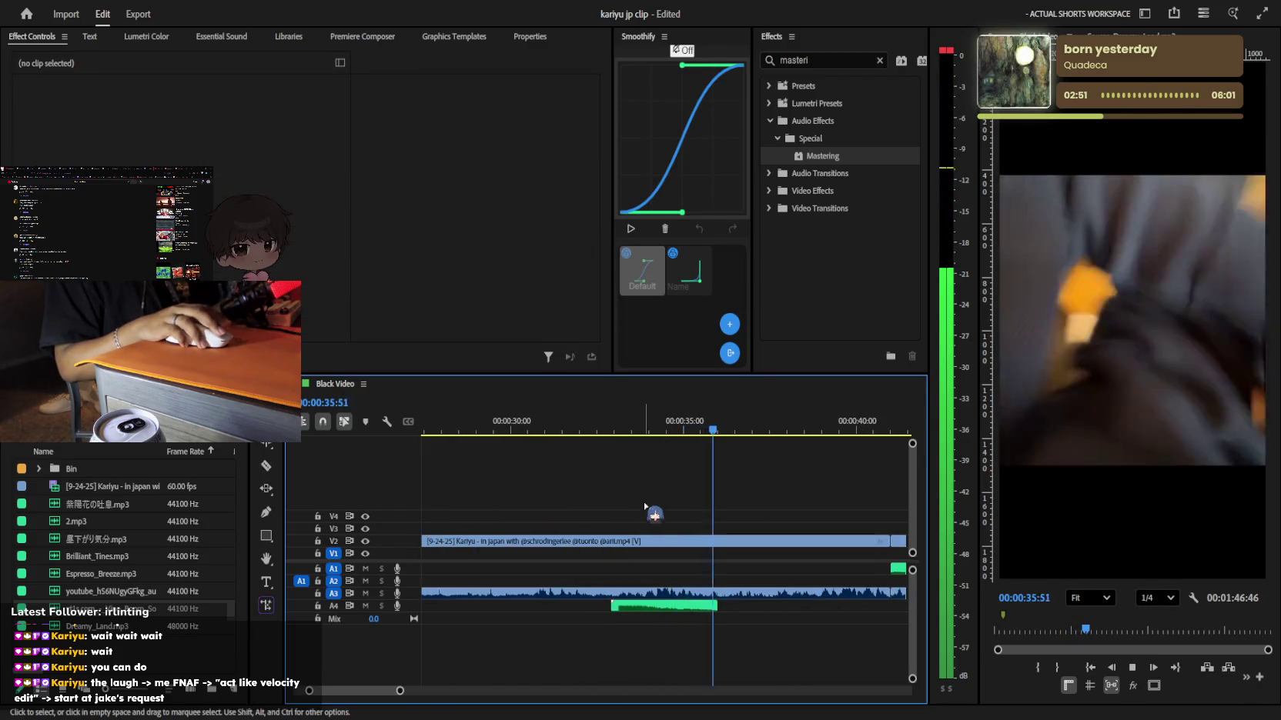
scroll(646, 528, "down", 2)
scroll(674, 530, "down", 1)
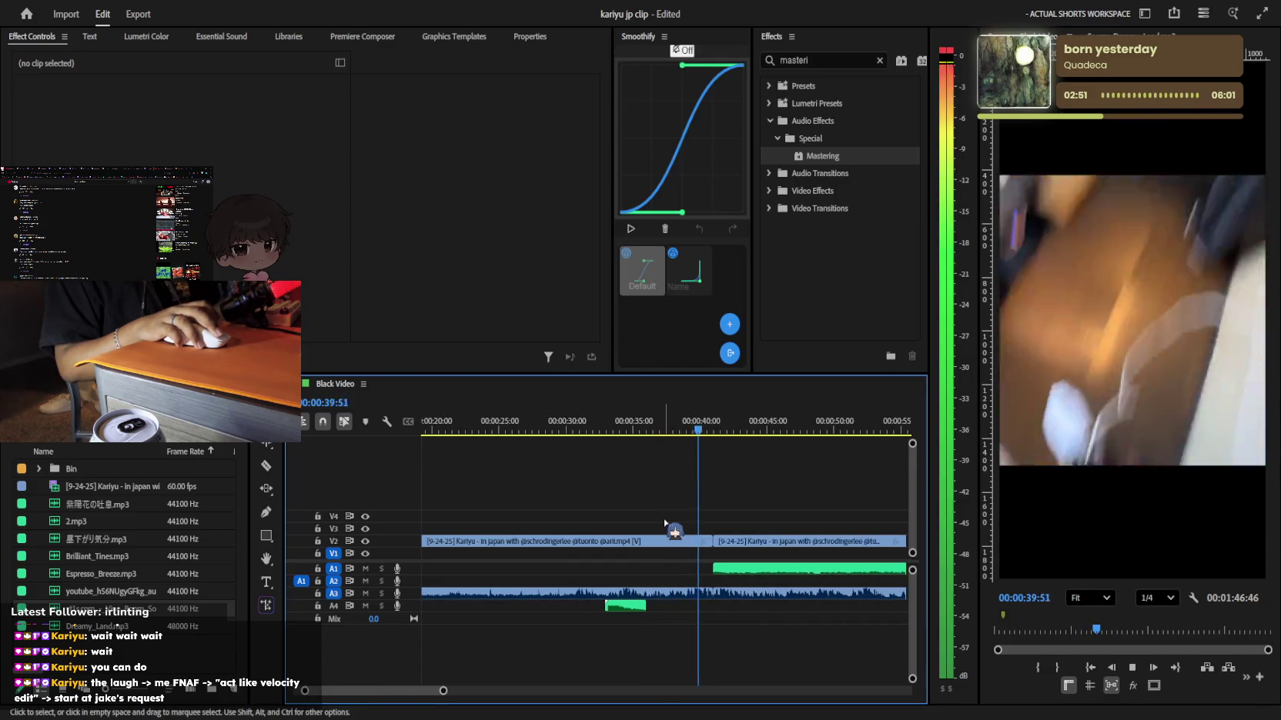
scroll(686, 534, "up", 1)
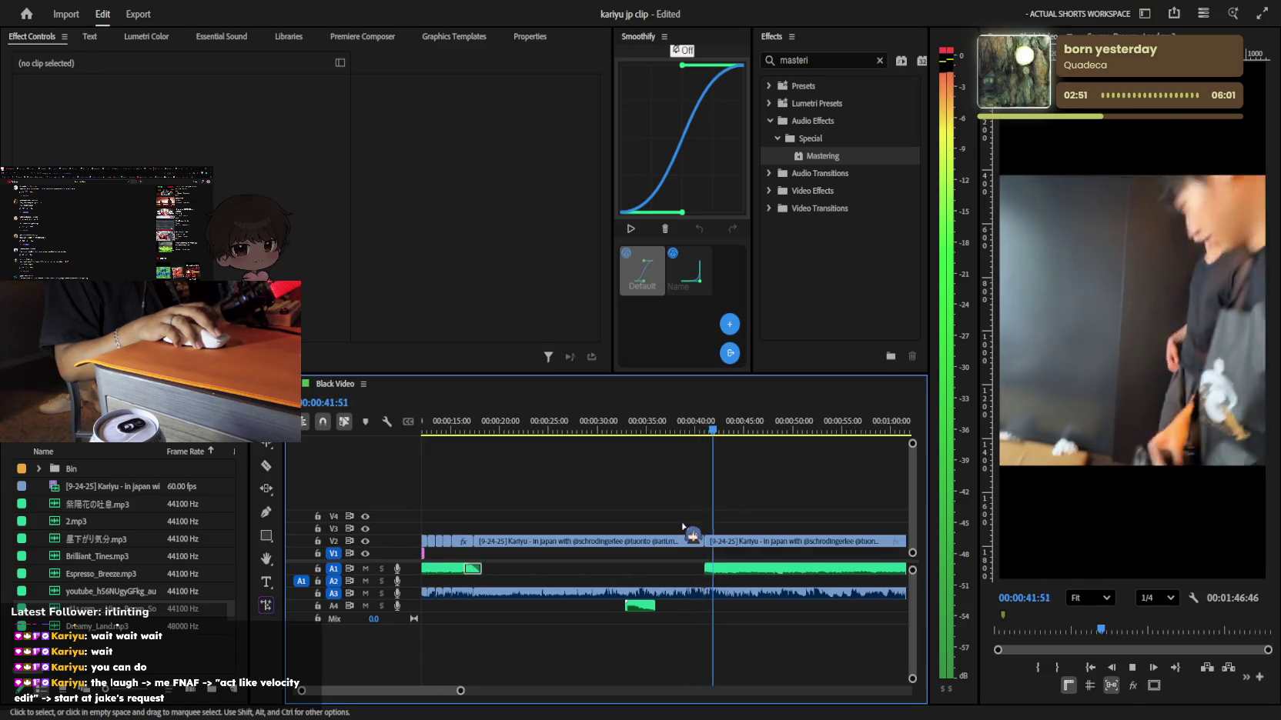
scroll(692, 534, "up", 1)
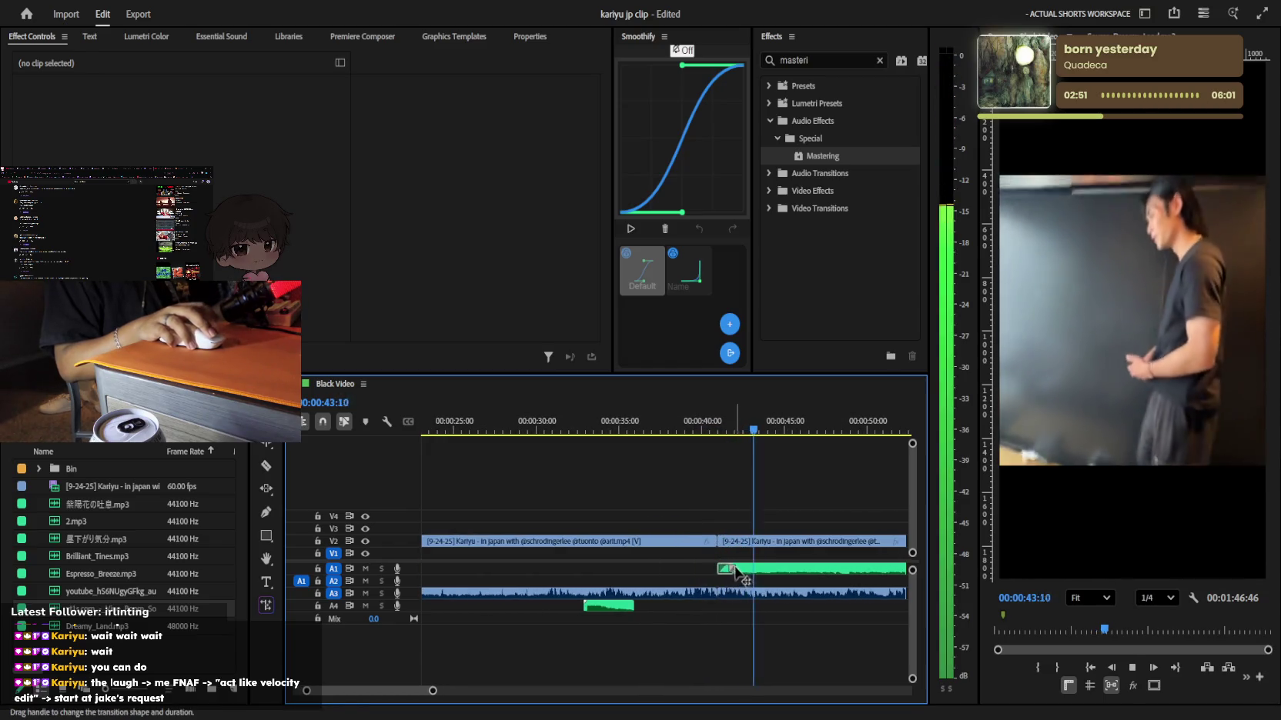
scroll(724, 568, "down", 1)
scroll(727, 560, "down", 1)
scroll(785, 562, "up", 1)
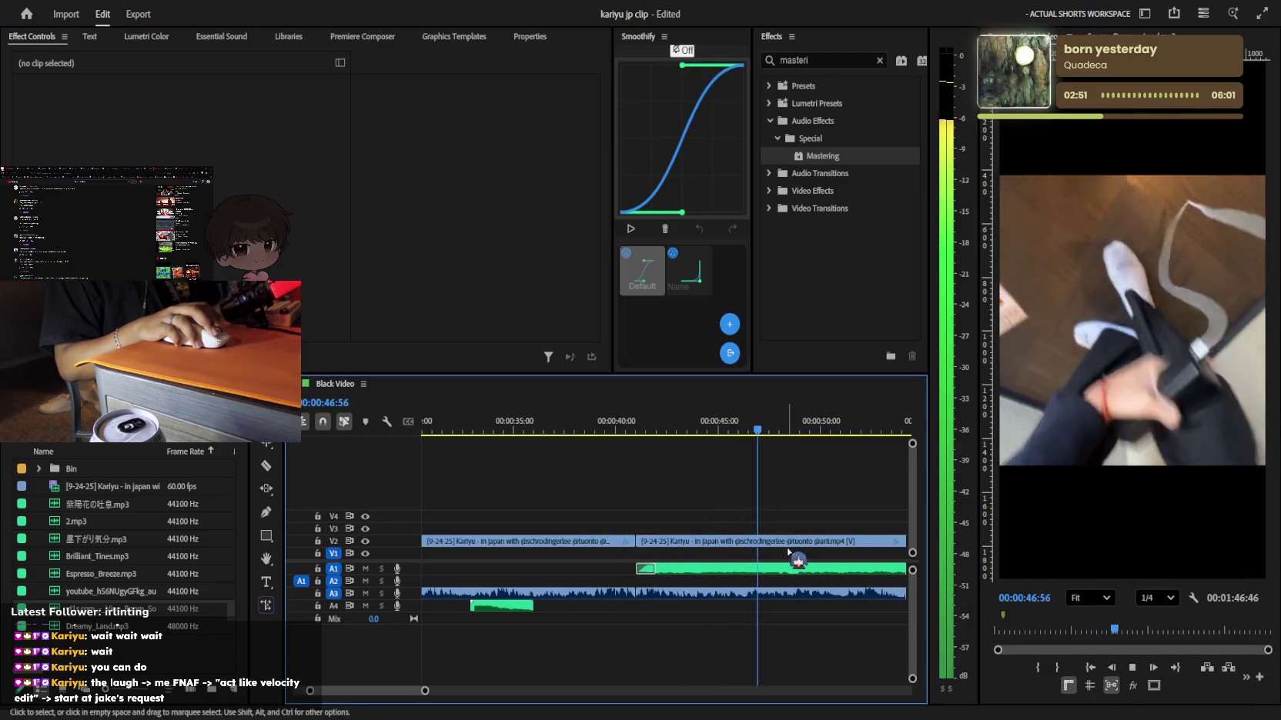
left_click(713, 431)
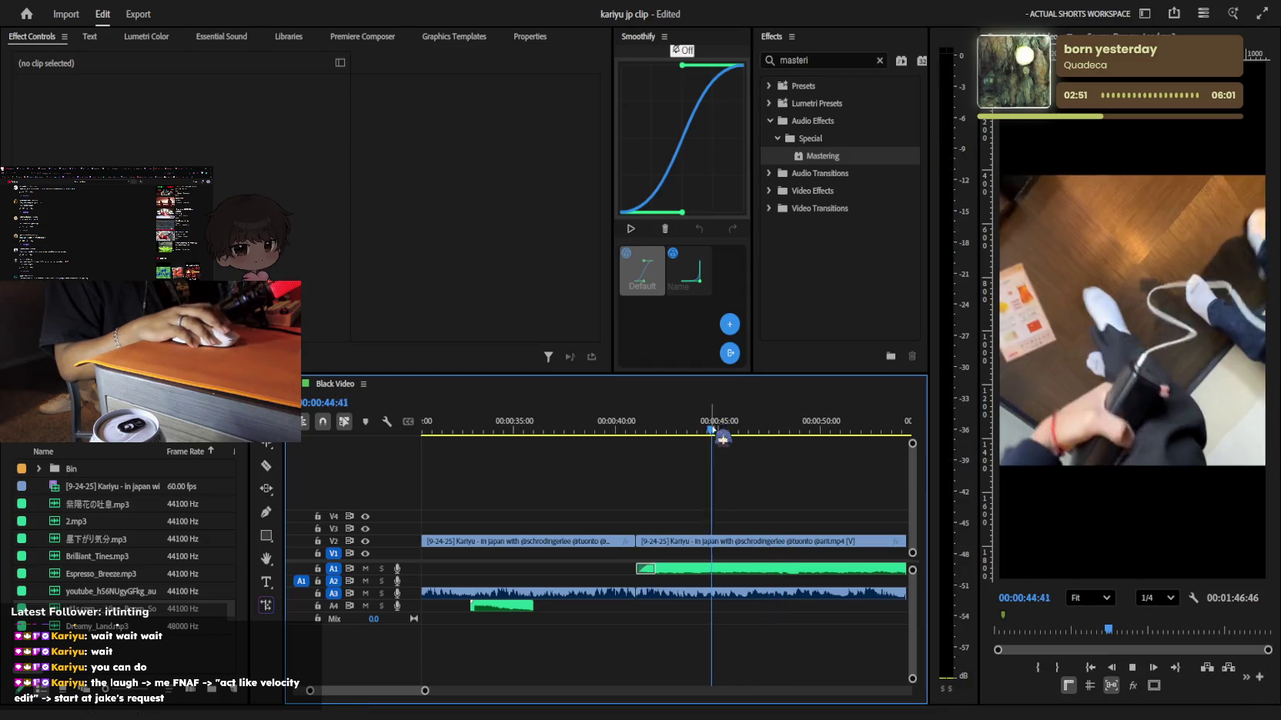
scroll(692, 500, "up", 1)
scroll(728, 561, "up", 1)
scroll(714, 606, "up", 2)
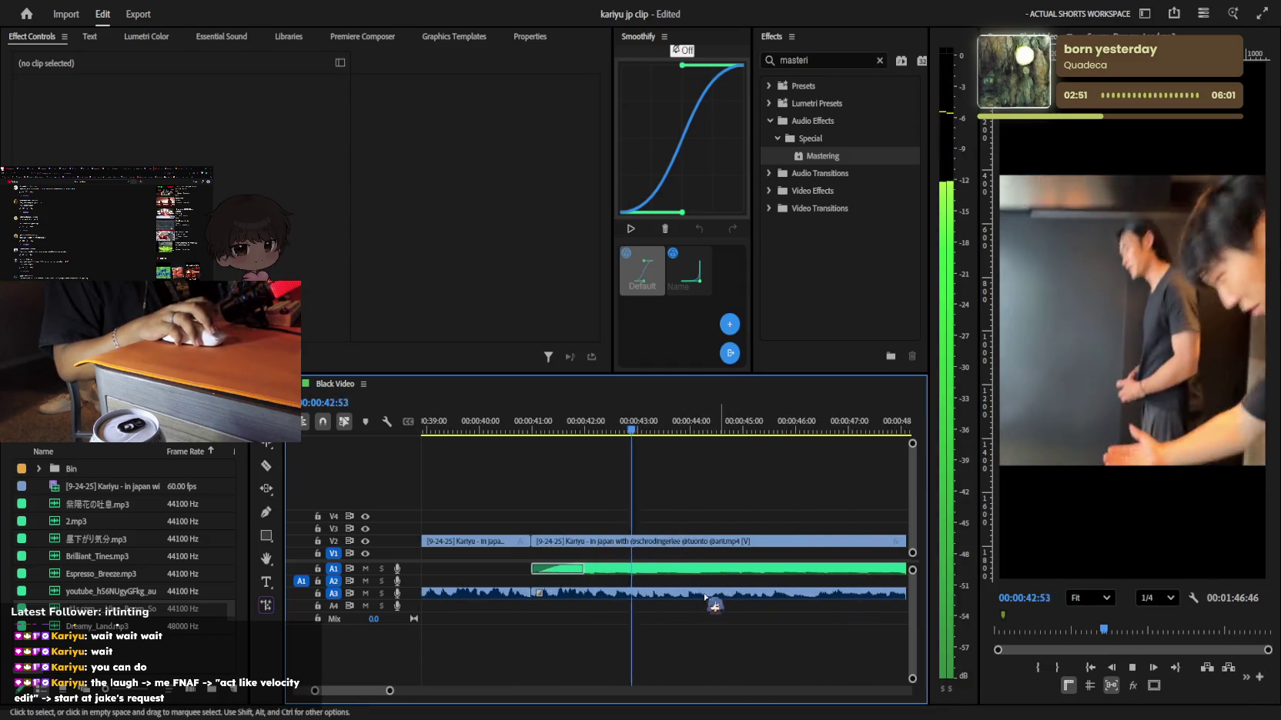
key("space")
Split the long clip at 00:00:43:28 and replay the section around 48–50 seconds
key("c")
left_click(663, 543)
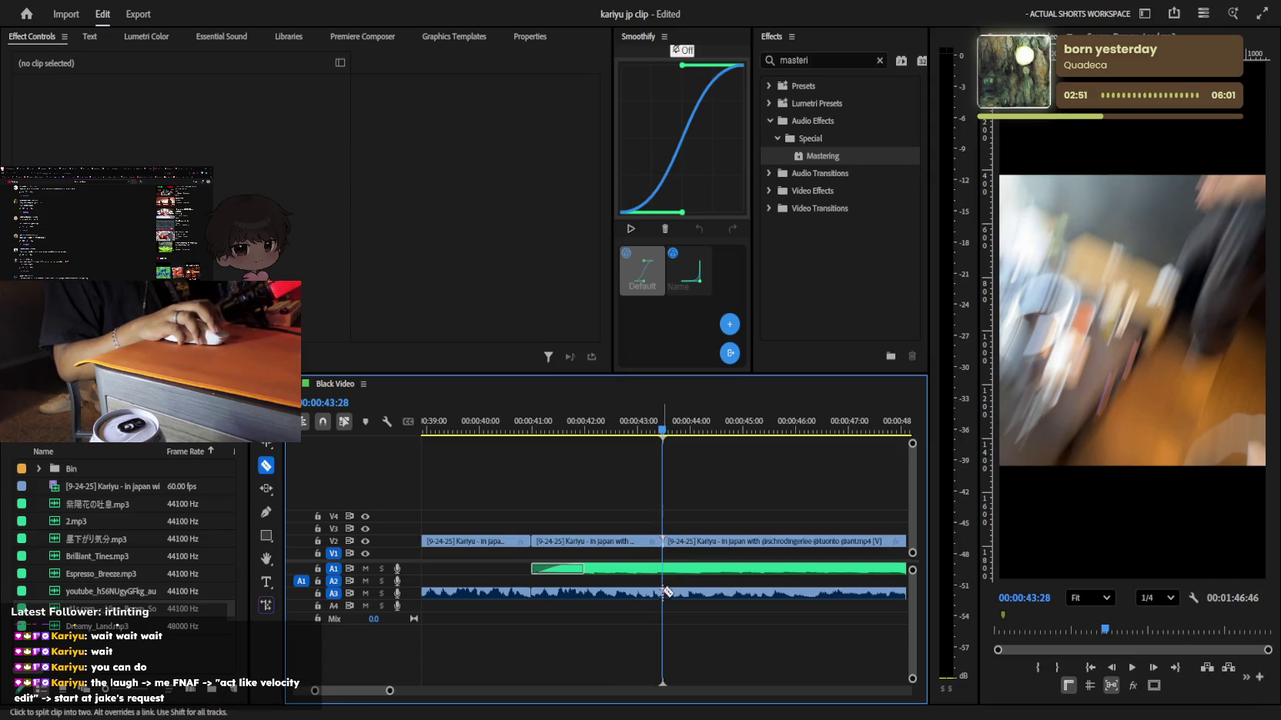
key("space")
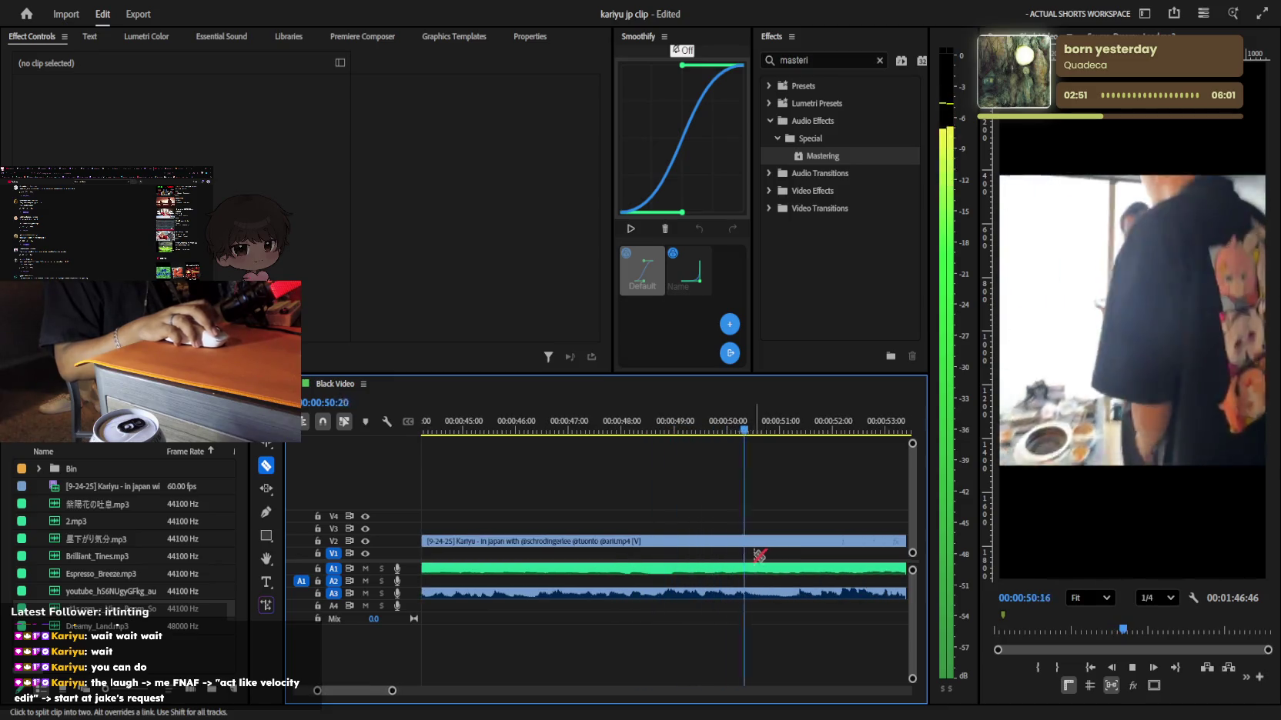
left_click(732, 427)
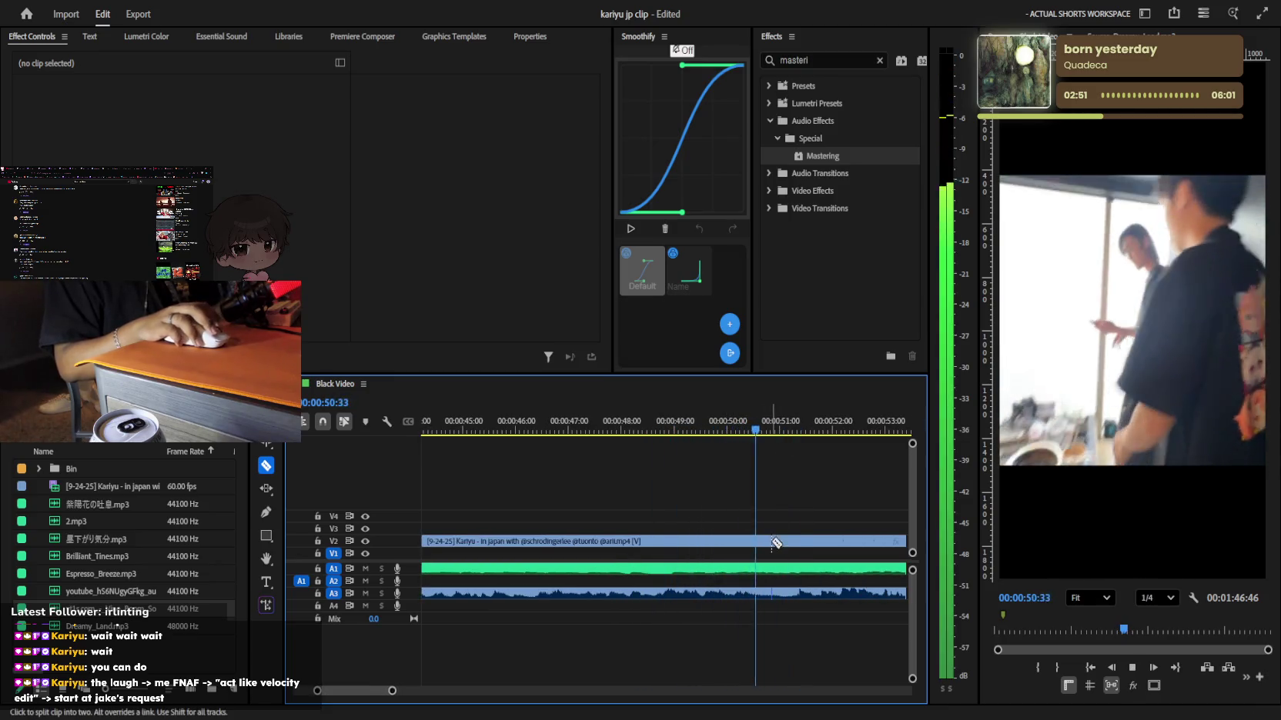
left_click(682, 428)
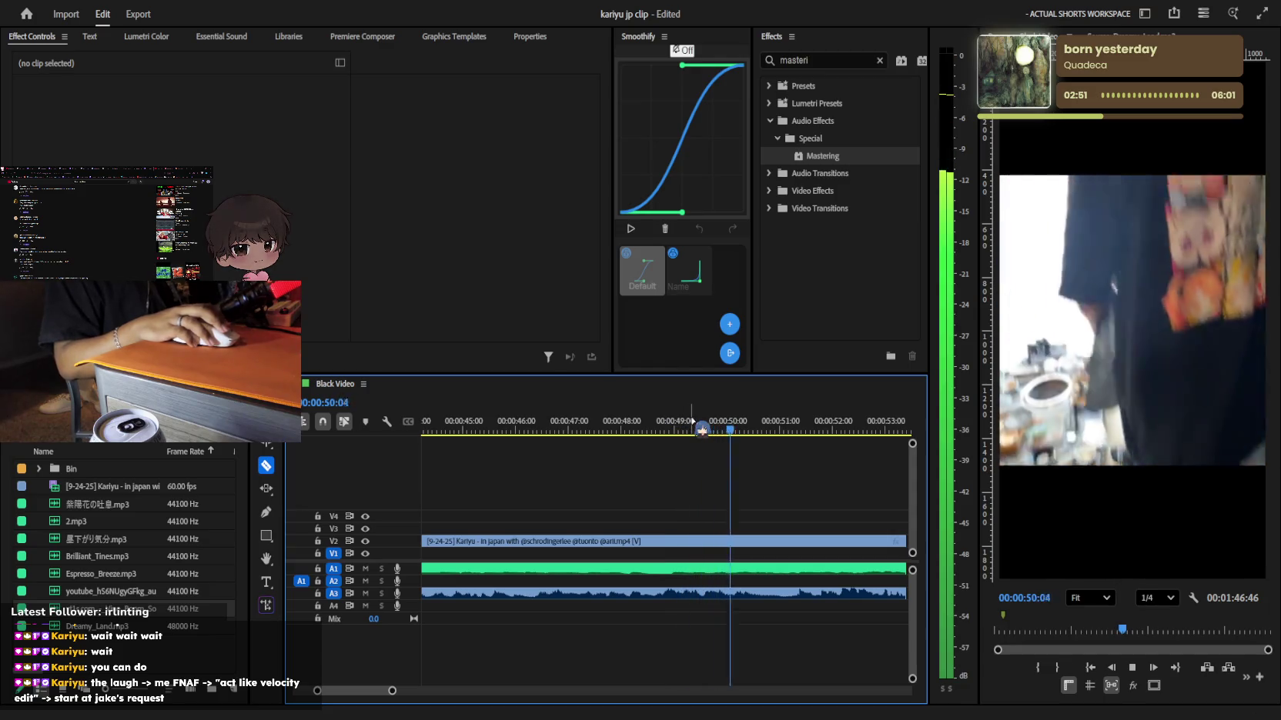
left_click(612, 428)
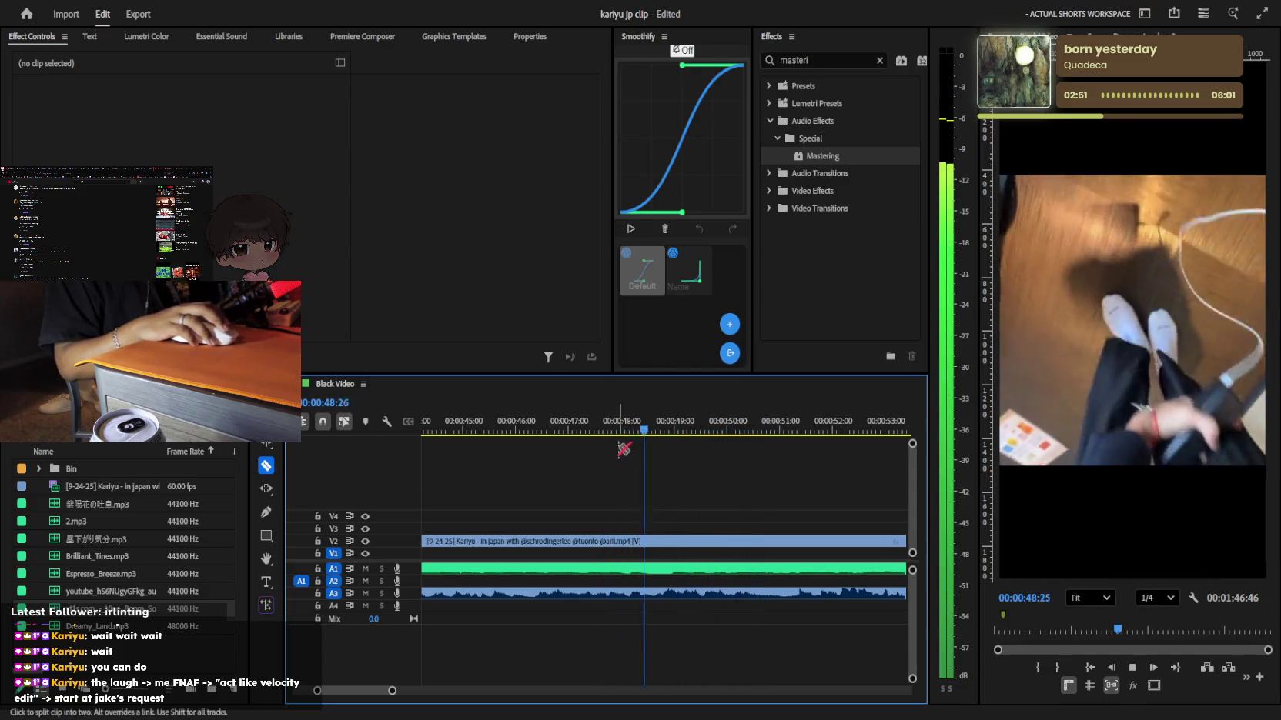
key("space")
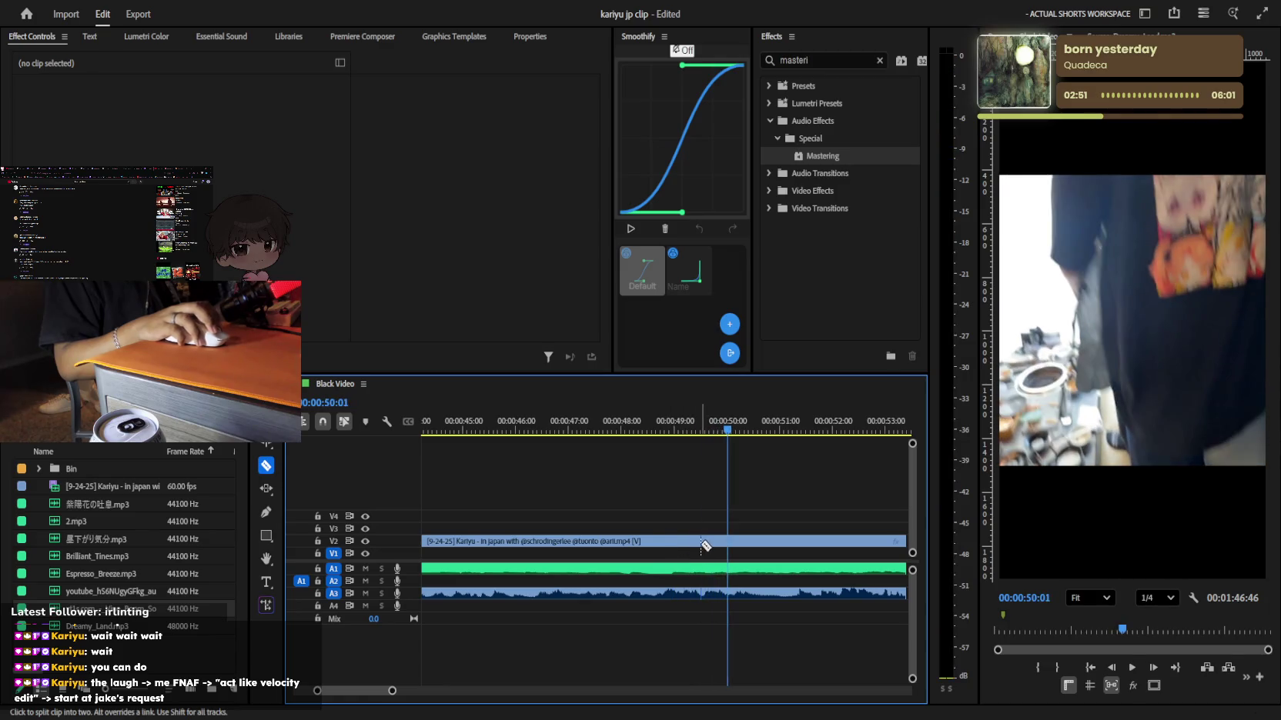
Play from 42 seconds, try a split near 51 seconds, then undo it
key("v")
key("minus")
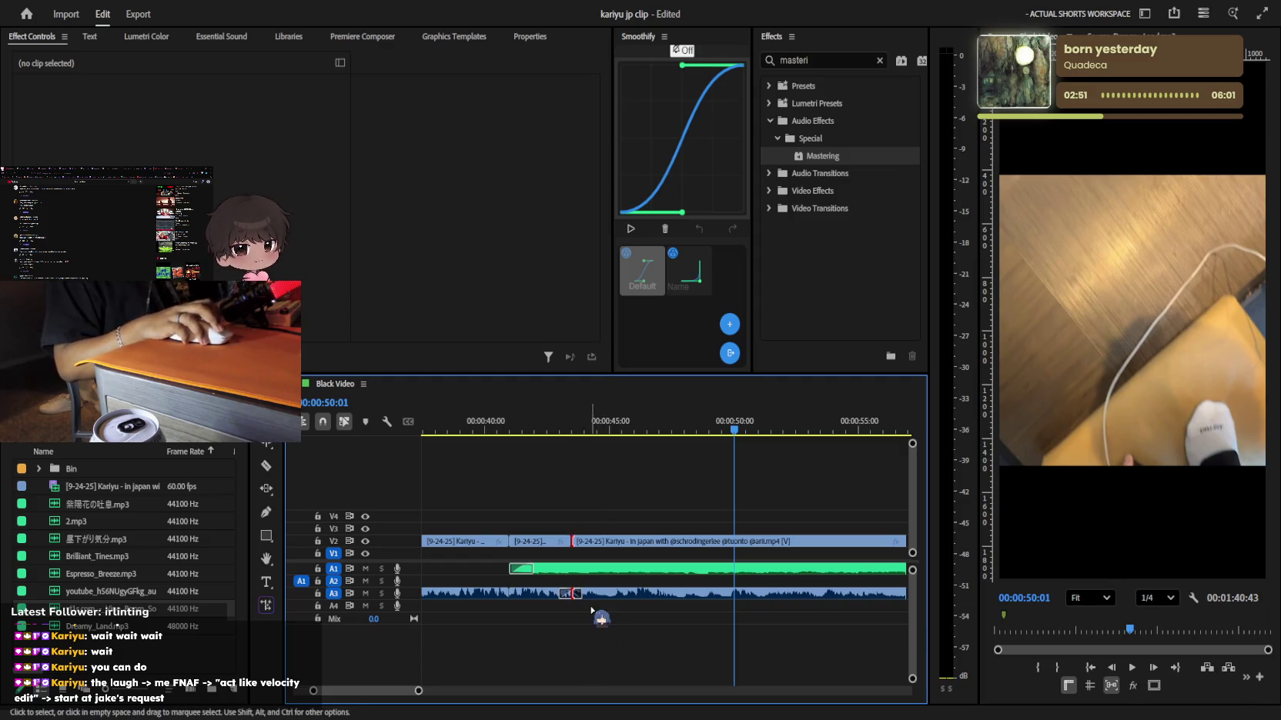
left_click(525, 420)
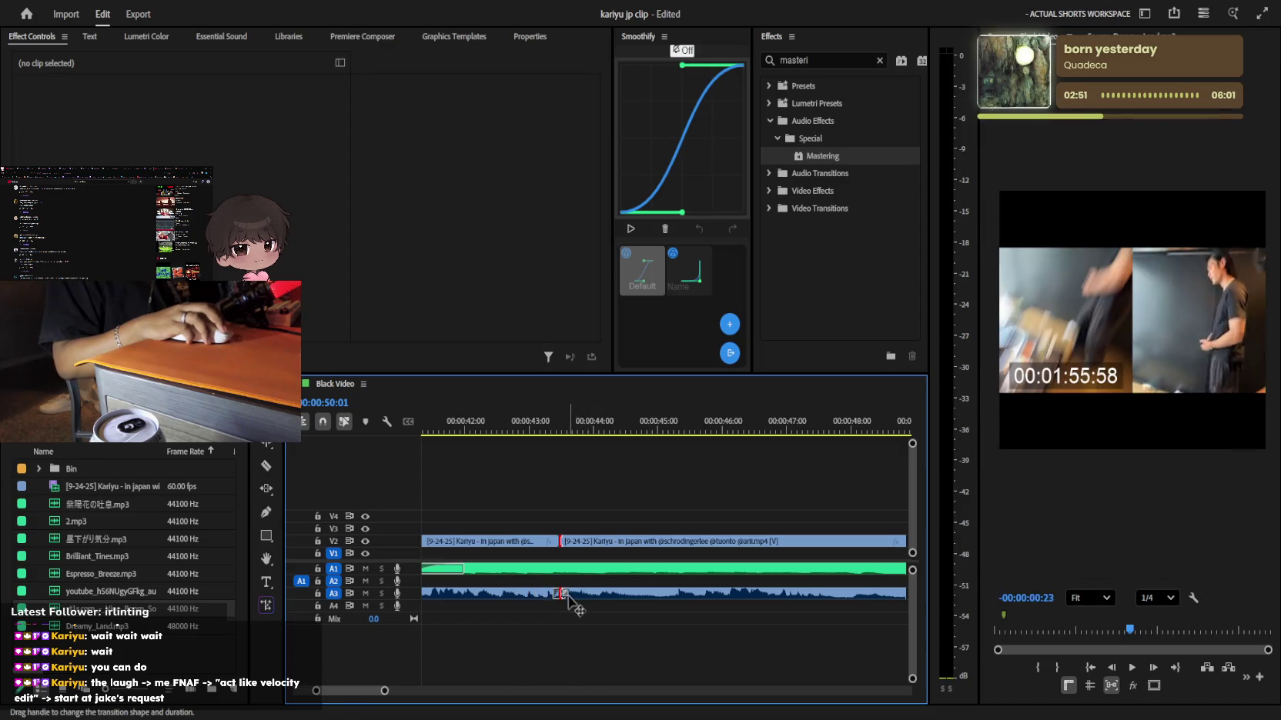
key("equal")
key("space")
key("minus")
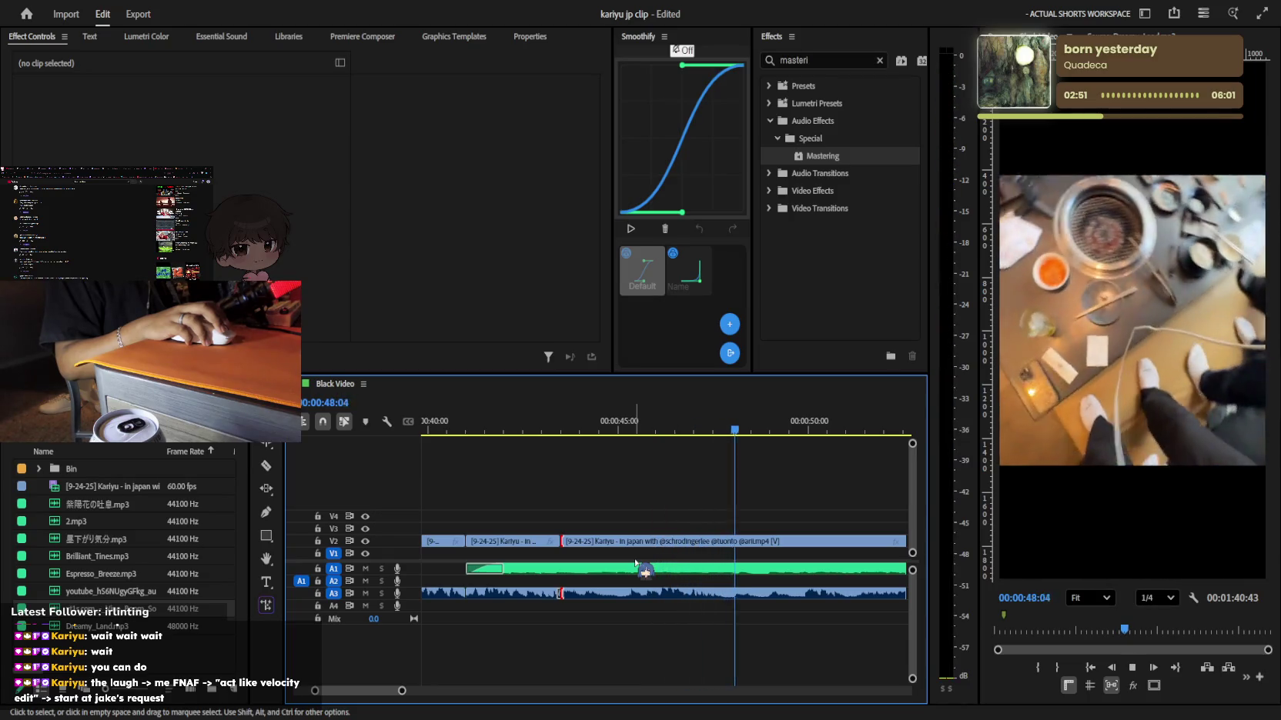
key("minus")
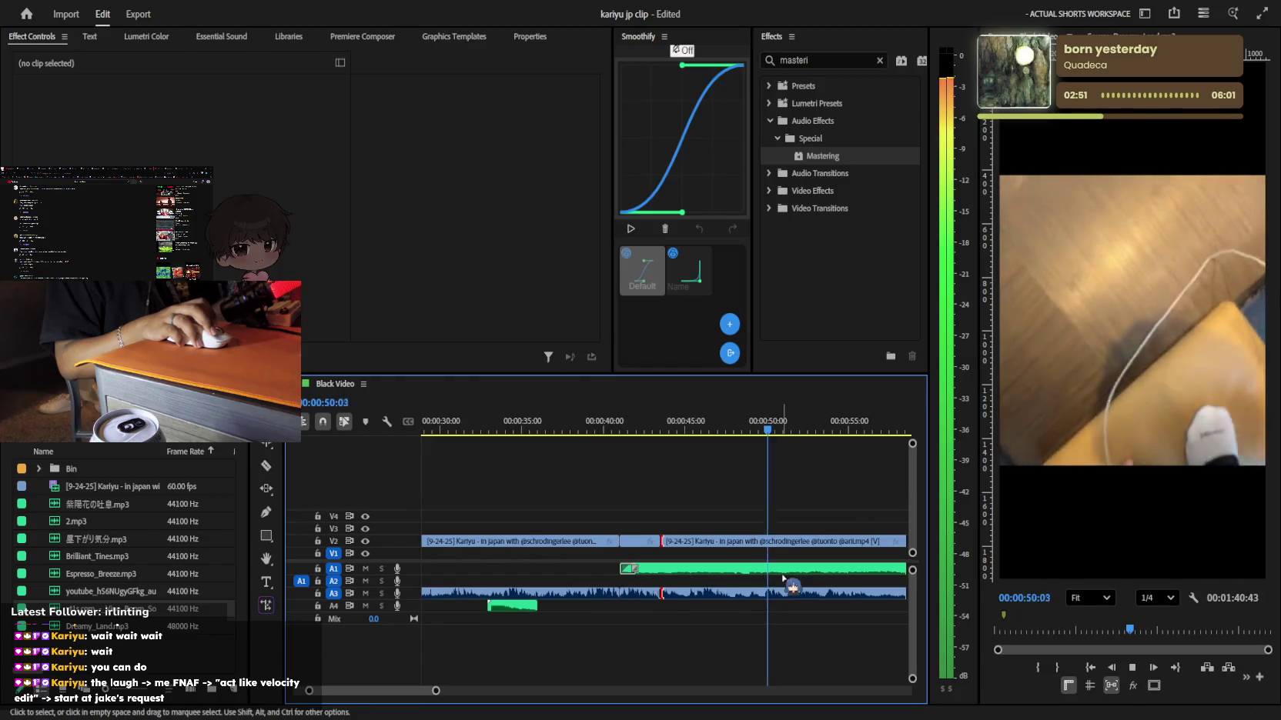
key("space")
key("ctrl+k")
left_click(775, 546)
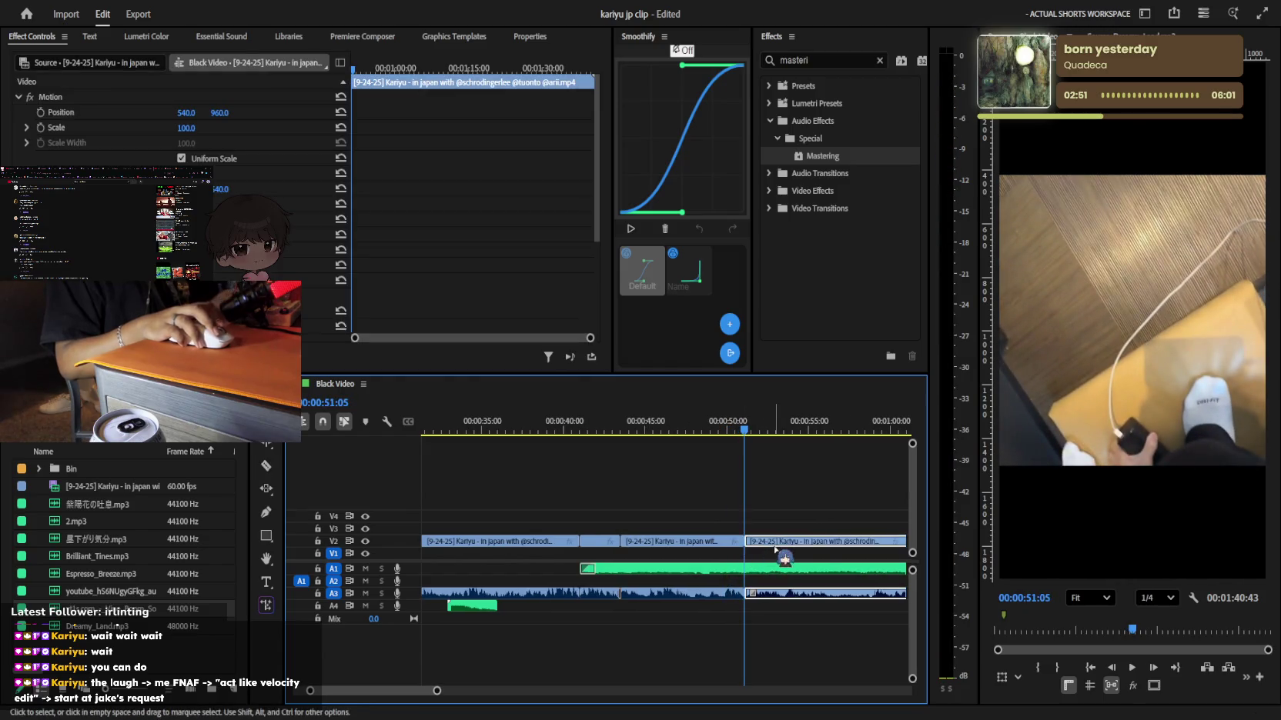
key("ctrl+z")
Scrub back and stop playback exactly at 47:51
left_click_drag(744, 428, 643, 429)
key("equal")
key("space")
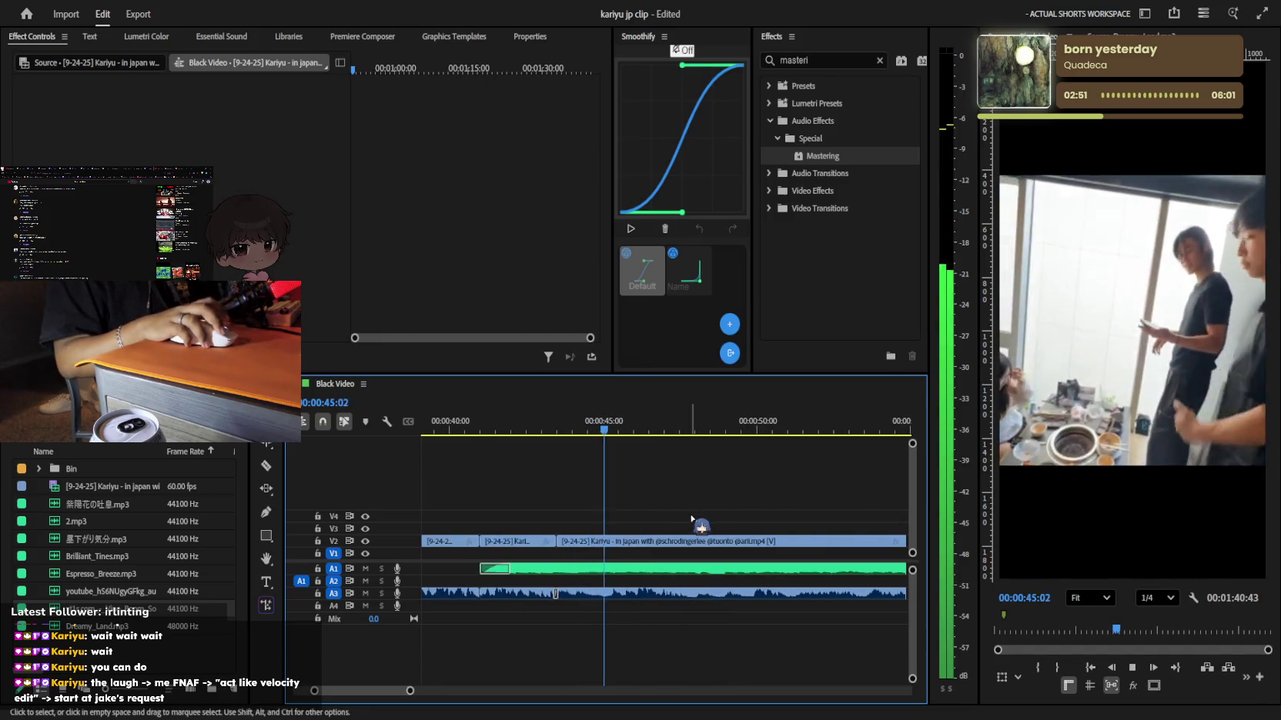
key("equal")
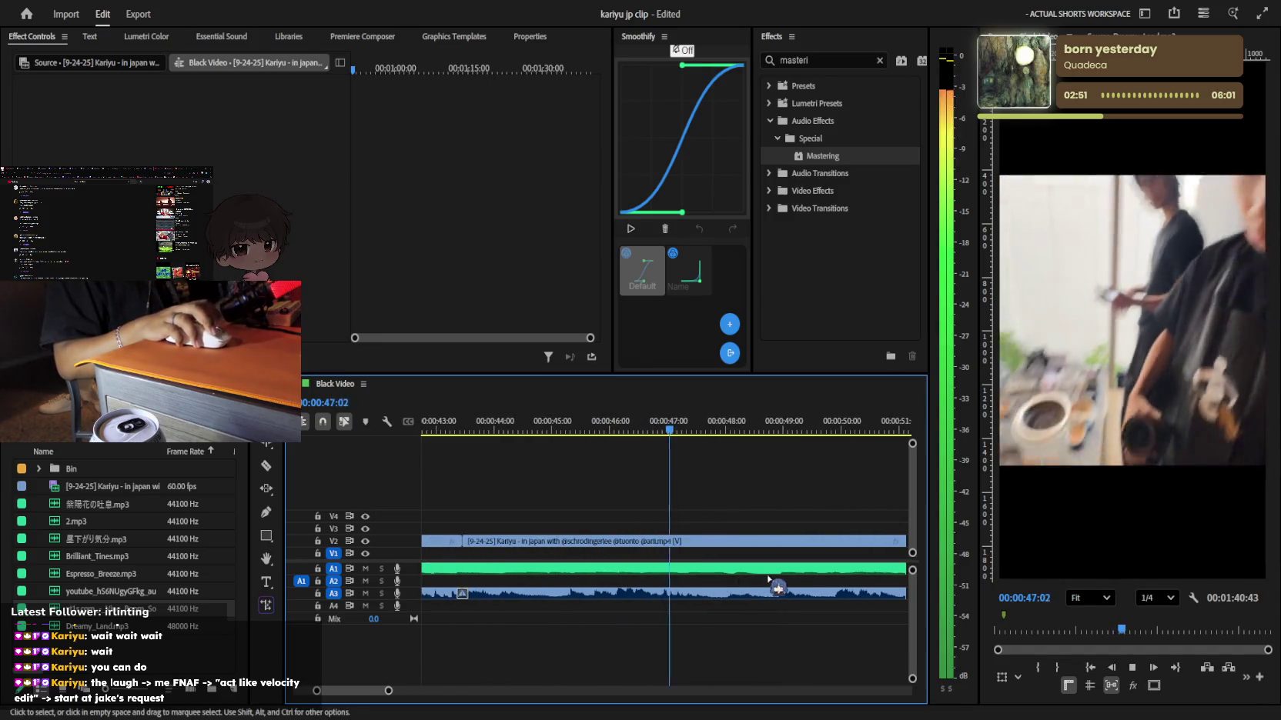
key("space")
Cut the V2 video clip at 47:51 and delete everything after it
left_click(720, 541)
key("v")
left_click(751, 543)
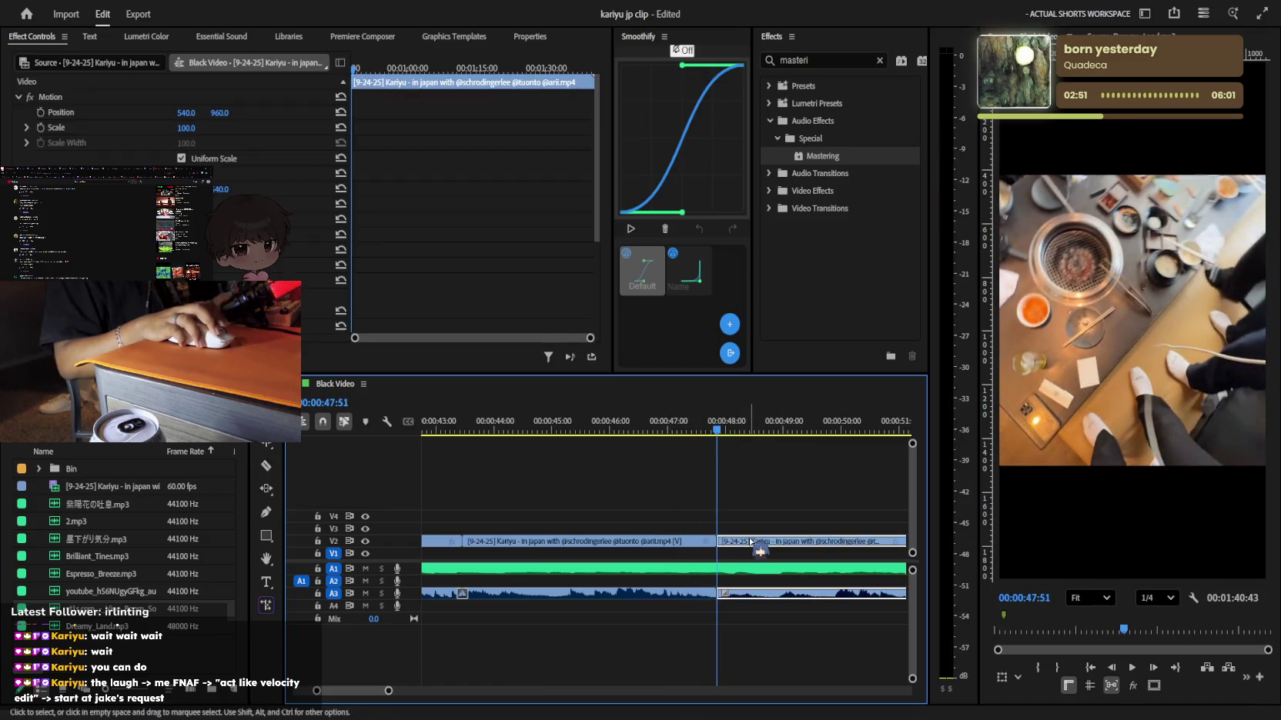
key("Delete")
key("equal")
Cut the A1 music at 47:51 and delete the music after it
key("c")
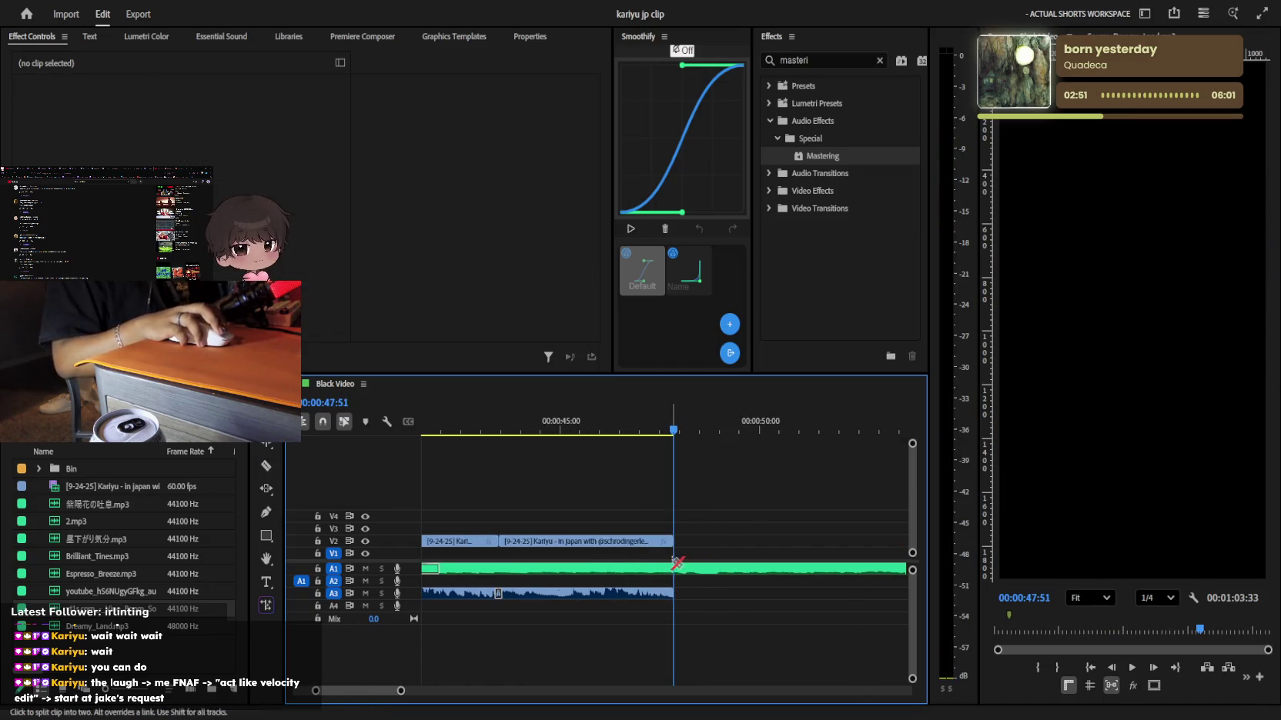
key("minus")
left_click(675, 571)
key("v")
left_click(728, 579)
key("Delete")
Zoom out to the whole sequence and play it from the start
key("minus")
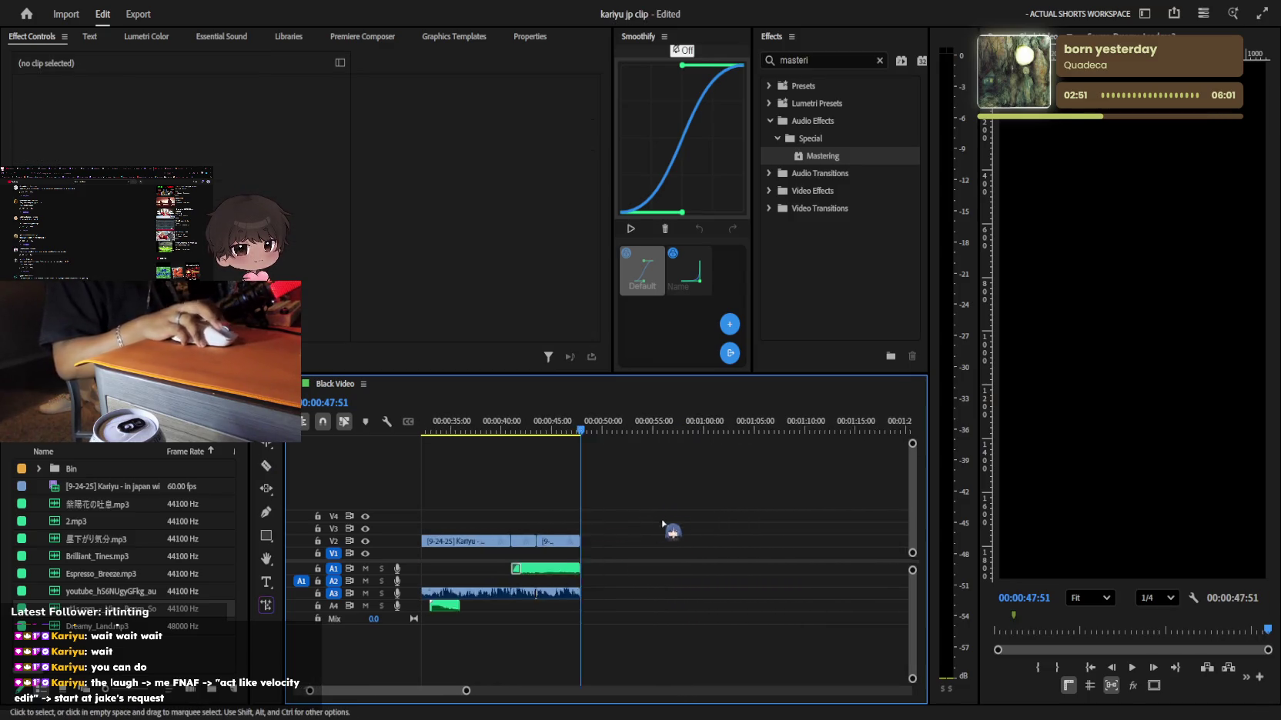
key("minus")
key("Home")
key("space")
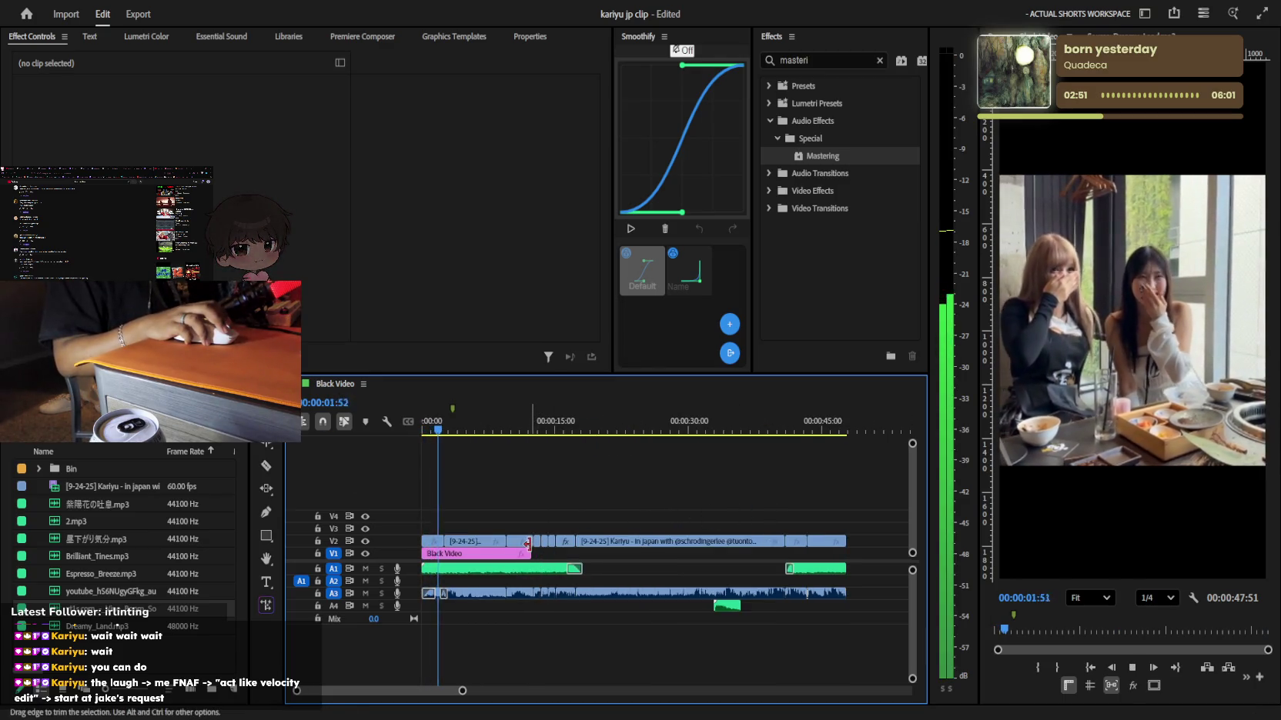
Shift the first short V2 clip right to an X position of about 660
key("space")
left_click(433, 541)
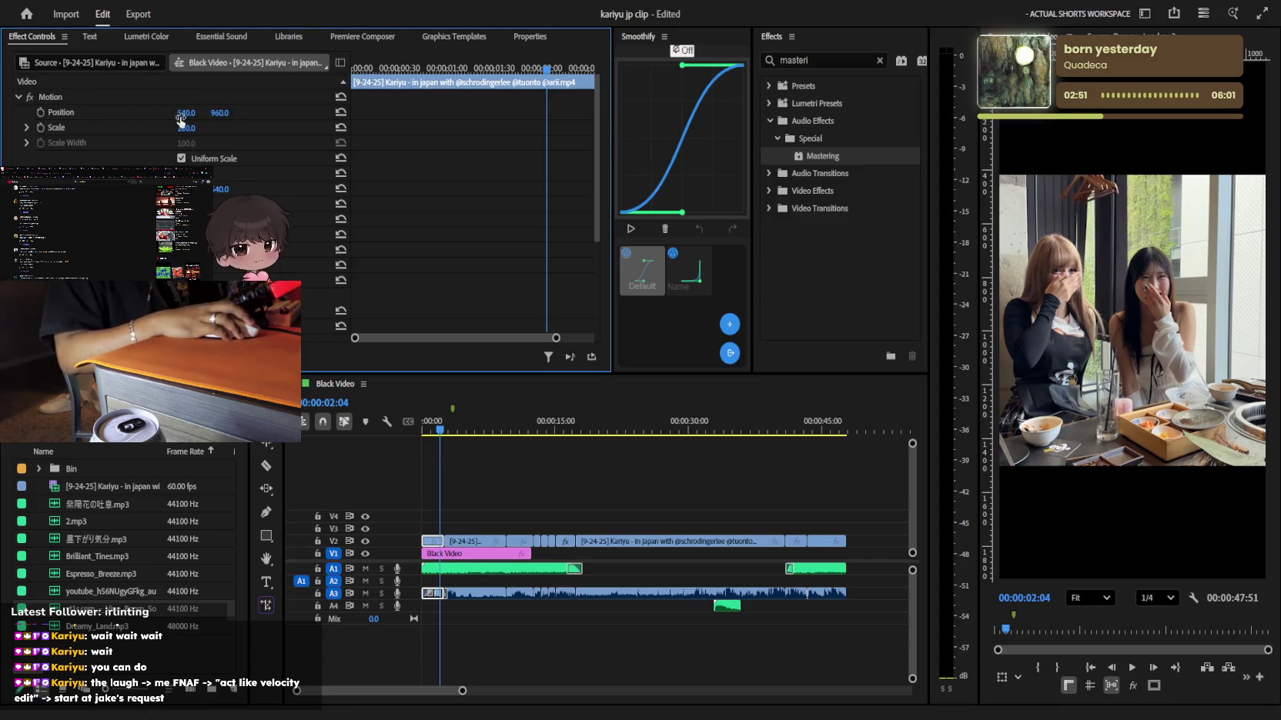
left_click_drag(185, 113, 192, 114)
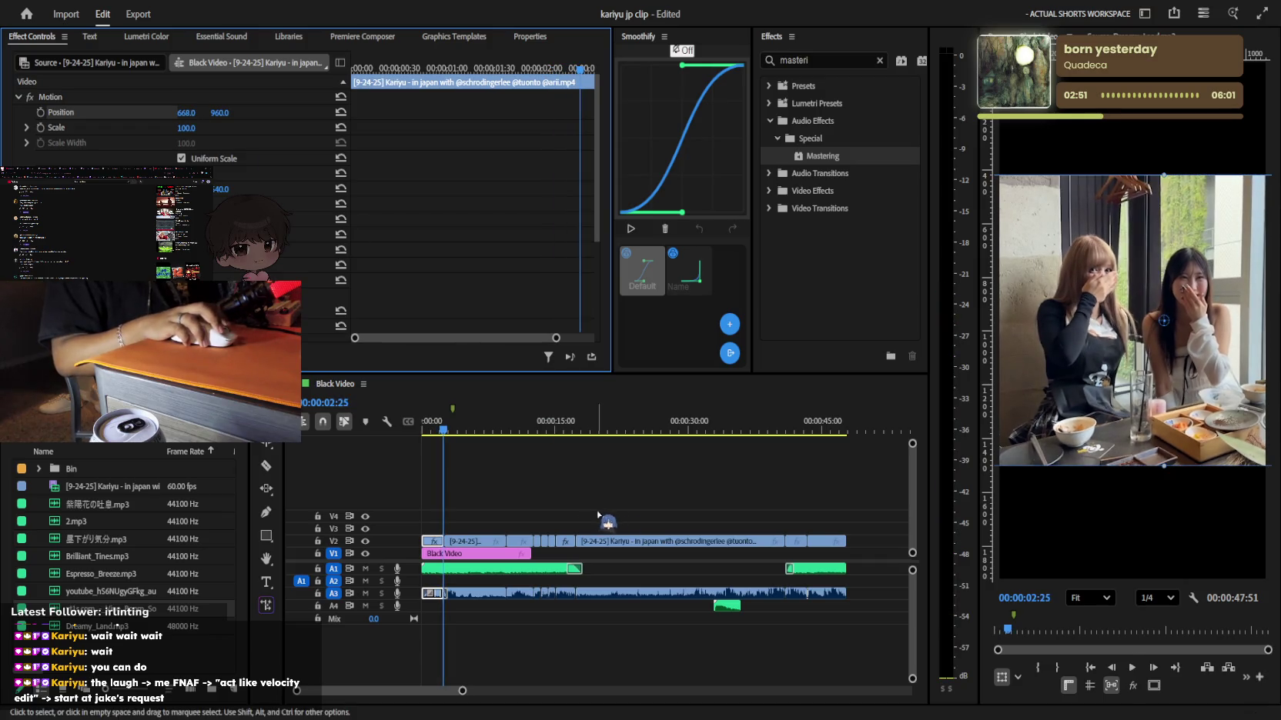
left_click(643, 502)
Play from the sequence start and move the cut between two V2 clips slightly later
key("Home")
key("space")
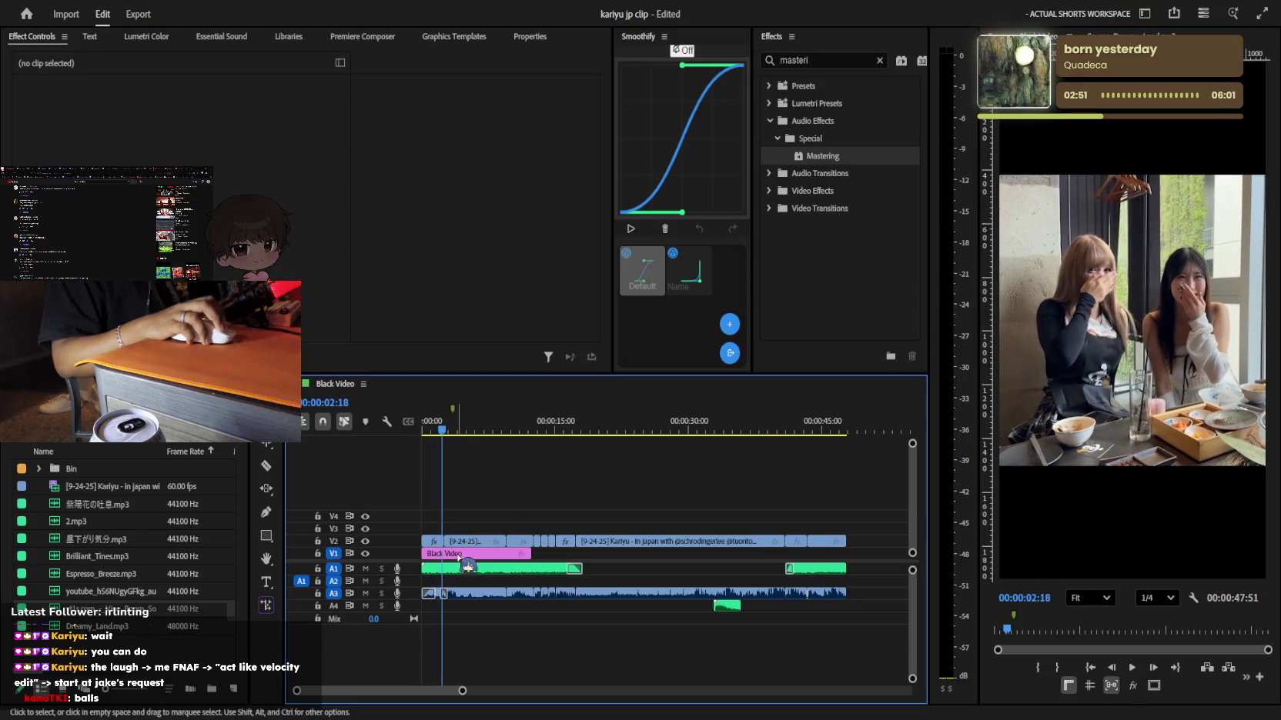
key("equal")
key("equal")
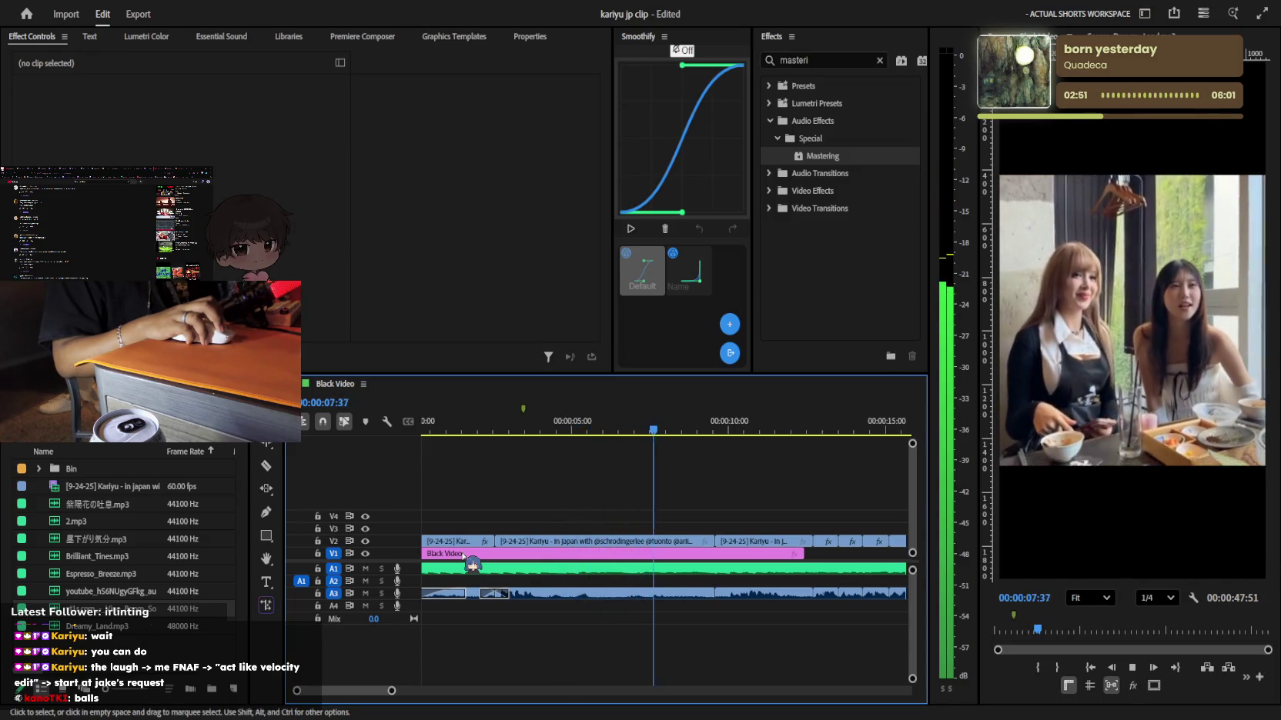
key("=")
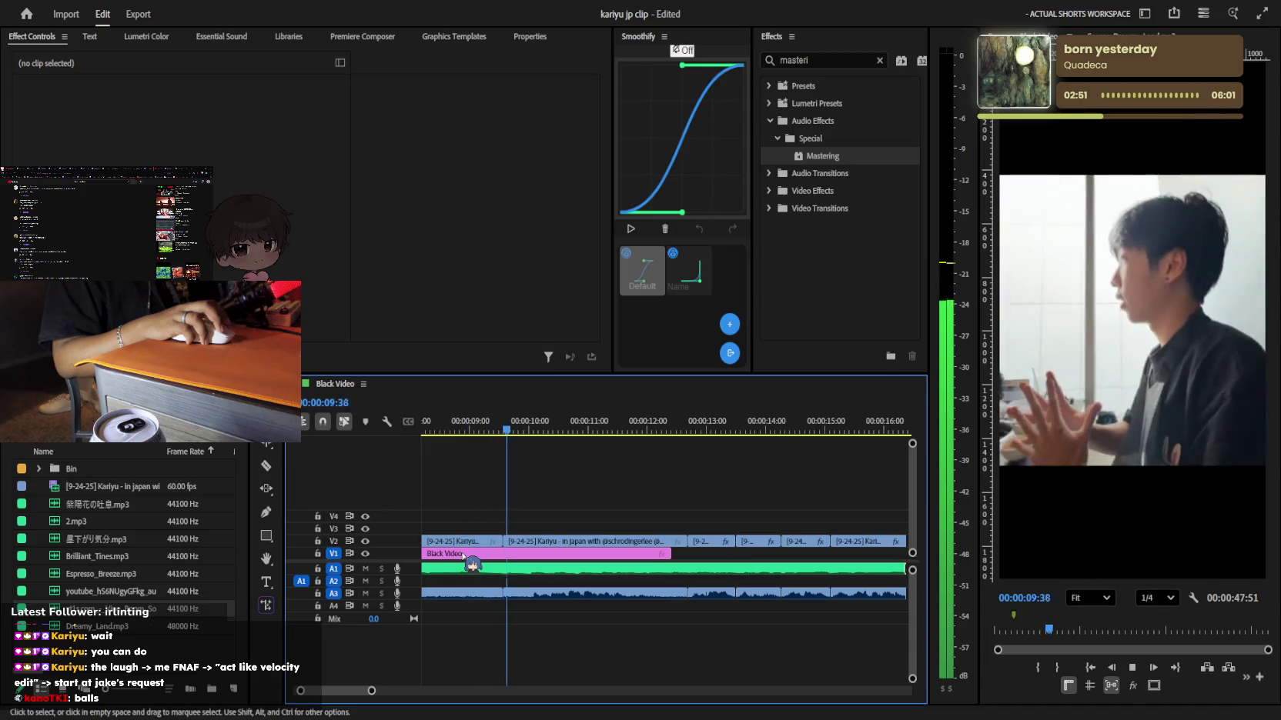
key("space")
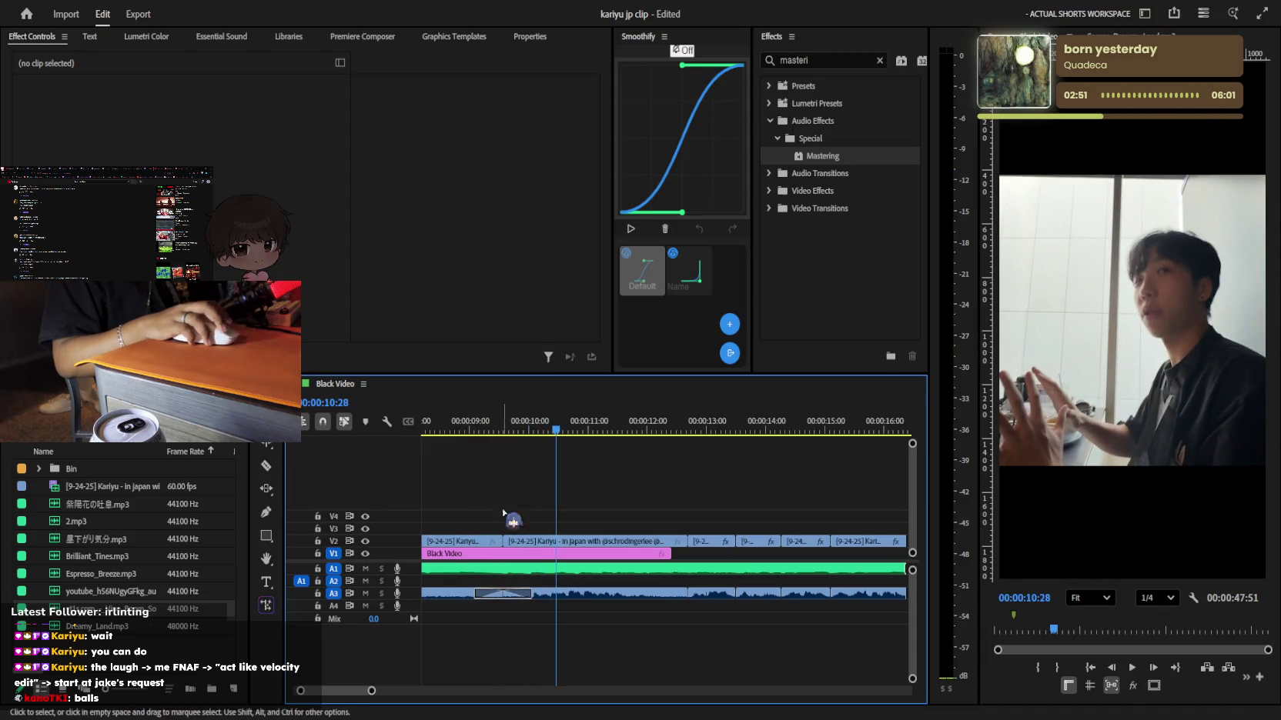
left_click_drag(502, 541, 507, 546)
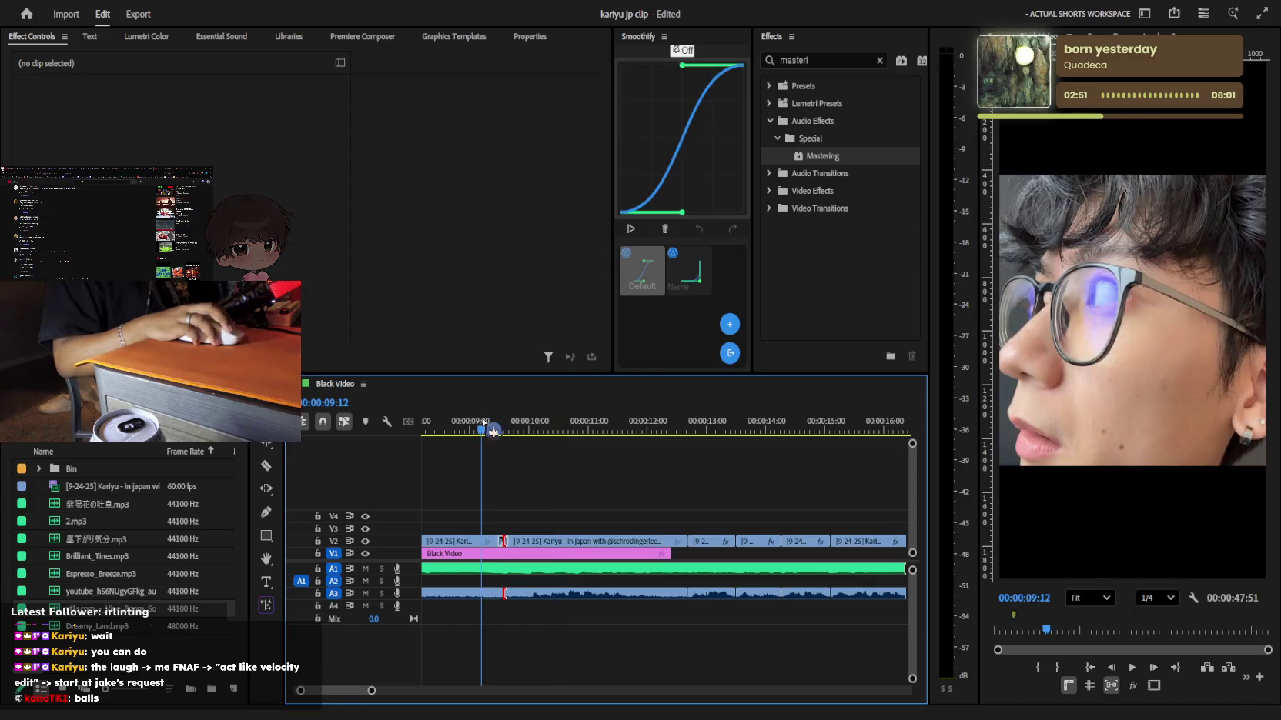
key("space")
key("=")
key("minus")
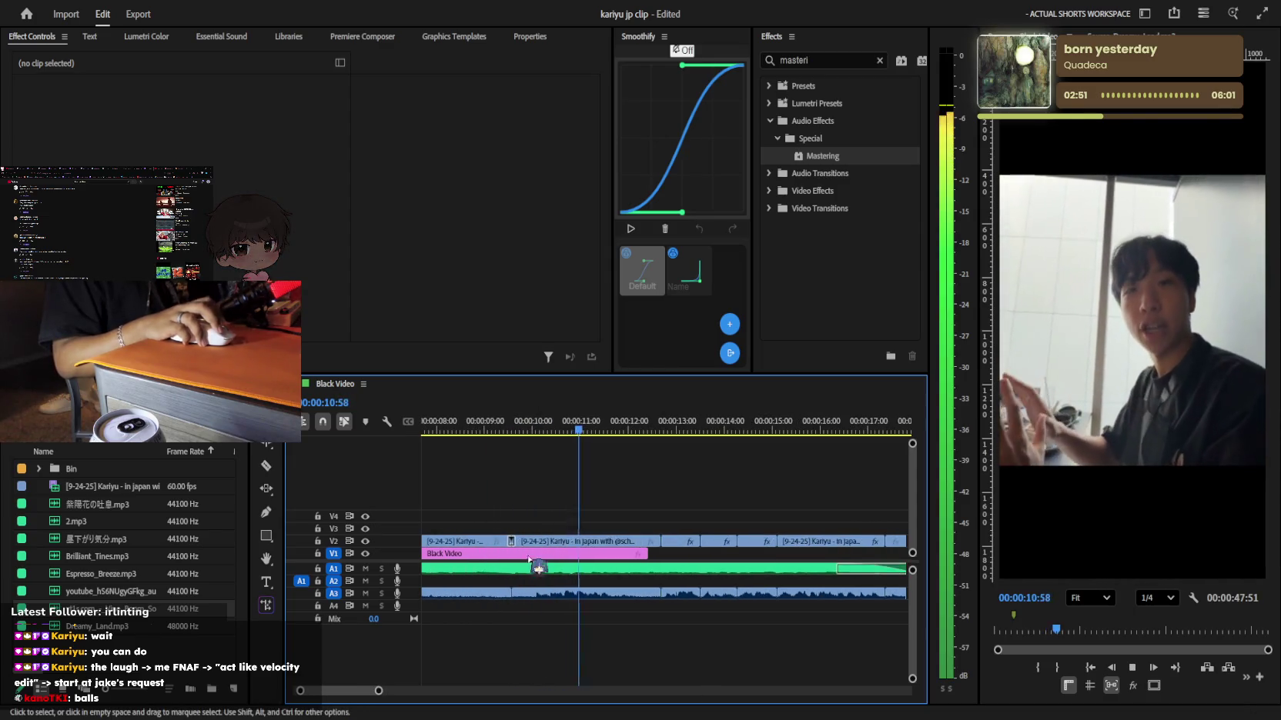
key("space")
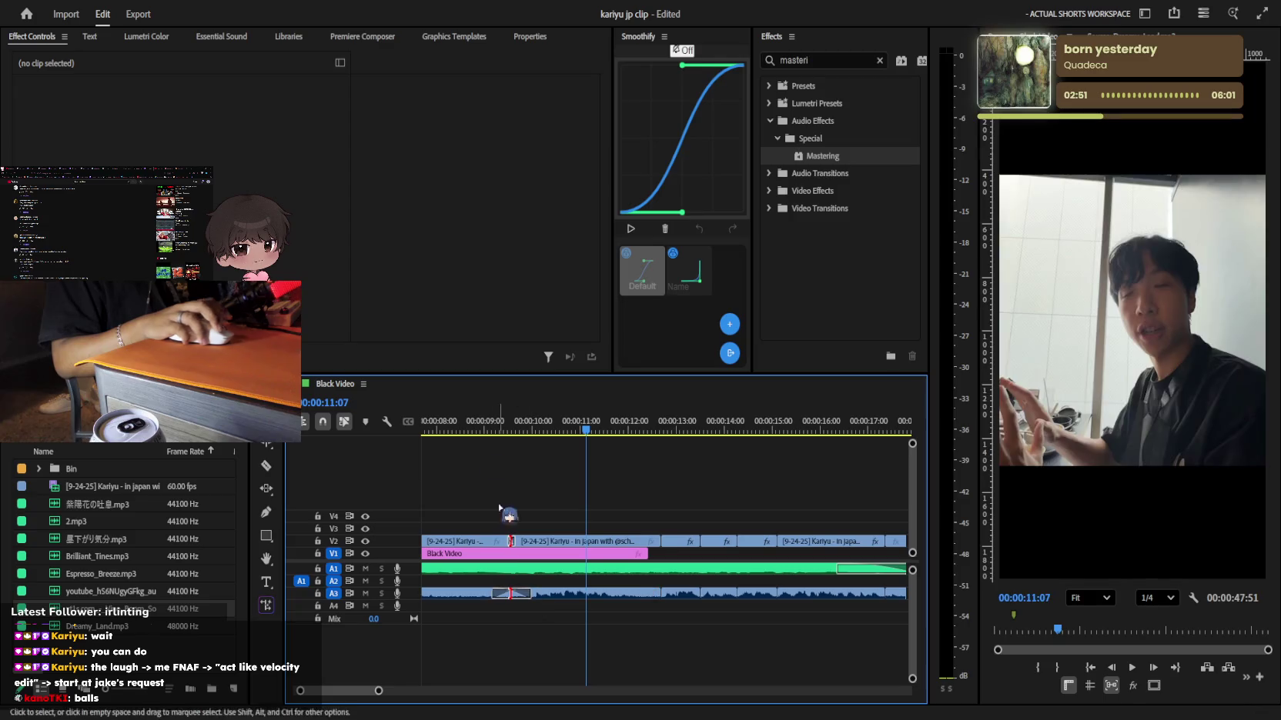
Replay from about 9 seconds and delete the empty gap after the clip near 12:33
left_click(485, 425)
key("space")
key("minus")
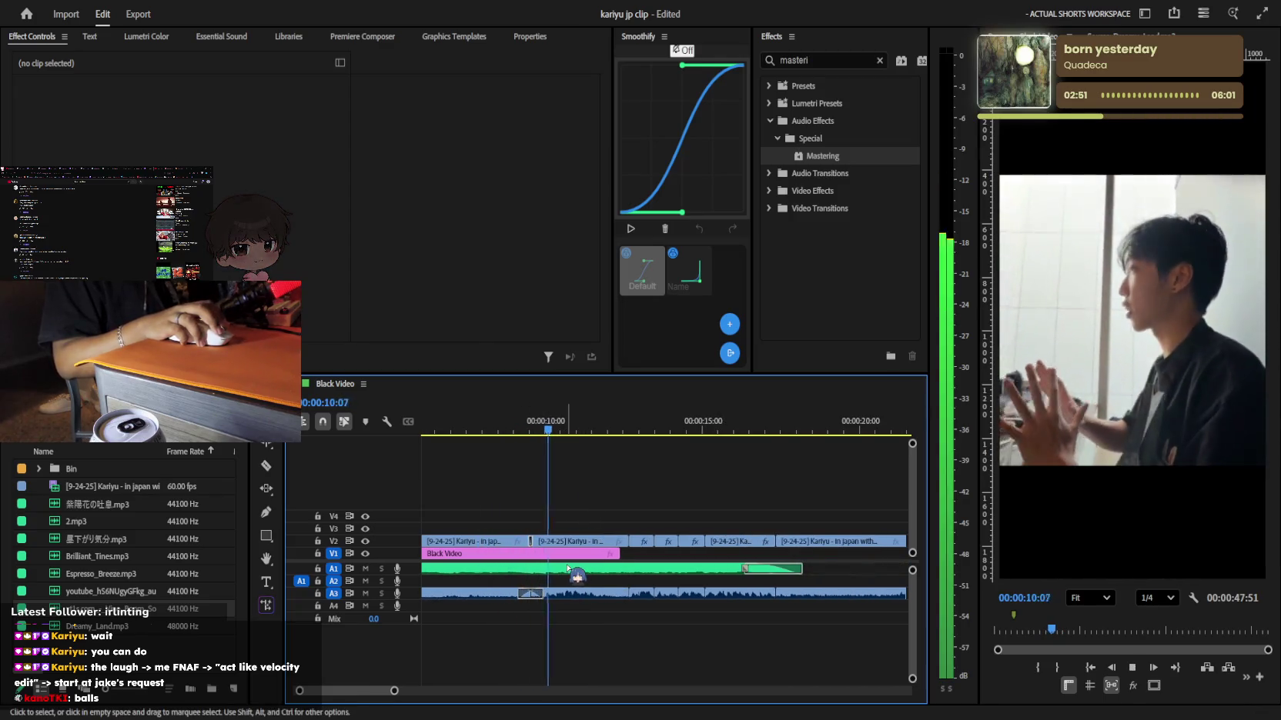
key("equal")
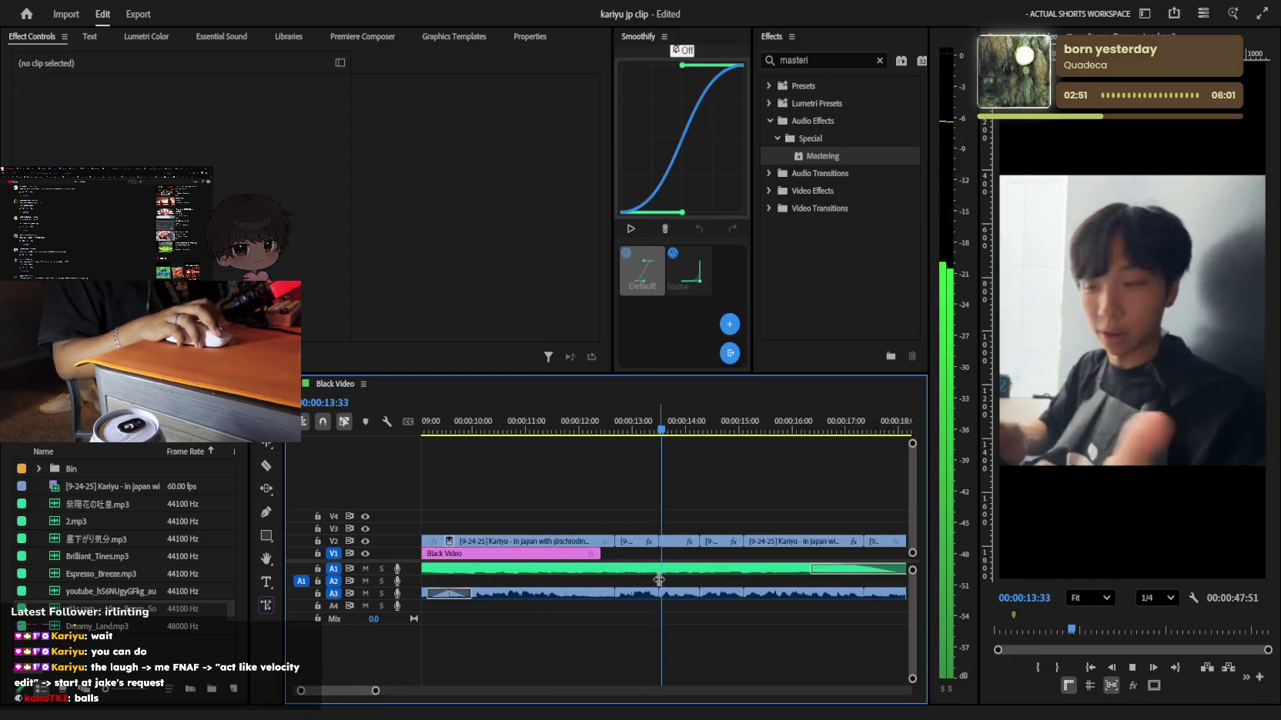
key("space")
key("equal")
key("j")
key("minus")
key("minus")
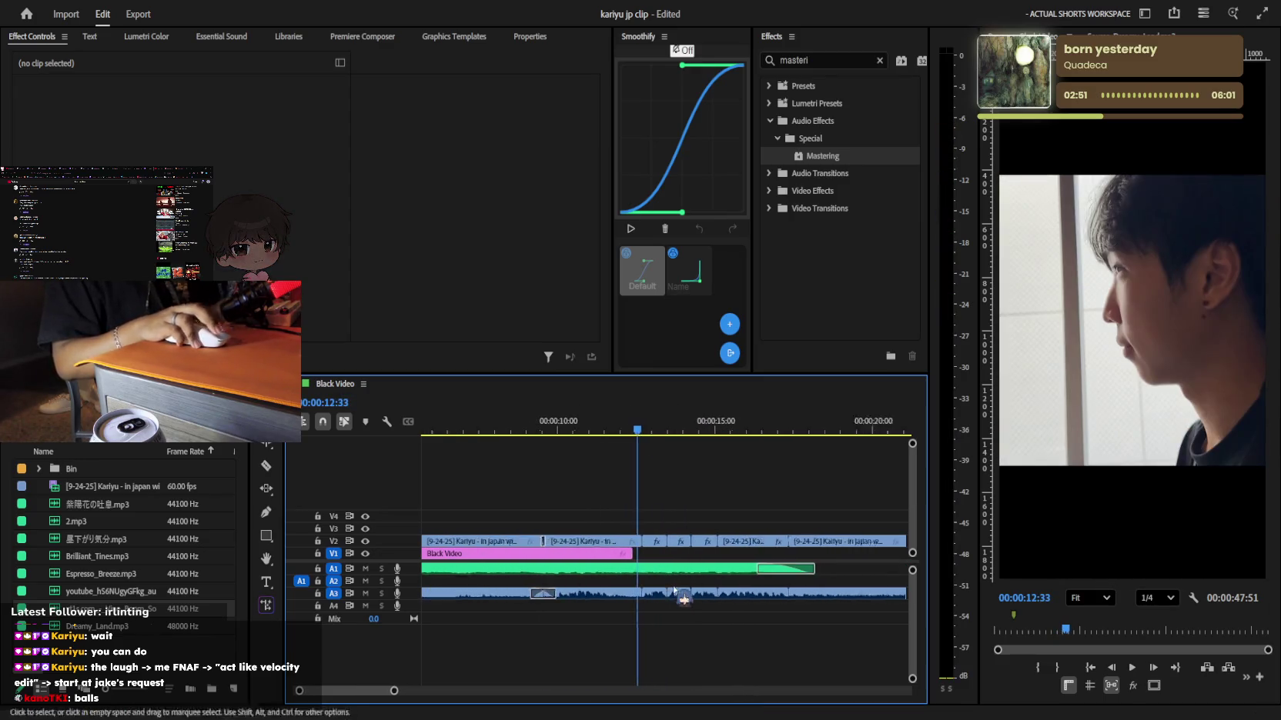
key("minus")
left_click(645, 541)
key("equal")
key("equal")
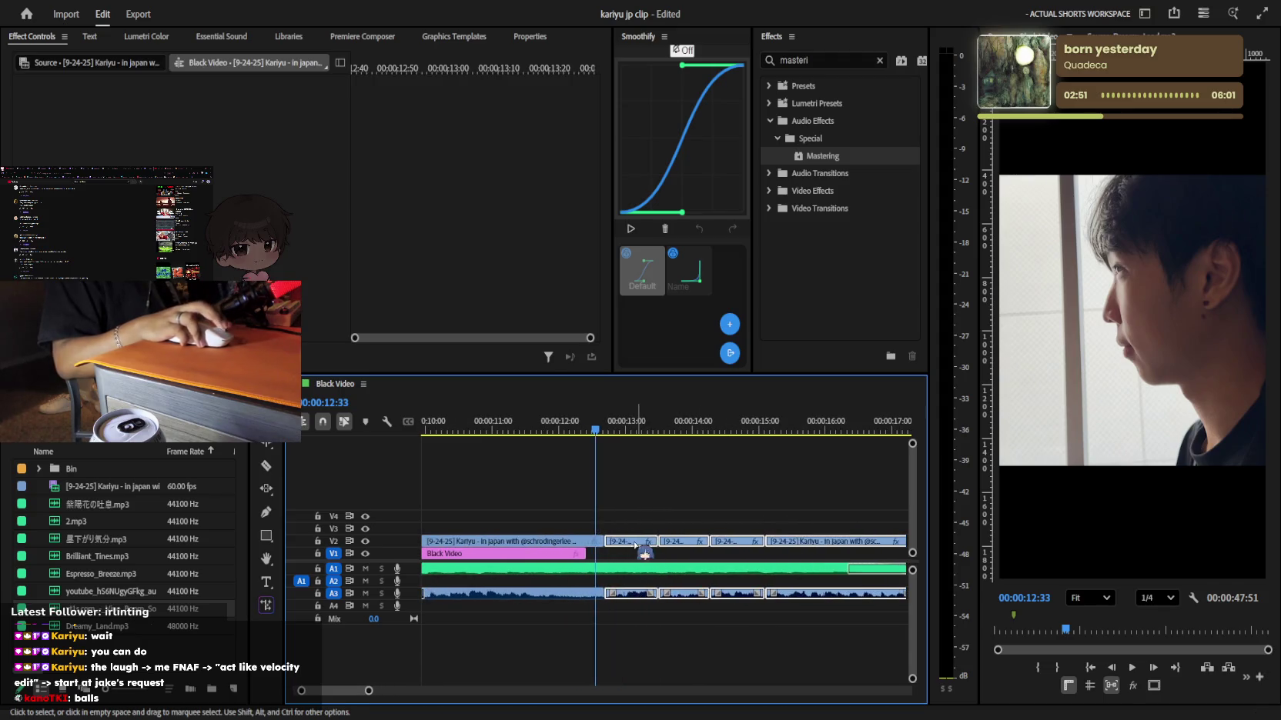
left_click(628, 541)
key("Delete")
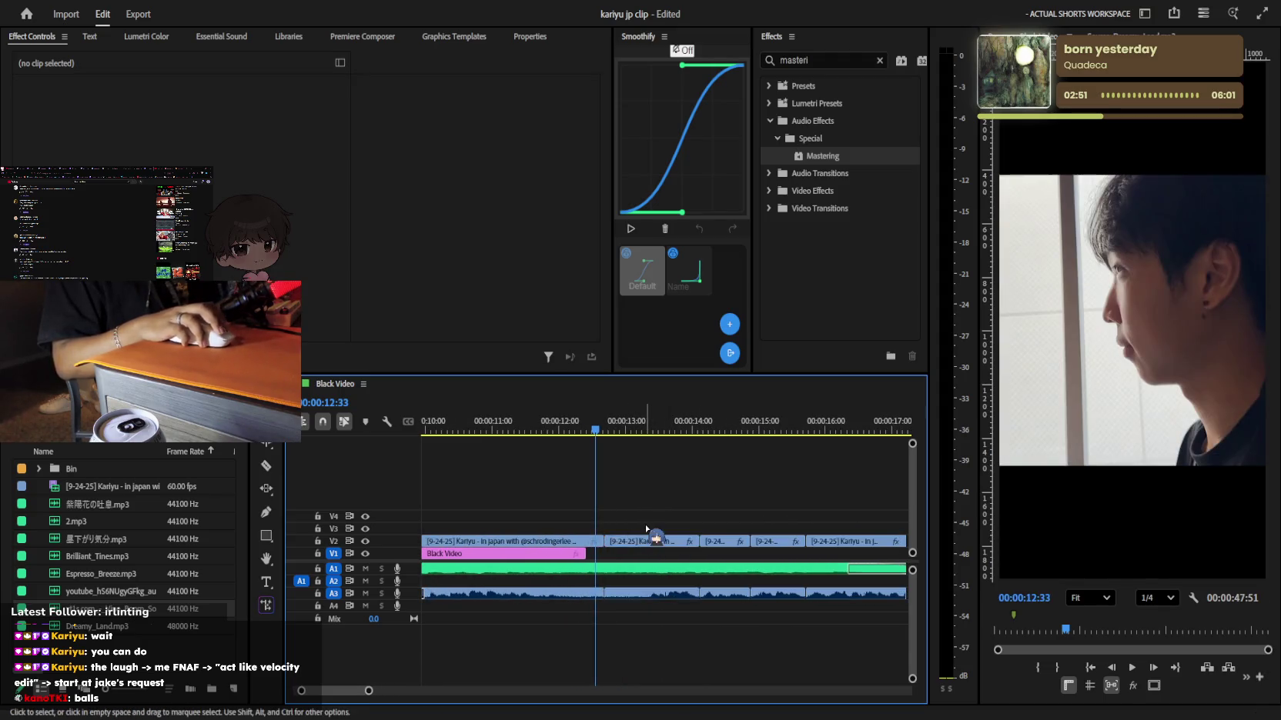
Trim the V2 clips around 13 seconds while previewing from 12:33
key("space")
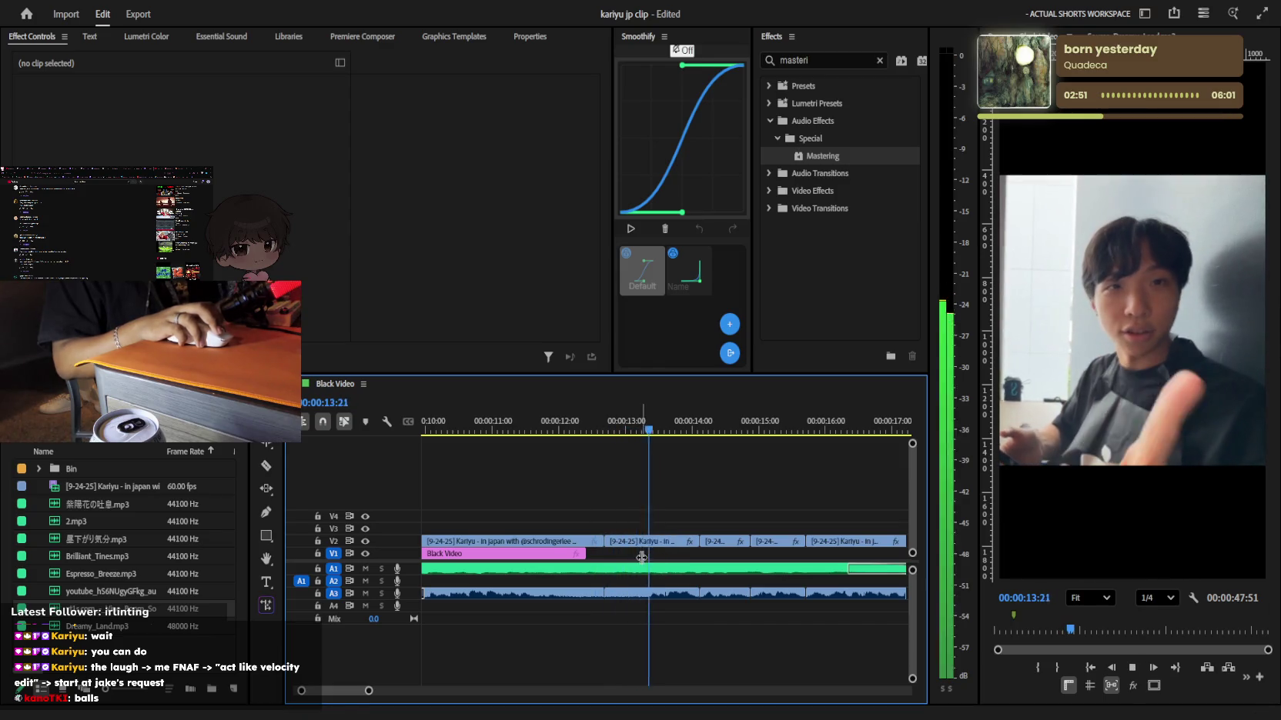
key("minus")
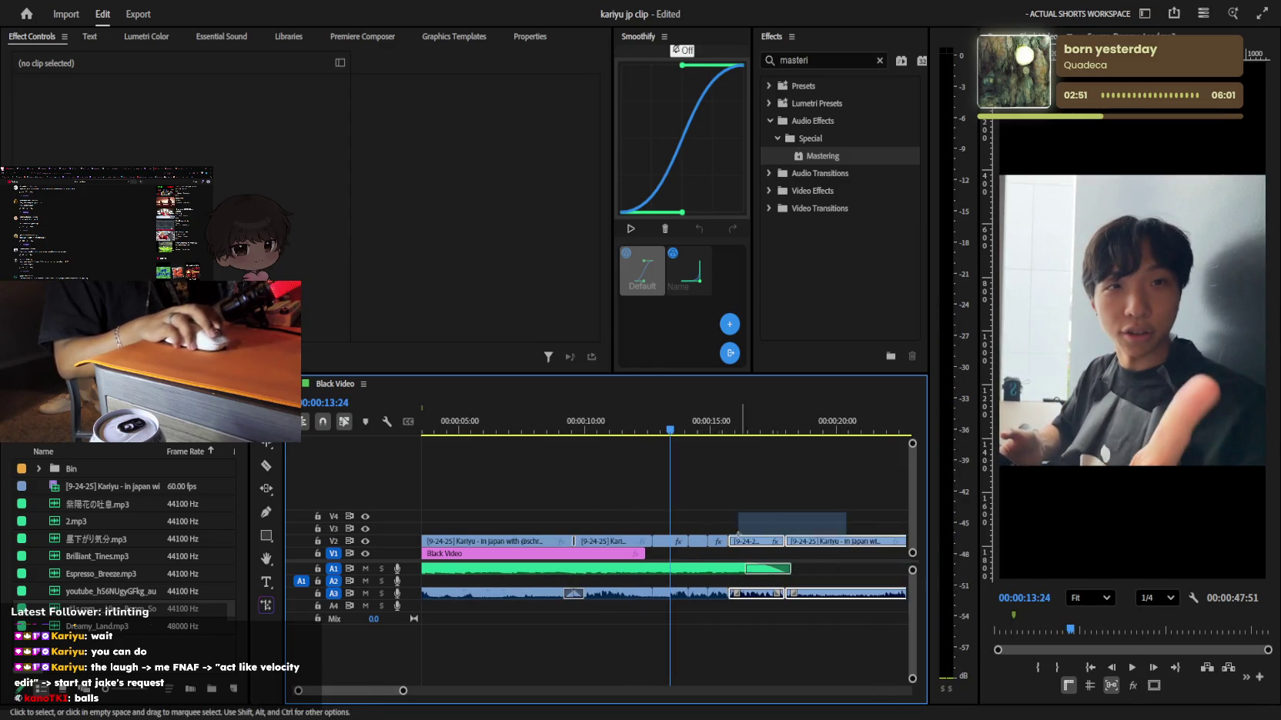
mouse_move(677, 541)
left_mouse_down()
mouse_move(697, 548)
mouse_move(653, 543)
left_mouse_up()
key("space")
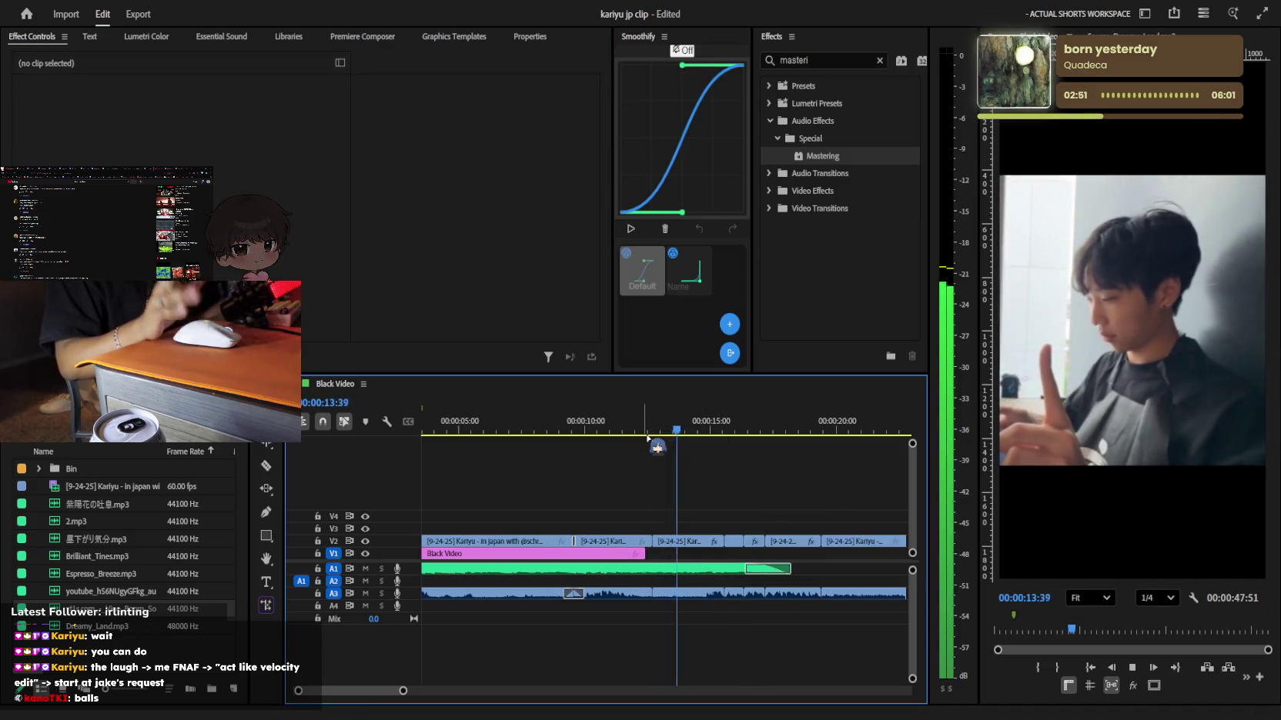
Preview the clip and park the playhead at 00:00:12:43
key("space")
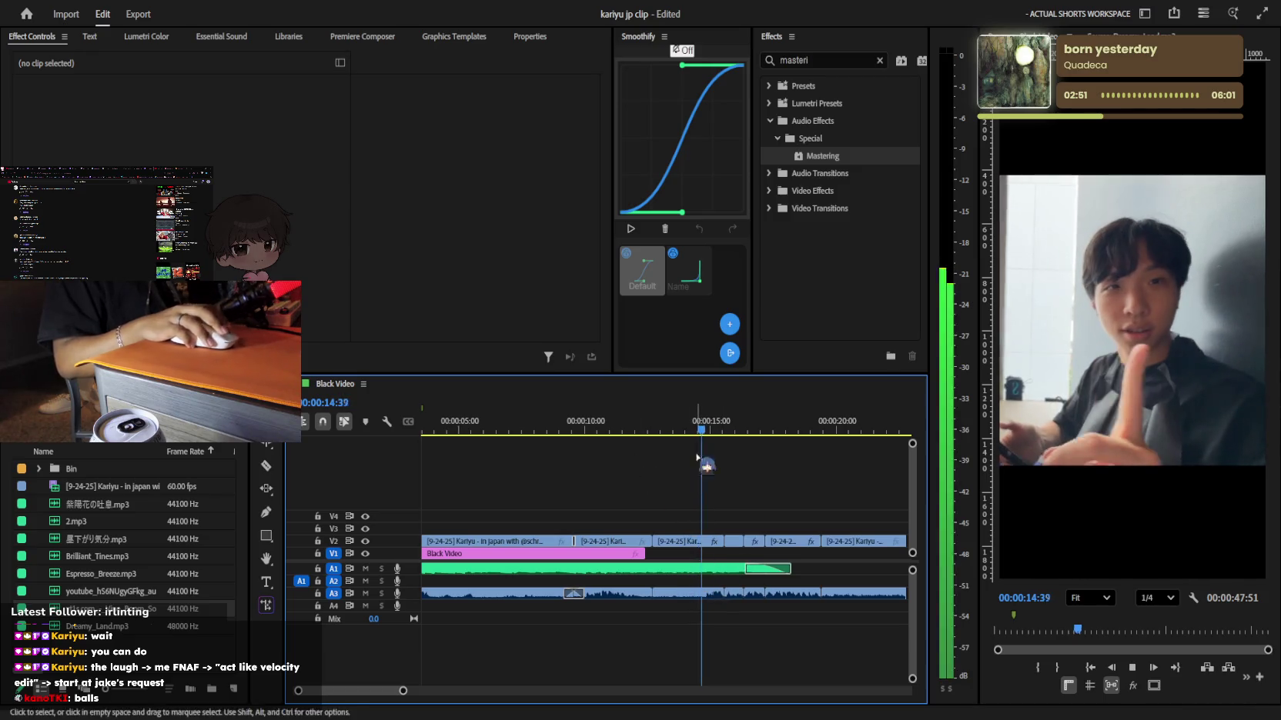
left_click_drag(698, 430, 652, 435)
key("t")
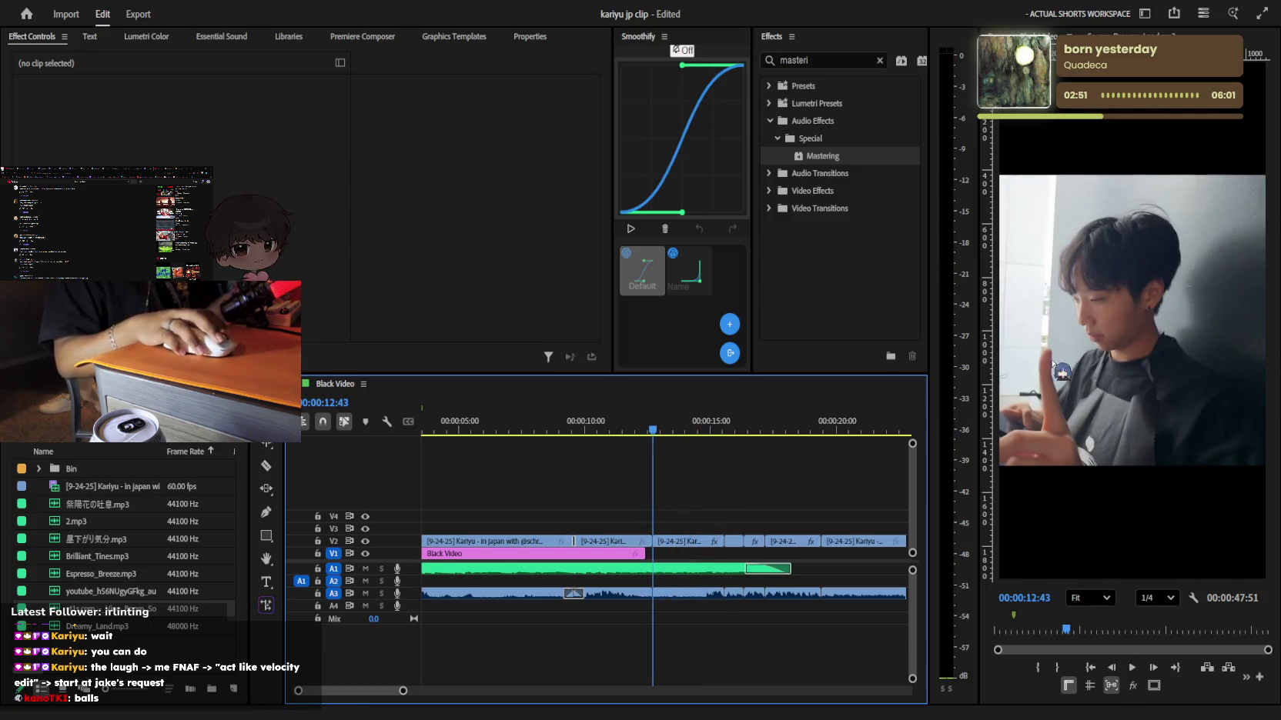
left_click(1100, 331)
Clear the in/out range, delete the stray Graphic clip and create a new text graphic
key("space")
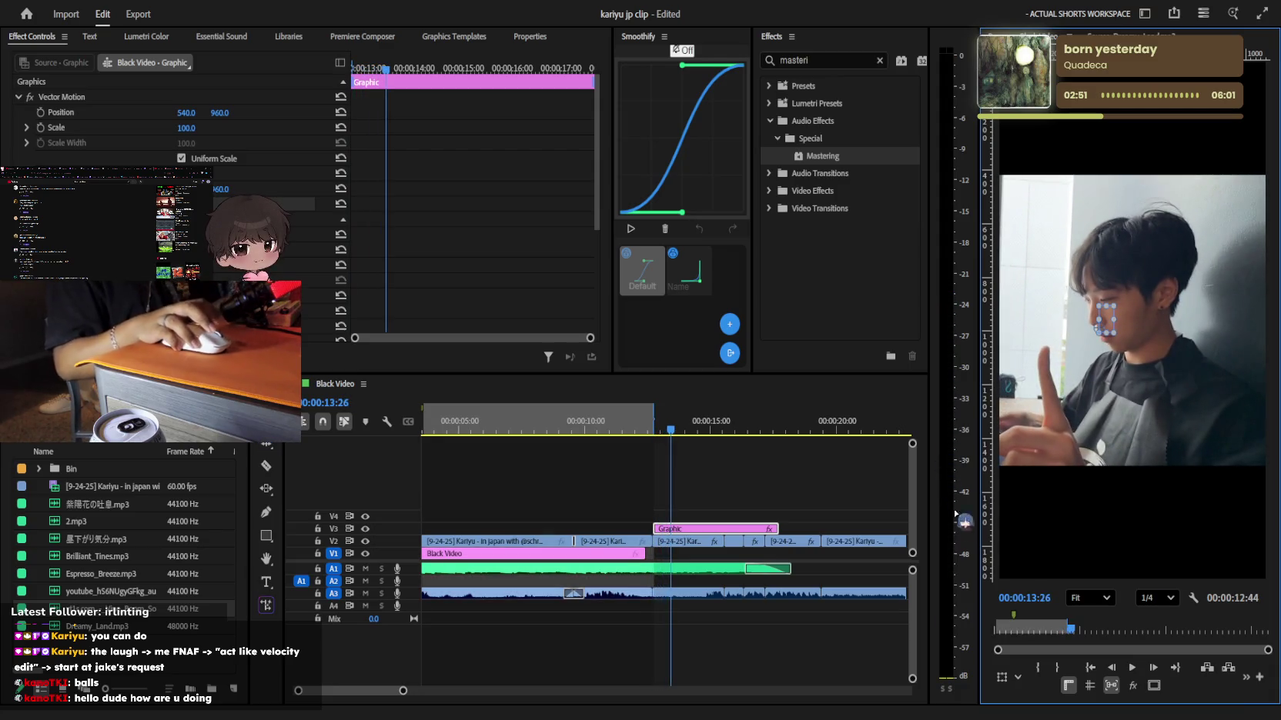
key("ctrl+shift+x")
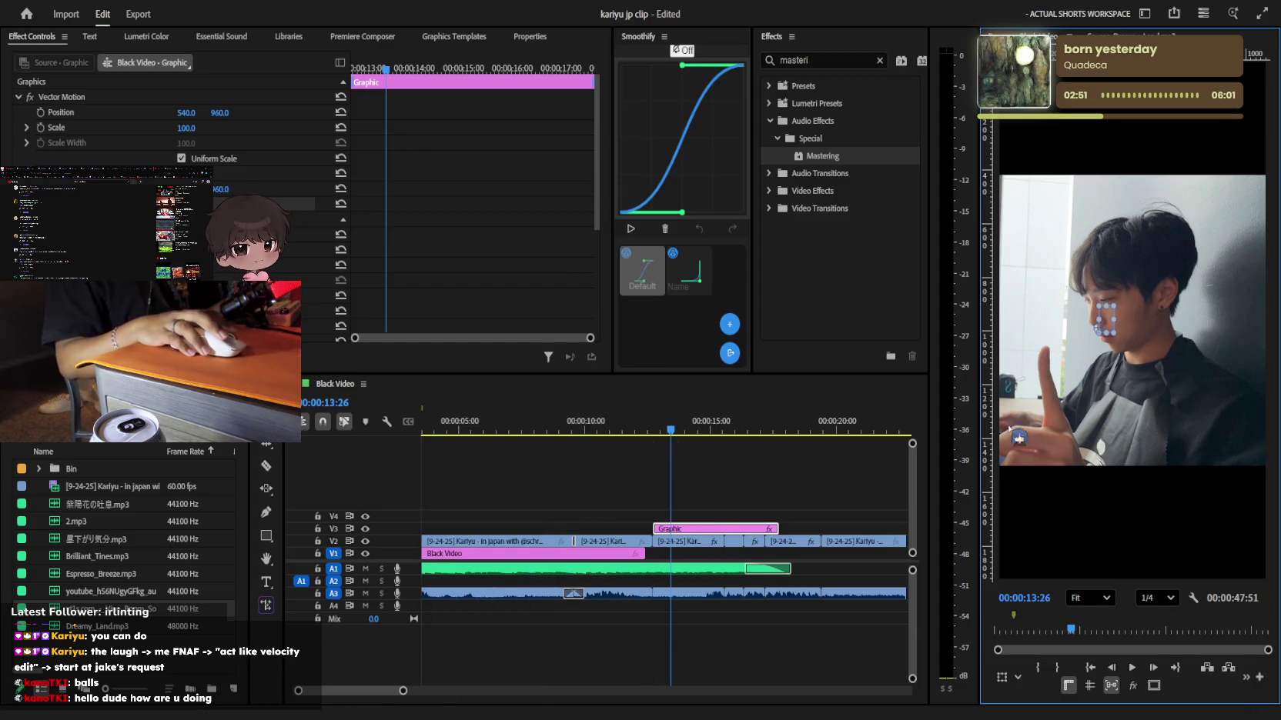
key("Delete")
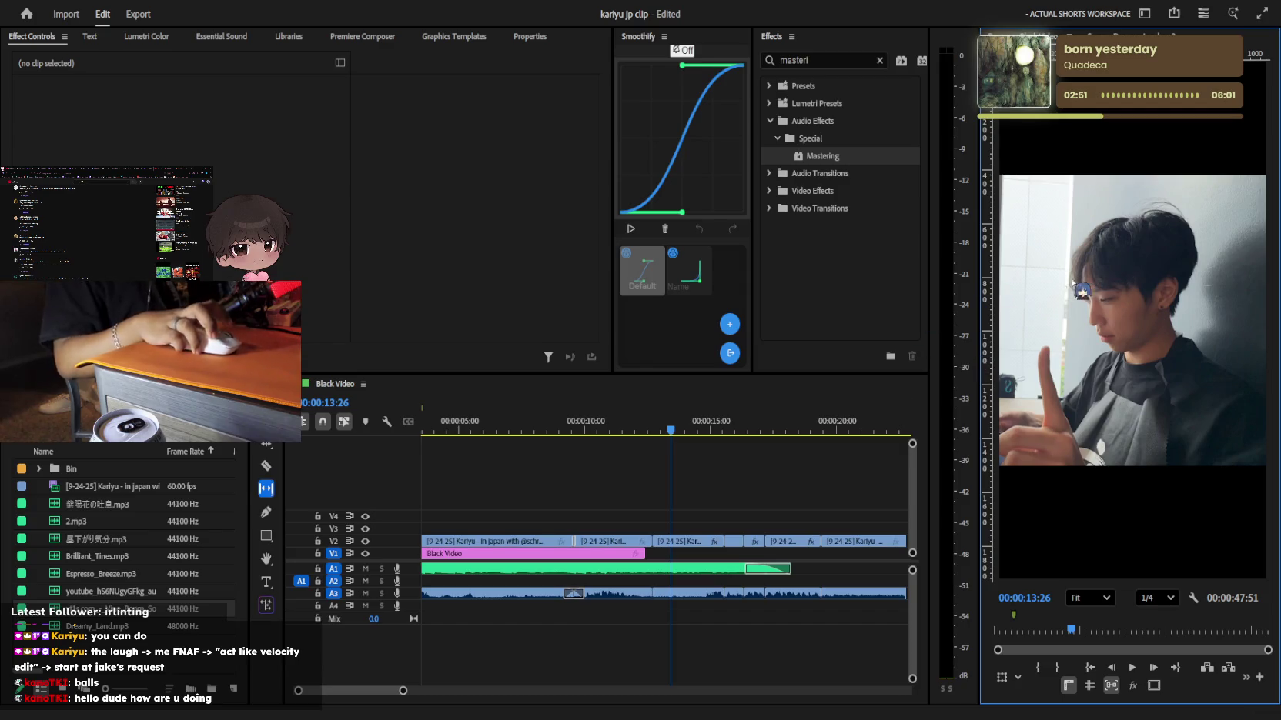
left_click(1082, 197)
type("not")
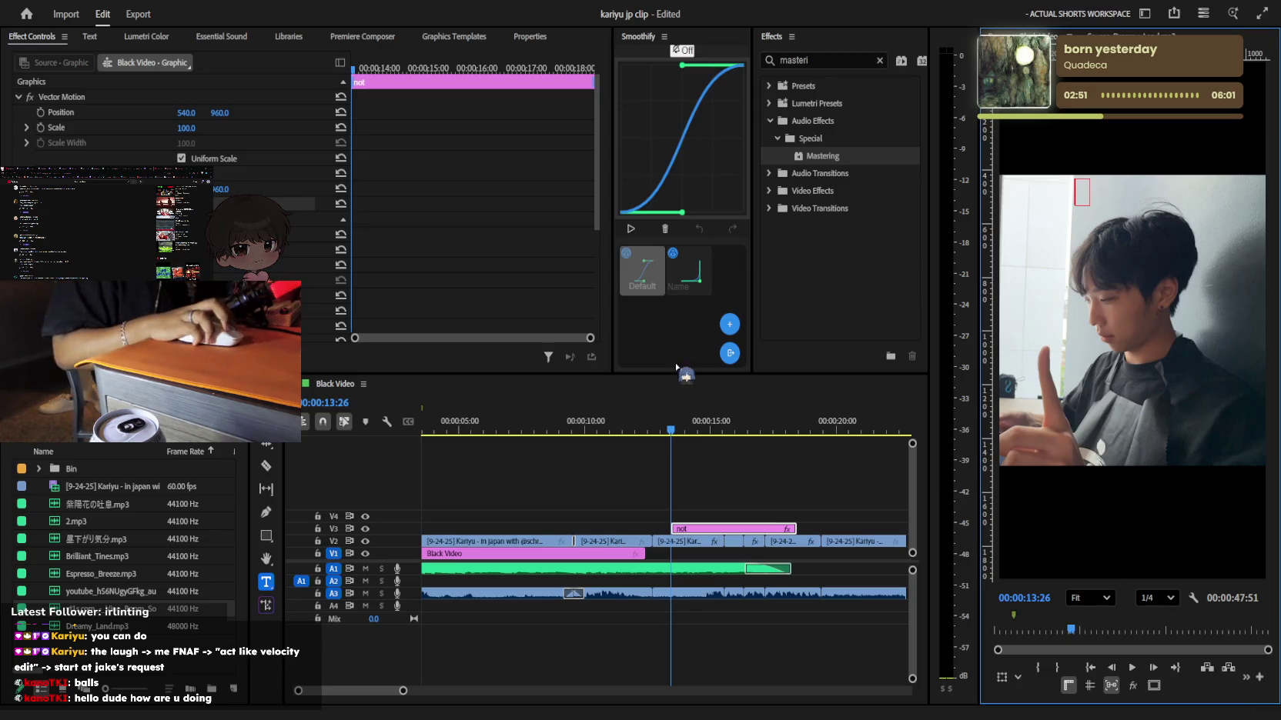
Move the new Graphic clip to V4 starting at 00:00:12:41
left_click(645, 440)
key("space")
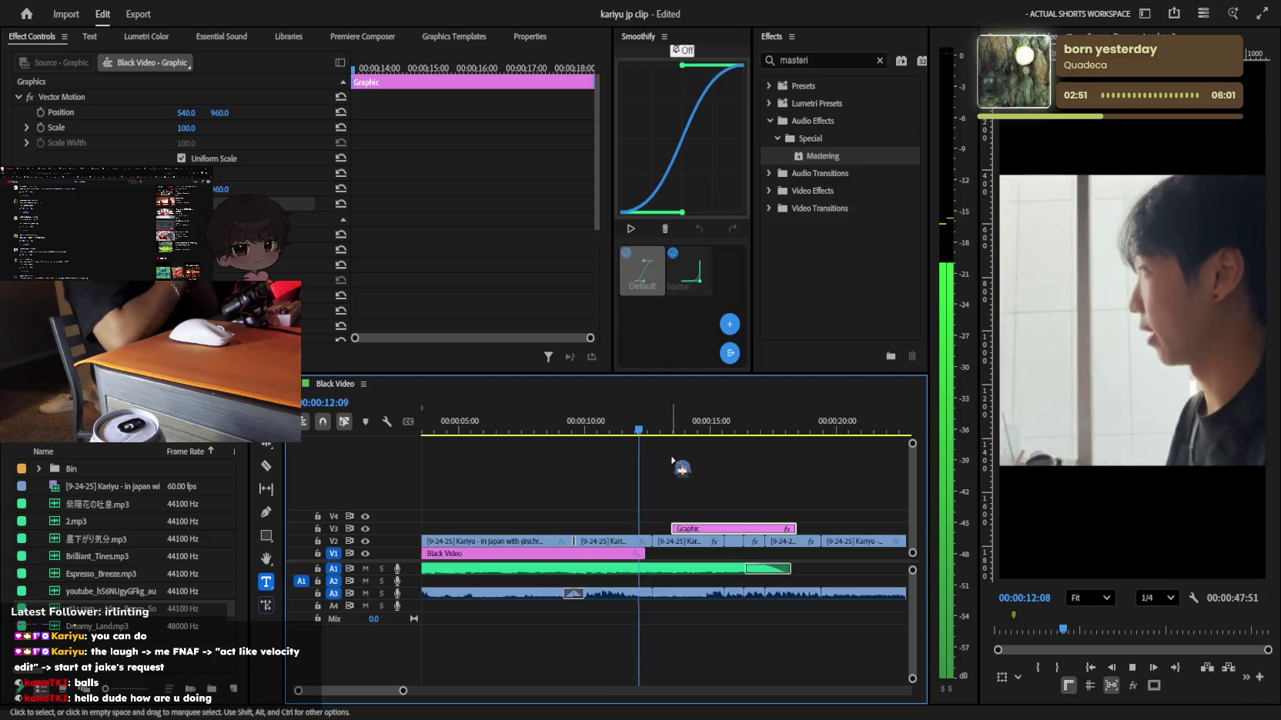
left_click_drag(695, 528, 676, 516)
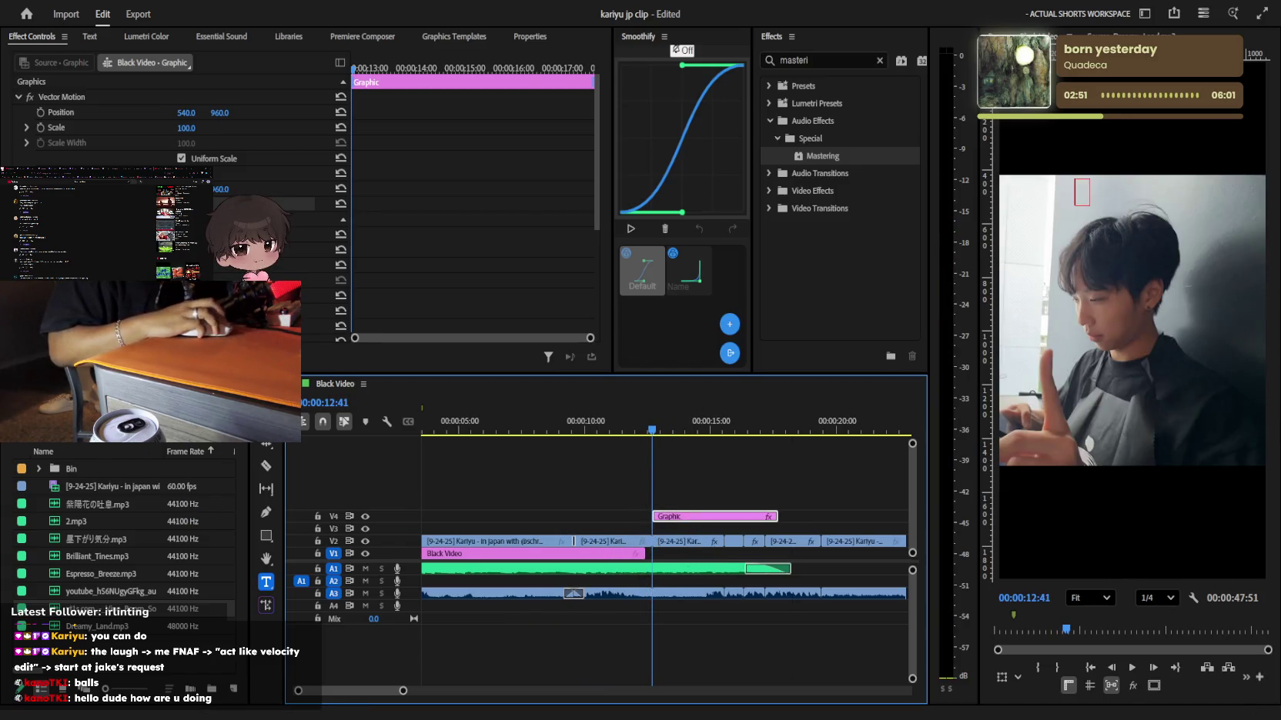
Search the project media for 'black', then clear the search
left_click(115, 432)
type("black")
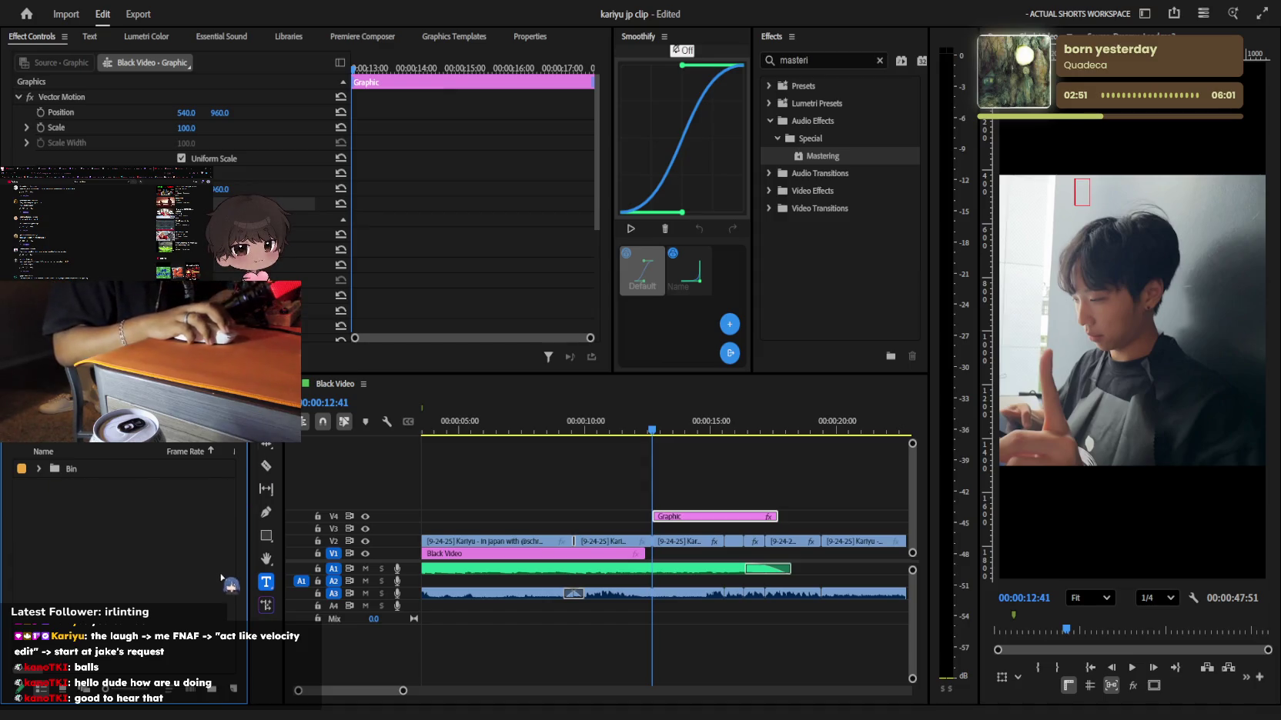
key("BackSpace")
key("BackSpace")
key("BackSpace")
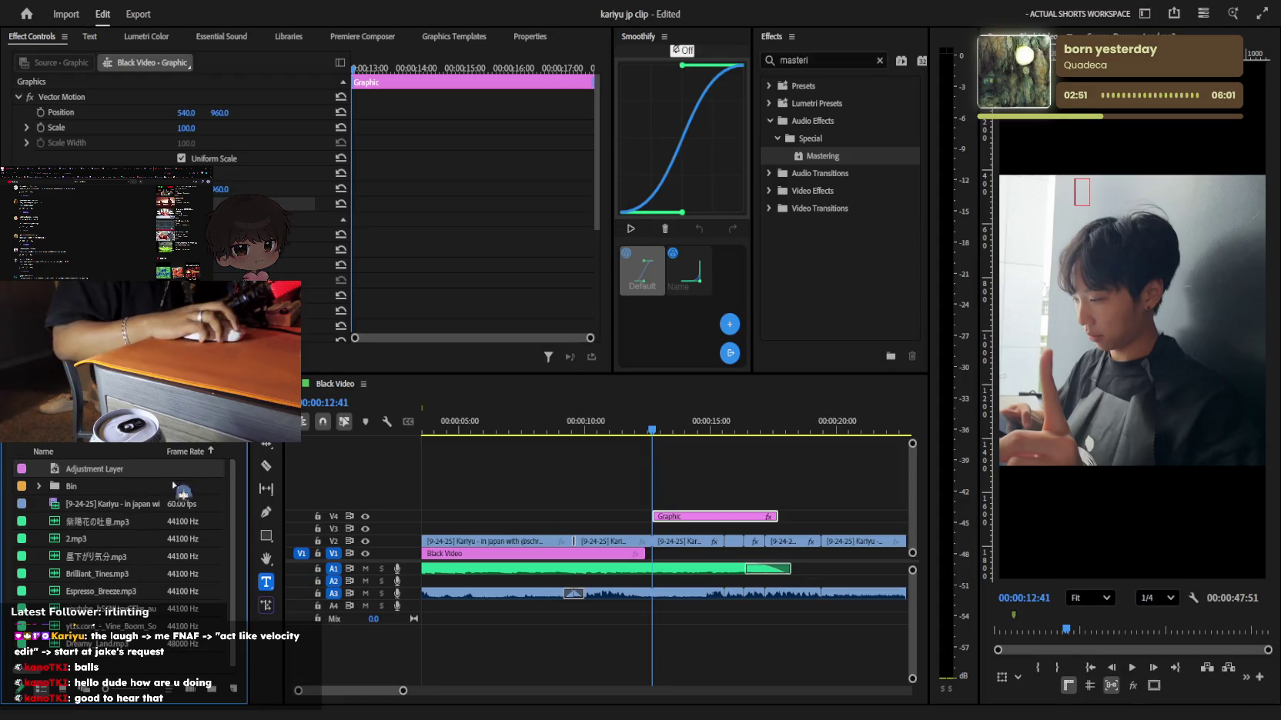
Place the Adjustment Layer on V3 at 00:00:12:41 and apply Gaussian Blur to it
left_click_drag(104, 476, 661, 529)
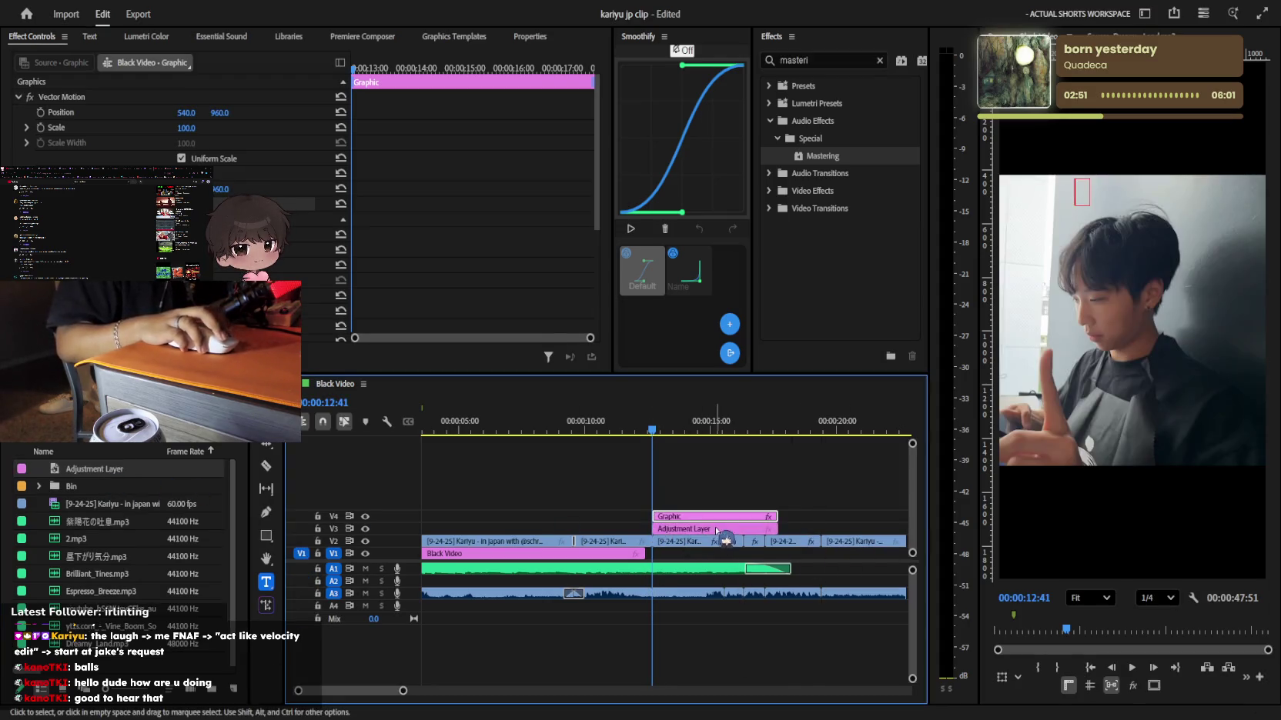
left_click(801, 60)
key("ctrl+a")
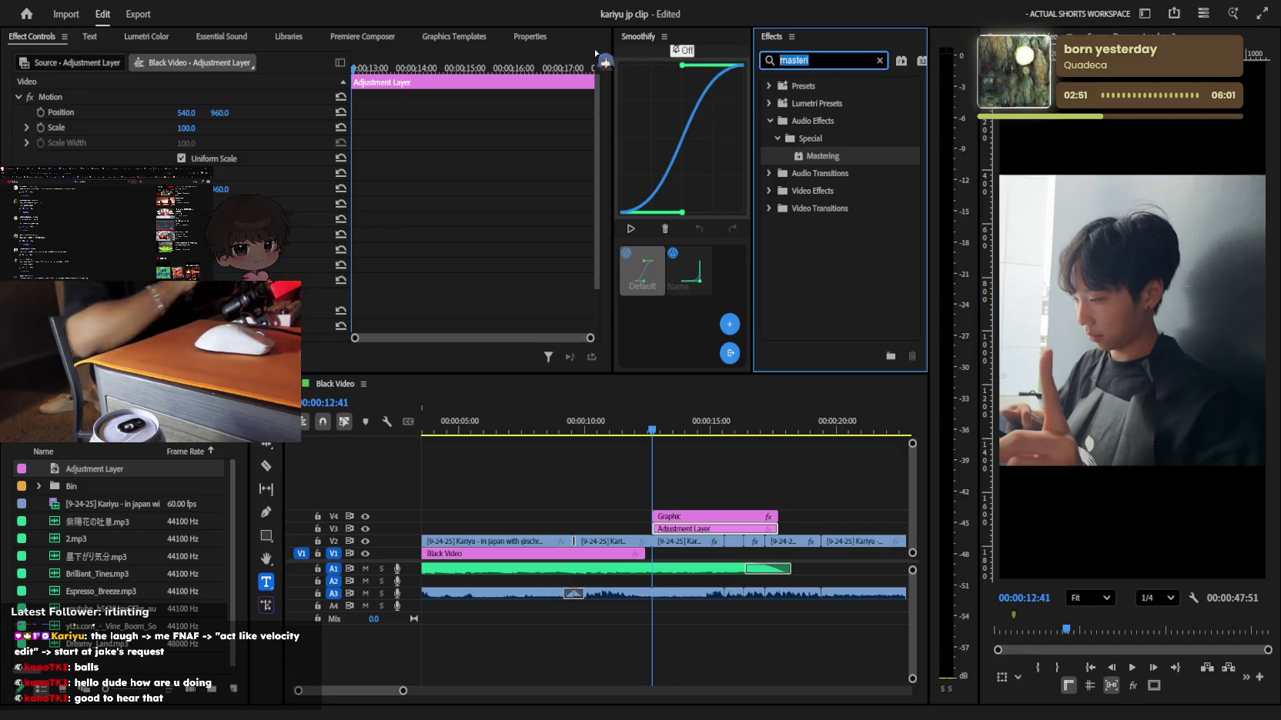
type("gaussian")
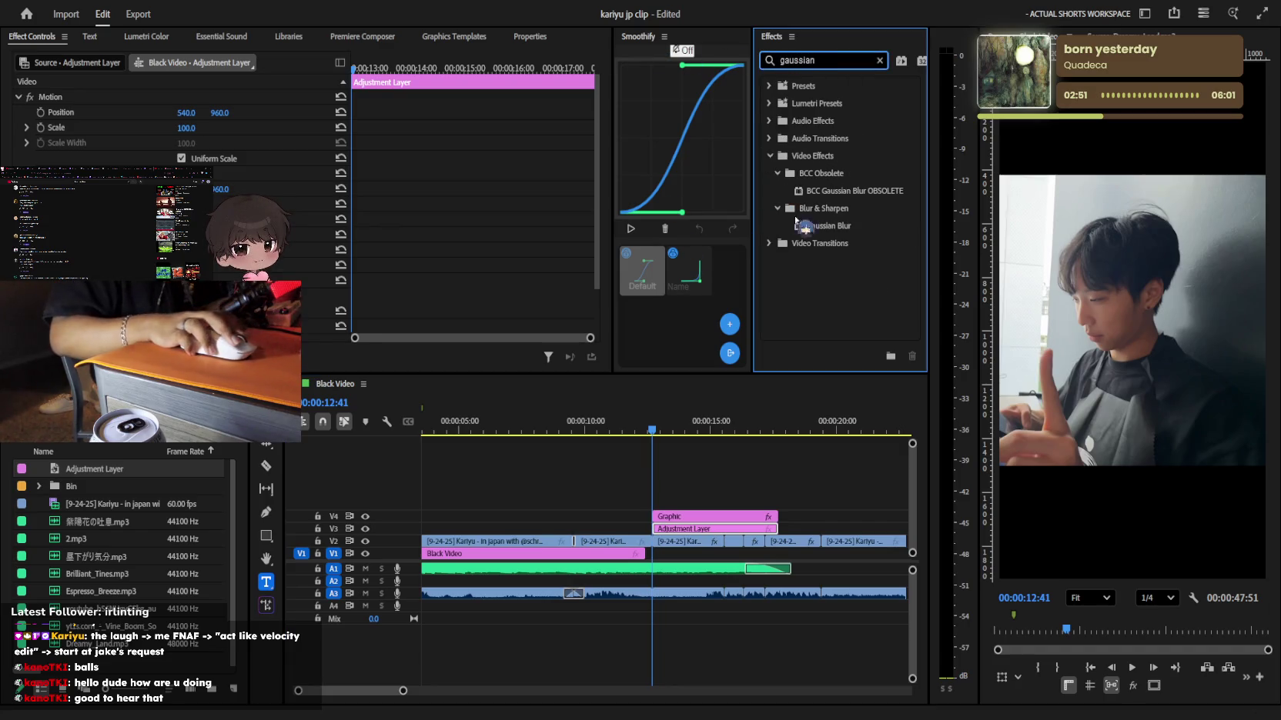
left_click_drag(828, 225, 712, 528)
Raise the Gaussian Blur's Blurriness at 00:00:13:15 as a starting keyframe and preview it
scroll(184, 116, "down", 5)
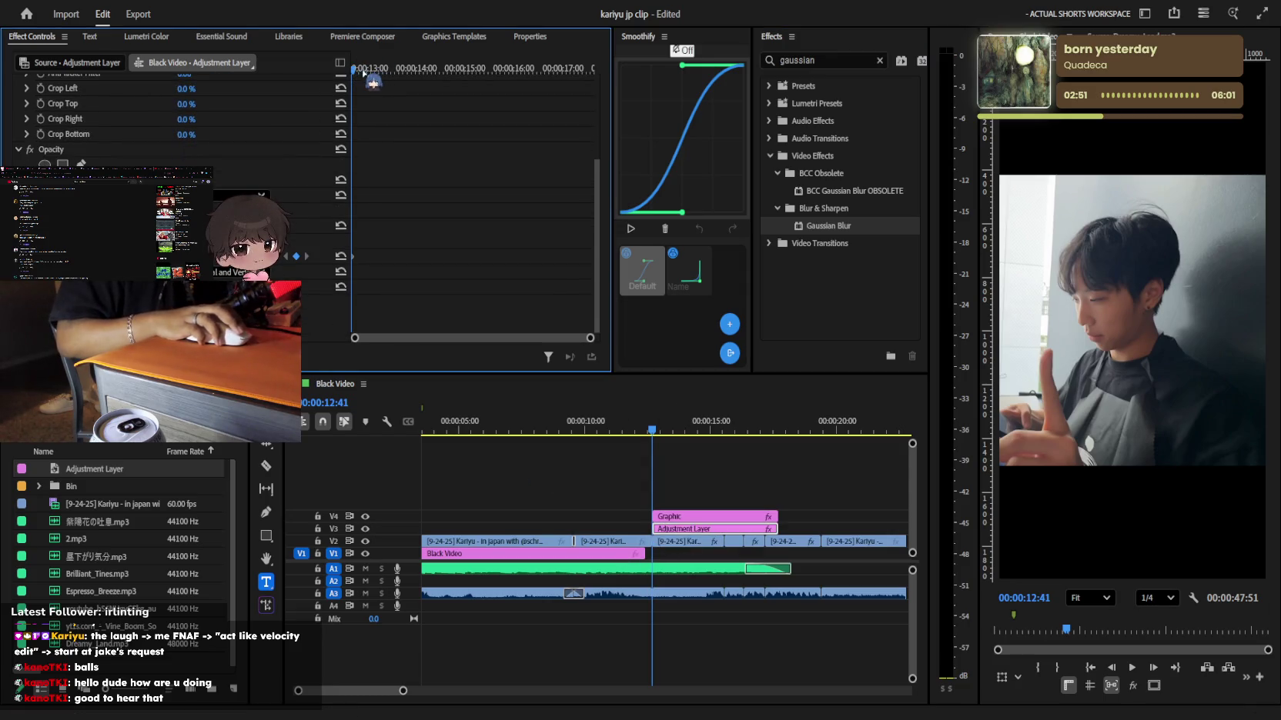
left_click_drag(360, 71, 379, 71)
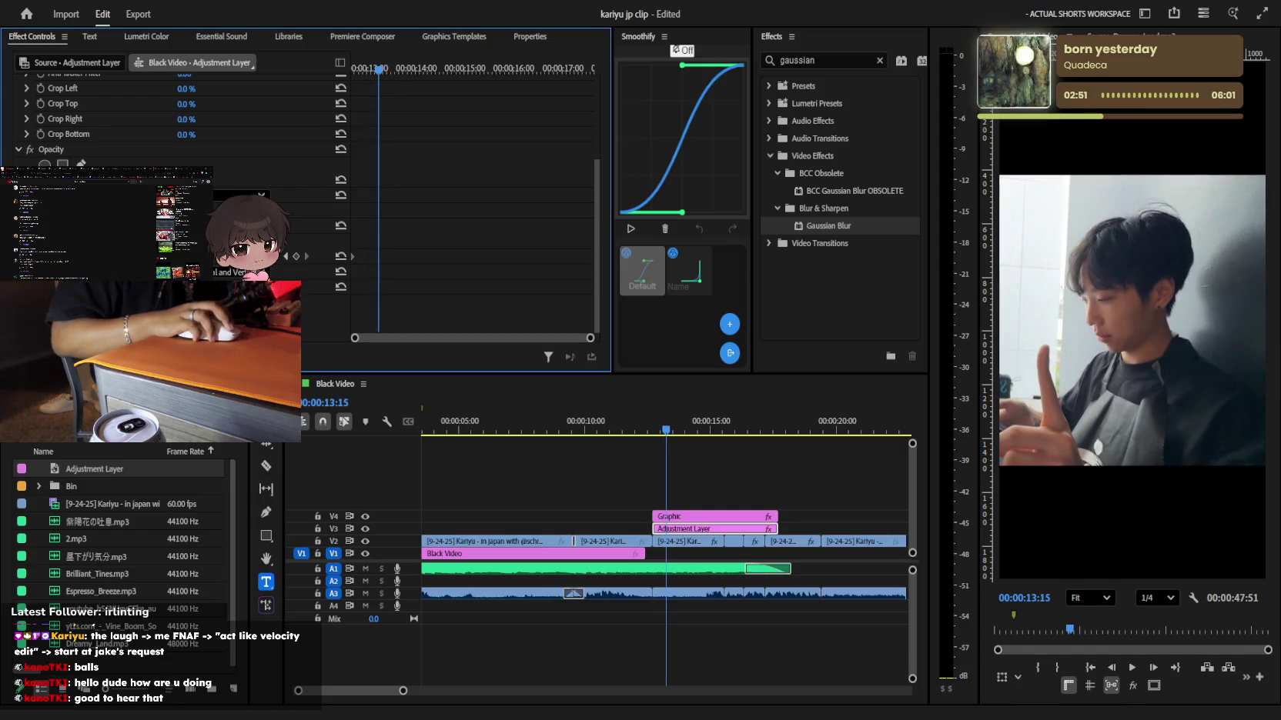
left_click_drag(185, 257, 204, 257)
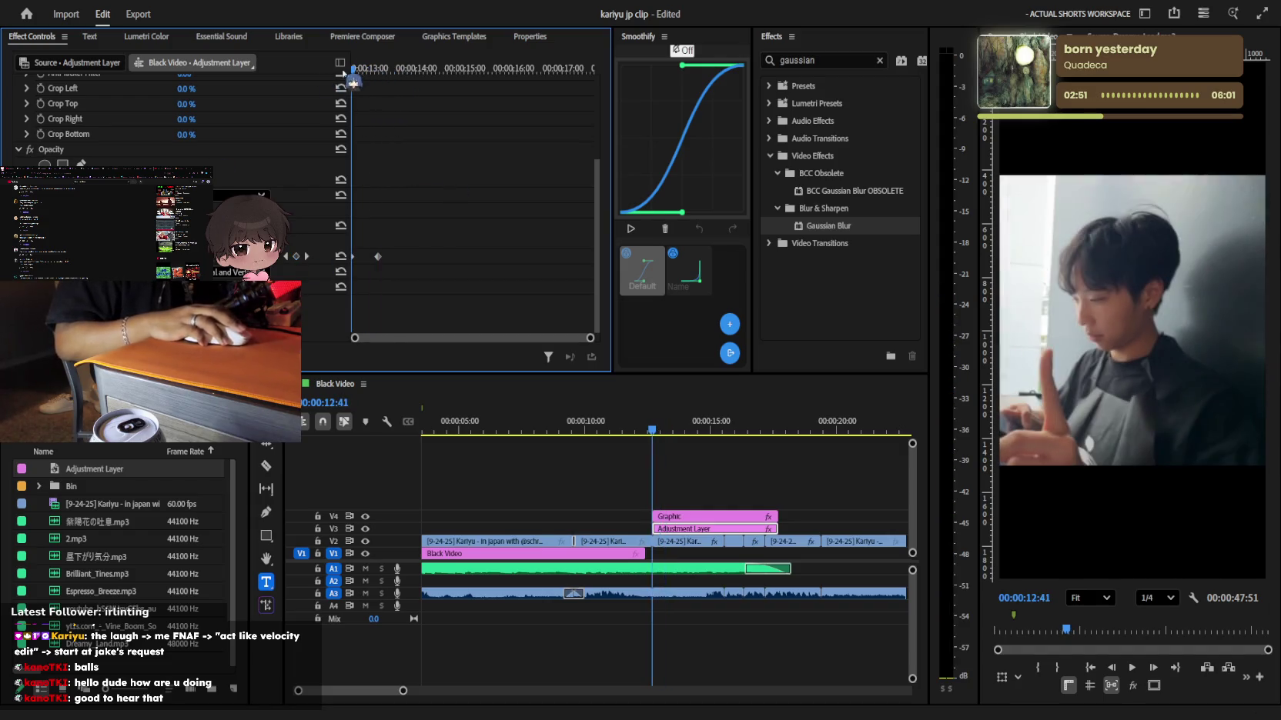
key("space")
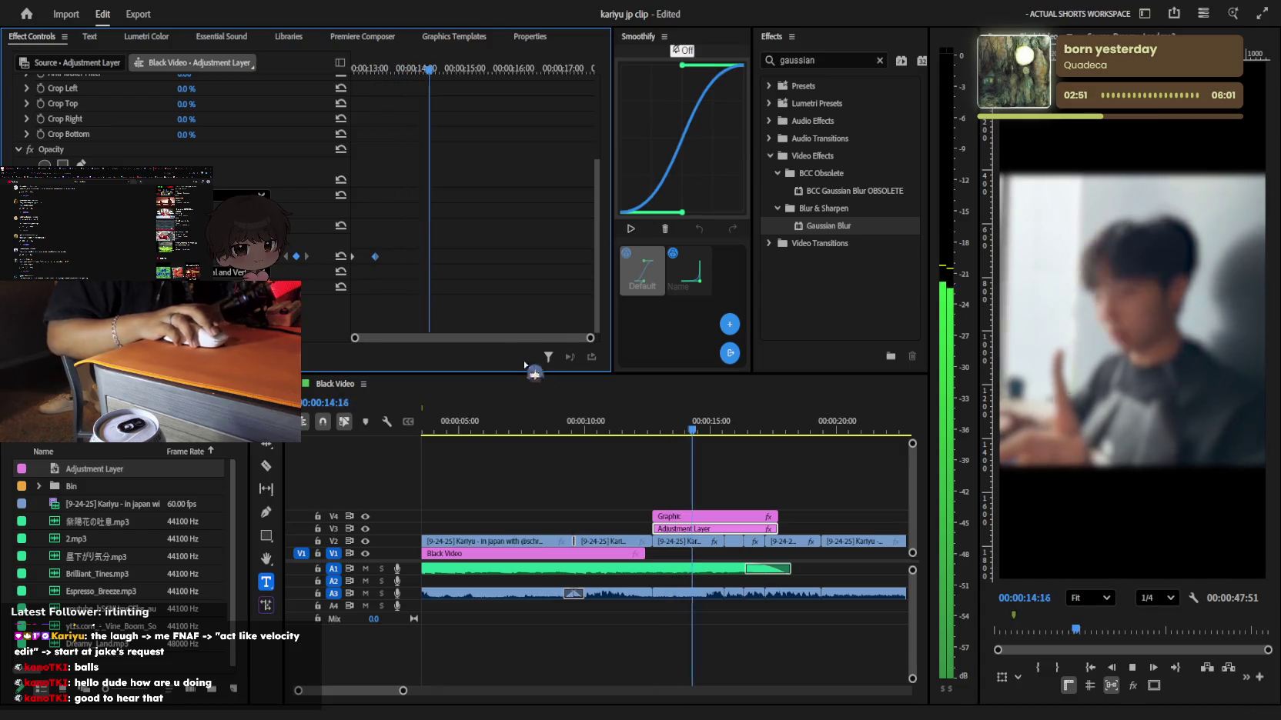
key("space")
Add opacity keyframes at 00:00:14:23 and 00:00:15:12, then step through them from 12:41
left_click(297, 257)
left_click_drag(458, 76, 473, 71)
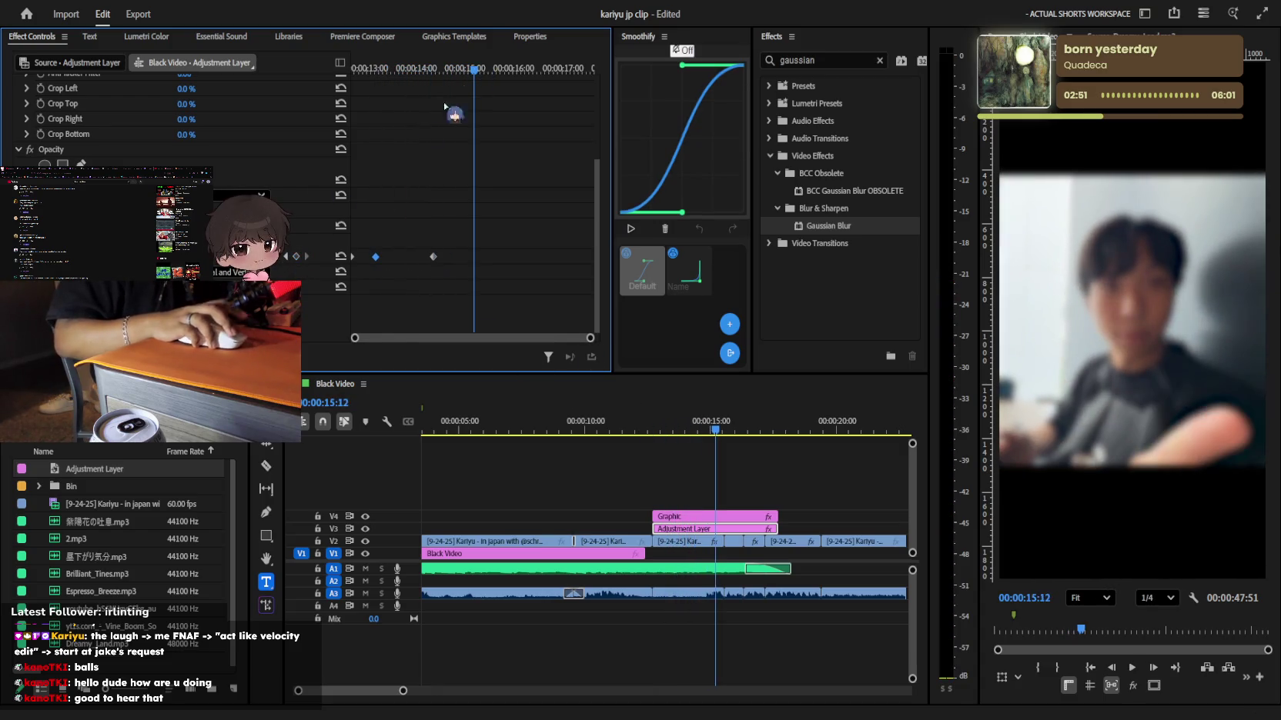
left_click(295, 256)
key("Up")
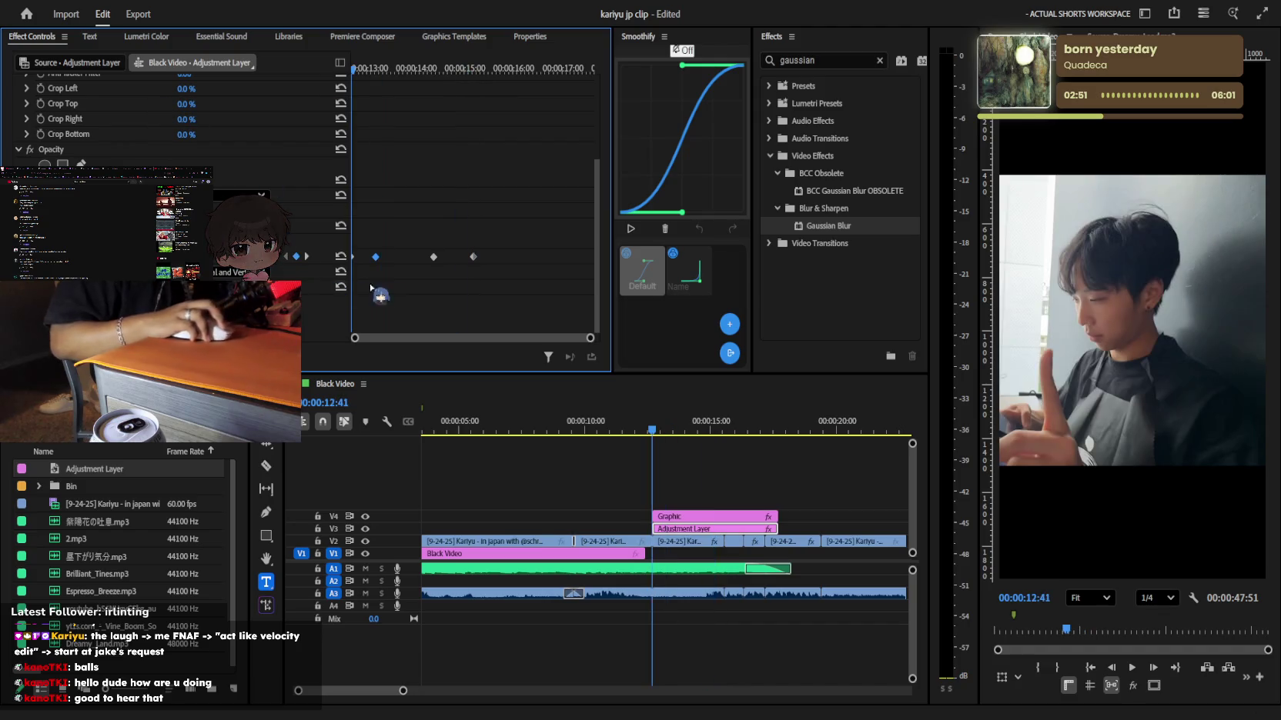
left_click(306, 256)
left_click(306, 256)
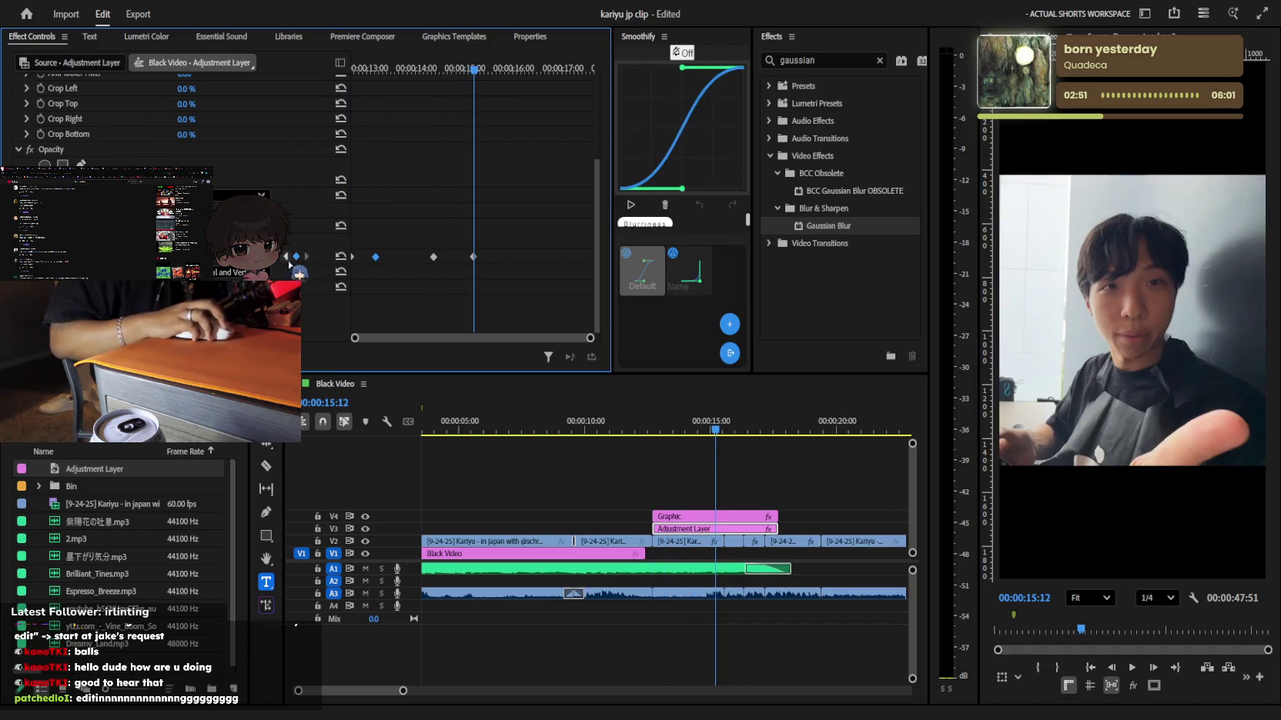
key("Up")
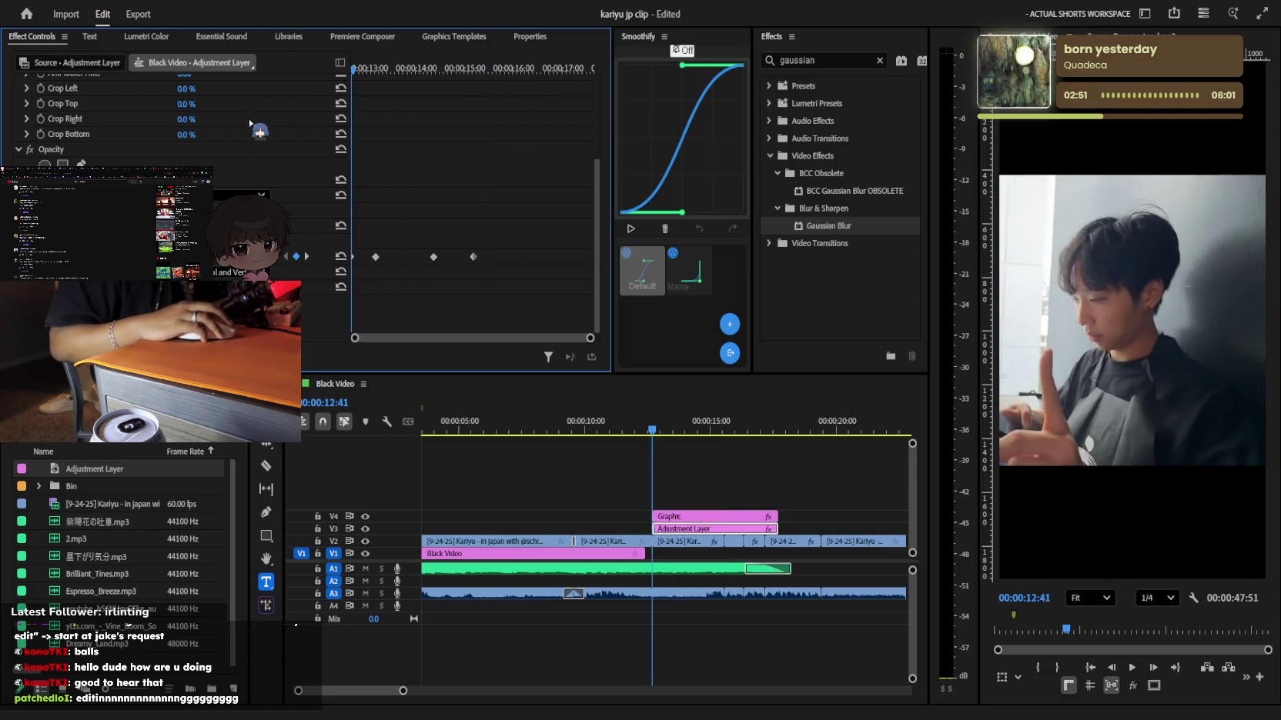
Enter 'Not even 5 seconds later..' into the V4 Graphic's empty text entry
left_click(711, 483)
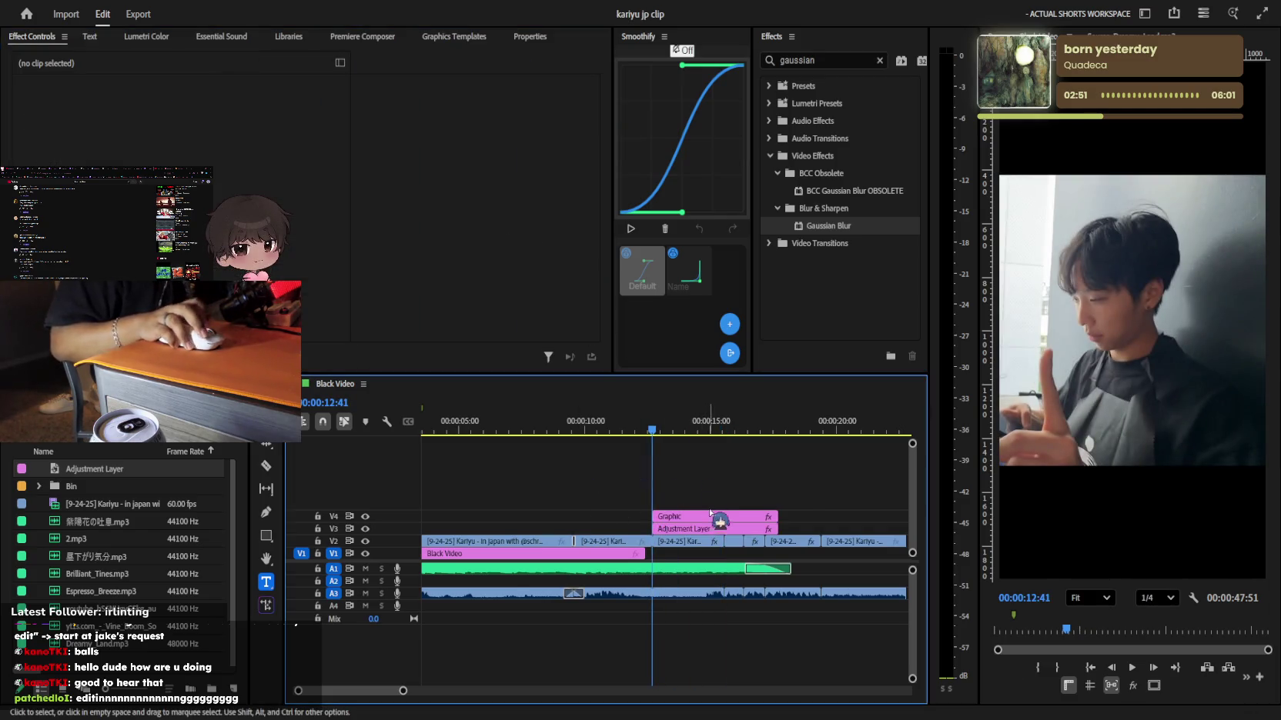
scroll(720, 520, "up", 3)
left_click(658, 517)
key("shift+5")
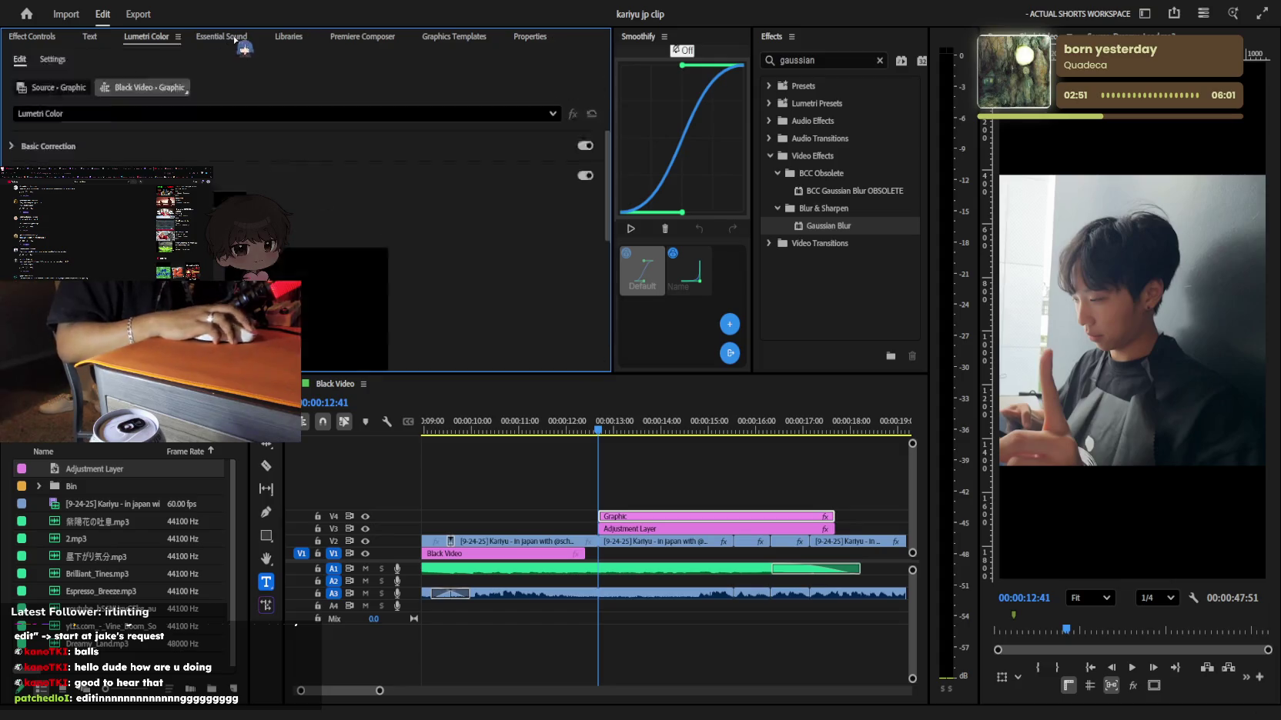
key("shift+t")
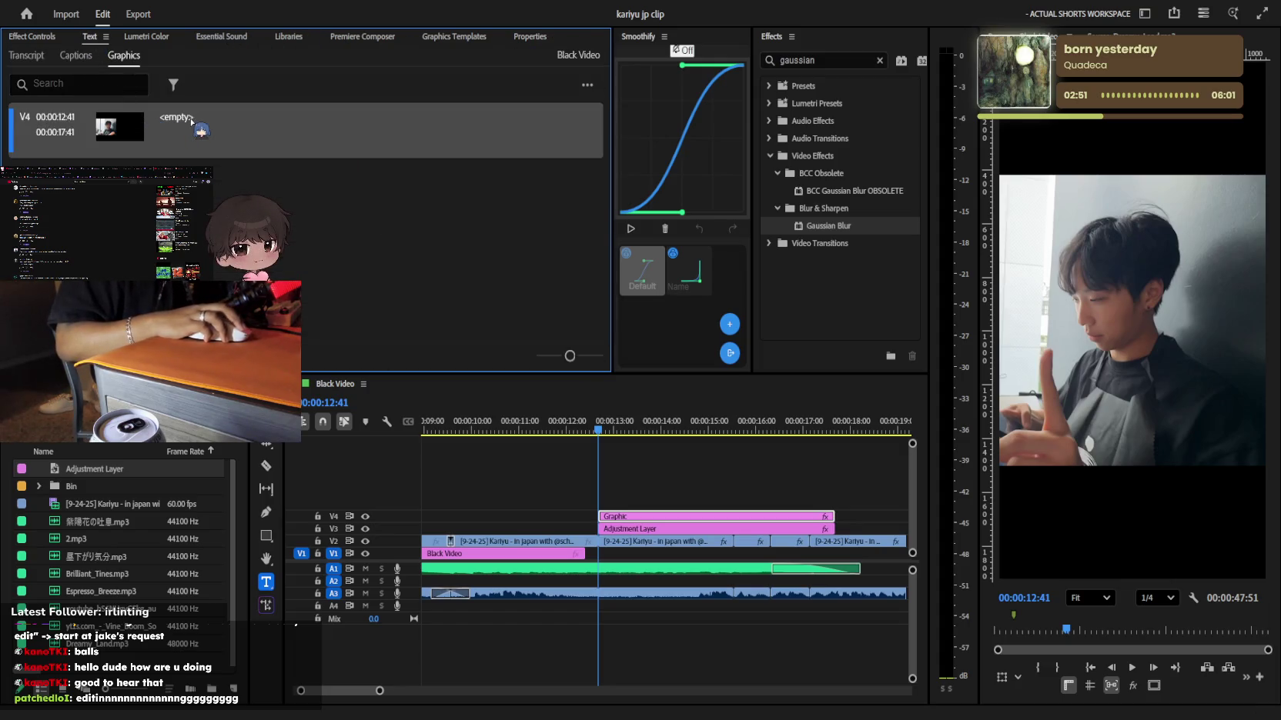
double_click(192, 121)
type("a")
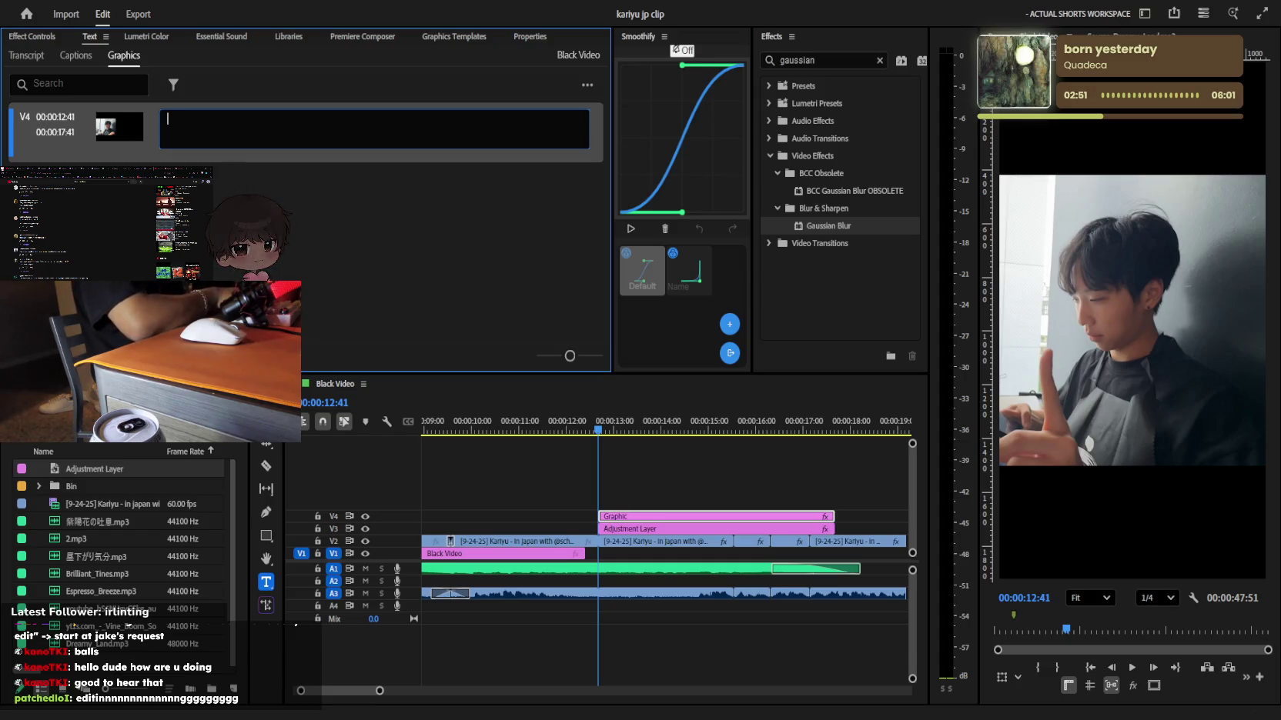
type("t even 5")
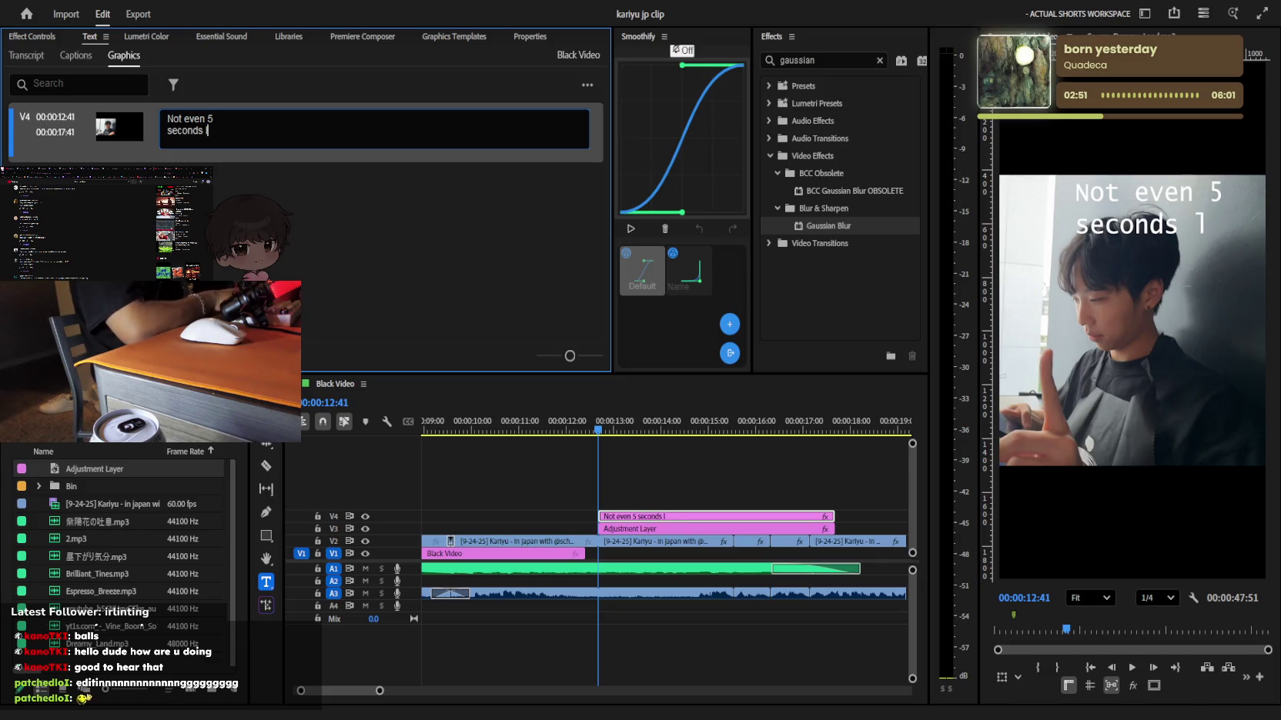
left_click(38, 39)
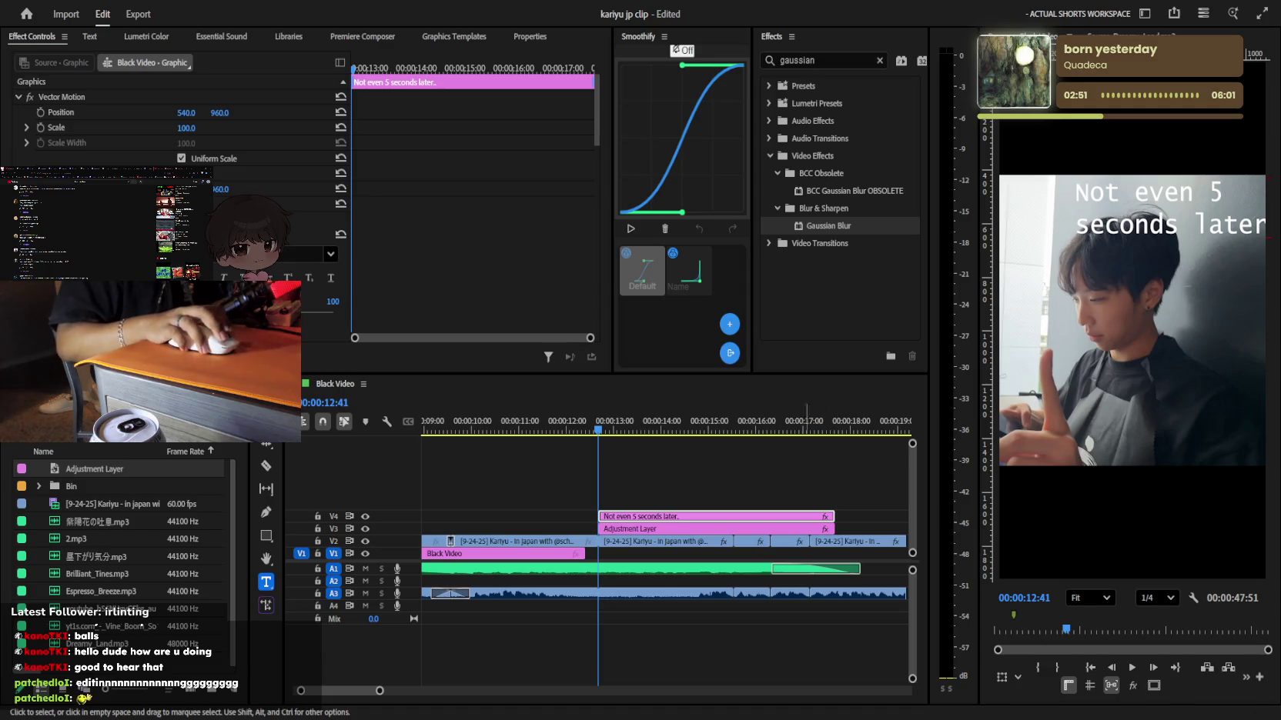
Select the caption and shift it left and up in the frame
left_click(625, 568)
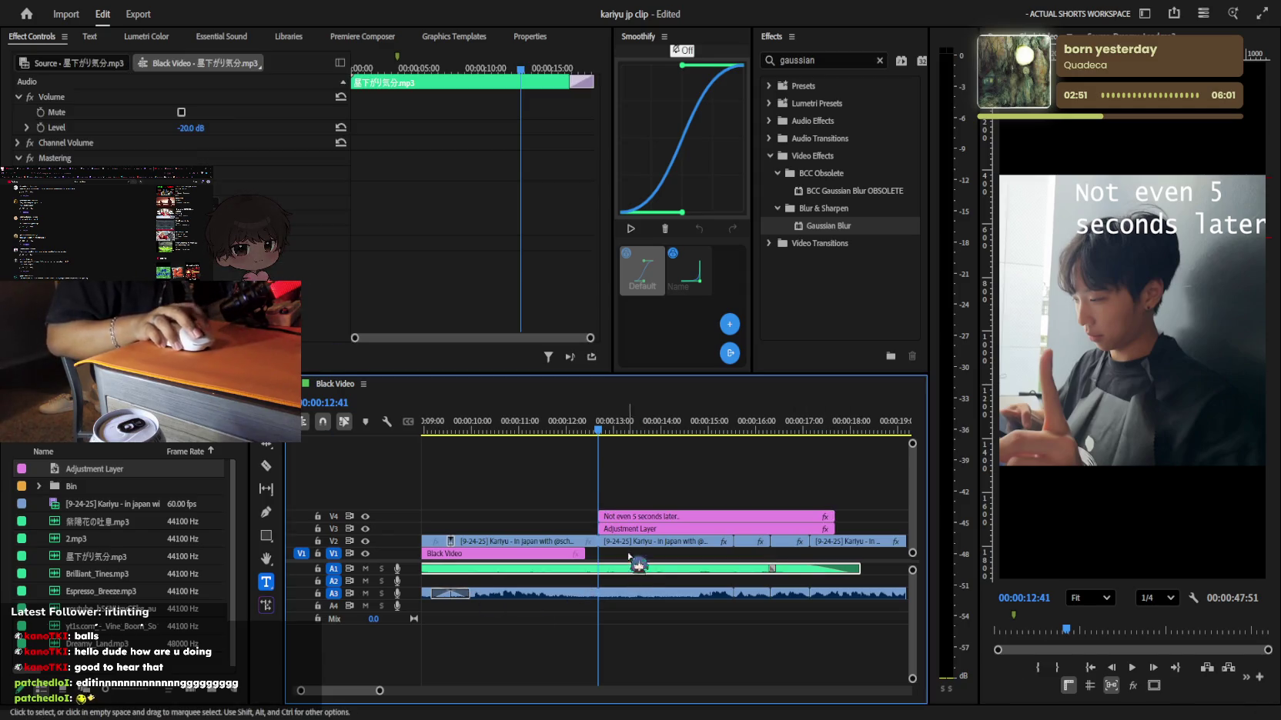
left_click(635, 516)
left_click(1131, 208)
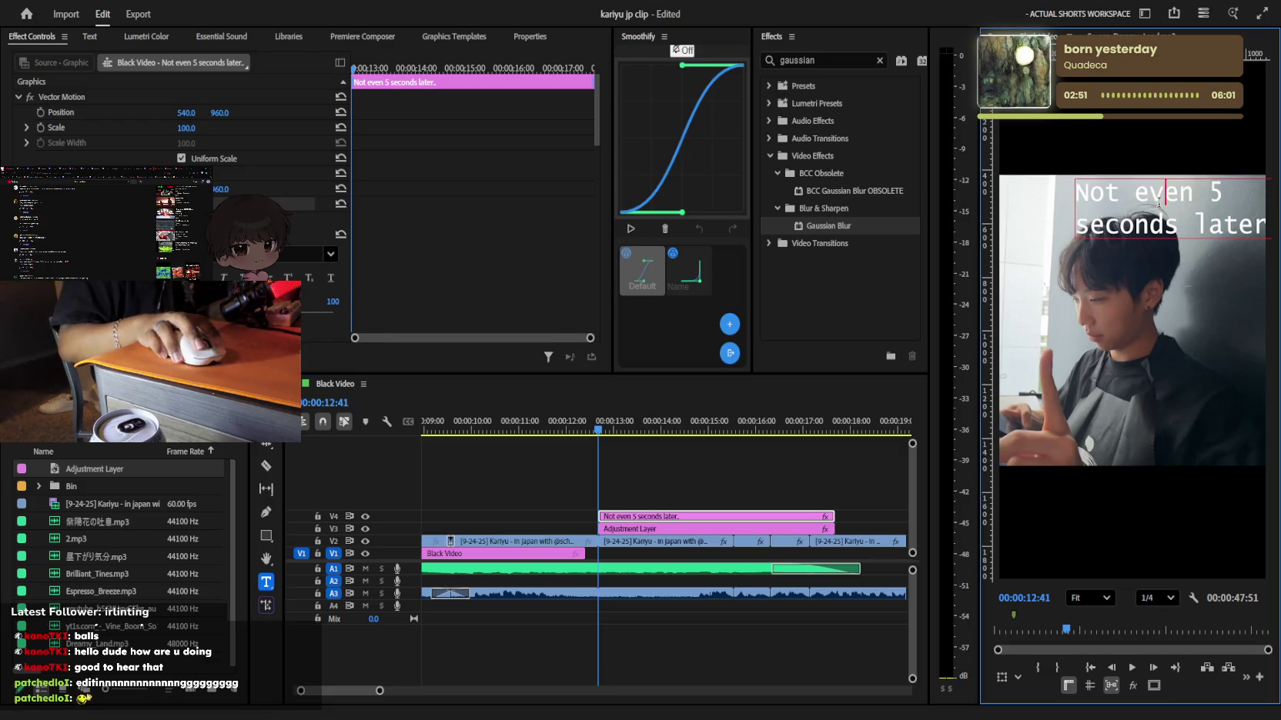
left_click_drag(254, 254, 231, 254)
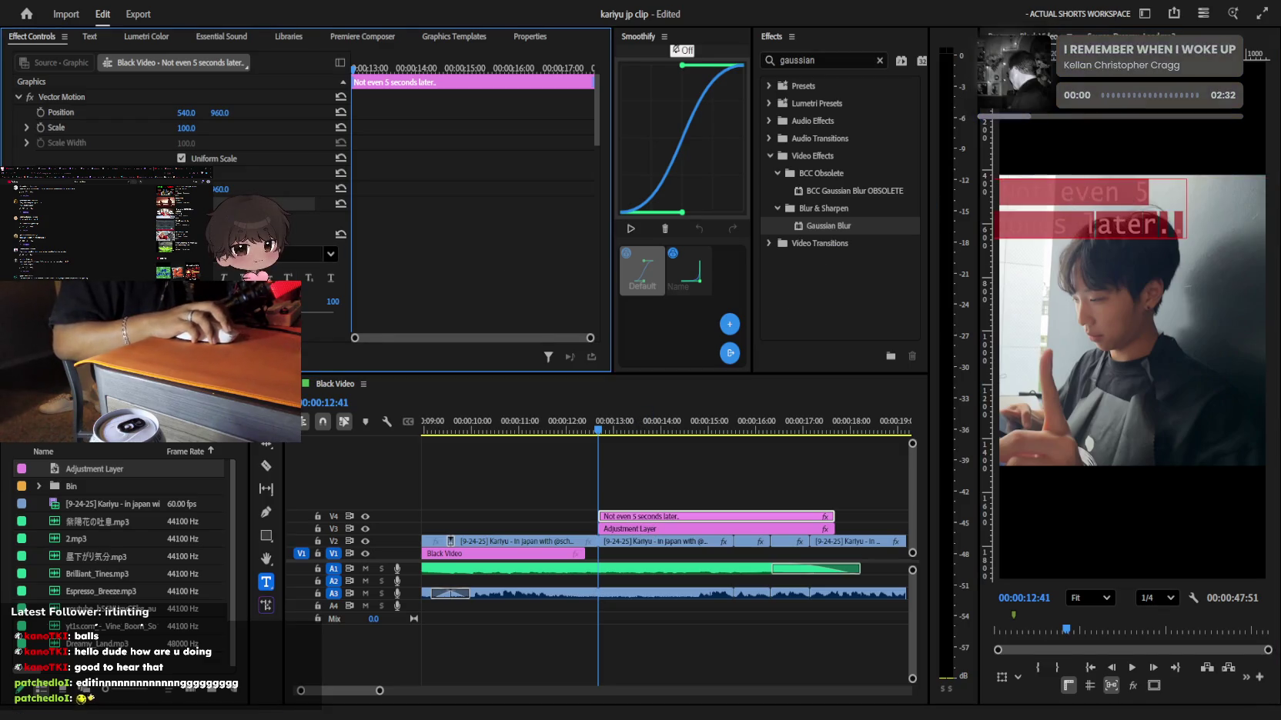
Cycle through fonts and set the caption to a bold font style
key("Down")
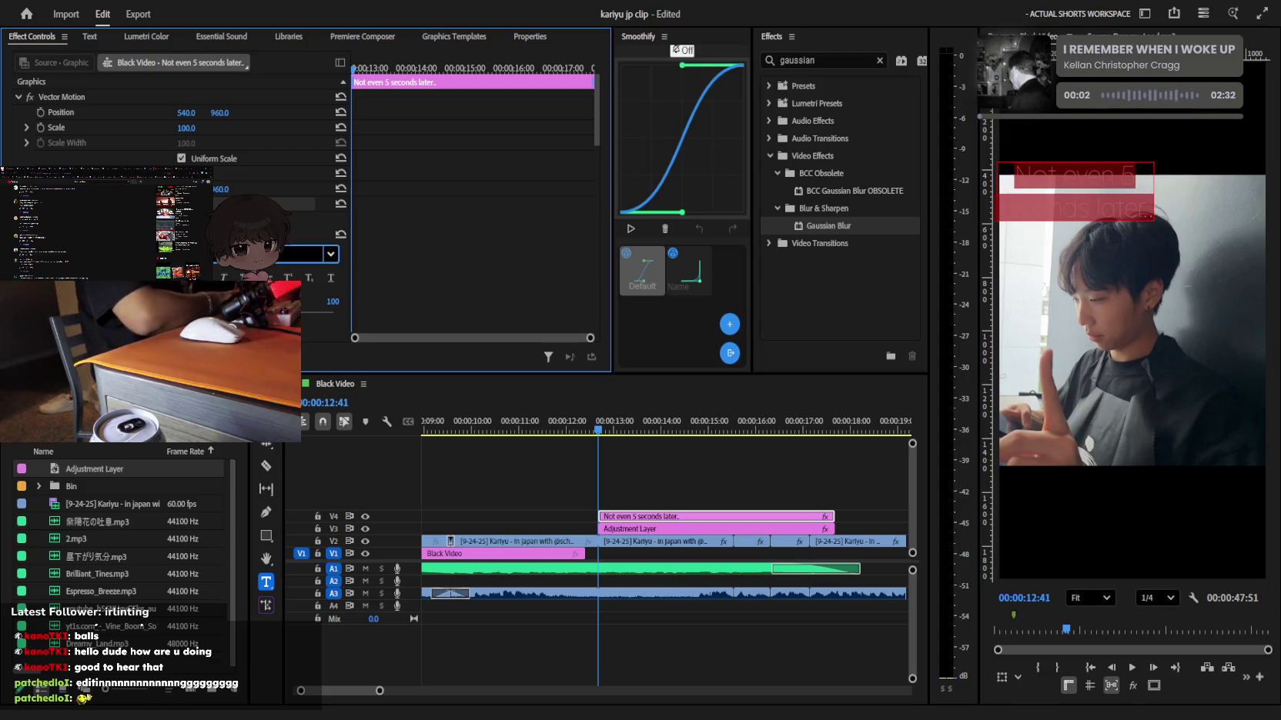
key("Down")
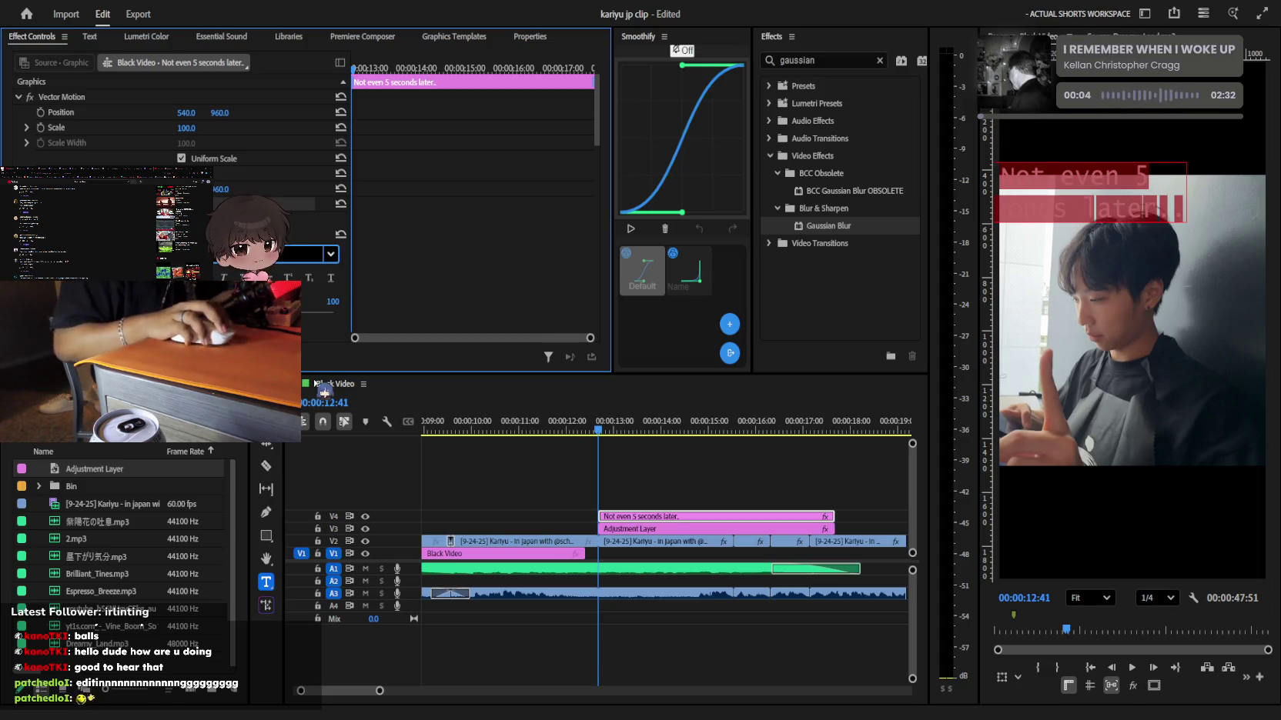
key("Down")
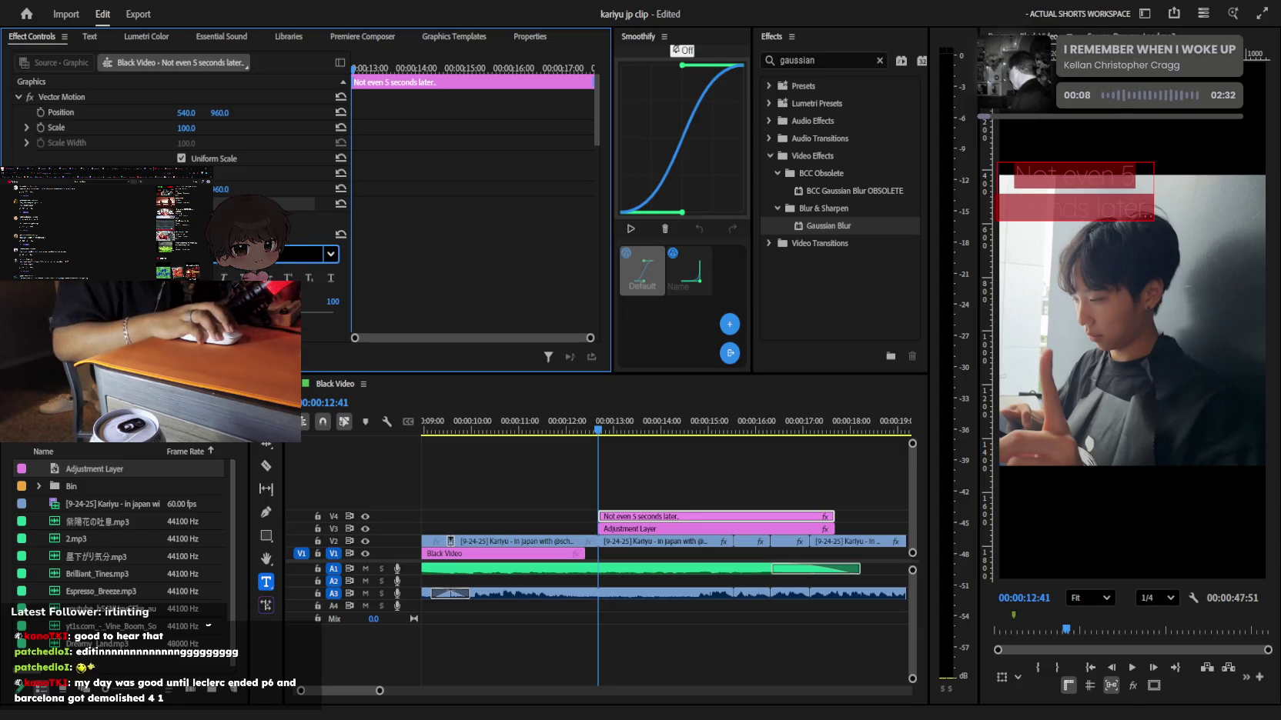
key("Down")
scroll(583, 327, "down", 5)
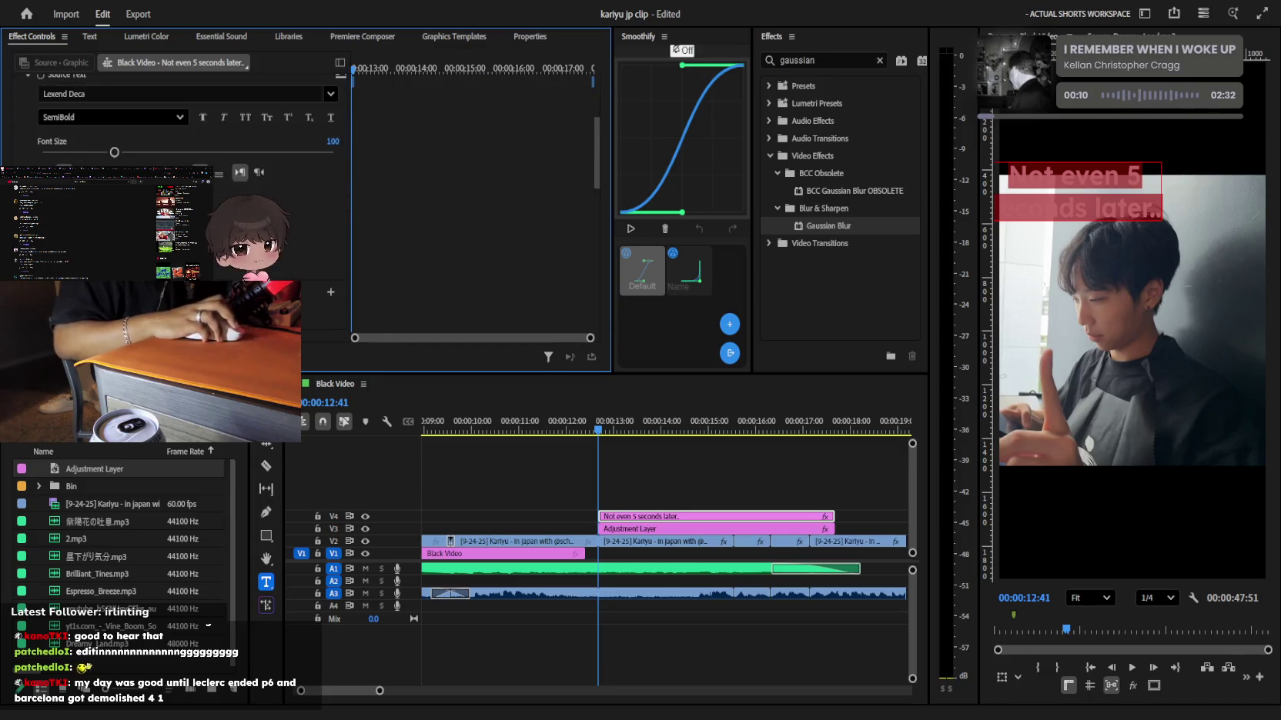
scroll(582, 327, "down", 3)
key("Down")
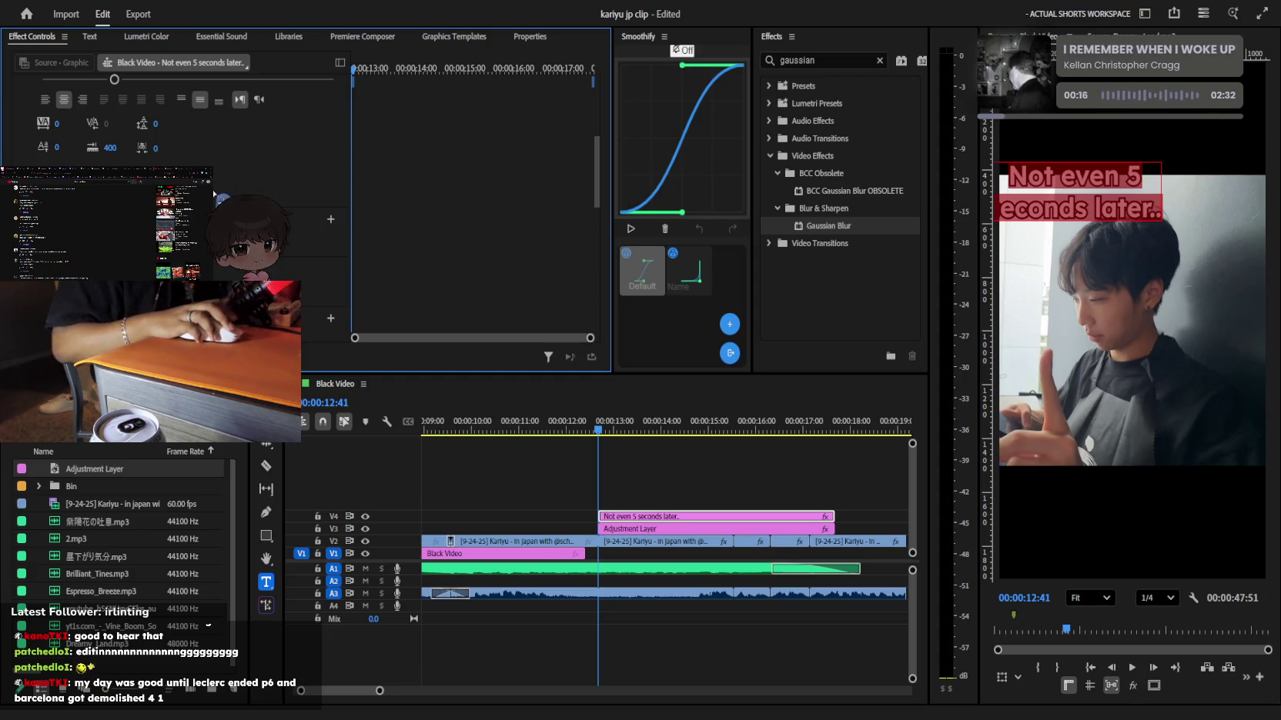
scroll(177, 192, "down", 2)
scroll(177, 192, "down", 2)
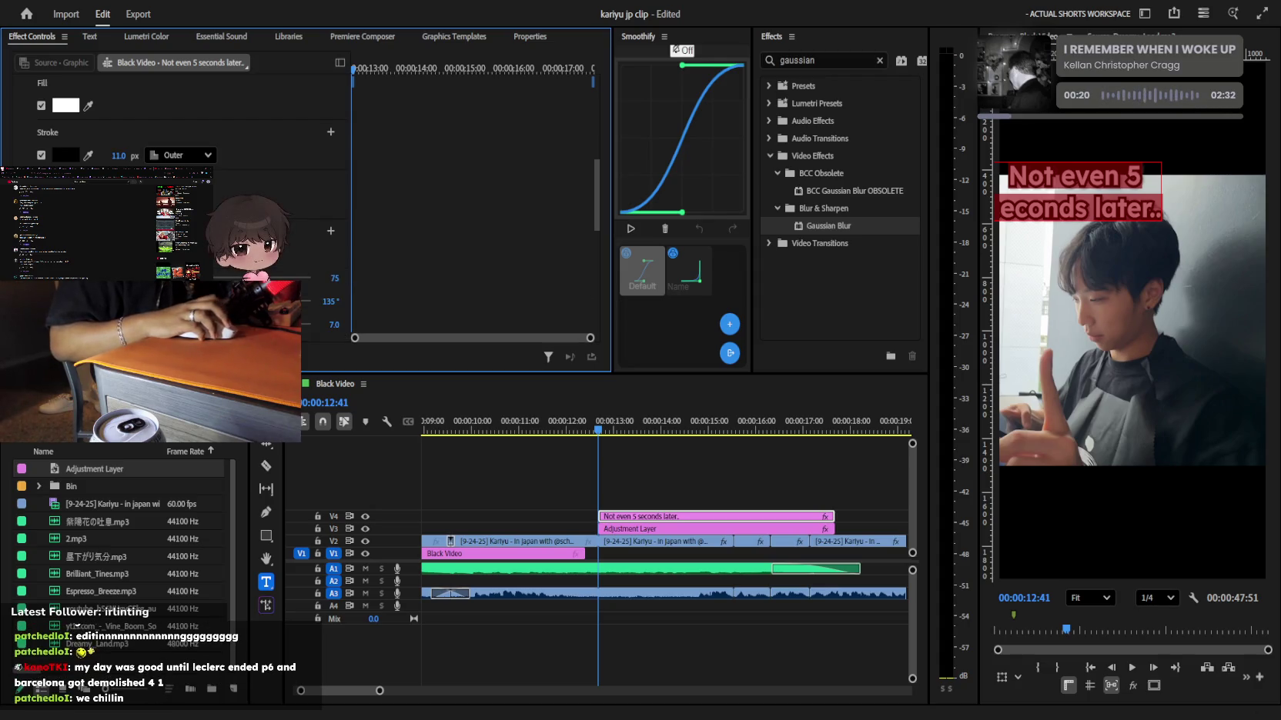
left_click(593, 497)
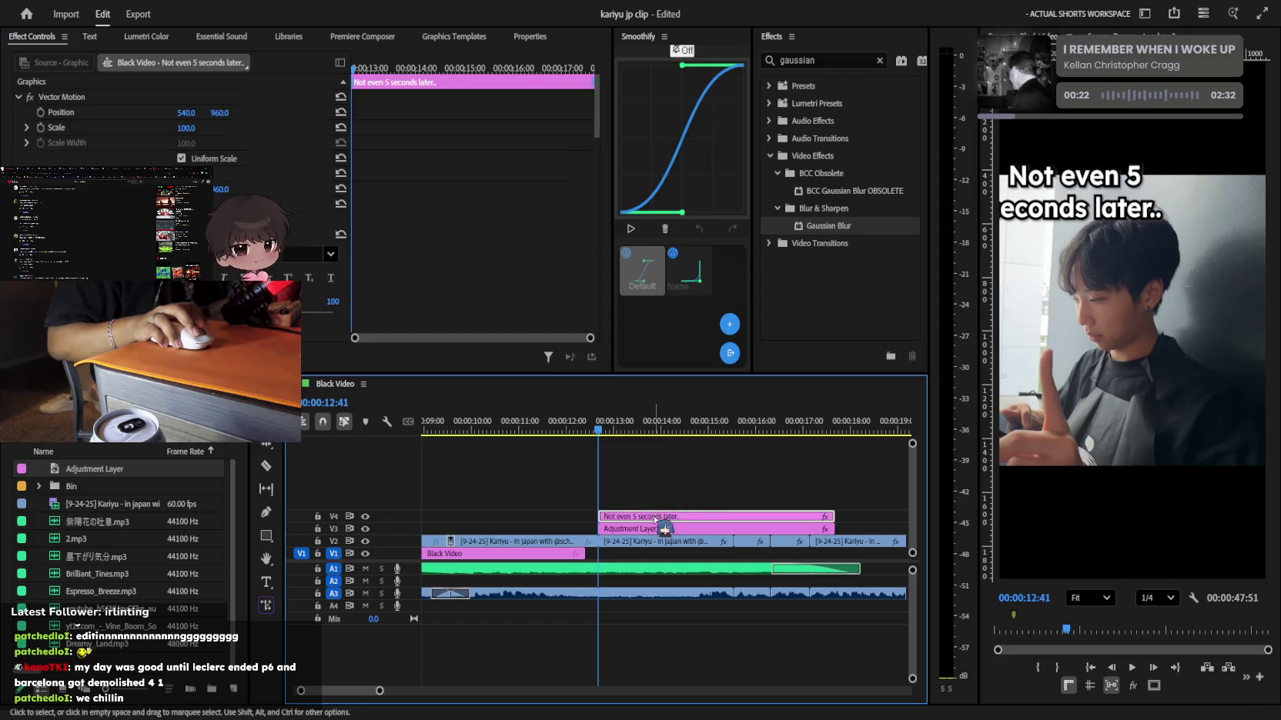
Move the caption to the centre of the frame and tighten its line spacing
left_click_drag(1116, 215, 1177, 344)
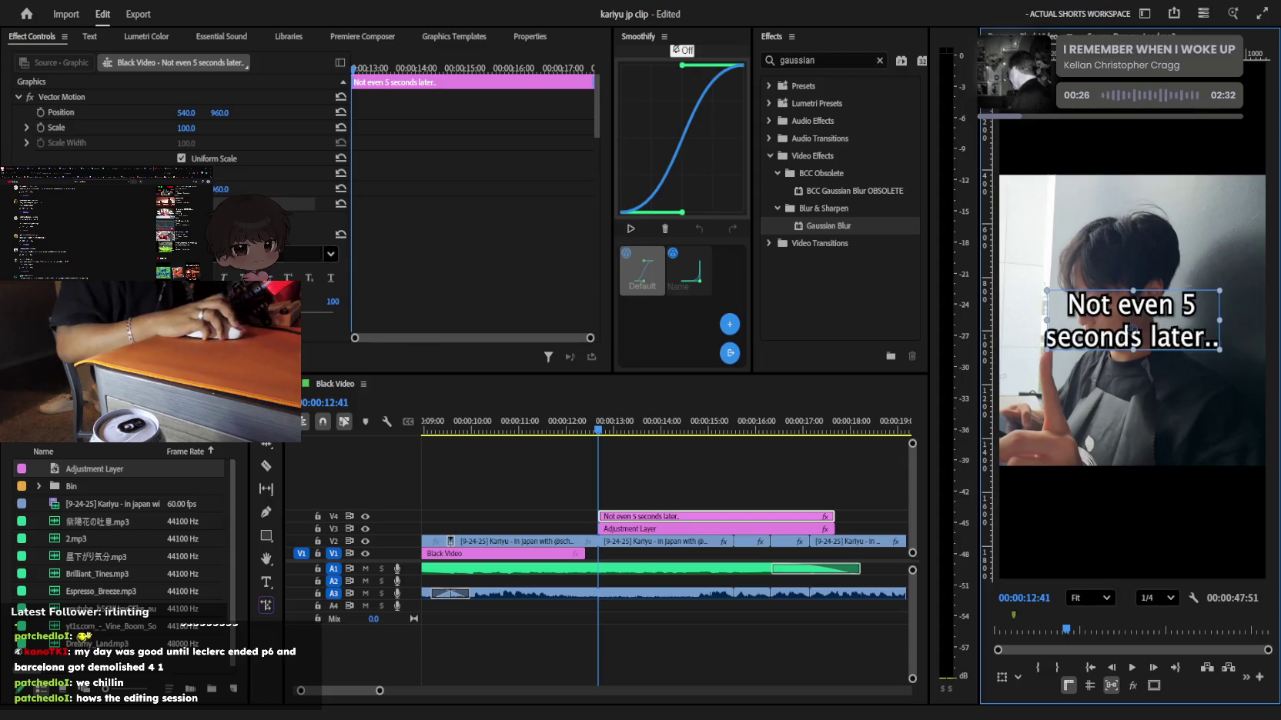
scroll(170, 116, "down", 5)
scroll(170, 123, "down", 2)
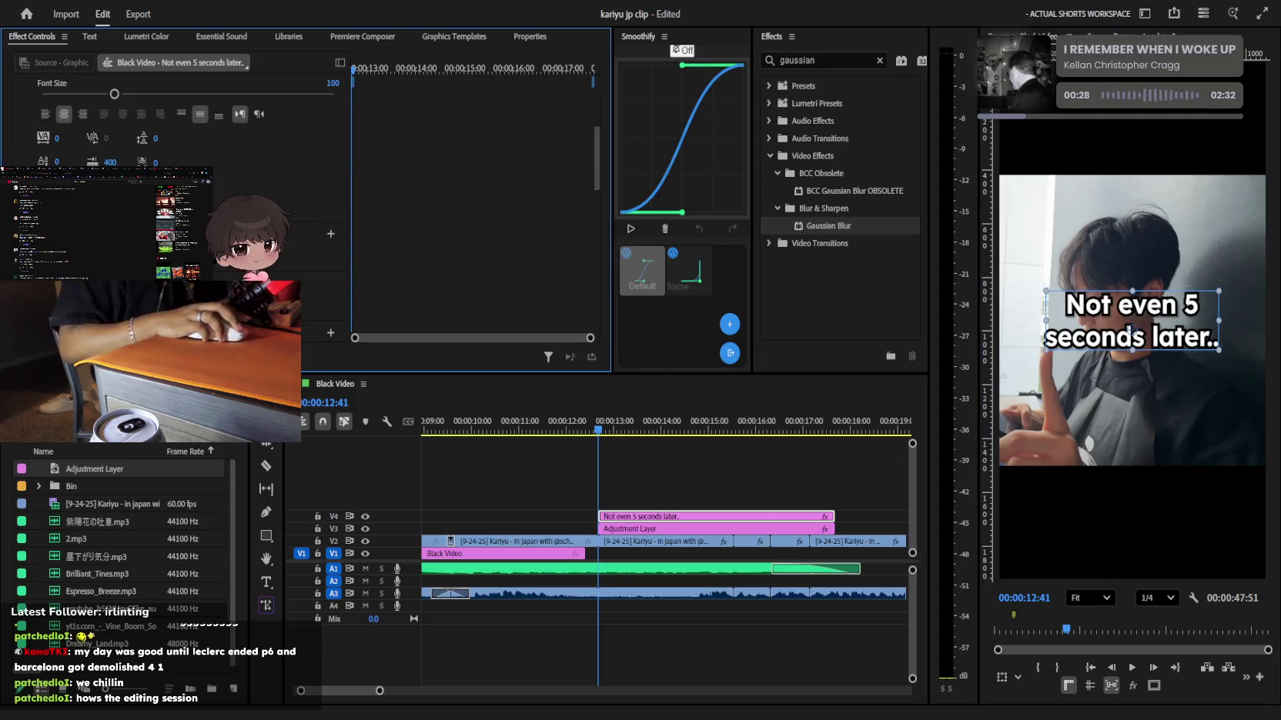
mouse_move(156, 140)
left_mouse_down()
mouse_move(139, 140)
mouse_move(156, 138)
left_mouse_up()
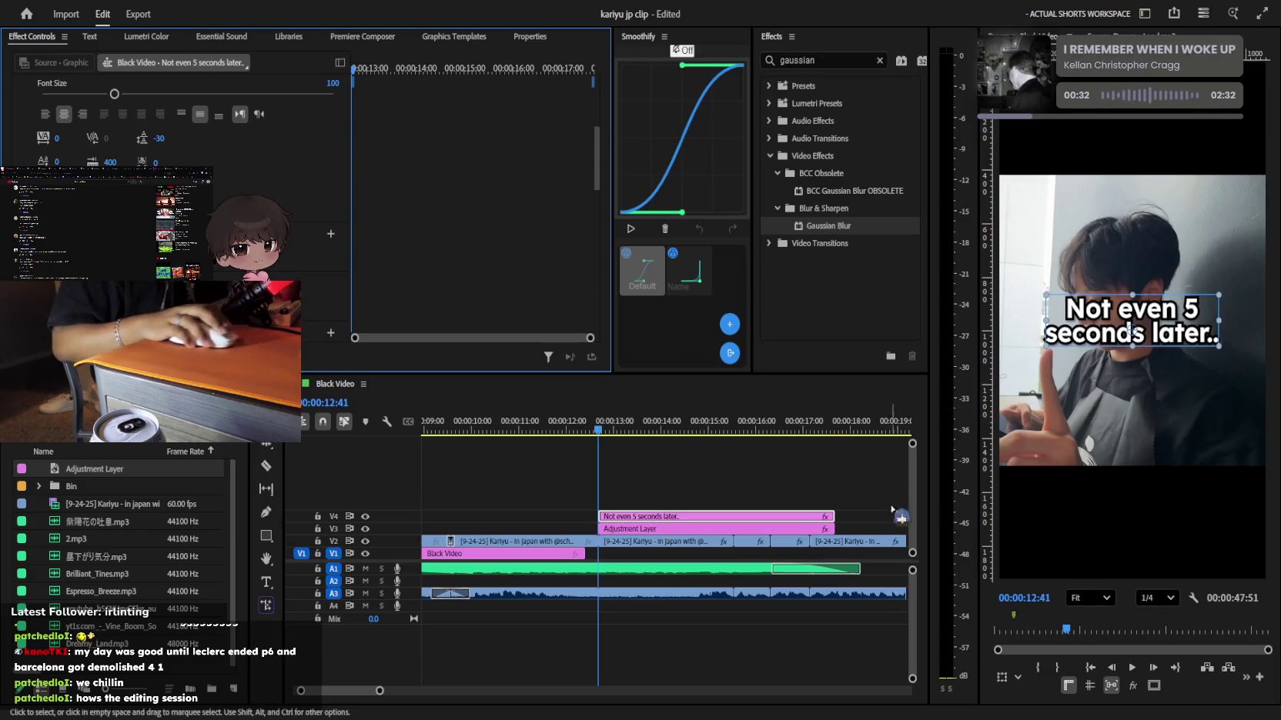
left_click(700, 471)
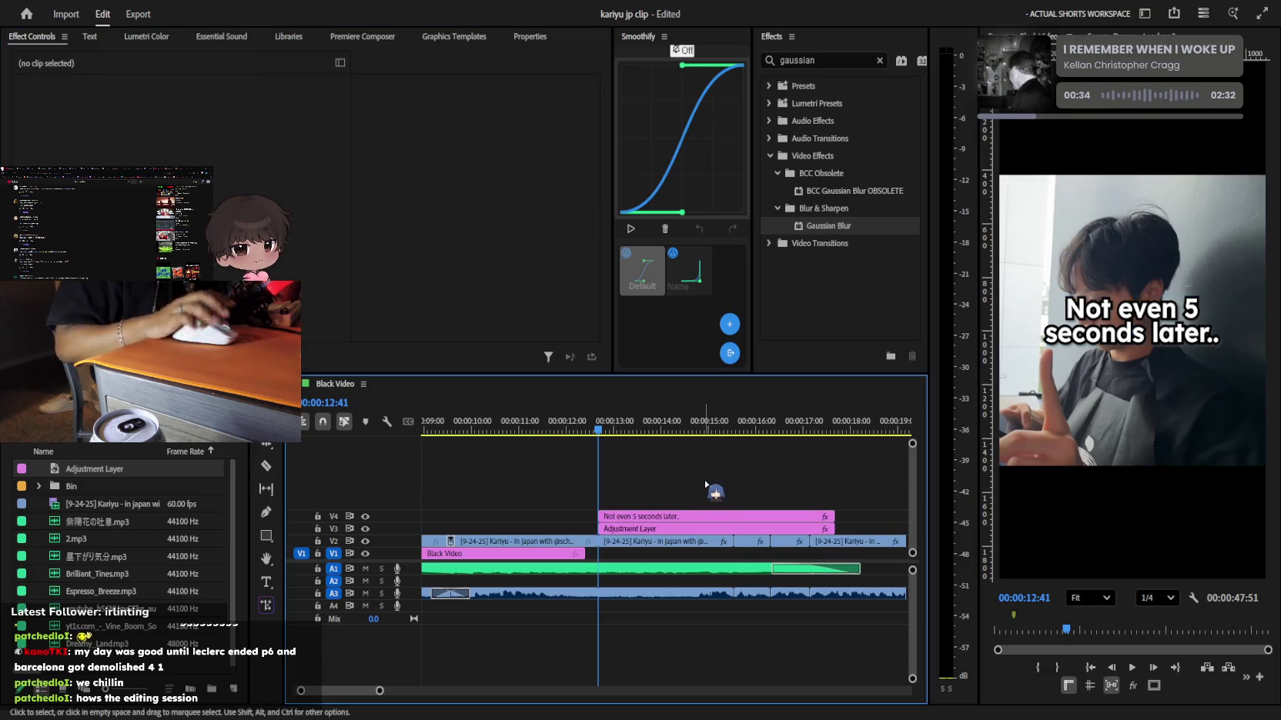
Inspect the Adjustment Layer and caption clip settings, then save the project
left_click(696, 531)
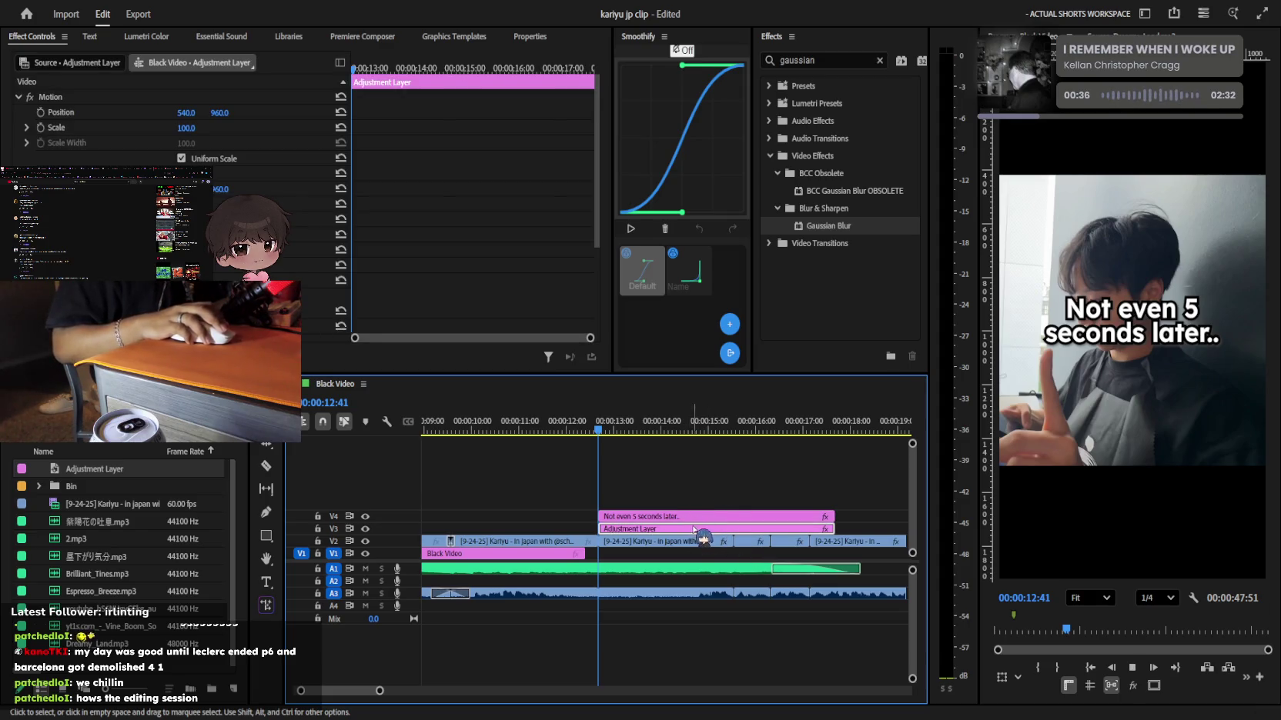
left_click(693, 516)
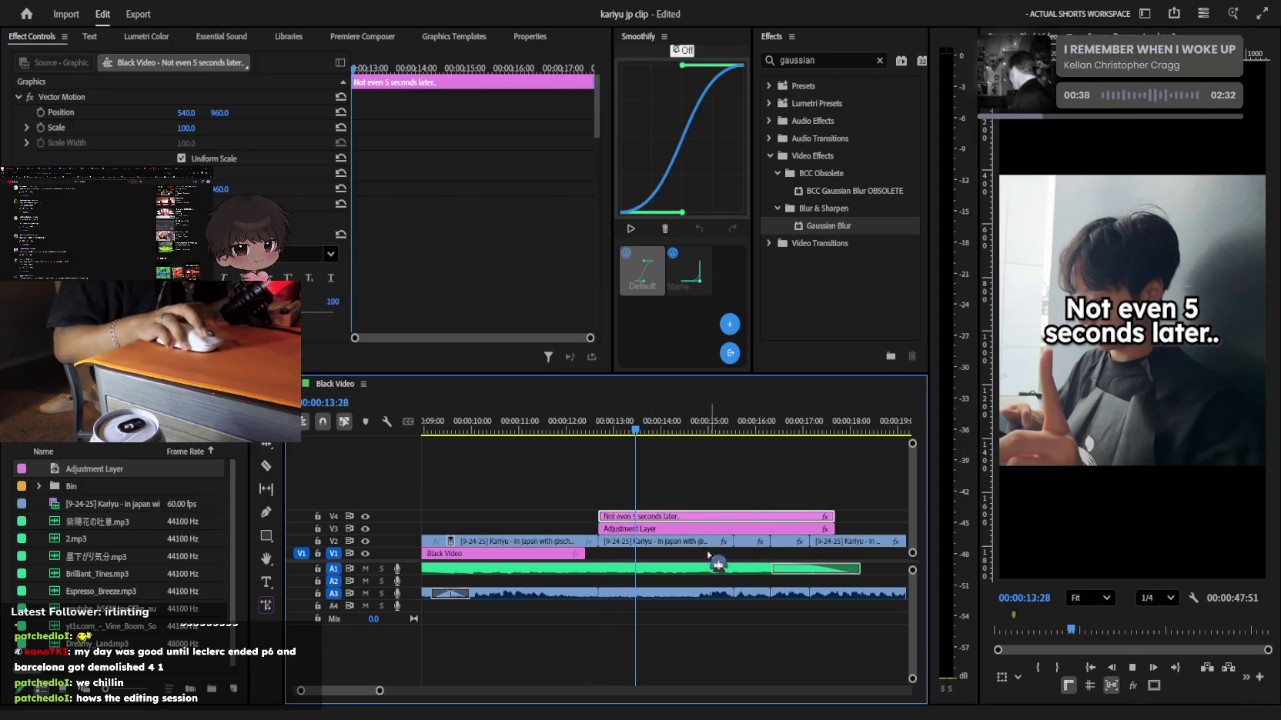
key("ctrl+s")
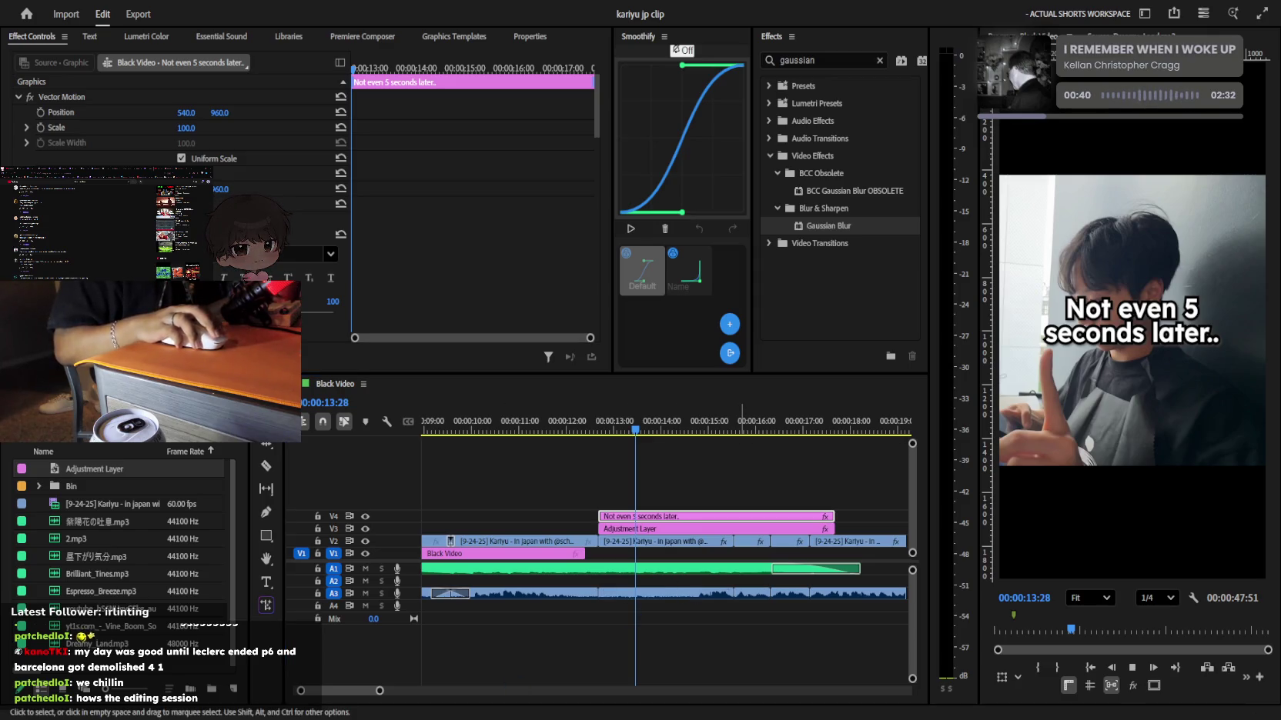
Extend the Adjustment Layer's start back to the caption's starting playhead position
left_click(686, 480)
scroll(669, 504, "up", 2)
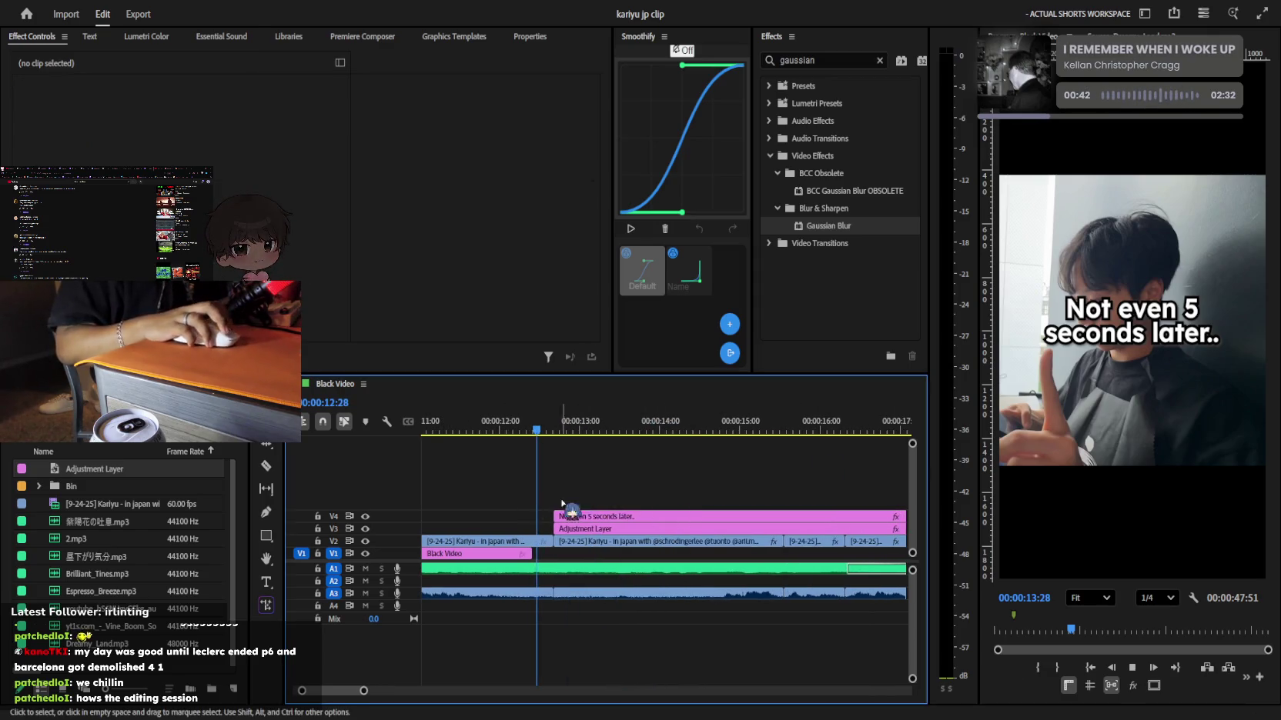
left_click(579, 529)
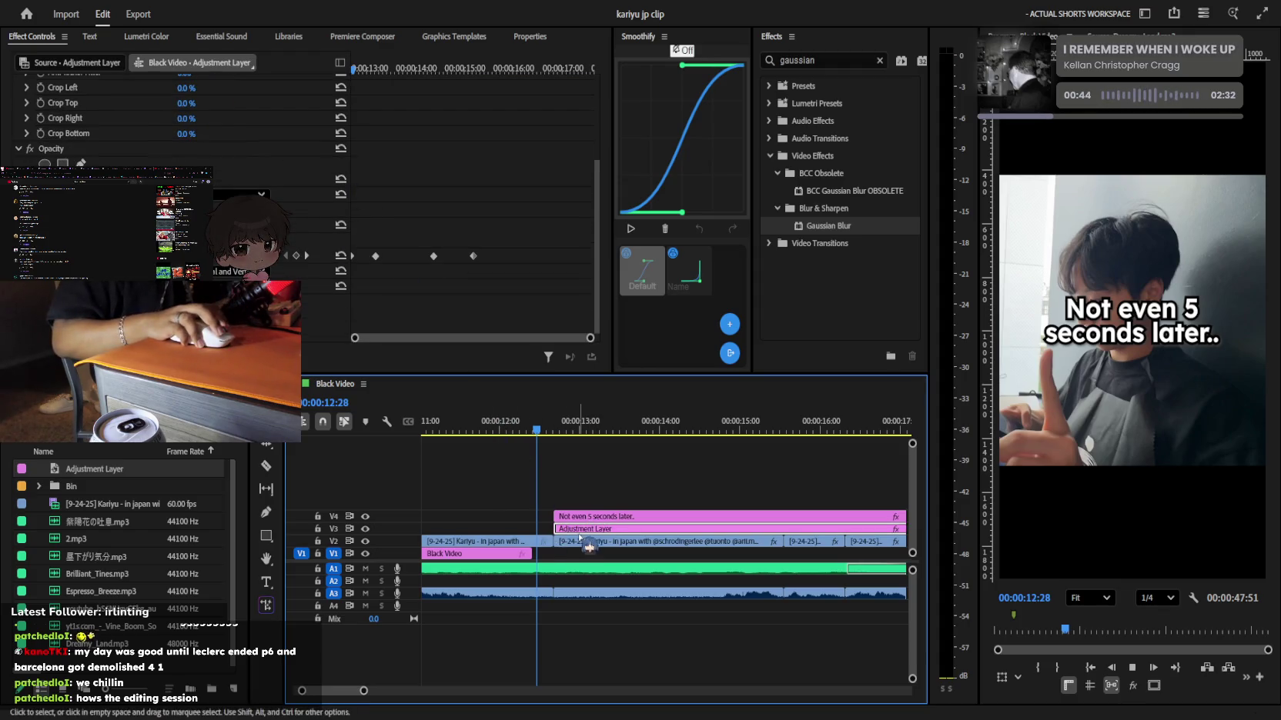
left_click_drag(554, 528, 537, 529)
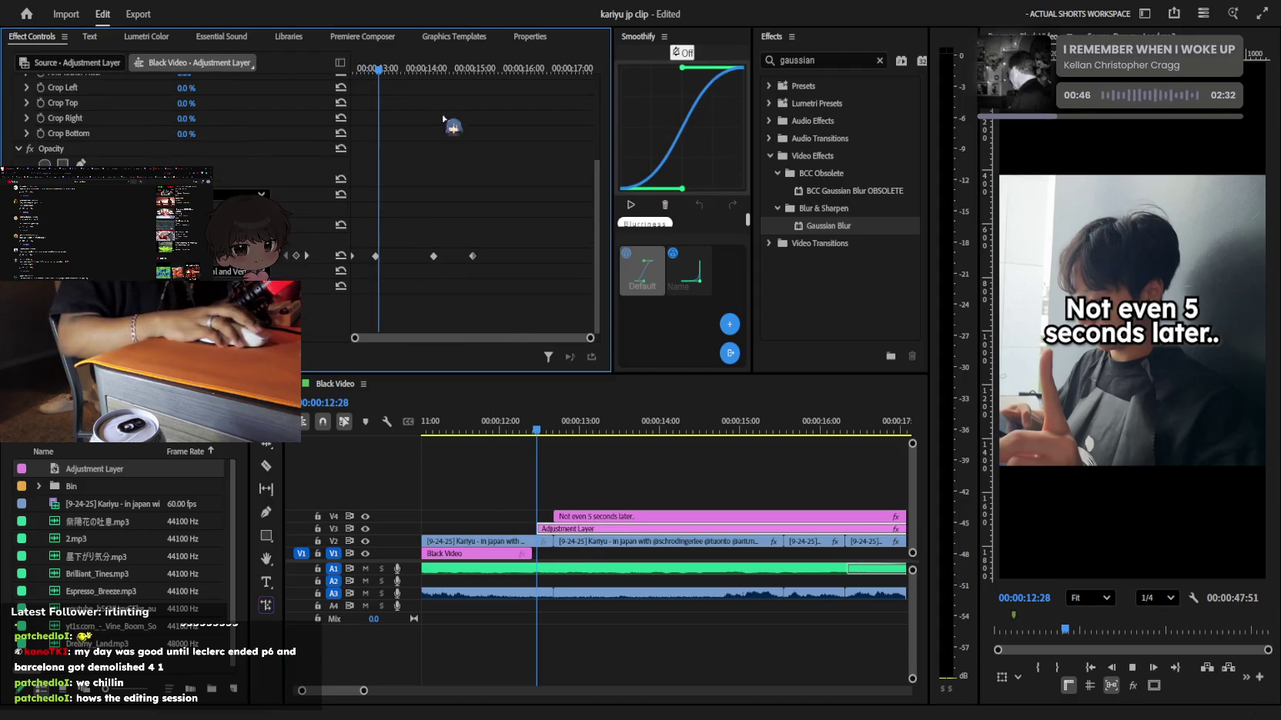
key("Home")
scroll(663, 502, "down", 4)
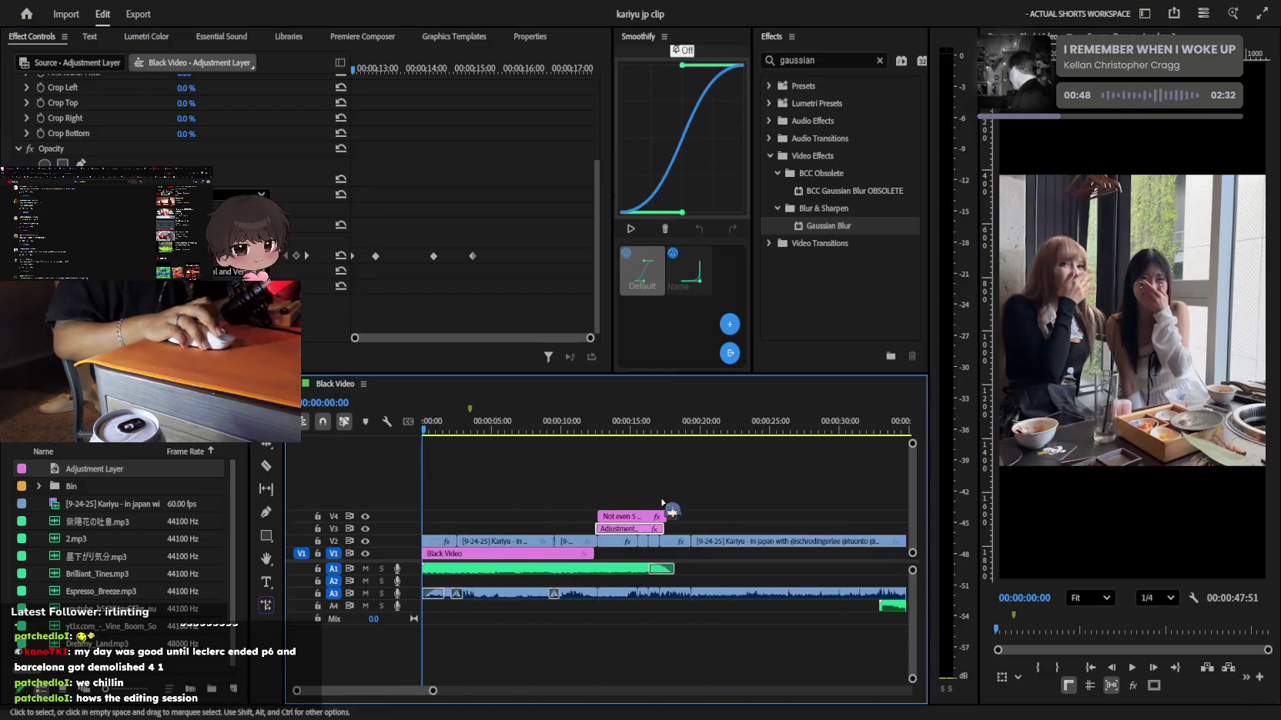
Preview the caption section from about ten seconds in
left_click(662, 502)
left_click(554, 428)
key("space")
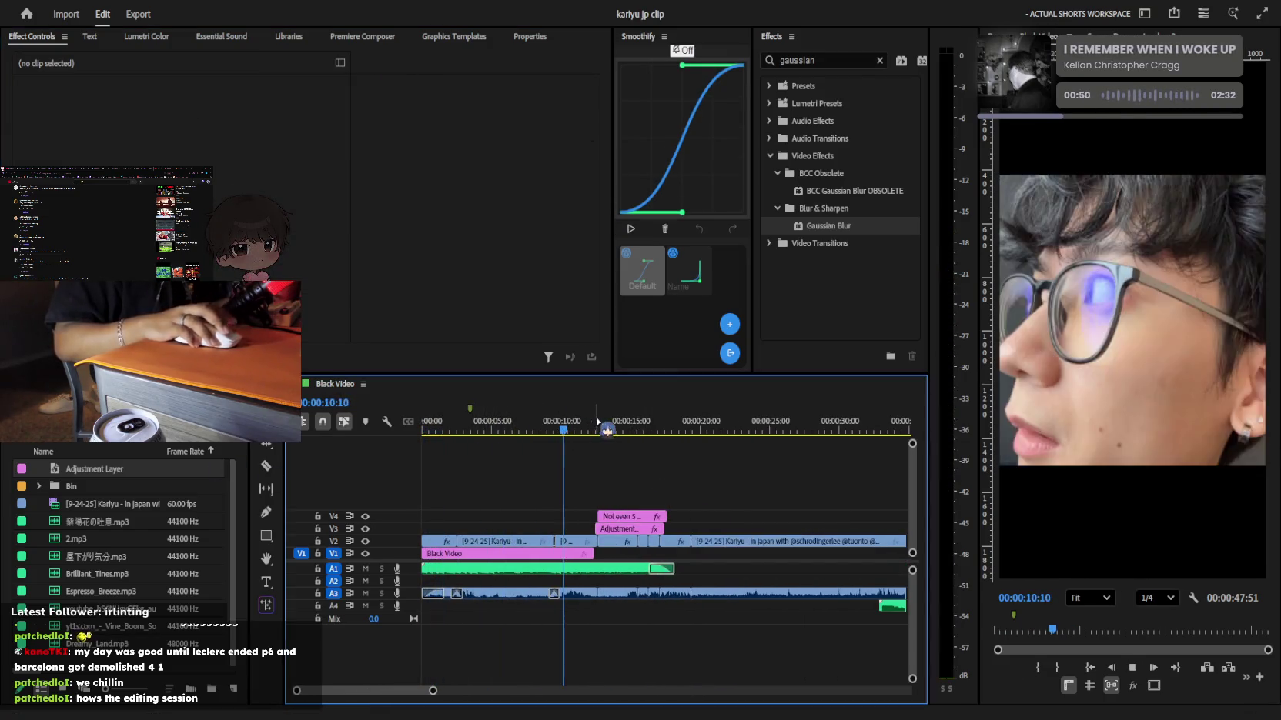
scroll(654, 508, "up", 2)
scroll(654, 508, "up", 2)
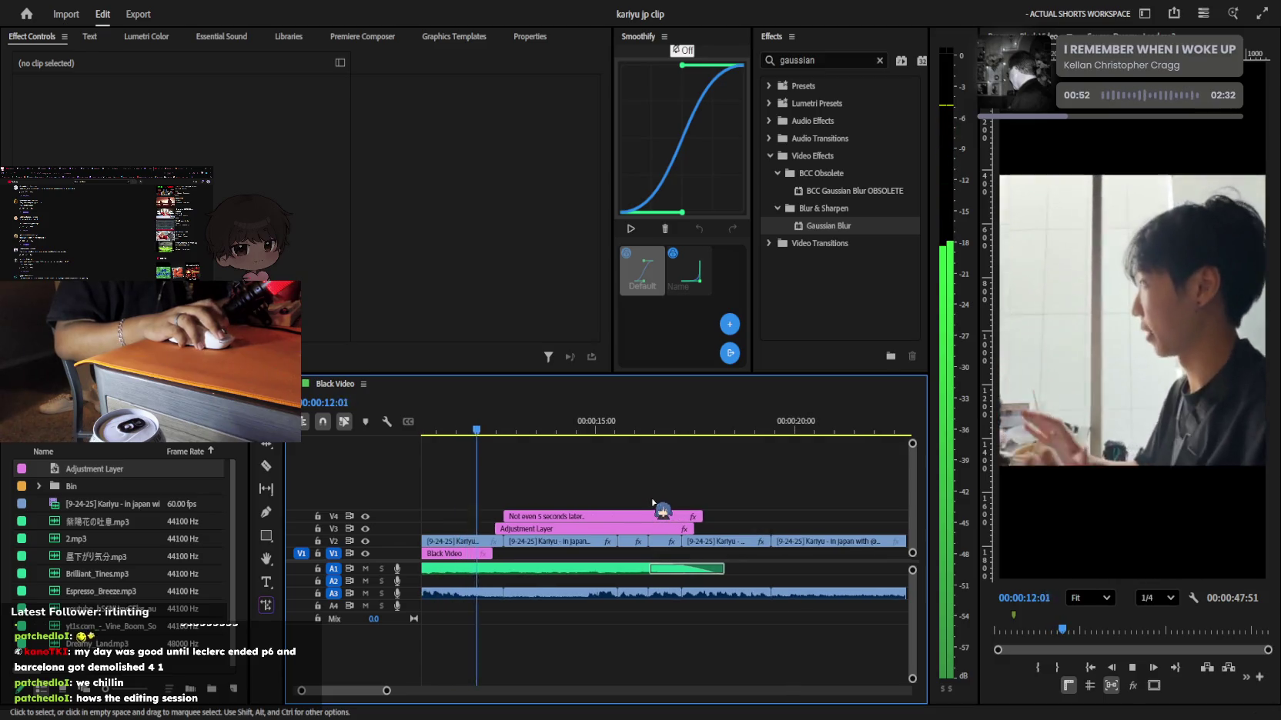
key("space")
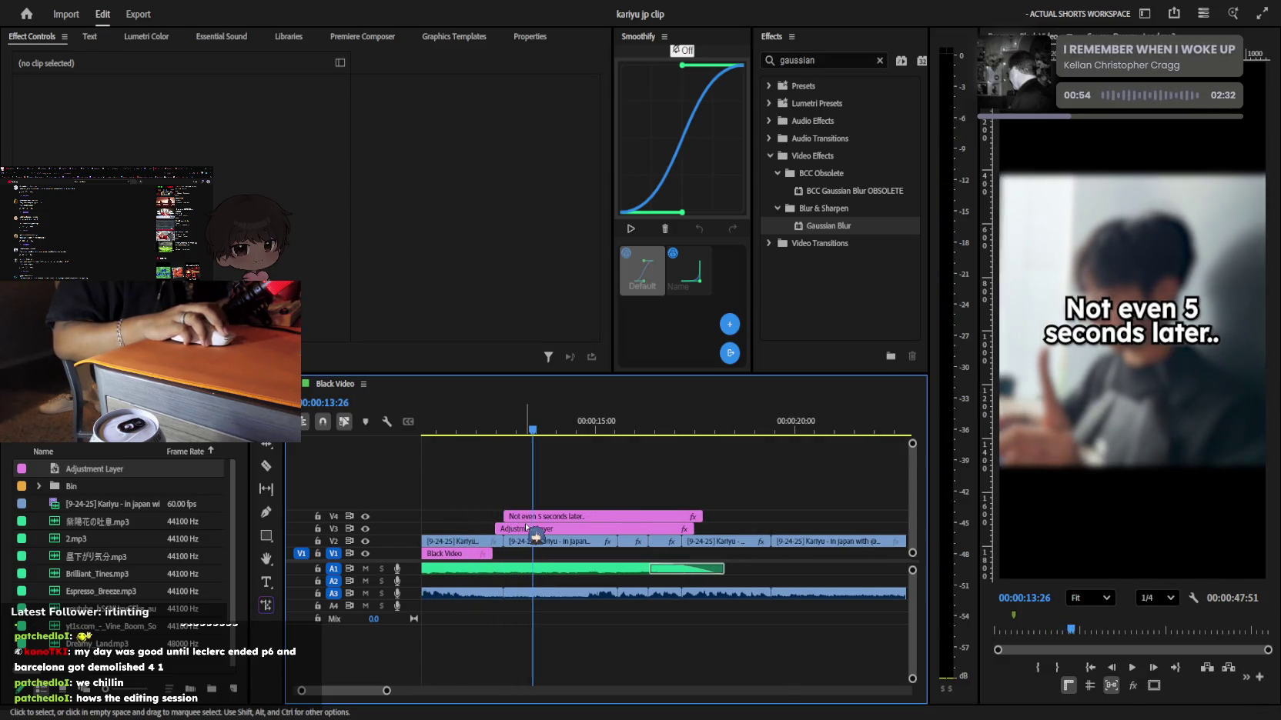
left_click(529, 517)
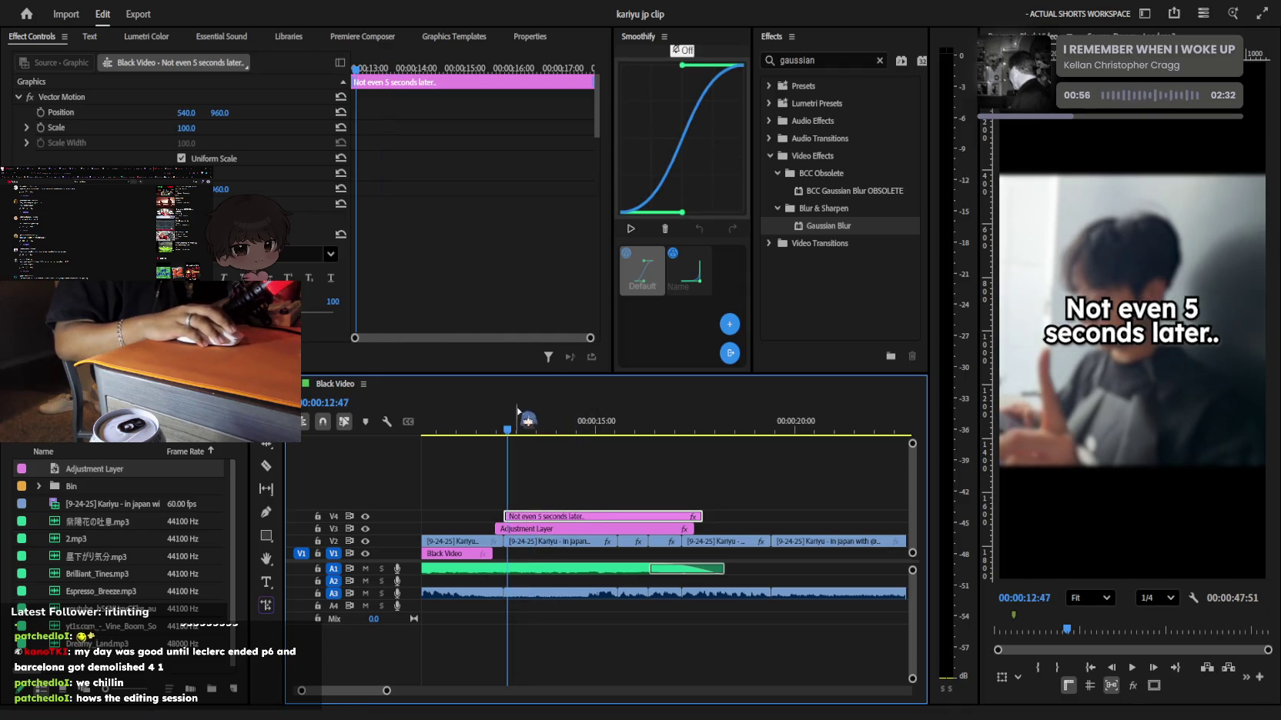
left_click_drag(518, 429, 492, 429)
key("space")
left_click(715, 529)
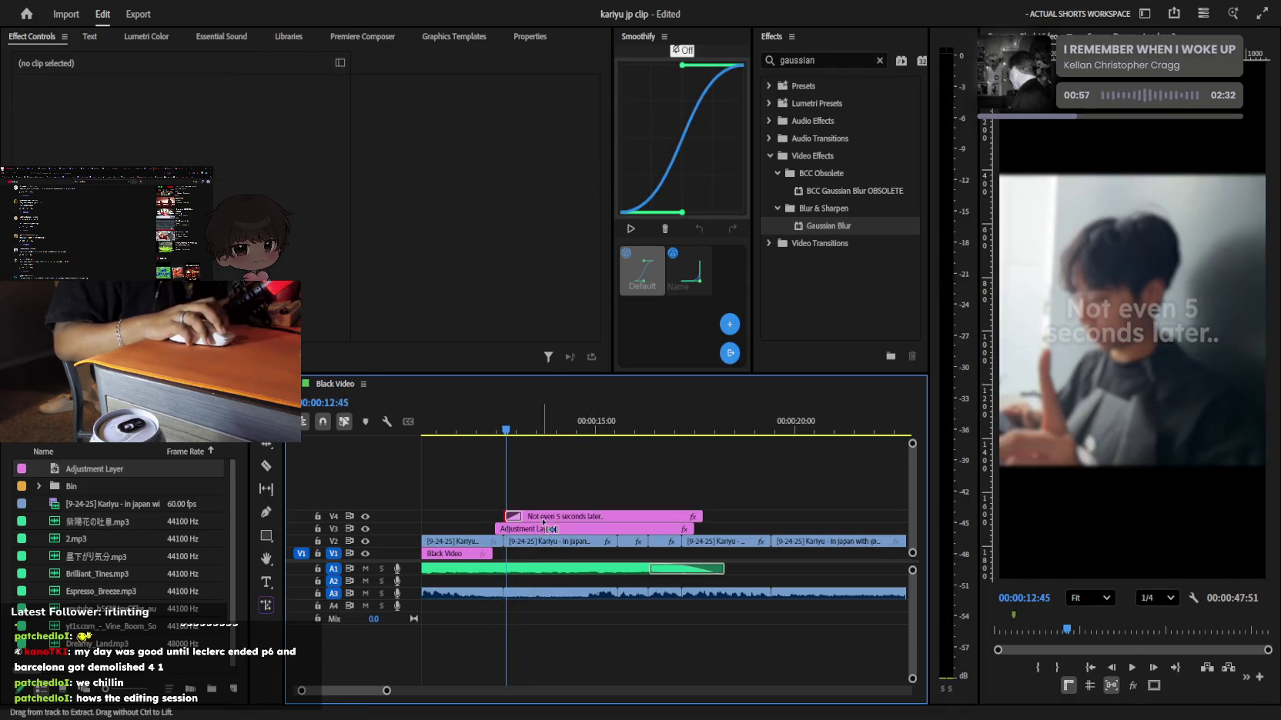
key("space")
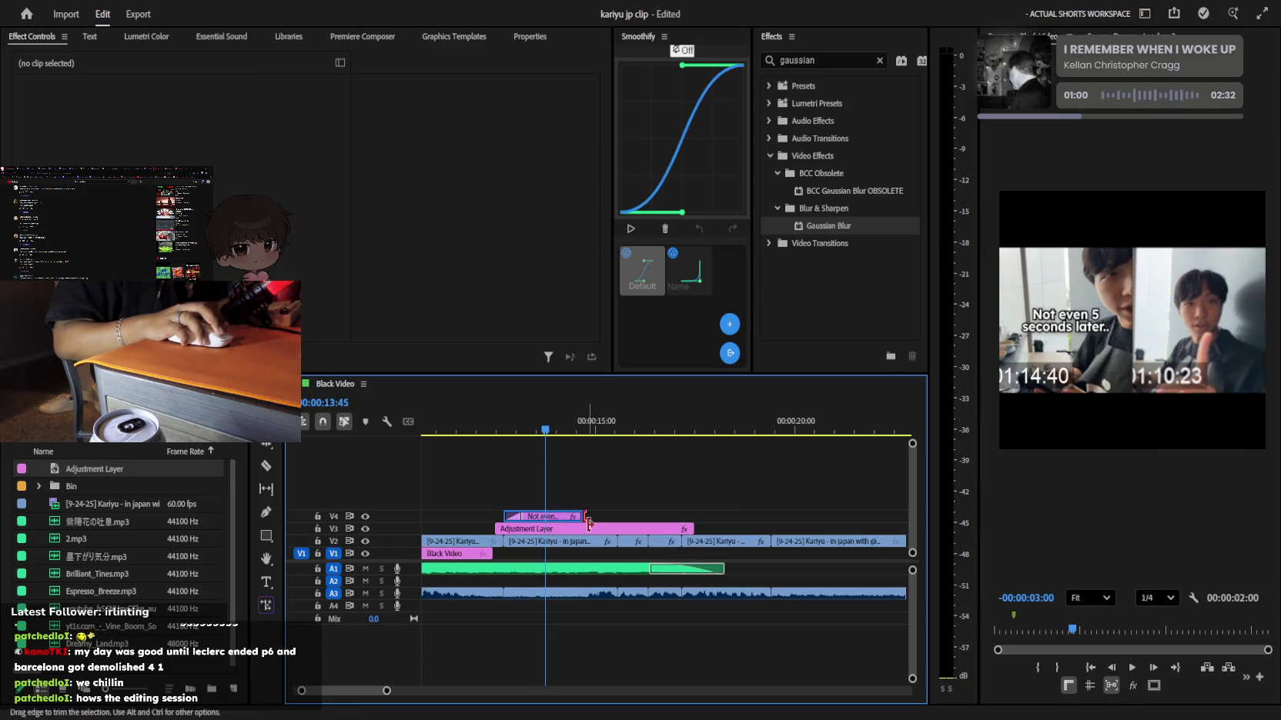
Trim the V4 caption clip much shorter, preview the edit and save
left_click_drag(710, 515, 585, 515)
left_click(622, 531)
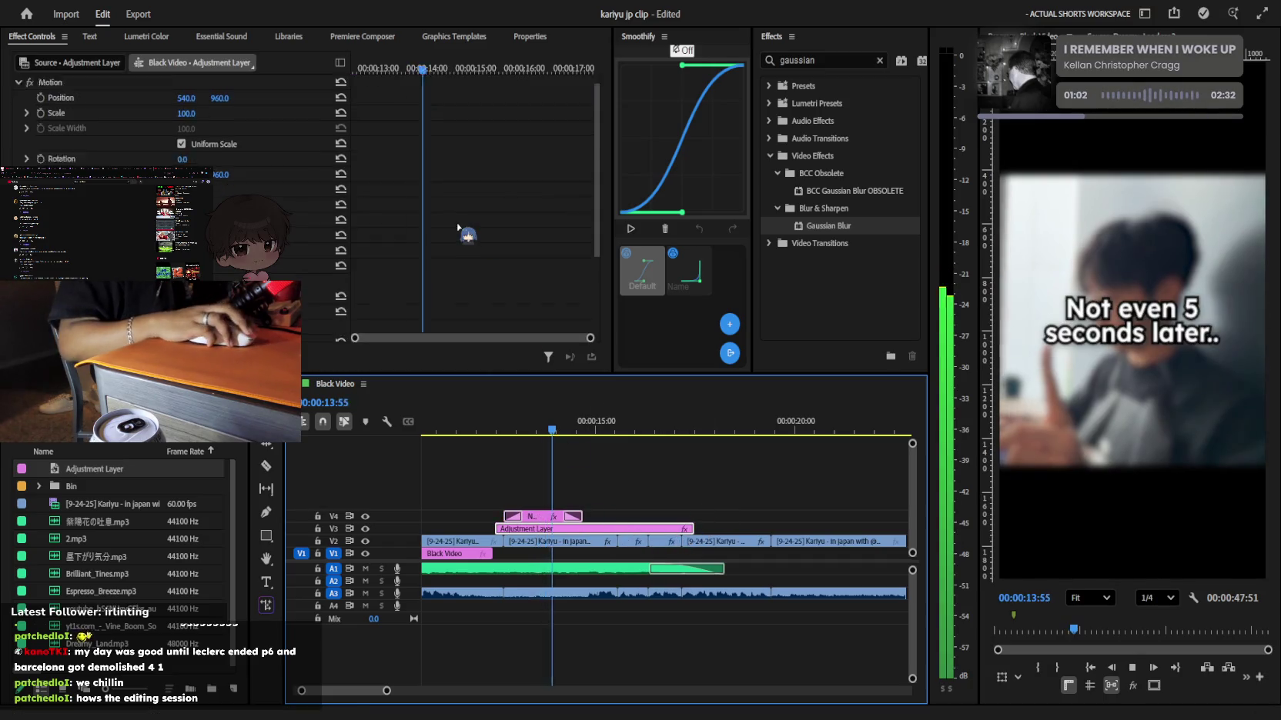
key("space")
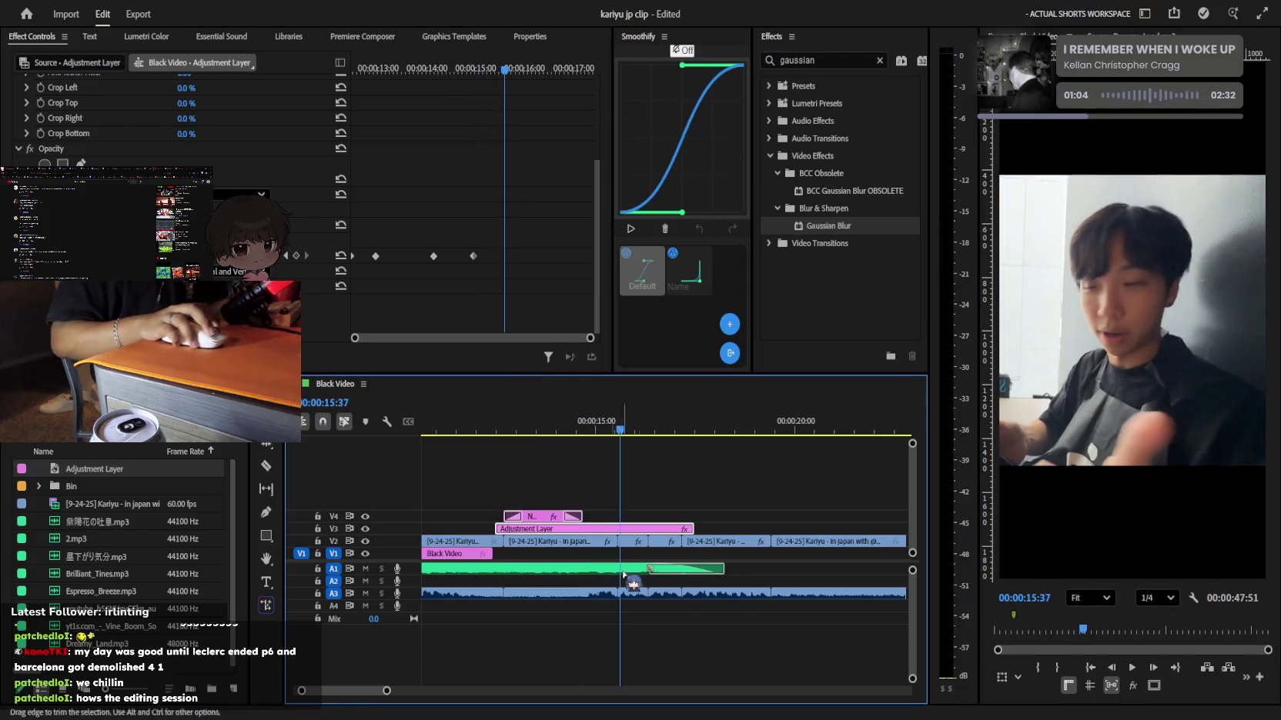
key("minus")
key("space")
key("space")
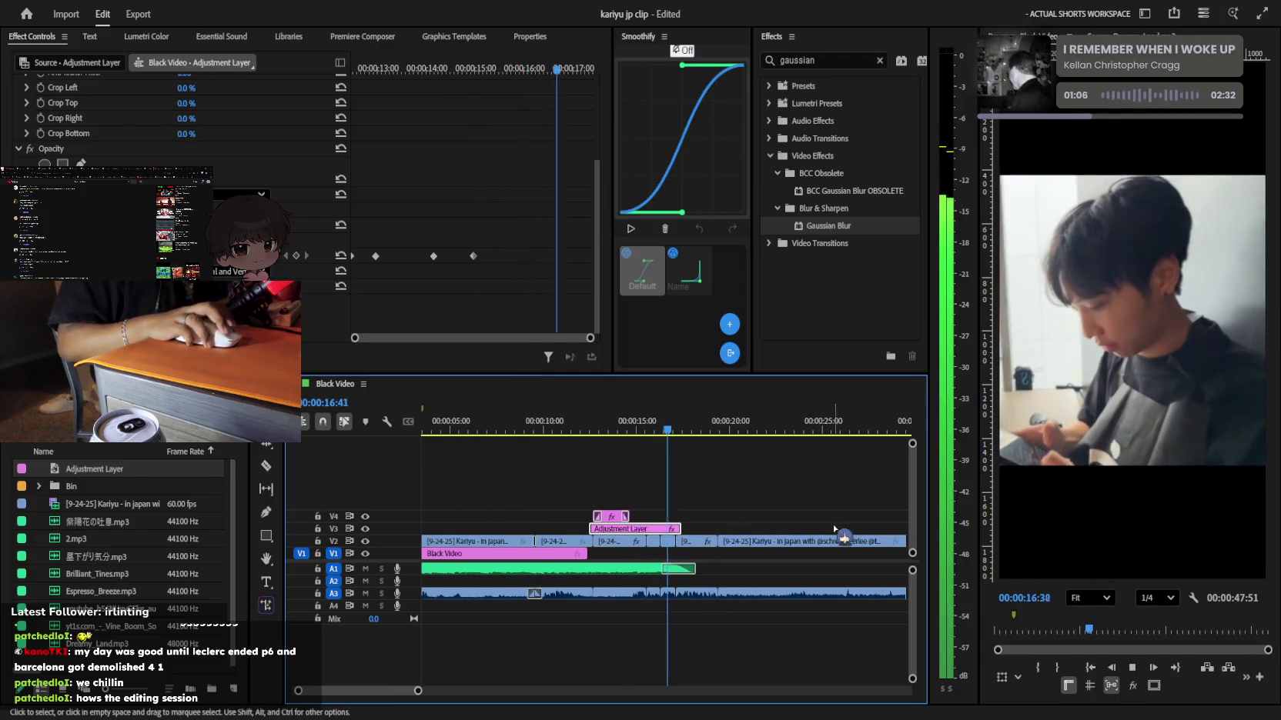
key("space")
key("ctrl+s")
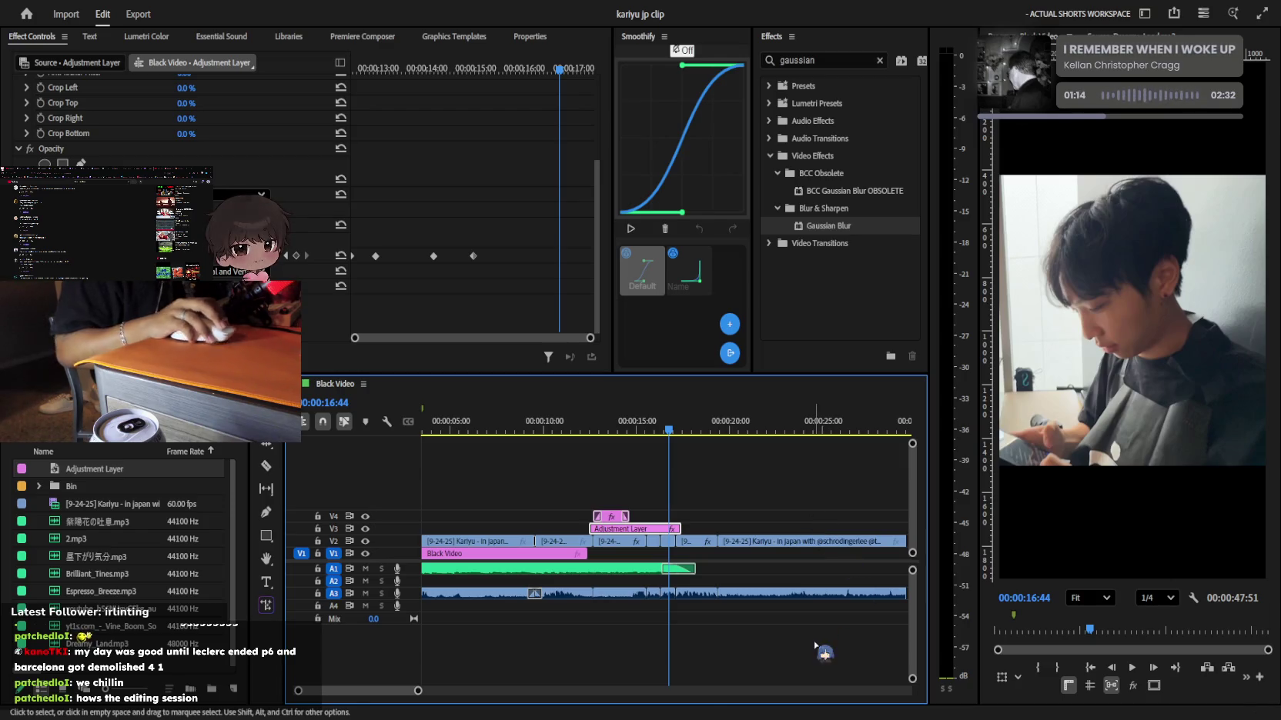
left_click(752, 509)
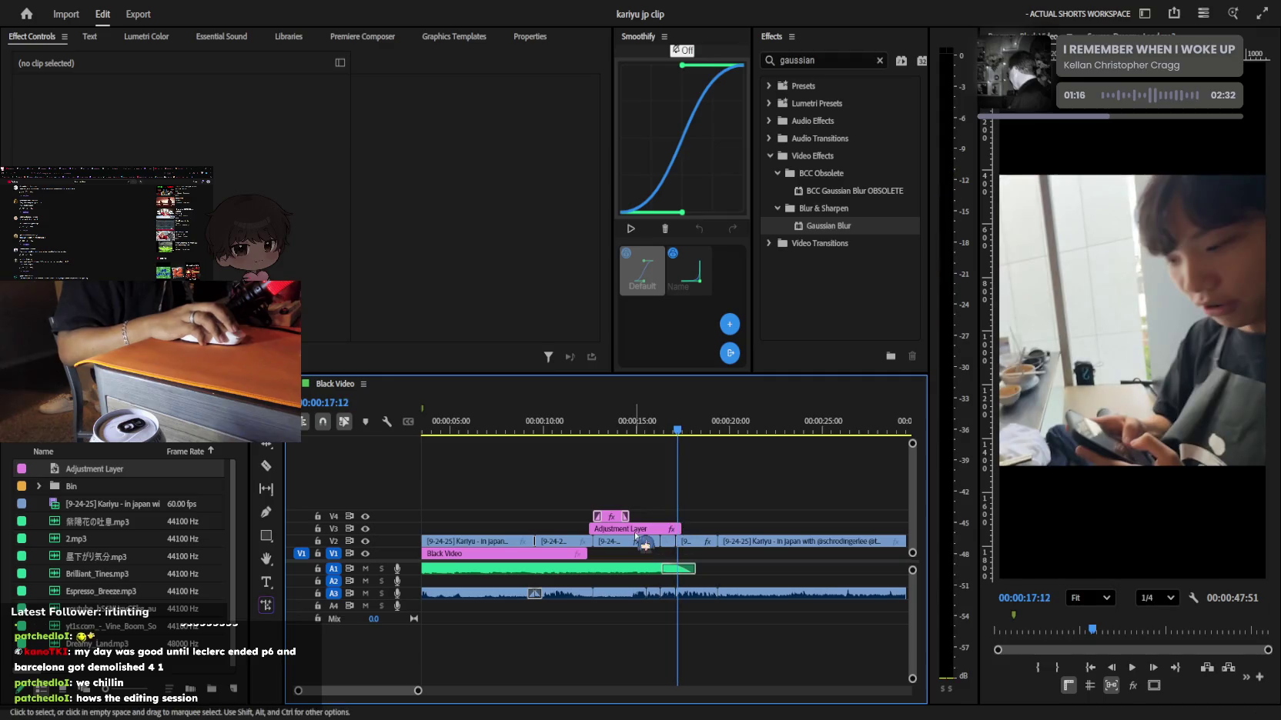
left_click(684, 541)
Apply the Crop effect to the Kariyu clip from the Effects search
key("equal")
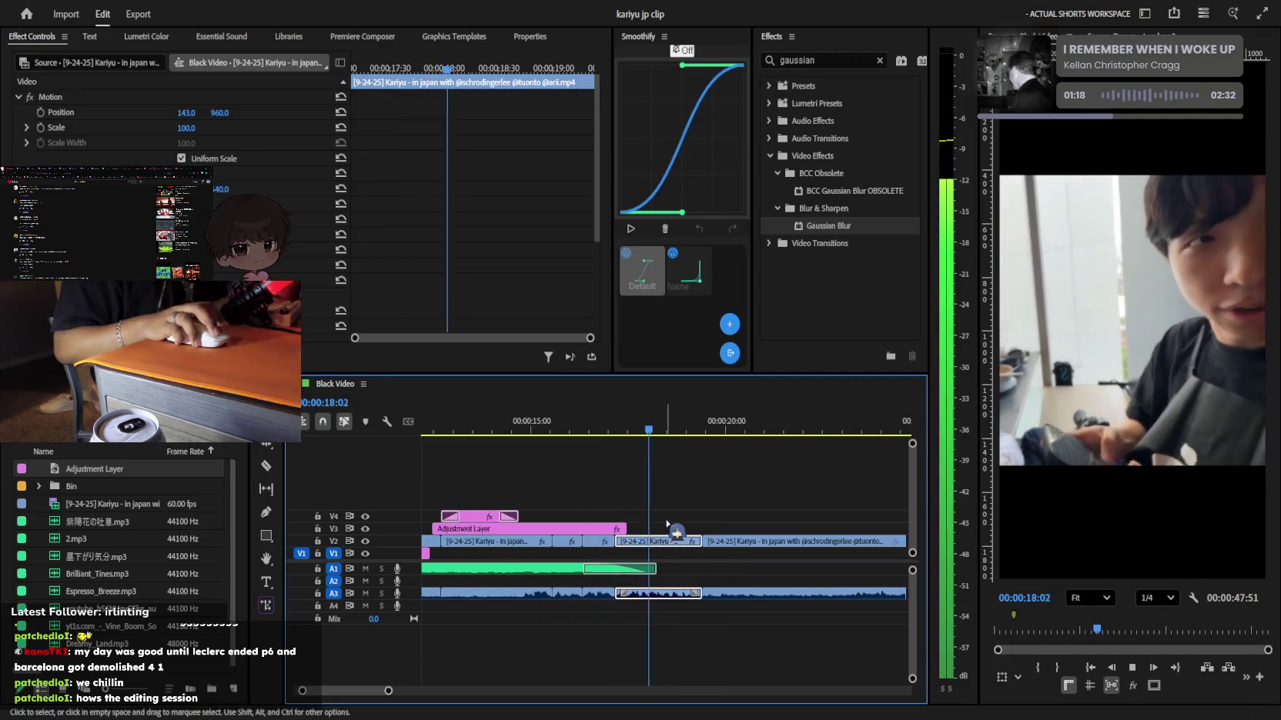
left_click(354, 68)
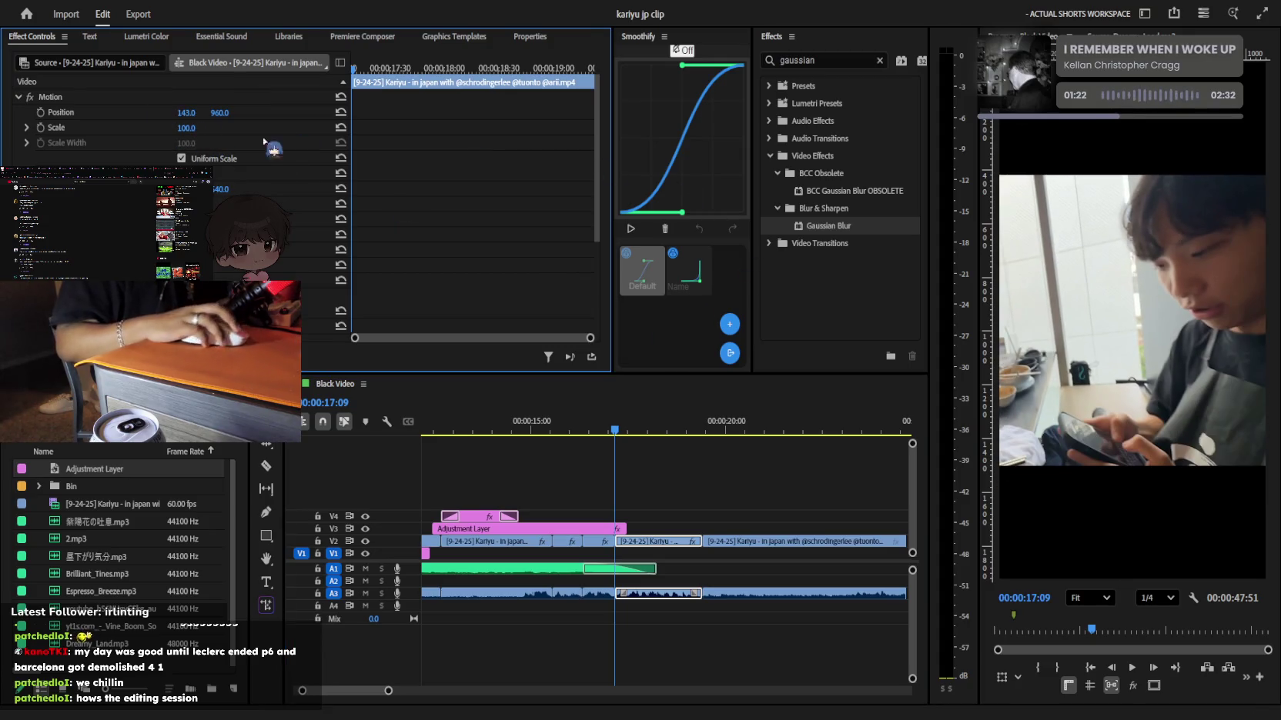
scroll(264, 142, "down", 2)
key("shift+7")
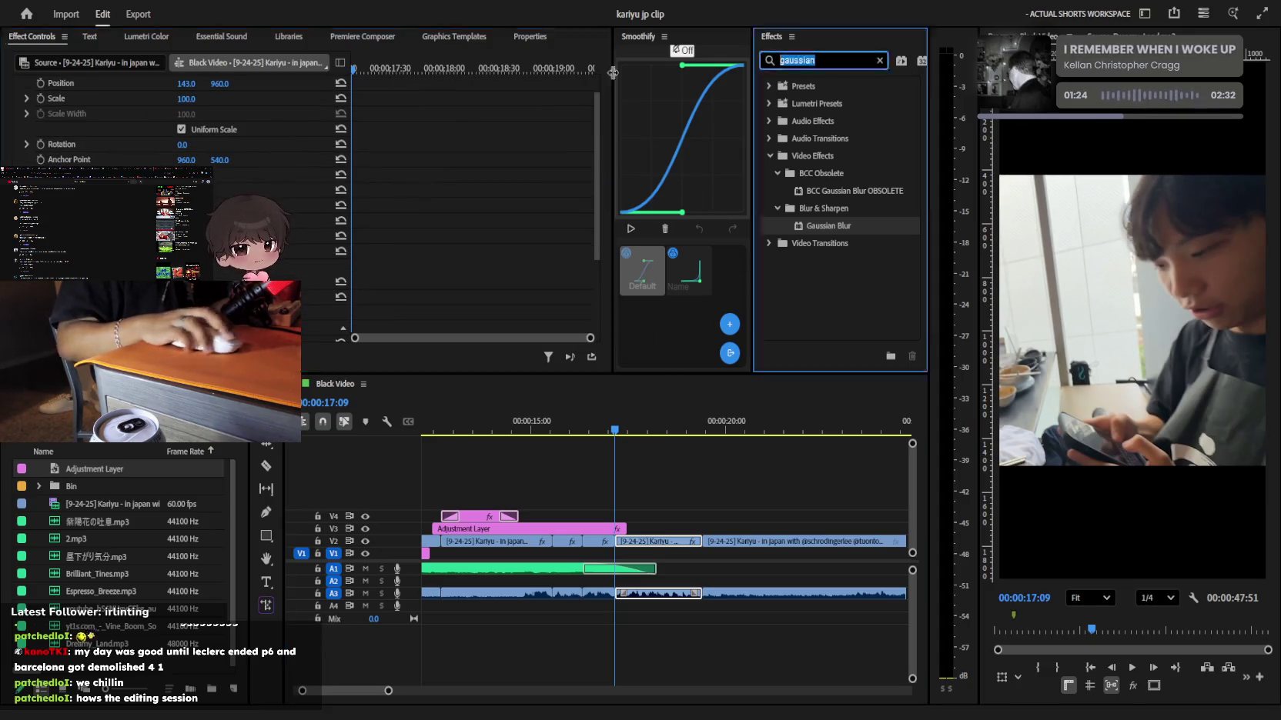
type("crop")
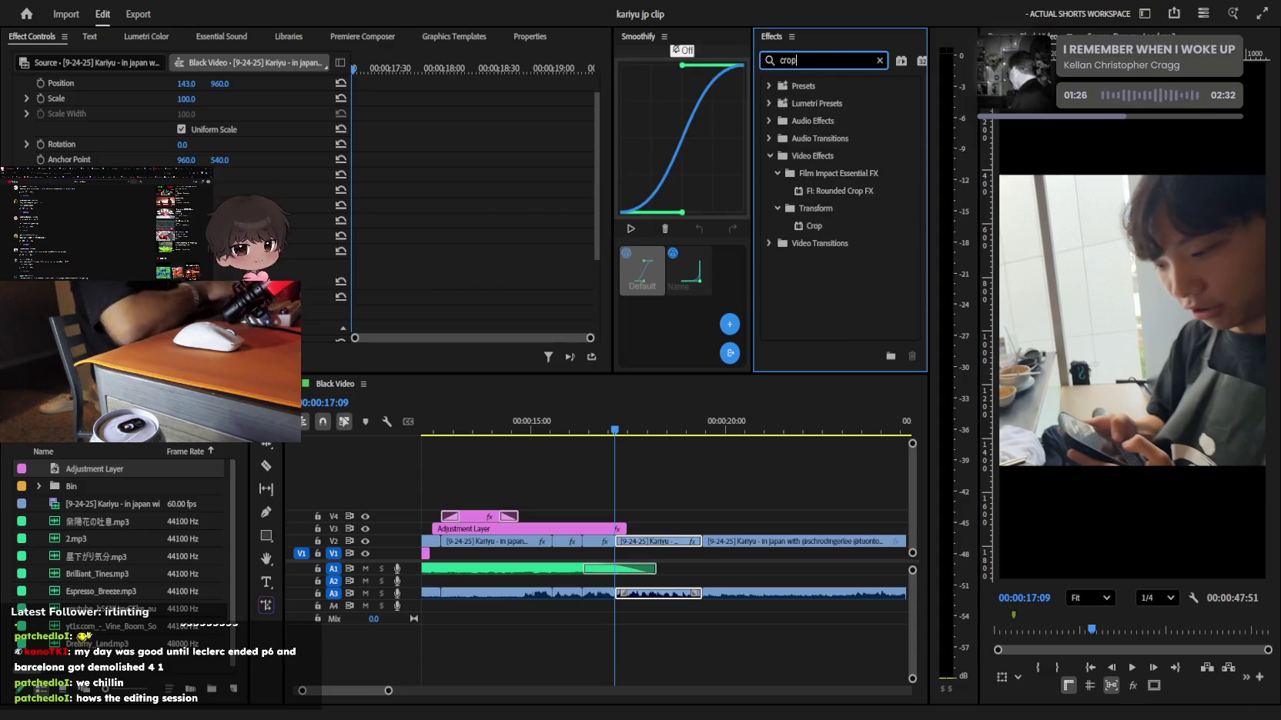
double_click(814, 225)
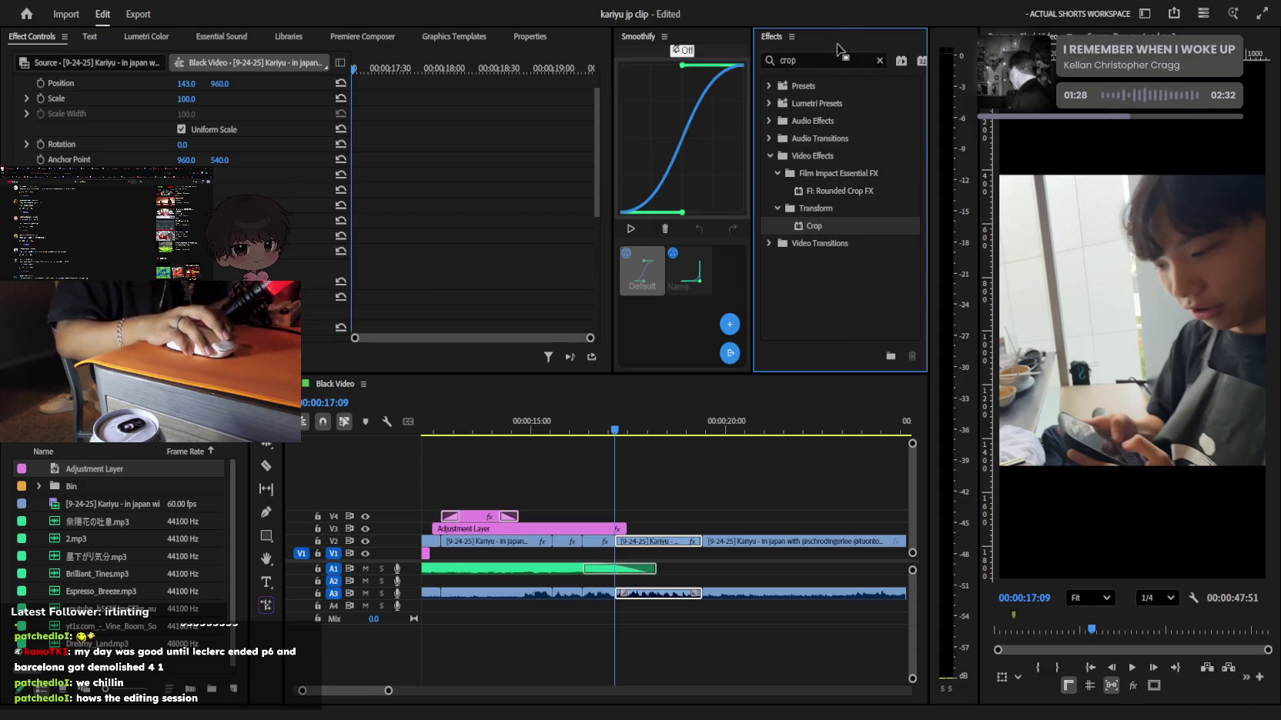
Add the Transform effect to the same clip and preview the result
type("transform")
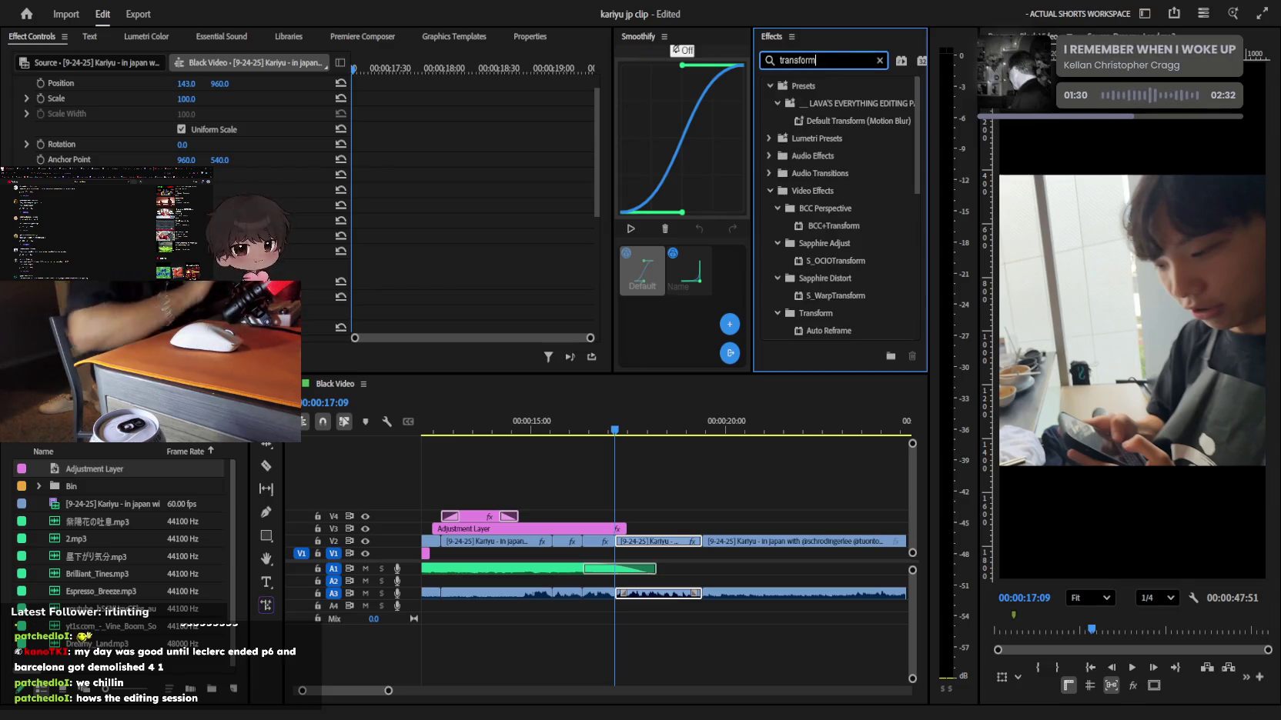
scroll(851, 259, "down", 2)
left_click_drag(822, 284, 192, 230)
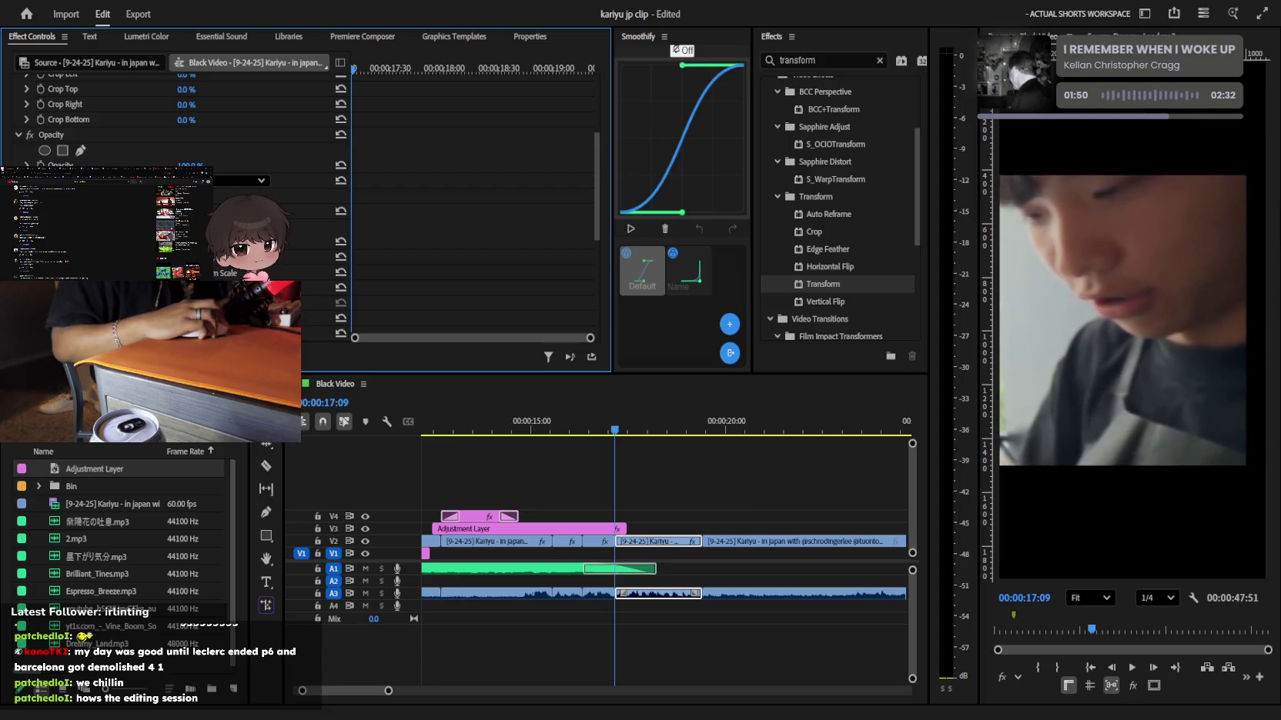
key("space")
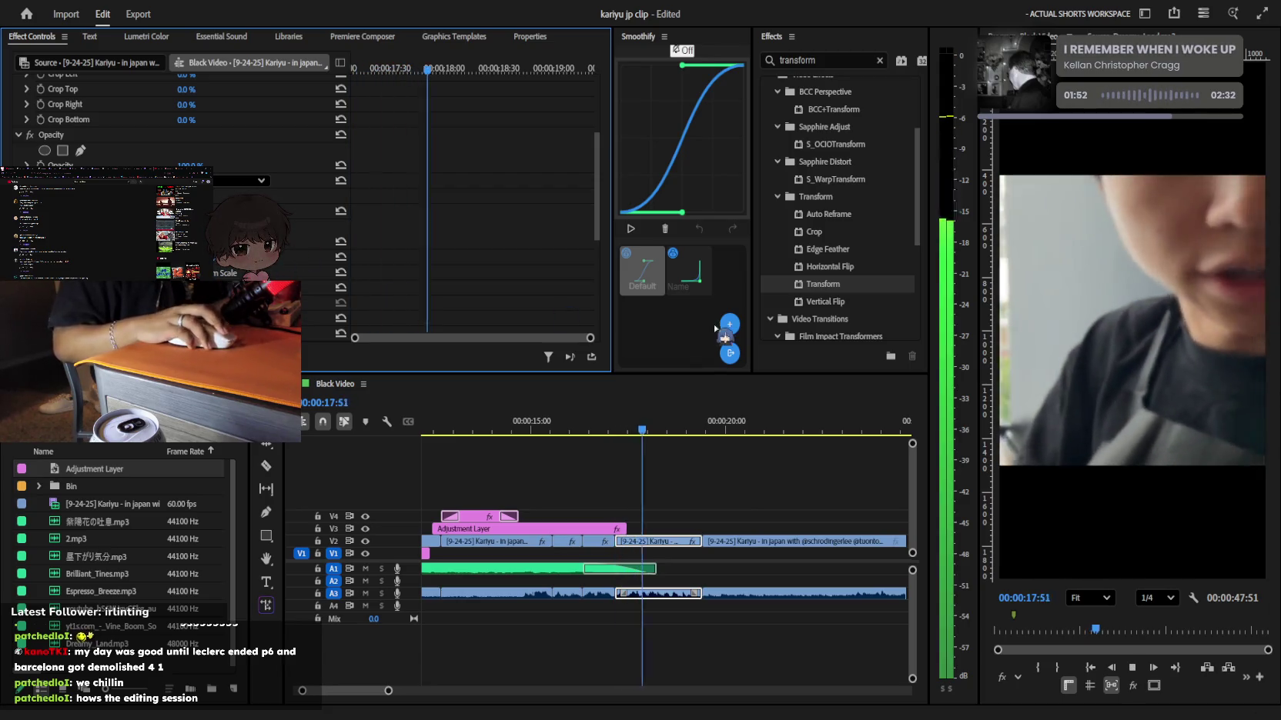
key("space")
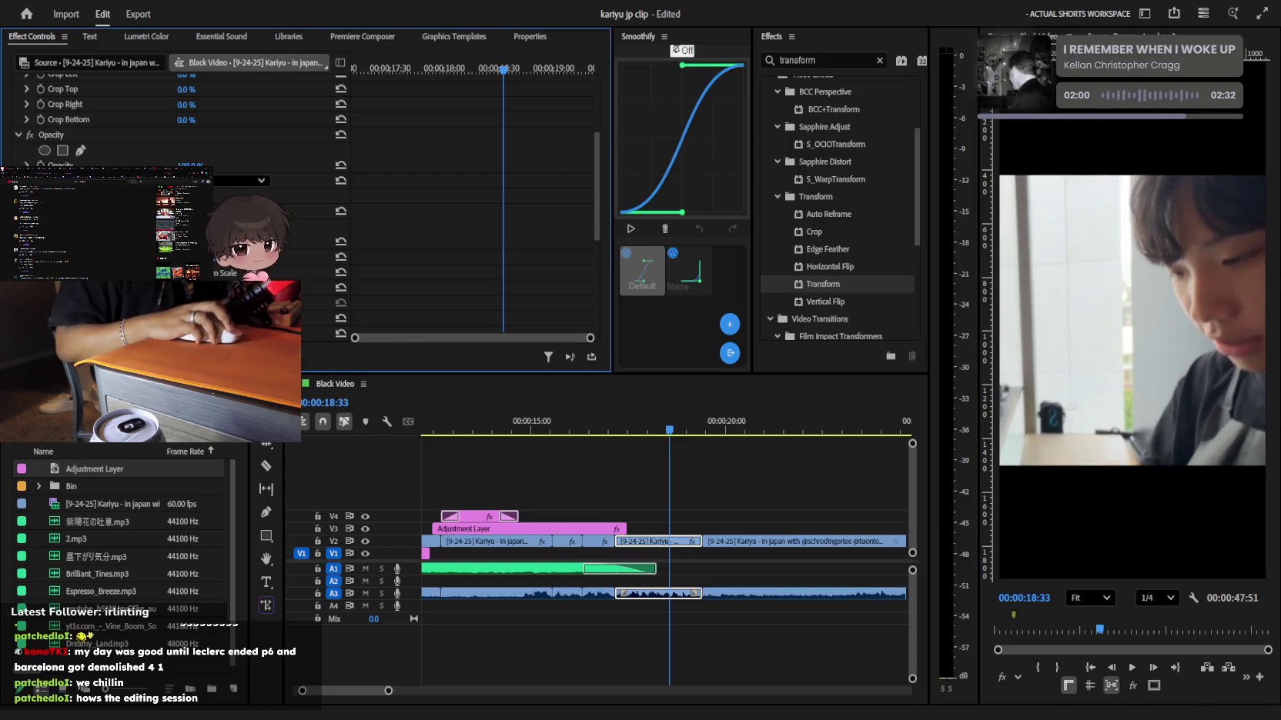
Show the Program Monitor guides and set the horizontal guide to about 23% height
left_click(1090, 686)
left_click_drag(1195, 276, 1190, 168)
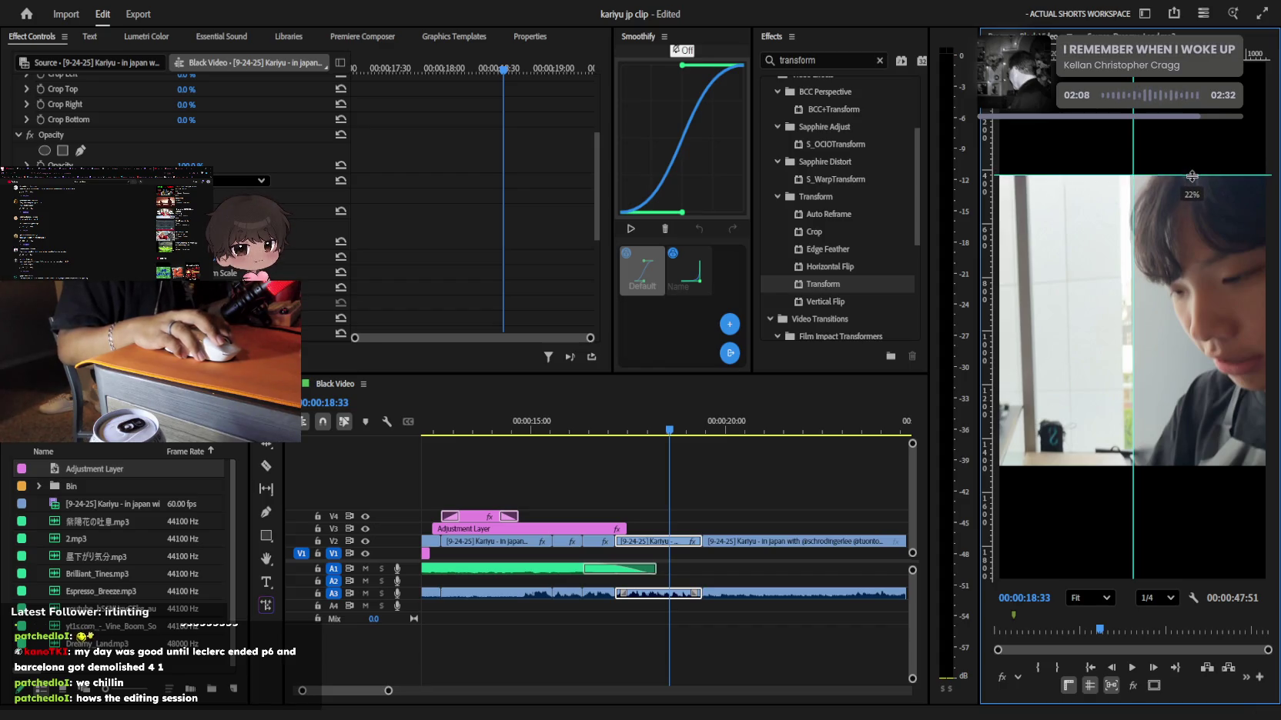
left_click_drag(1196, 169, 1198, 172)
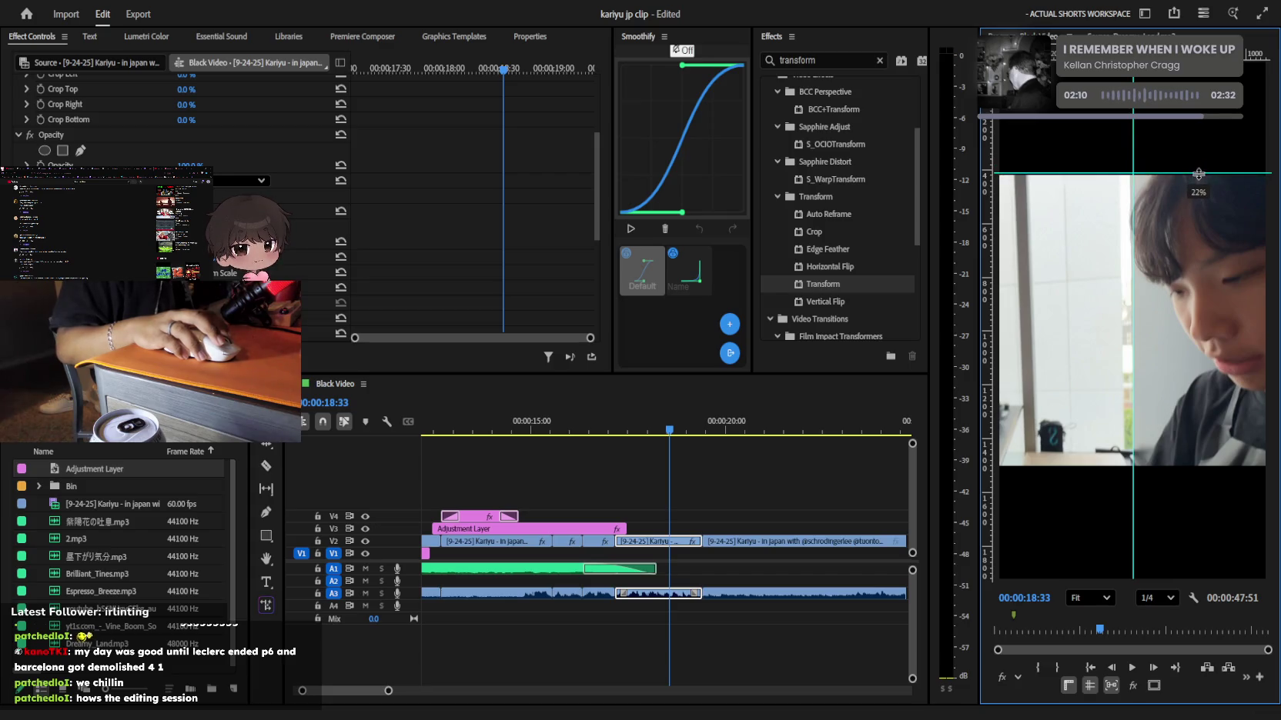
Select the Kariyu clip on V2 and scrub its Position to shift it sideways
left_click(676, 536)
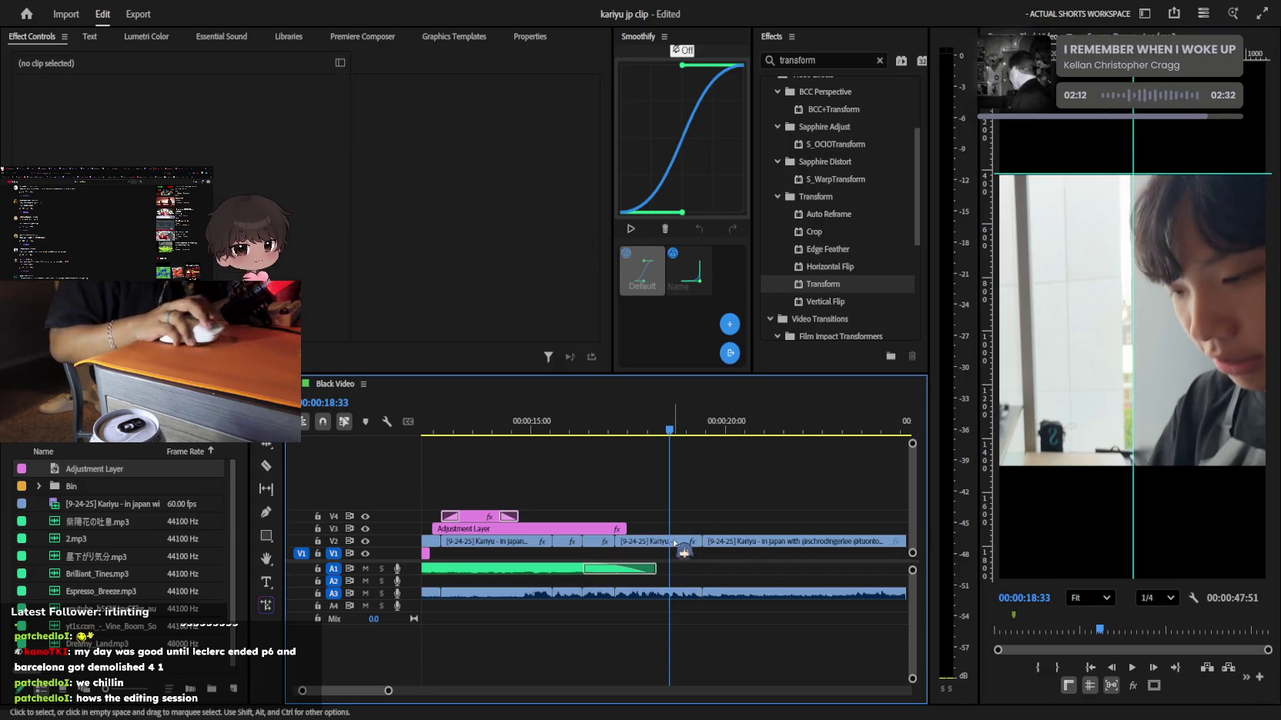
left_click(674, 542)
left_click_drag(202, 169, 174, 169)
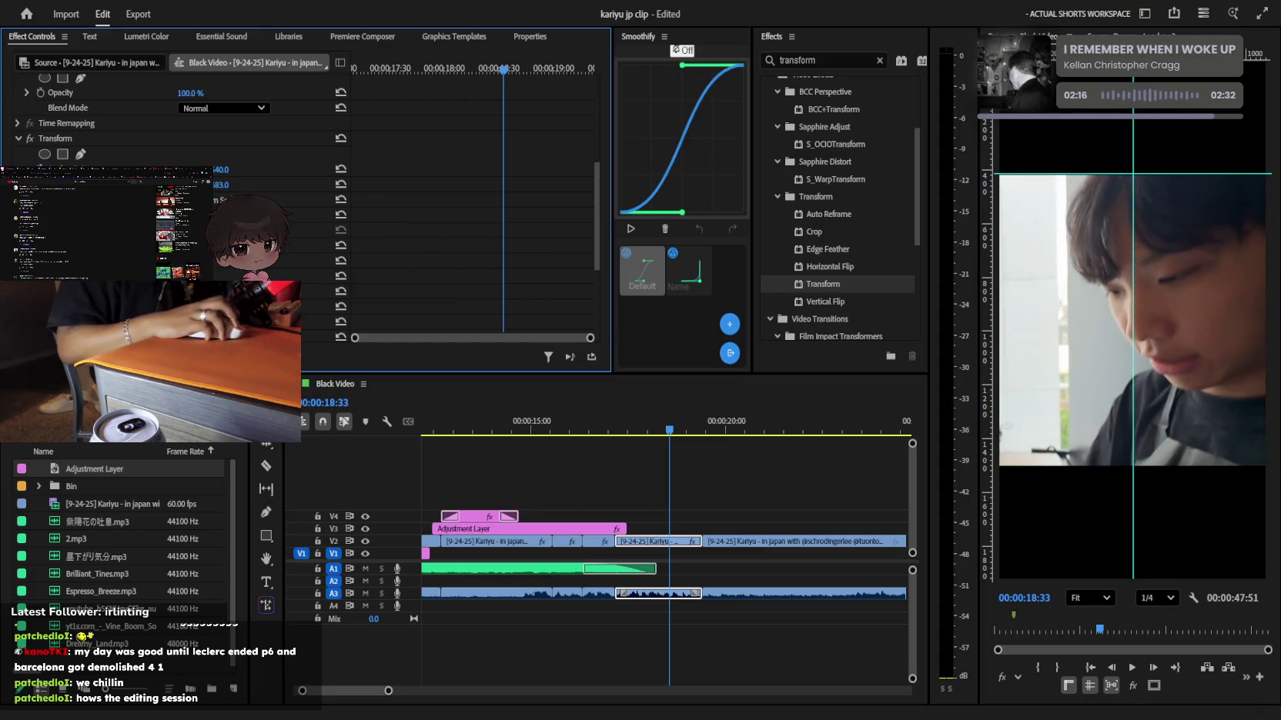
left_click_drag(174, 170, 223, 189)
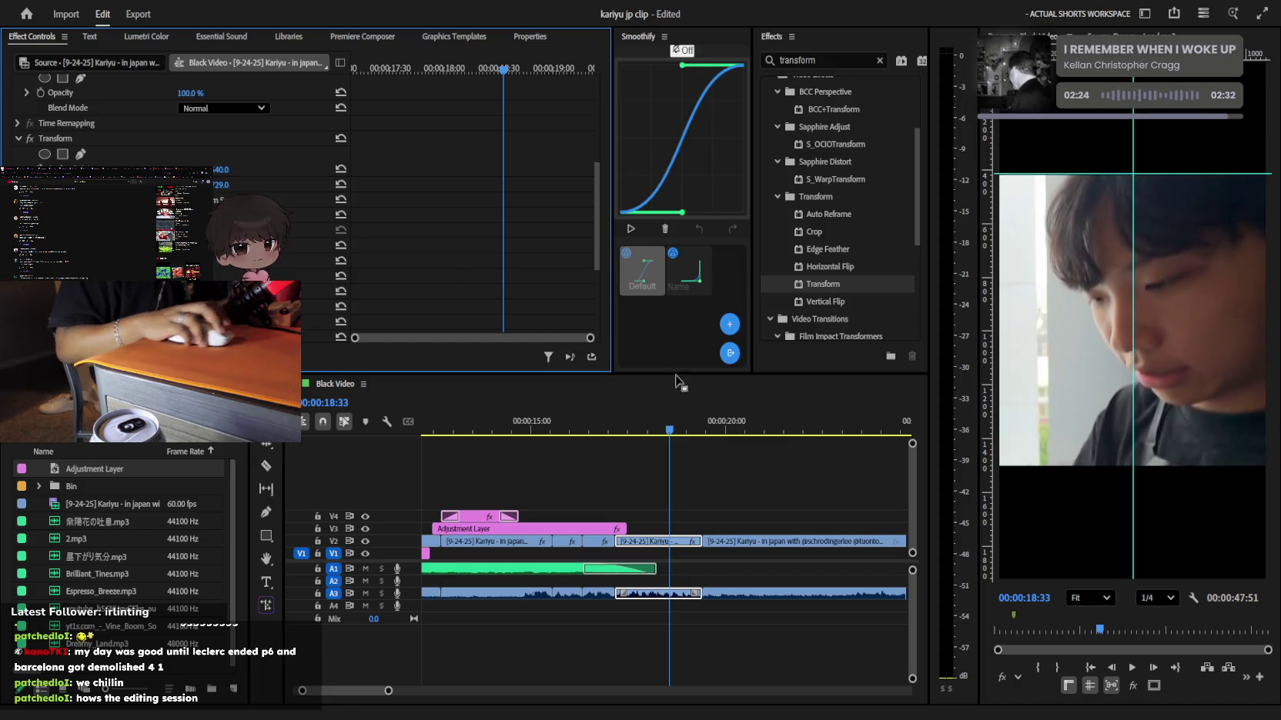
Reselect the Kariyu clip, show its motion box, and return the playhead to about 00:00:09:51
left_click(690, 517)
left_click(659, 542)
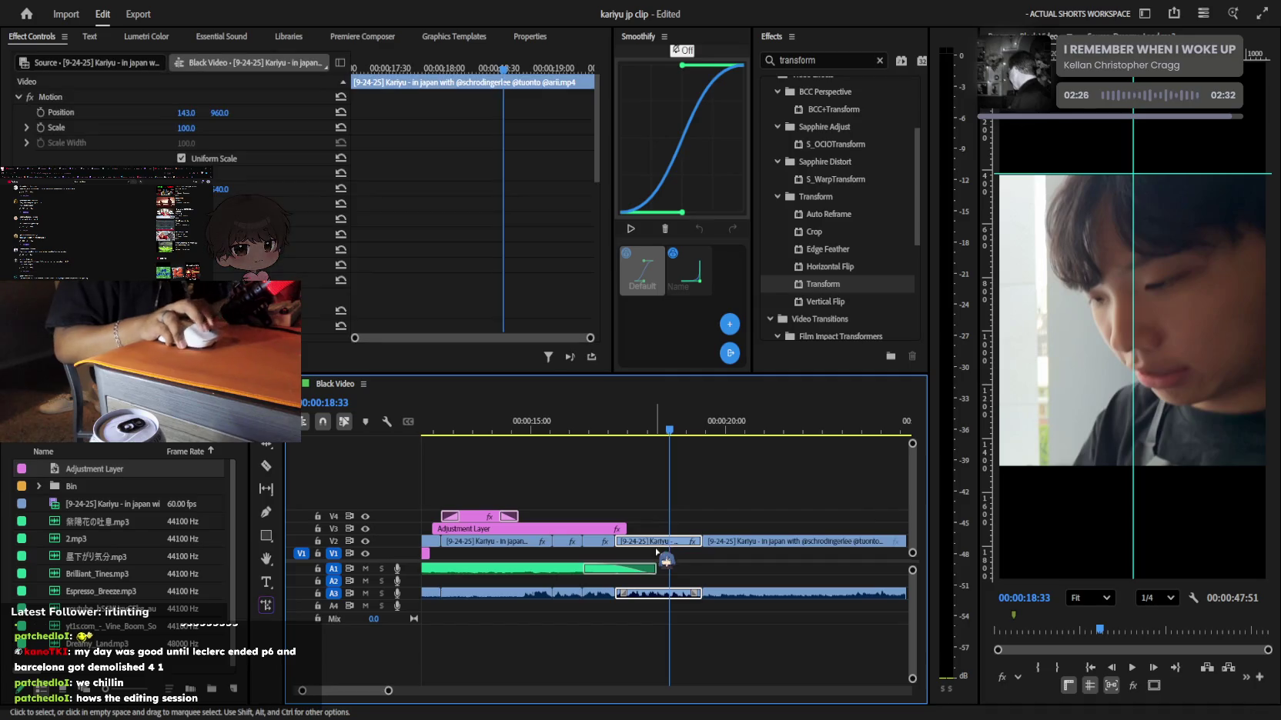
left_click(70, 99)
scroll(657, 431, "down", 3)
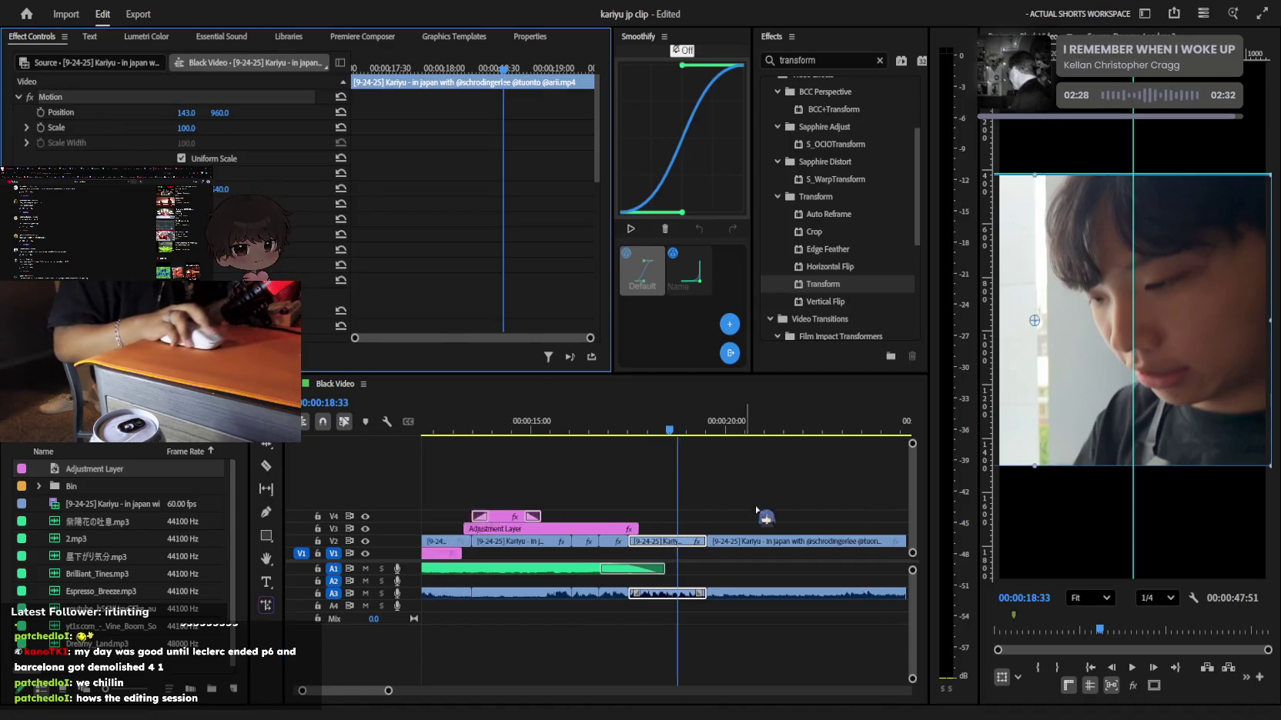
key("Up")
key("Up")
key("Up")
left_click(708, 457)
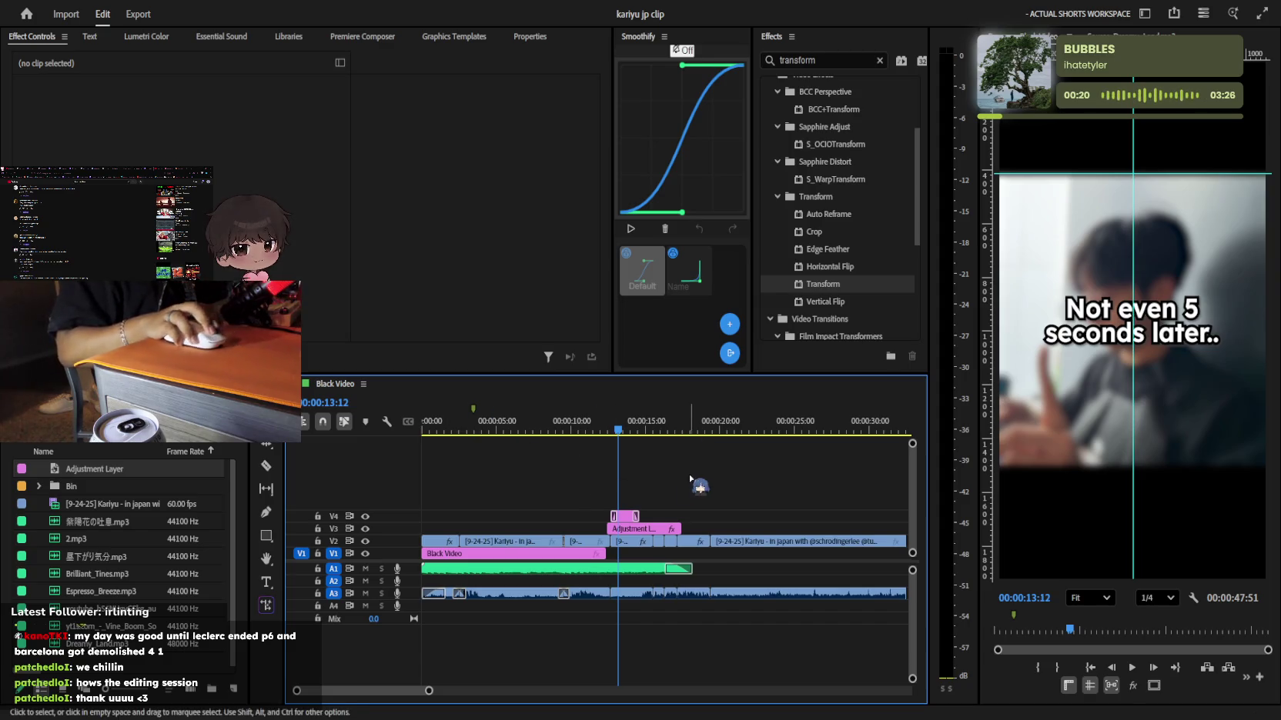
key("space")
key("=")
left_click(583, 529)
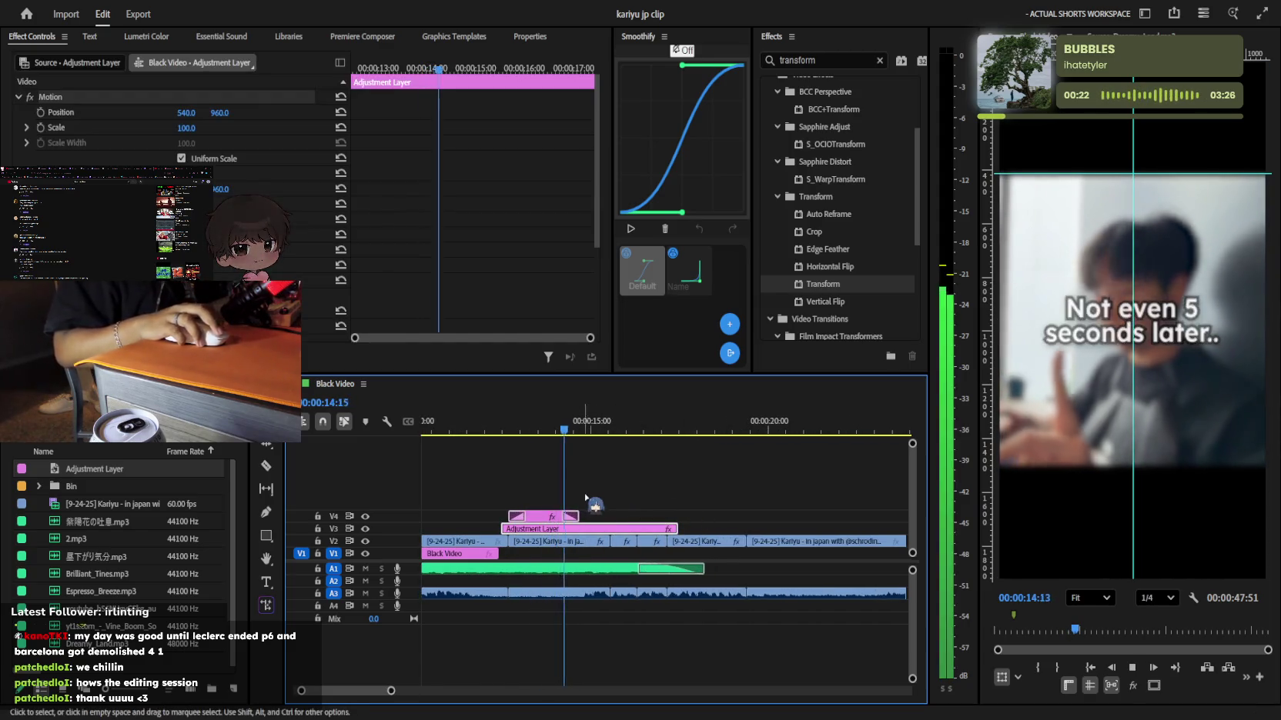
key("space")
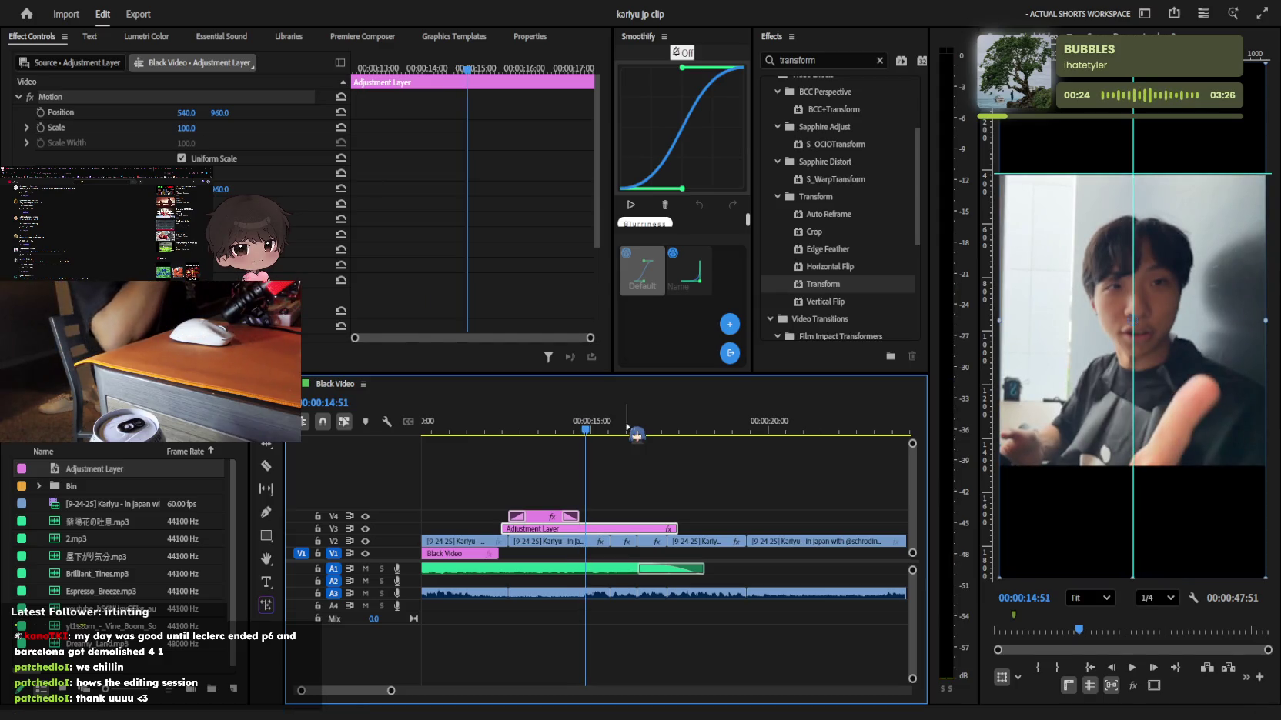
left_click(676, 499)
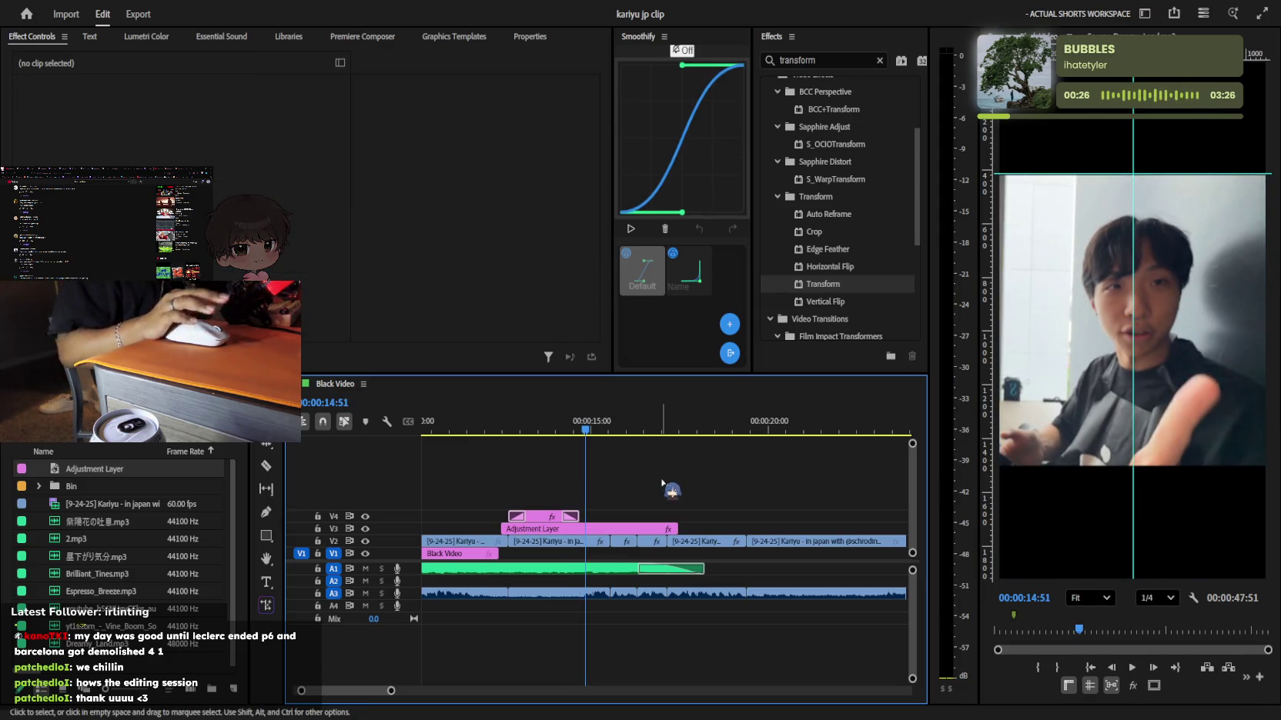
key("minus")
key("minus")
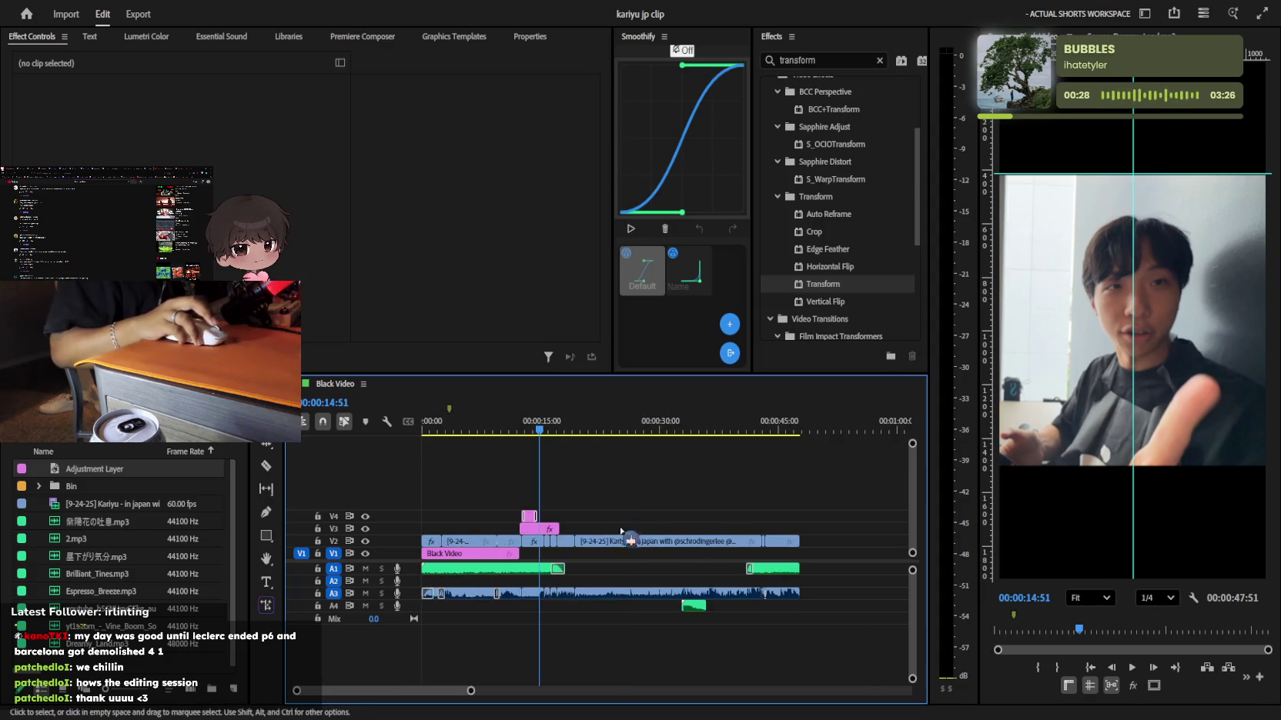
key("equal")
key("equal")
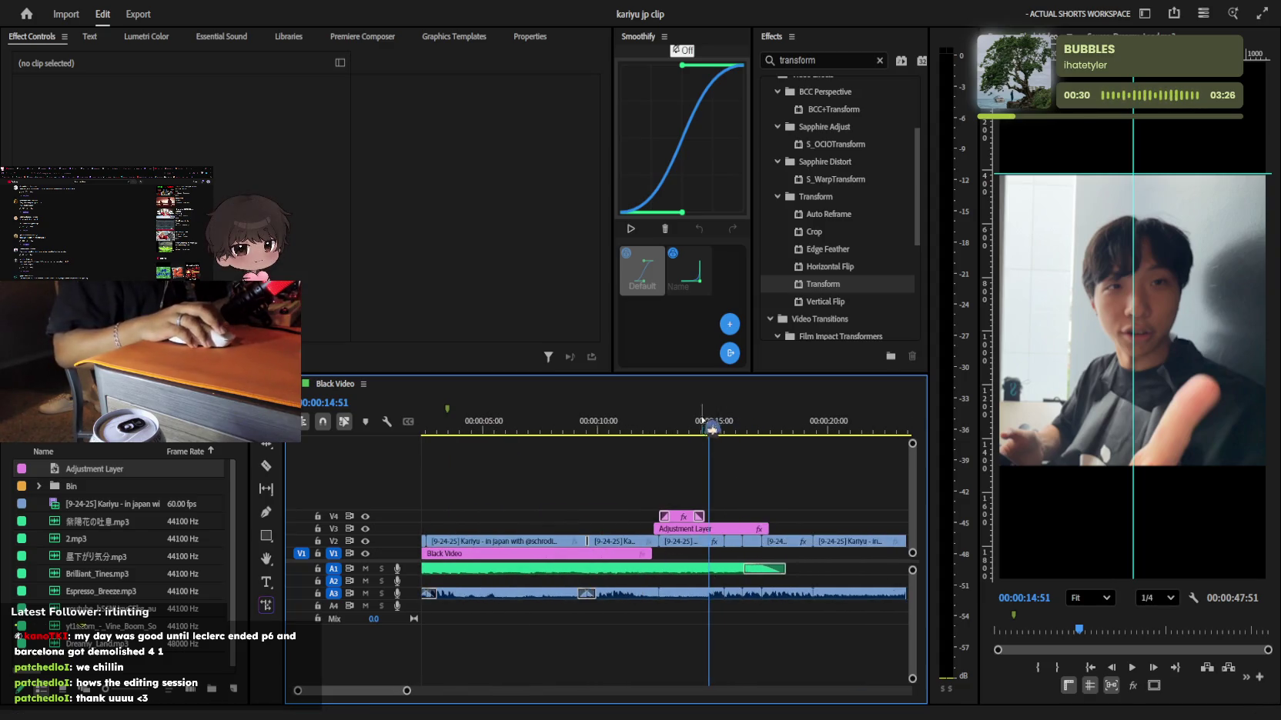
key("Home")
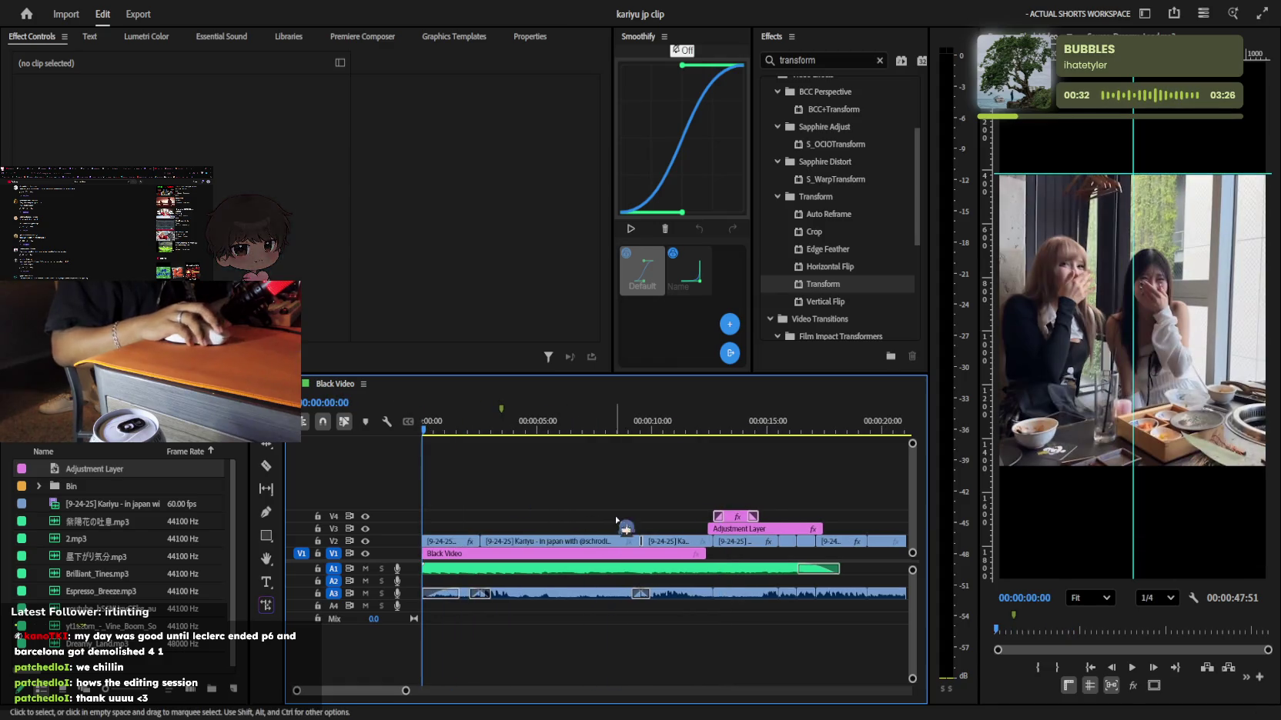
scroll(632, 529, "down", 3)
scroll(632, 529, "up", 3)
scroll(655, 528, "up", 2)
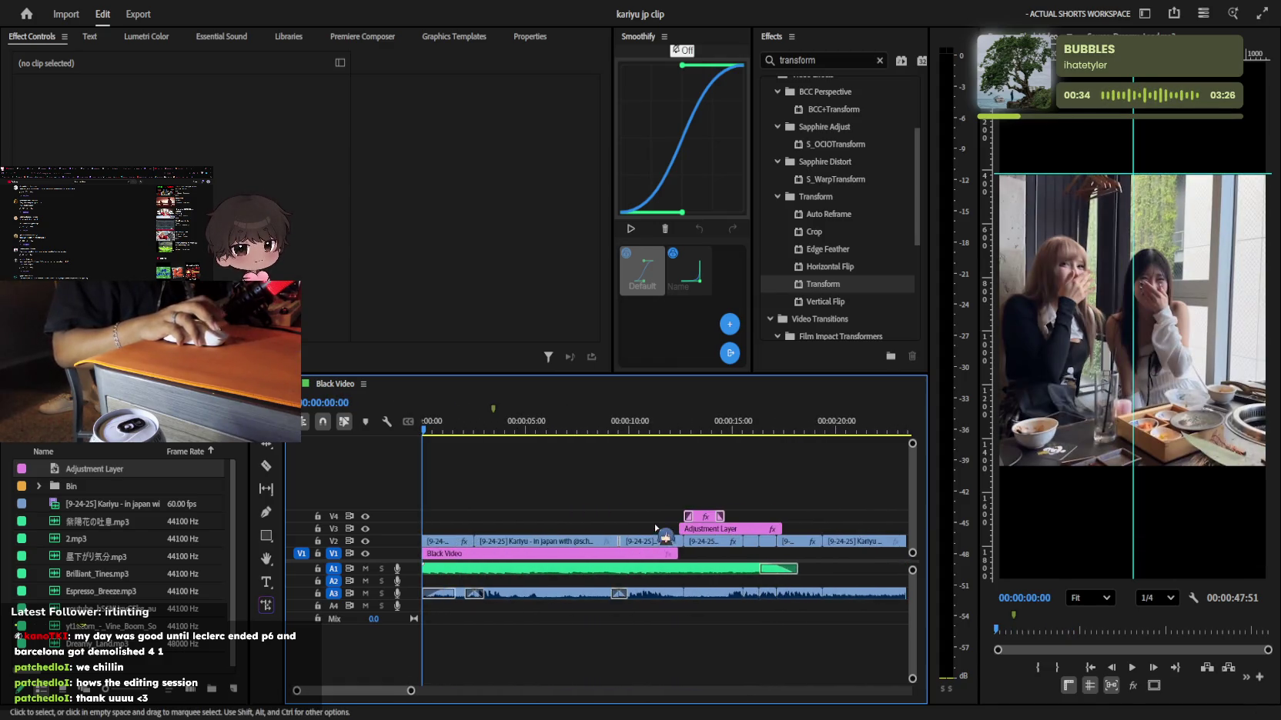
key("space")
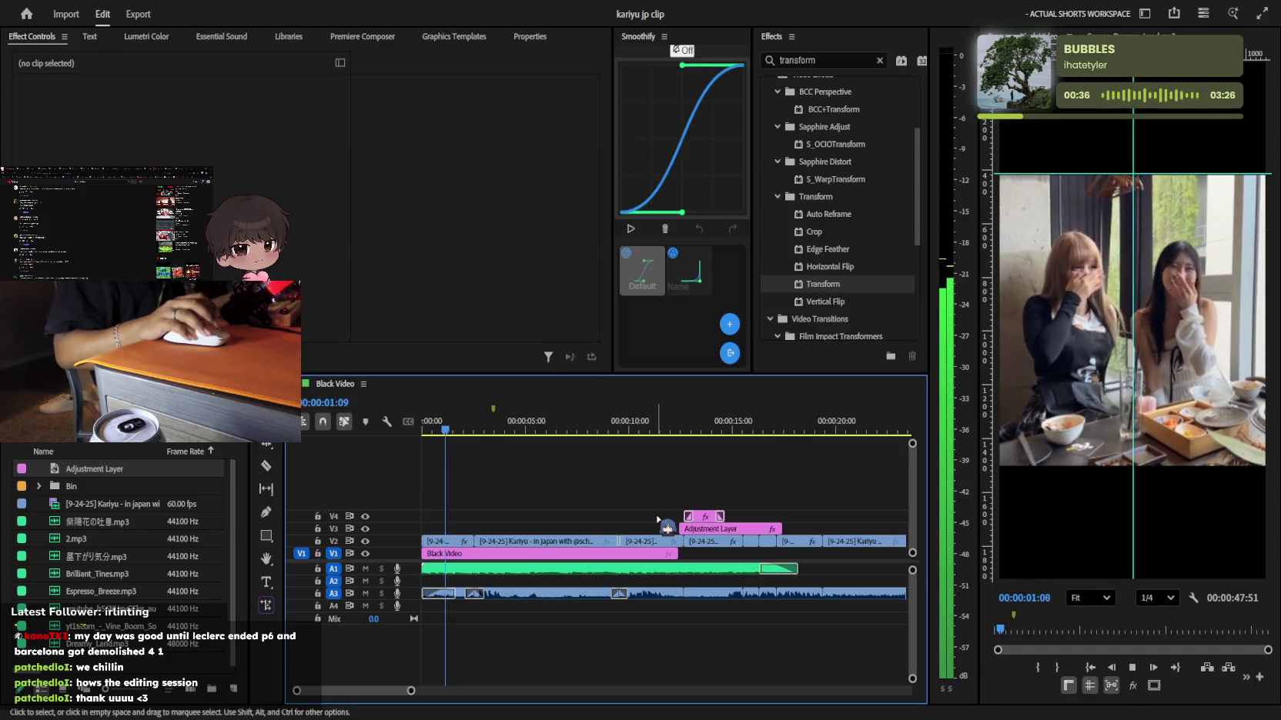
key("space")
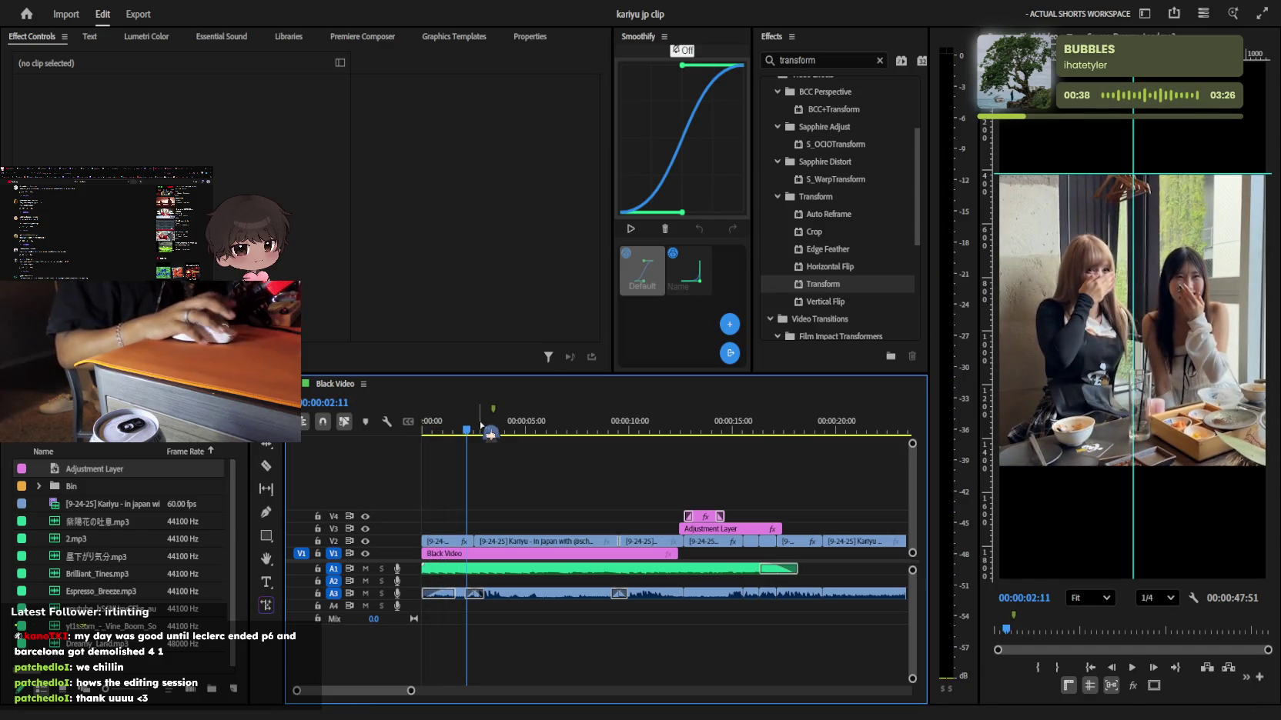
left_click(629, 426)
key("space")
key("equal")
scroll(707, 488, "down", 2)
scroll(693, 477, "down", 3)
key("space")
left_click_drag(593, 431, 562, 430)
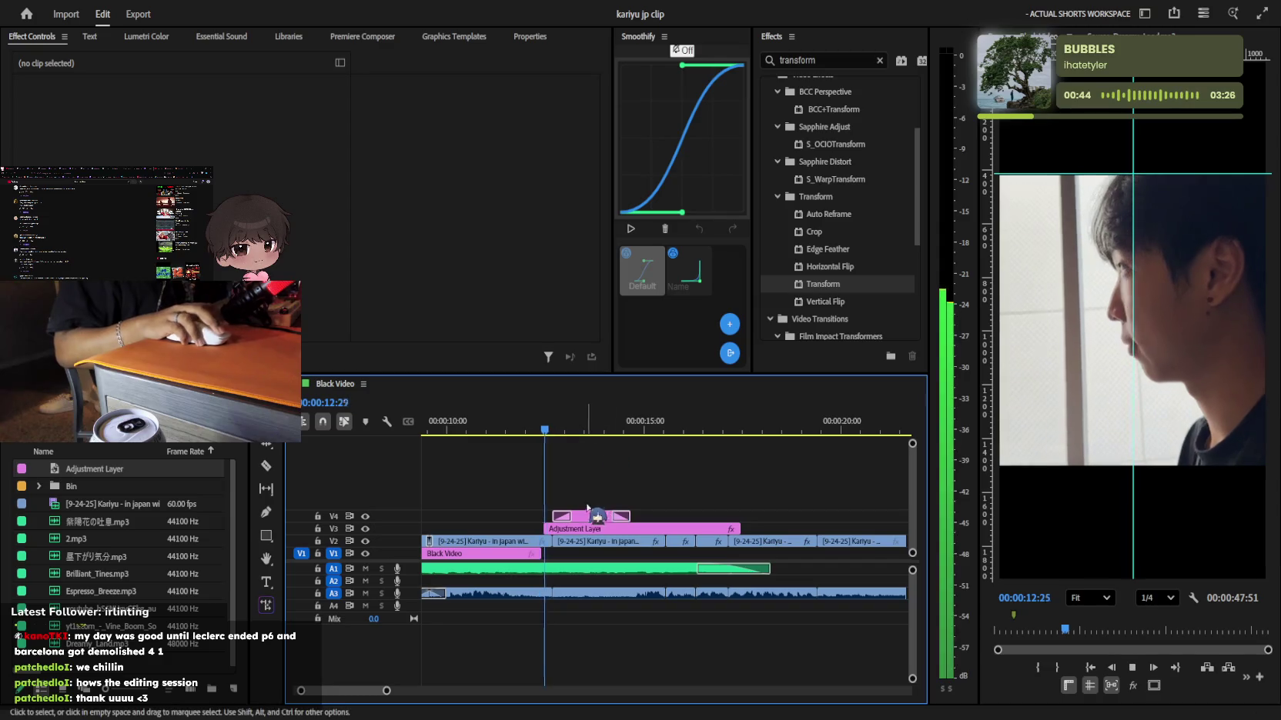
left_click(588, 517)
left_click(808, 60)
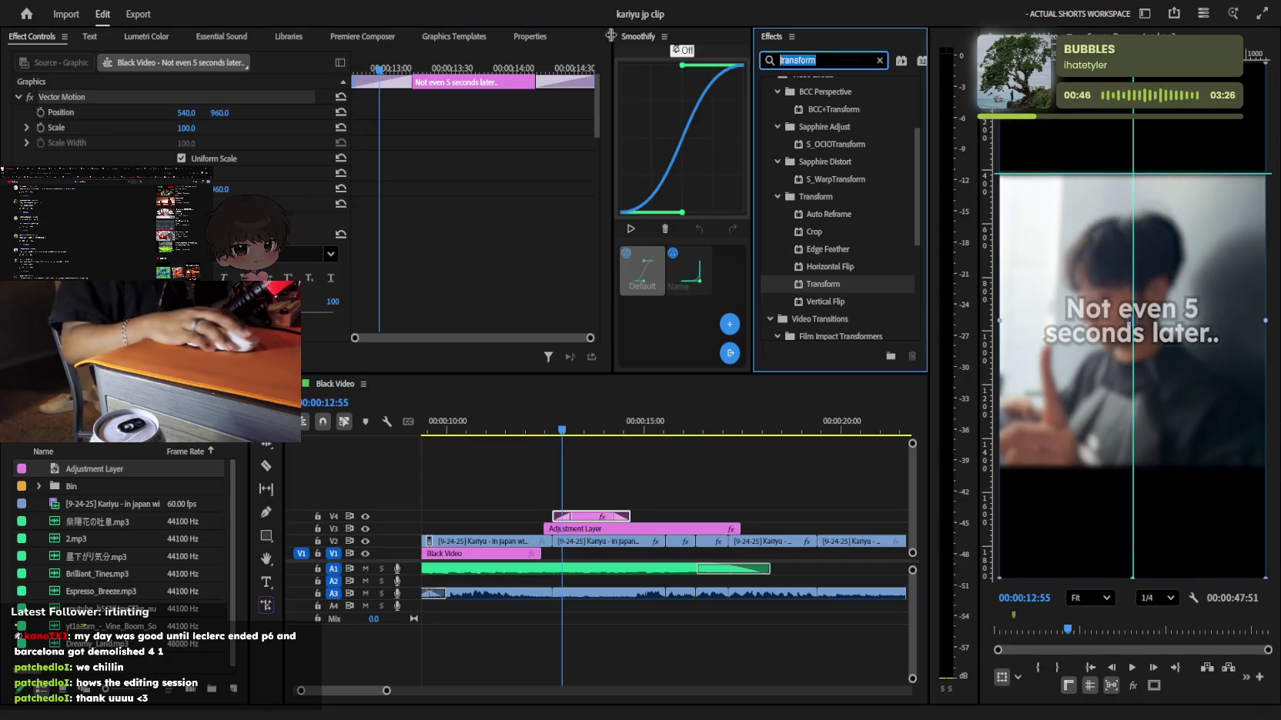
type("pop in")
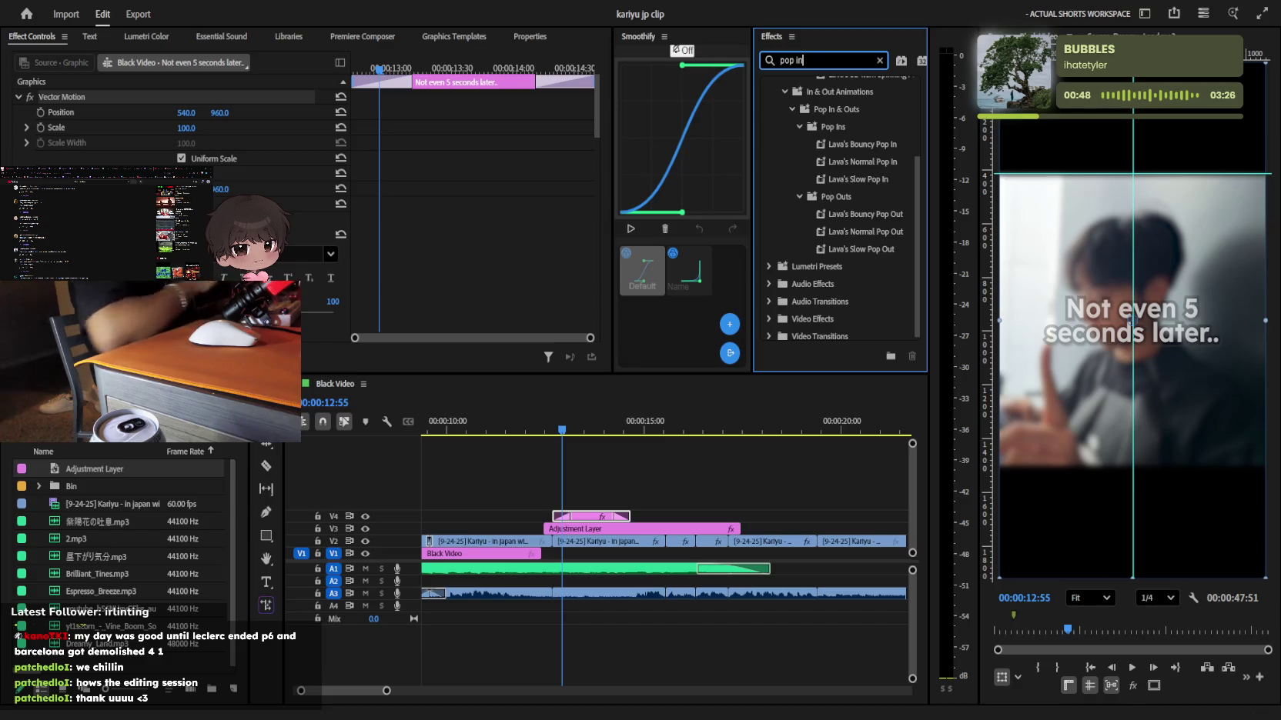
mouse_move(867, 161)
left_mouse_down()
mouse_move(622, 552)
mouse_move(596, 517)
left_mouse_up()
left_click(358, 100)
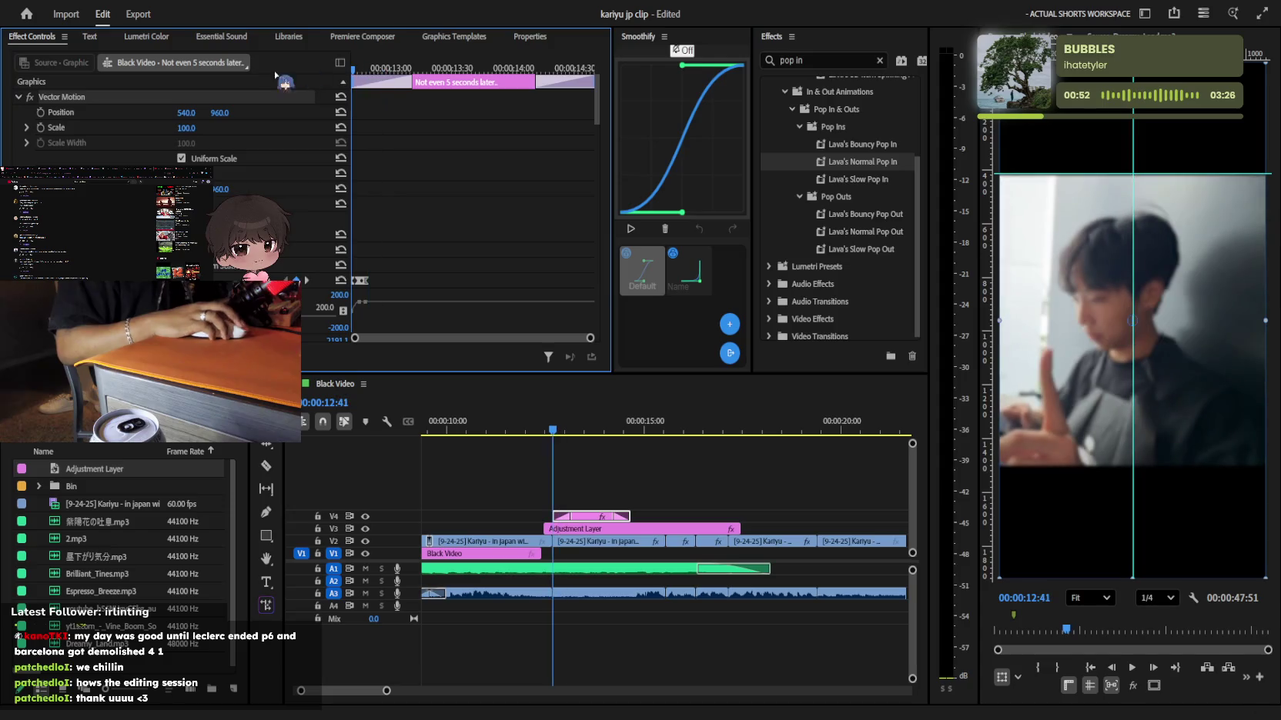
left_click(751, 579)
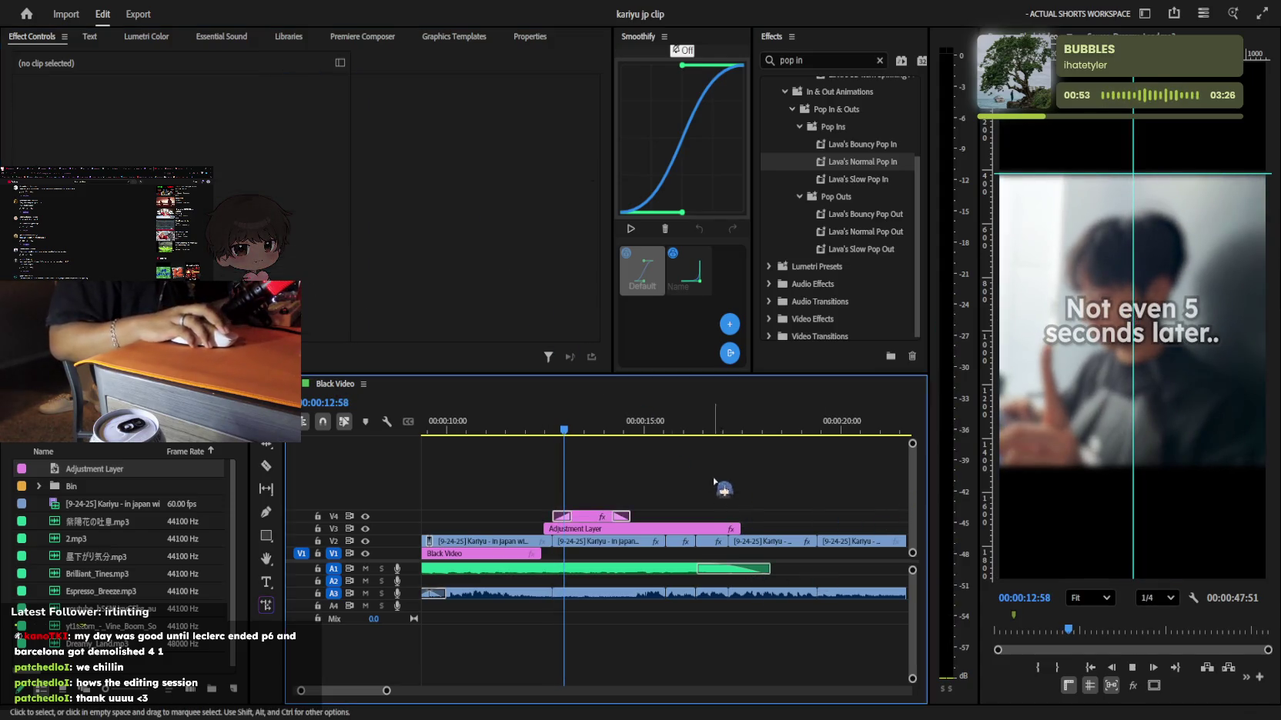
key("space")
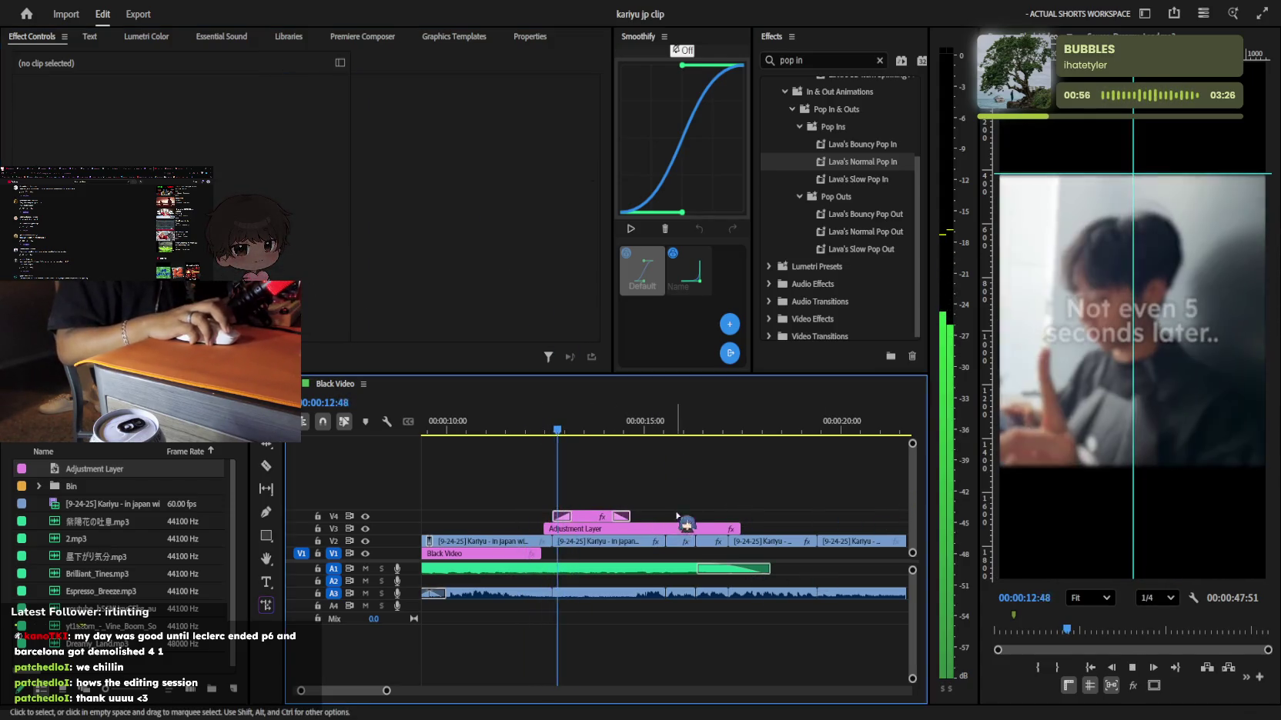
key("equal")
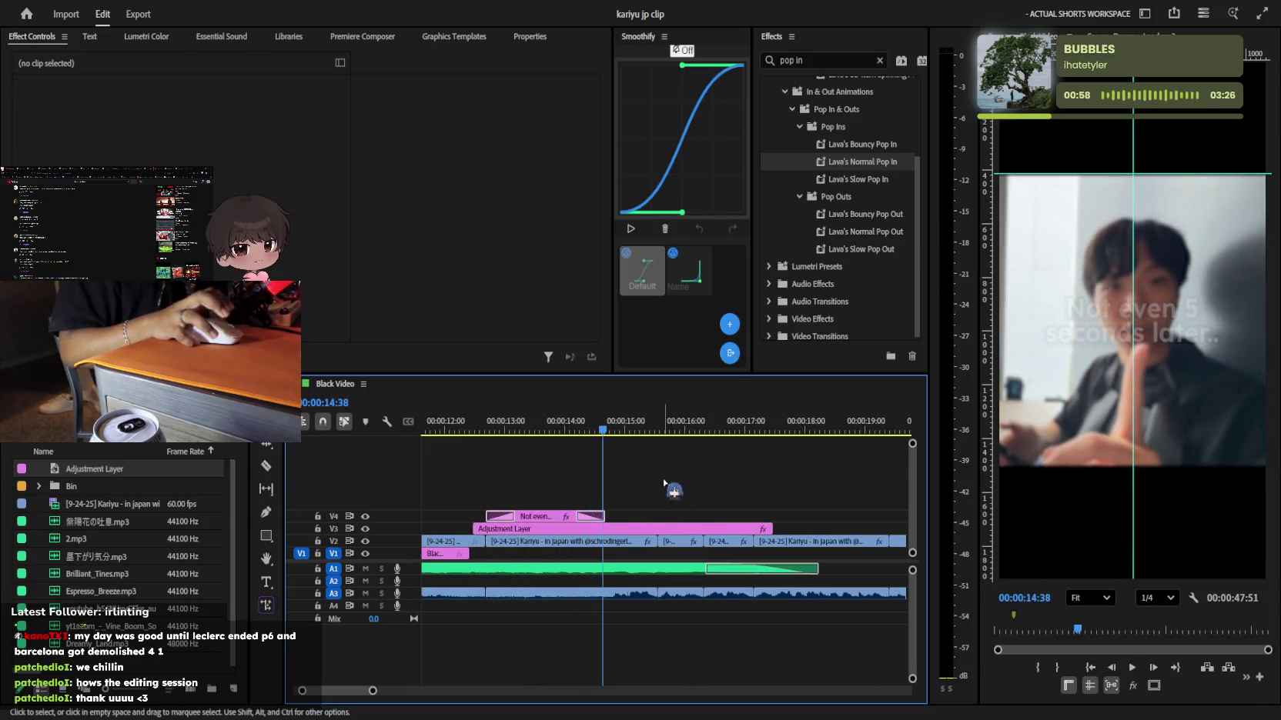
key("minus")
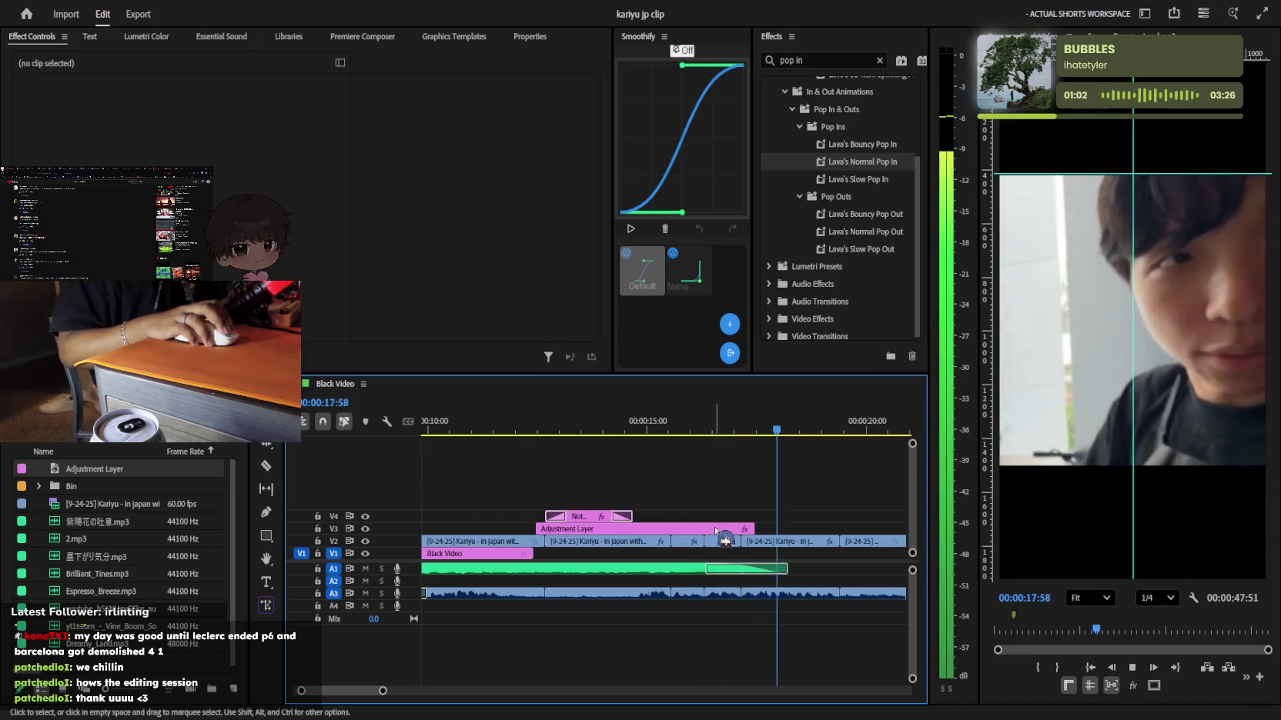
scroll(807, 570, "down", 2)
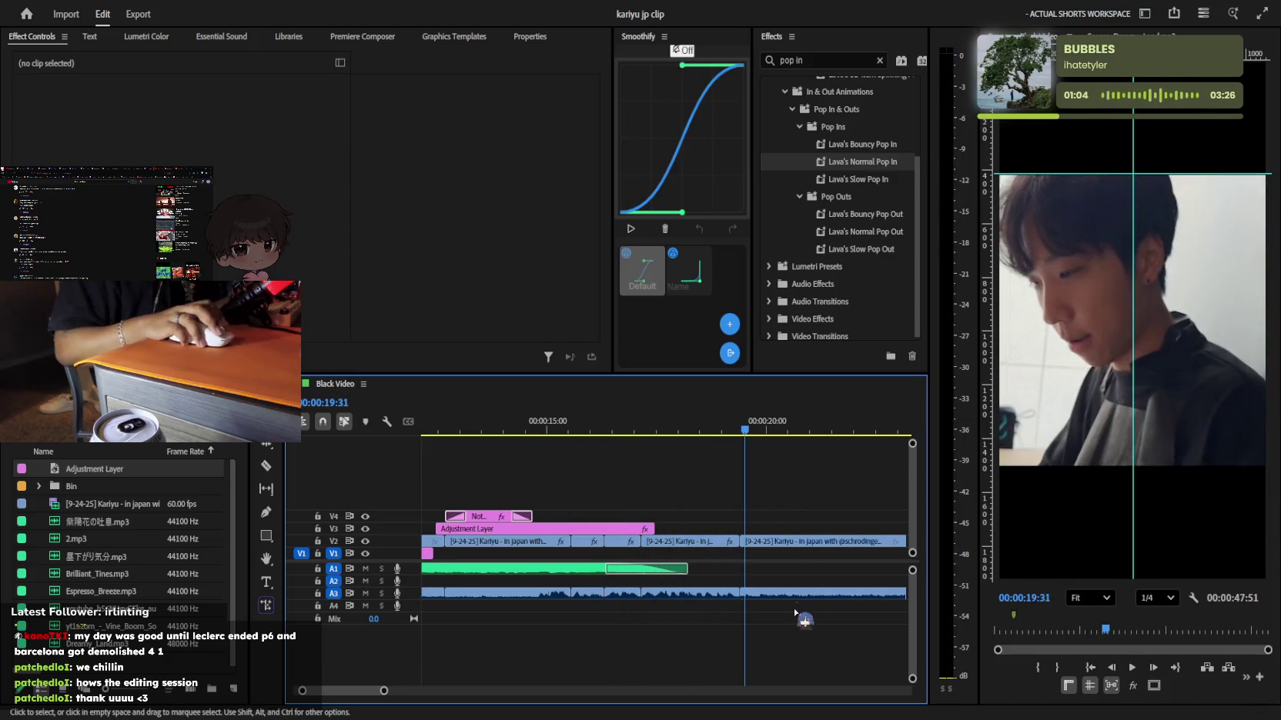
key("minus")
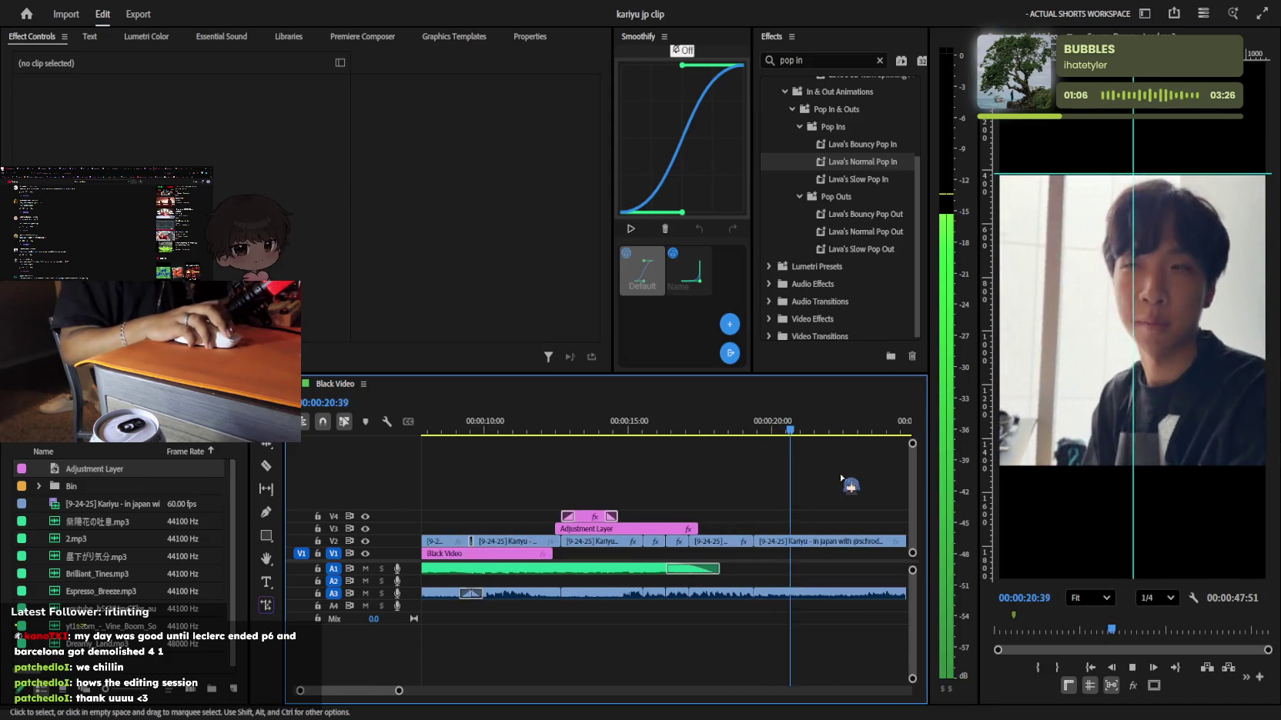
left_click(810, 541)
left_click(184, 128)
type("39")
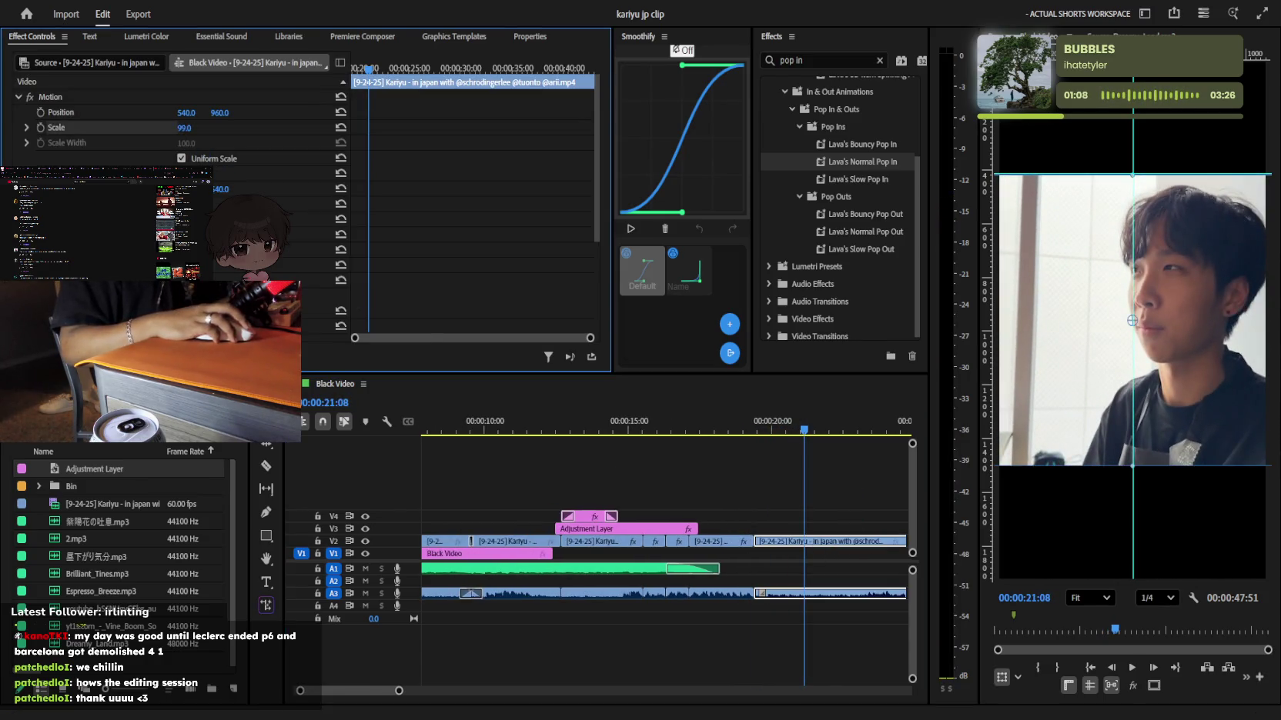
key("Return")
mouse_move(804, 430)
left_mouse_down()
mouse_move(899, 440)
mouse_move(776, 443)
left_mouse_up()
key("ctrl+z")
key("minus")
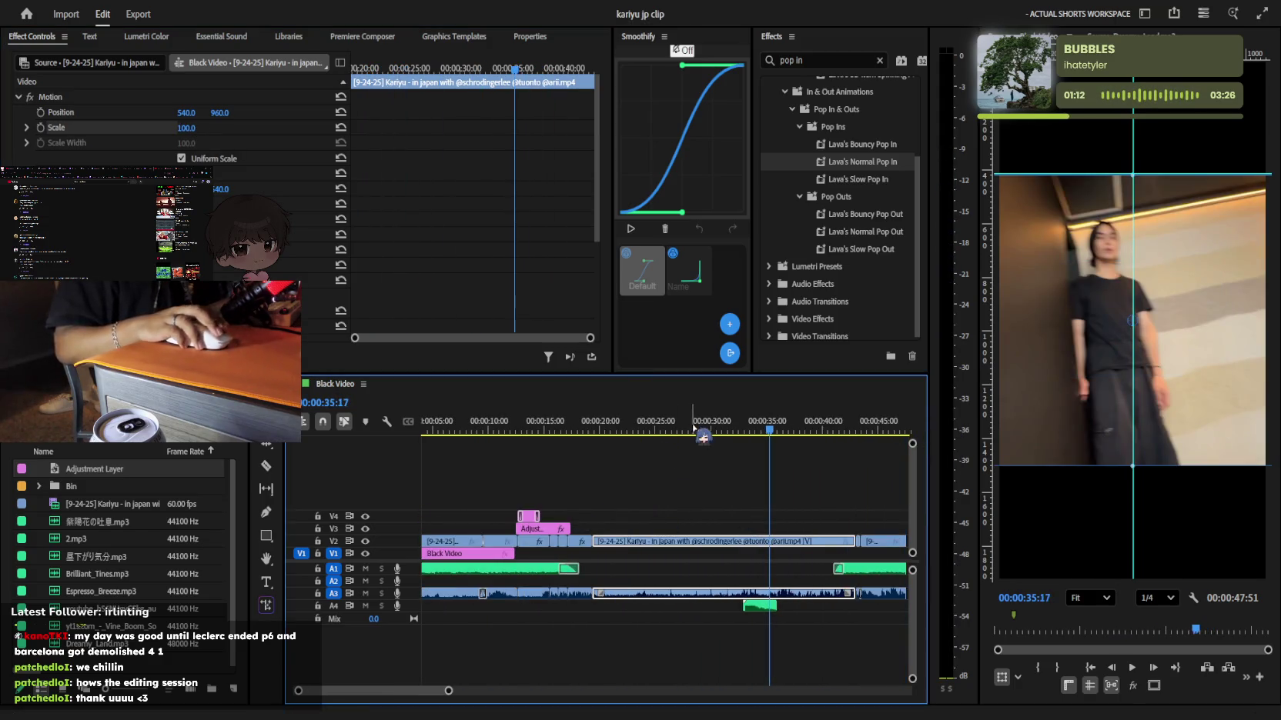
left_click(512, 429)
left_click(706, 517)
key("Home")
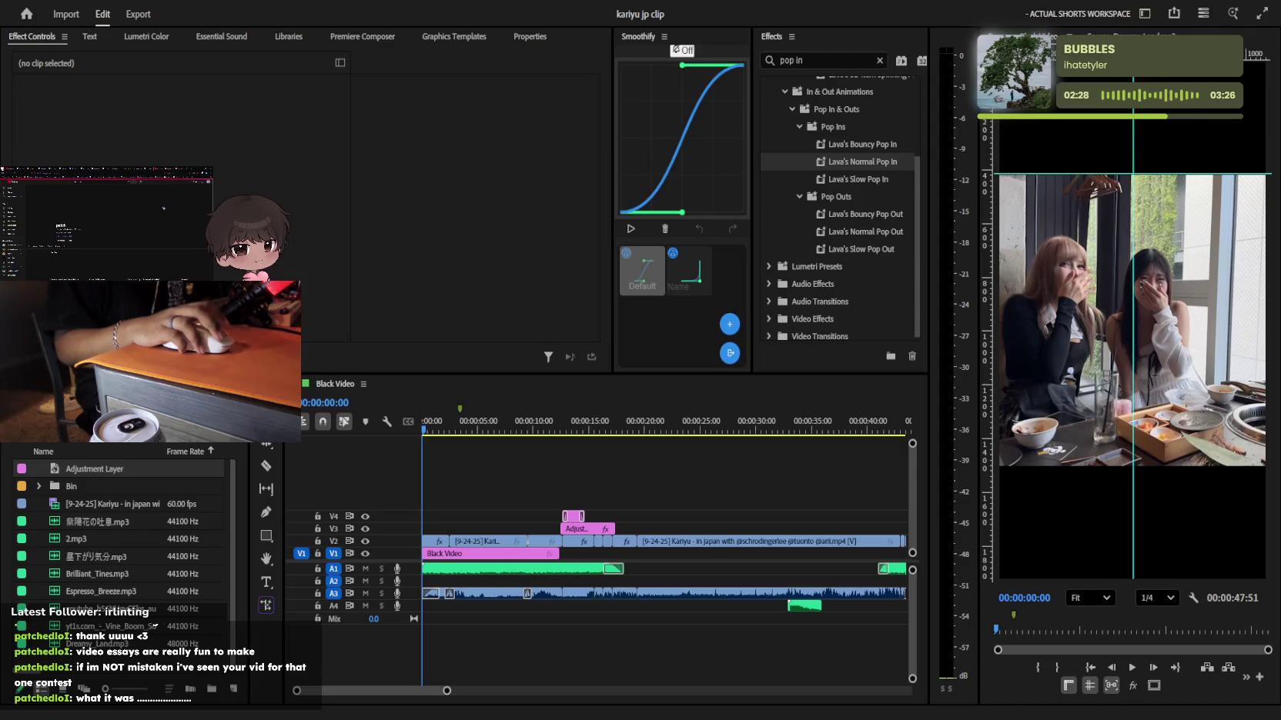
Play the sequence from the beginning and stop it
left_click(824, 464)
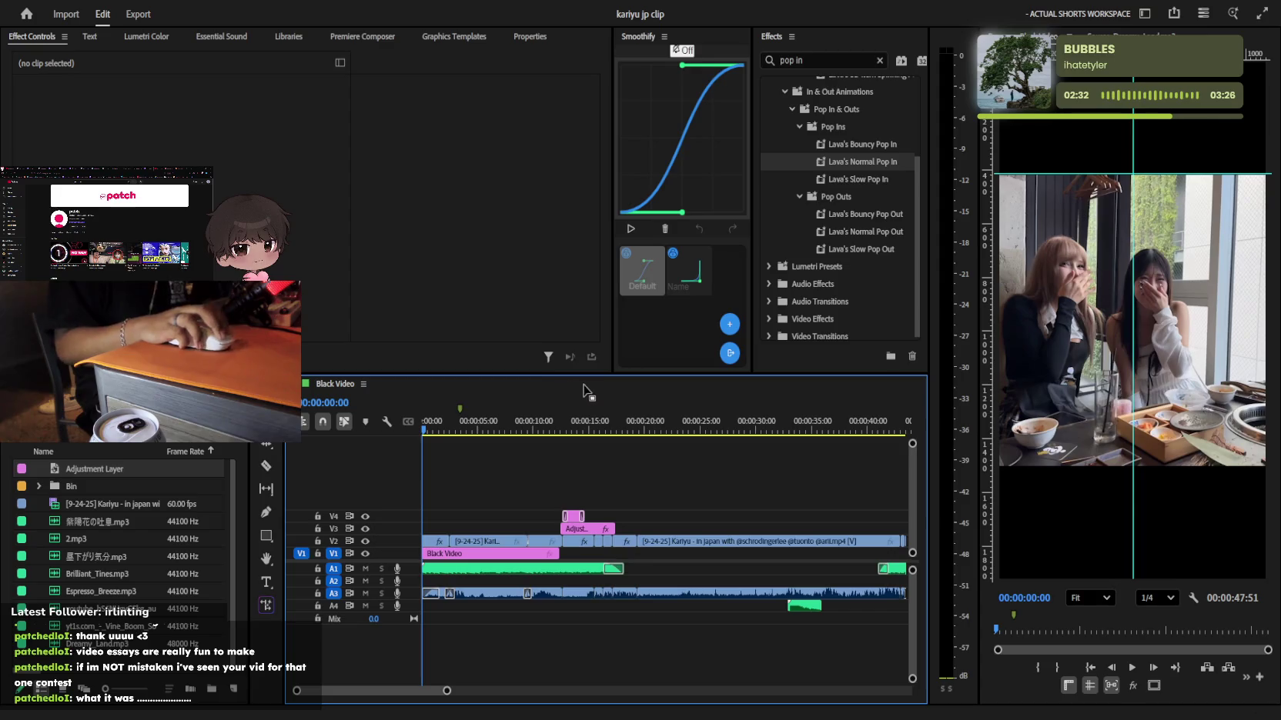
key("space")
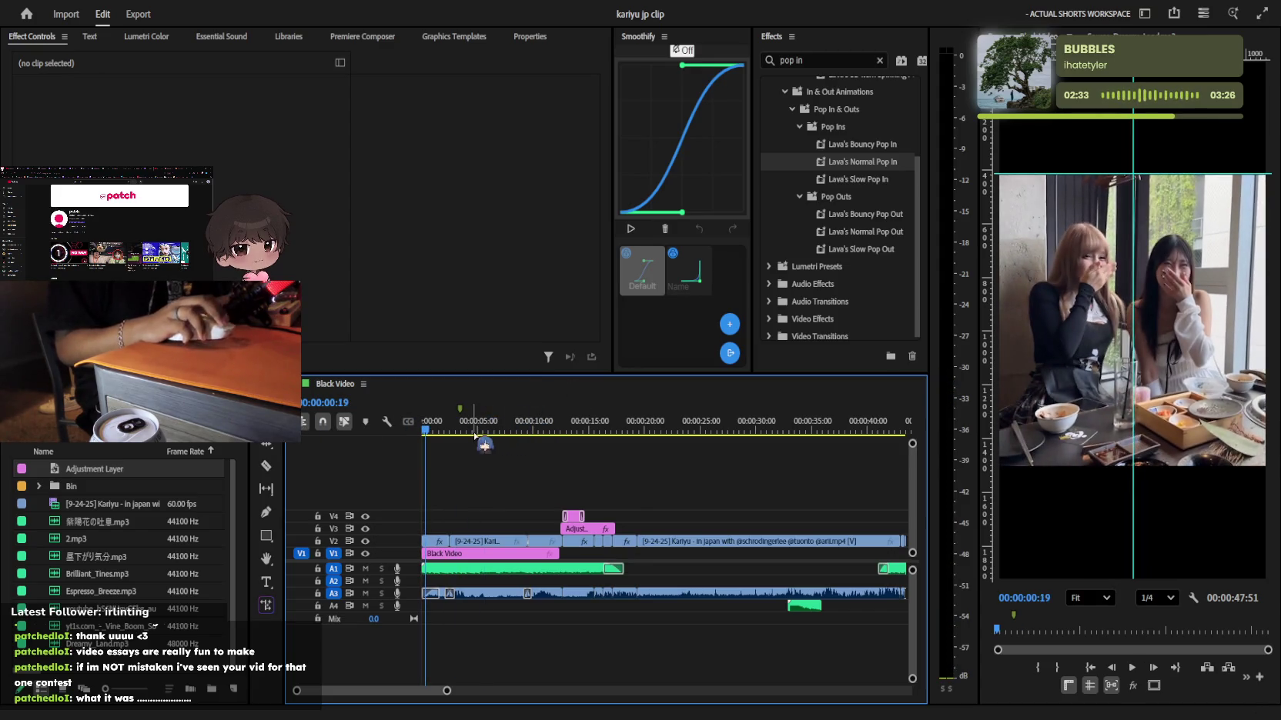
scroll(520, 438, "up", 2)
scroll(537, 445, "up", 1)
key("space")
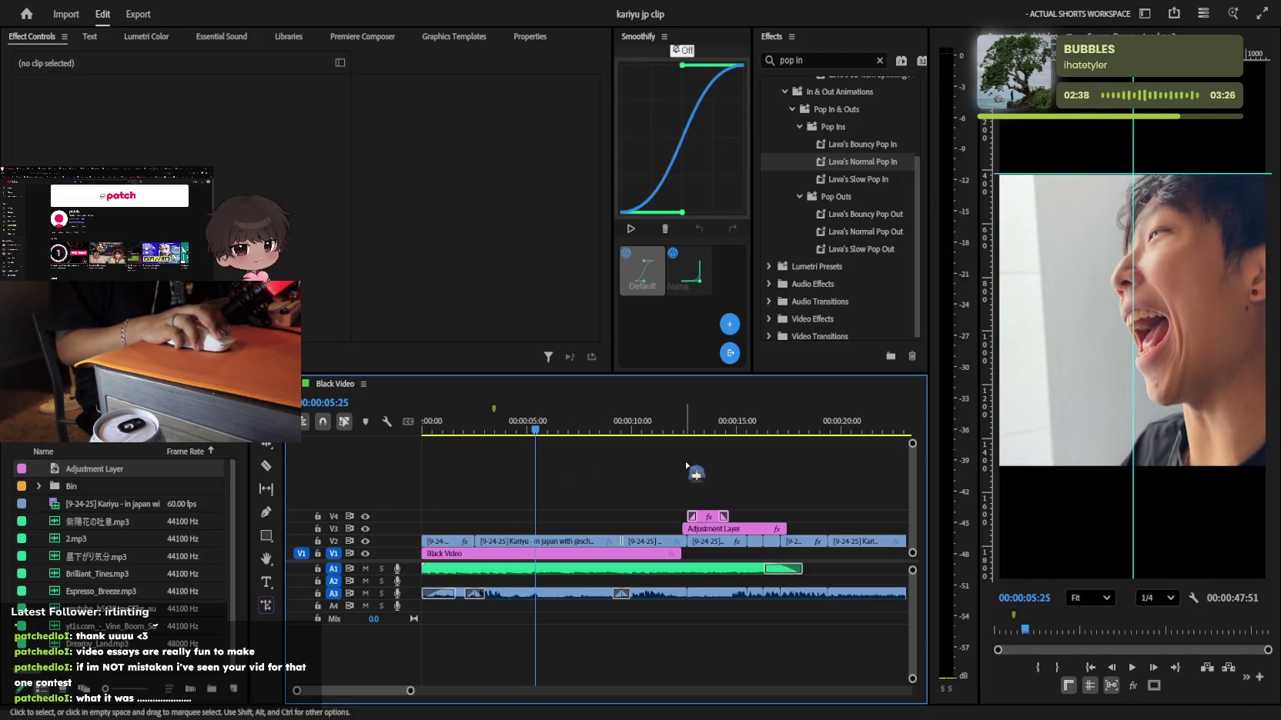
At about 9 seconds, shorten the A3 audio crossfade and play it back
left_click(612, 422)
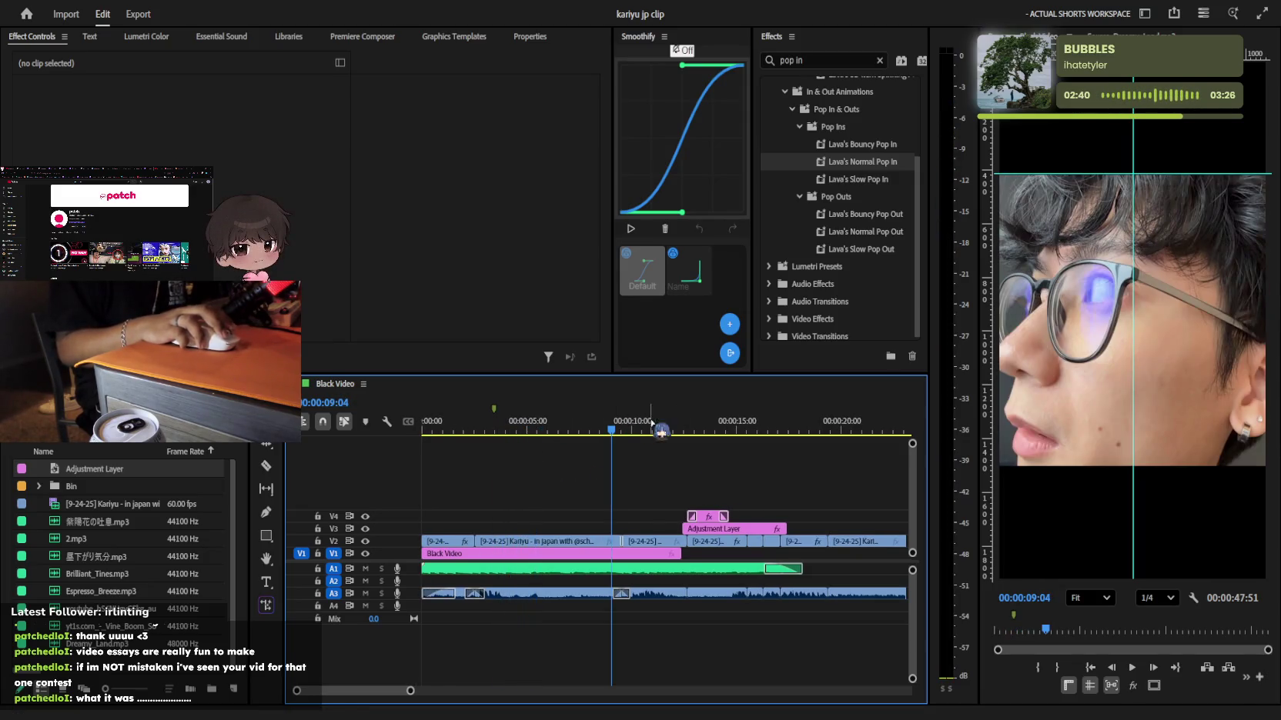
scroll(643, 539, "up", 2)
scroll(620, 600, "up", 1)
left_click_drag(612, 605, 601, 604)
key("space")
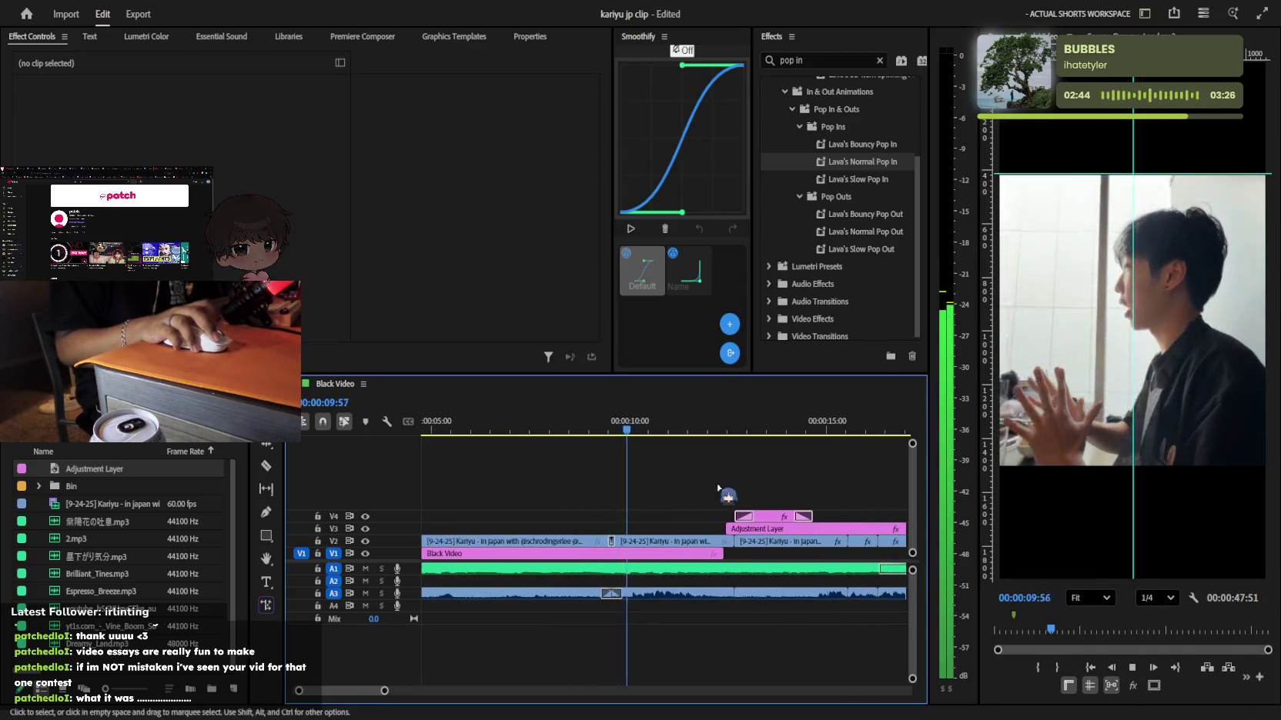
scroll(716, 492, "down", 3)
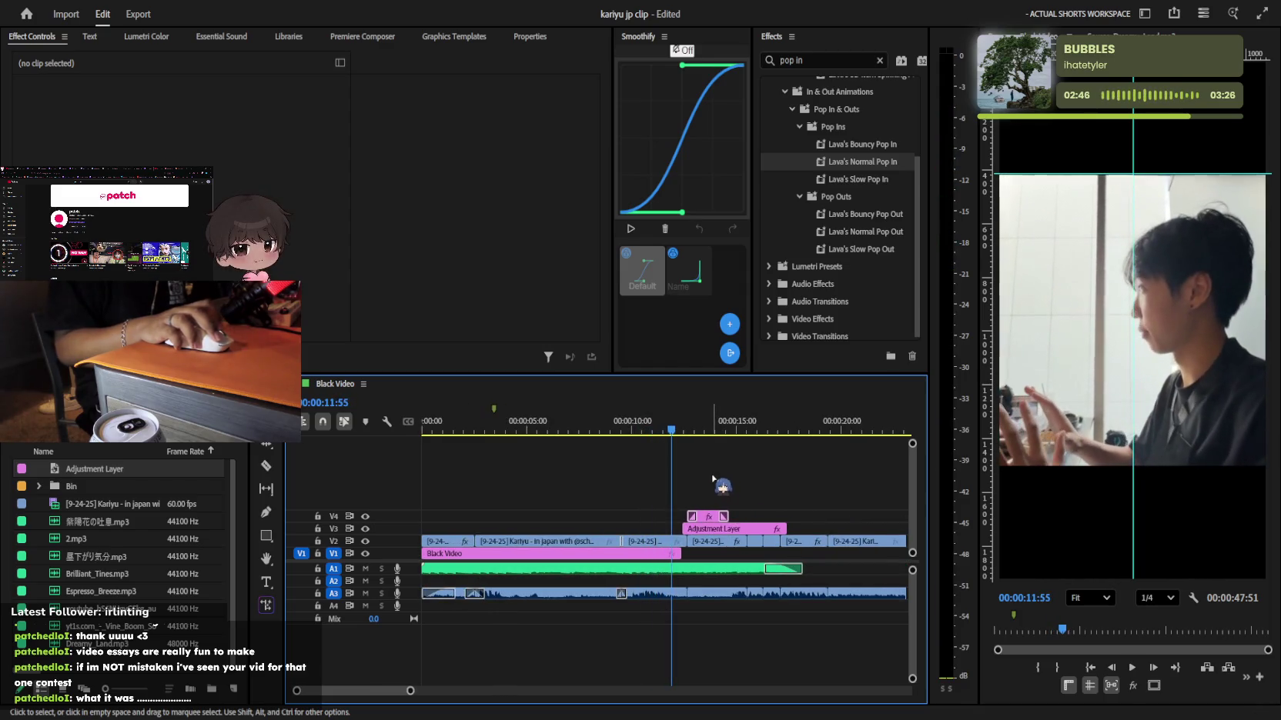
scroll(726, 481, "up", 1)
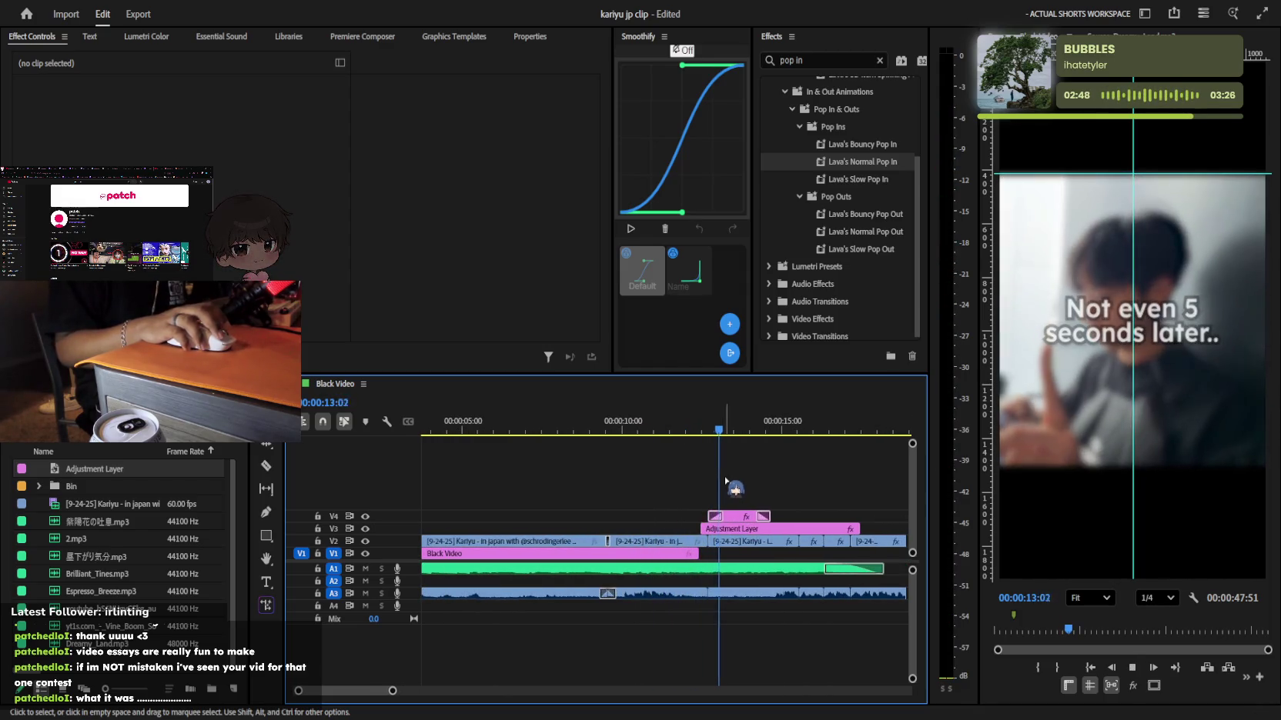
scroll(727, 481, "up", 1)
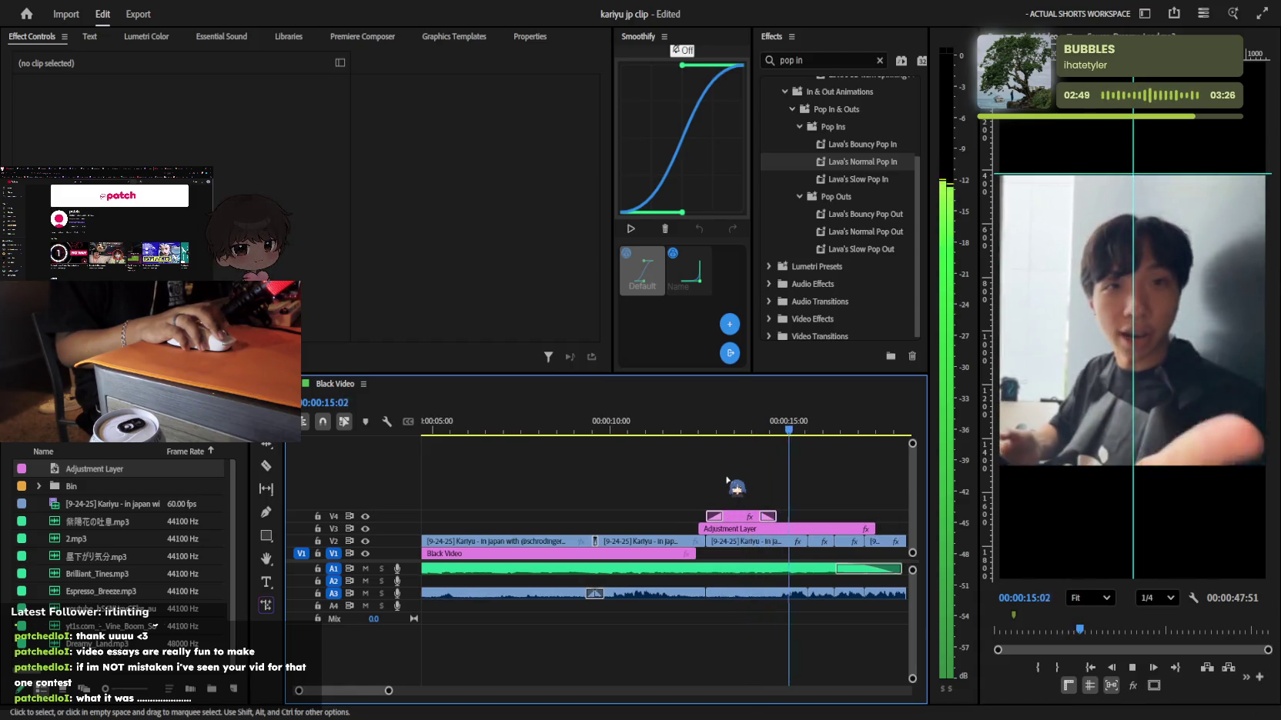
scroll(726, 481, "up", 2)
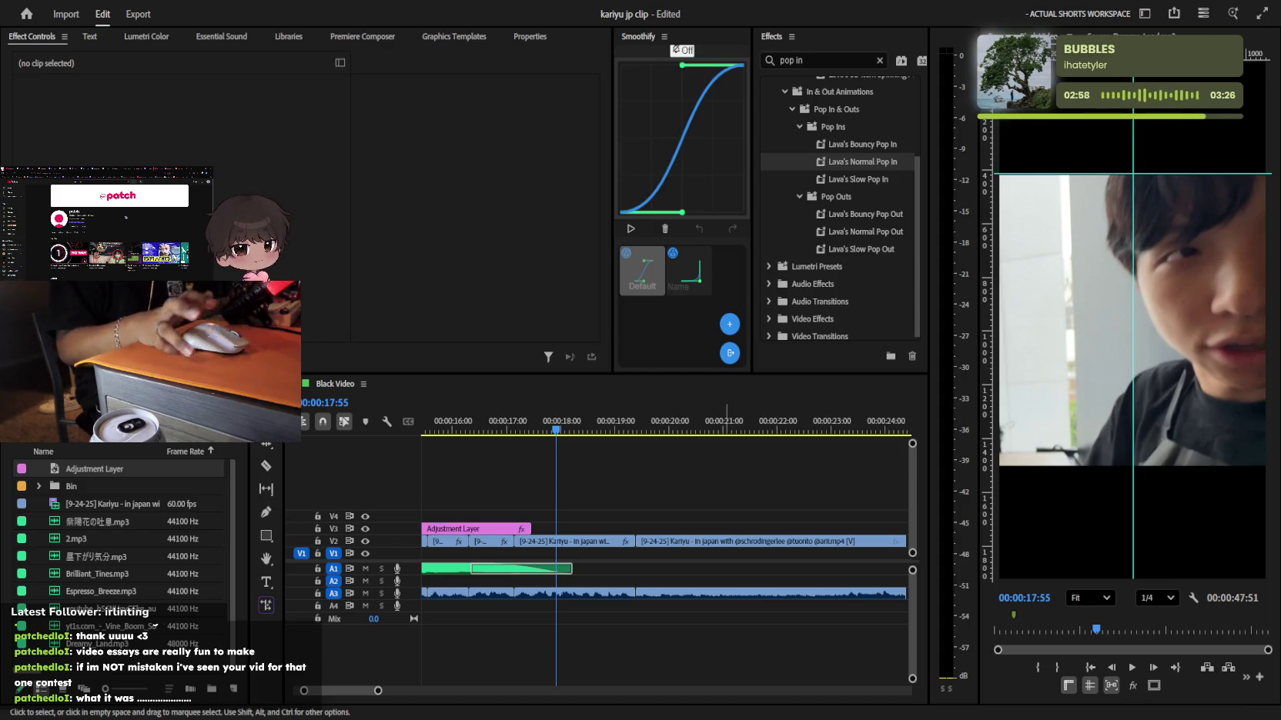
Zoom the timeline out and play through the clips to review them
left_click(658, 467)
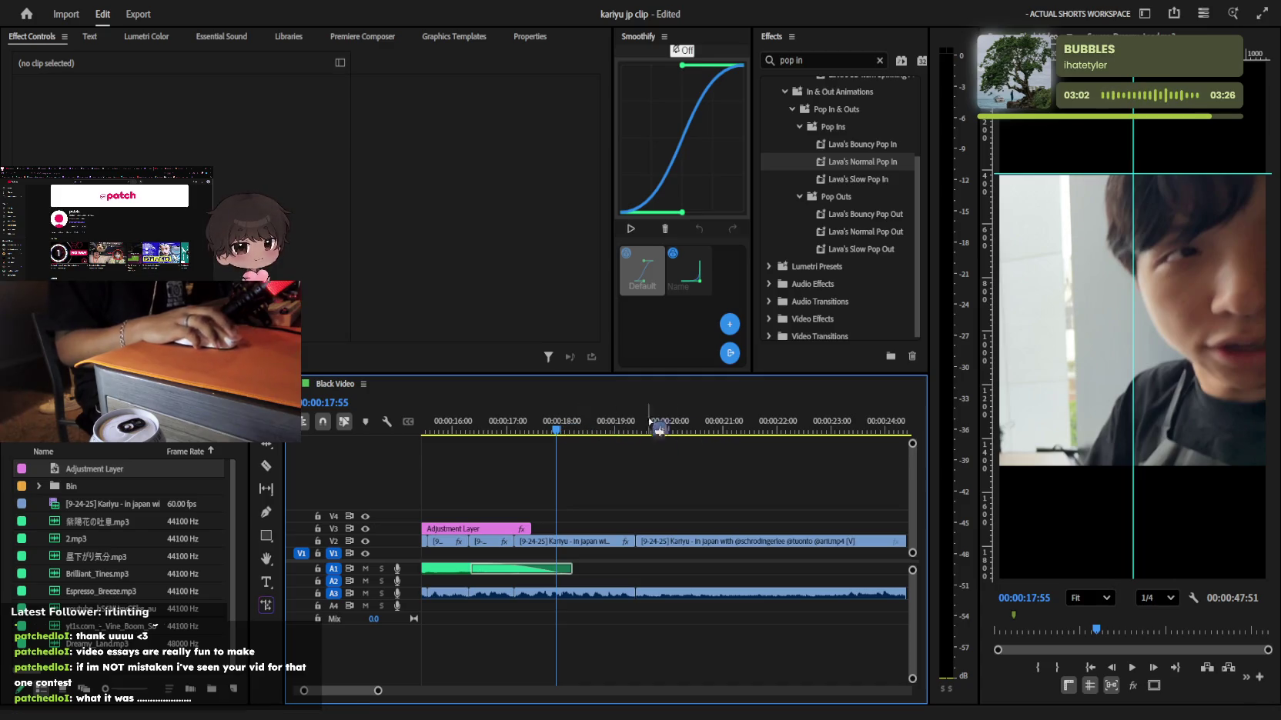
key("minus")
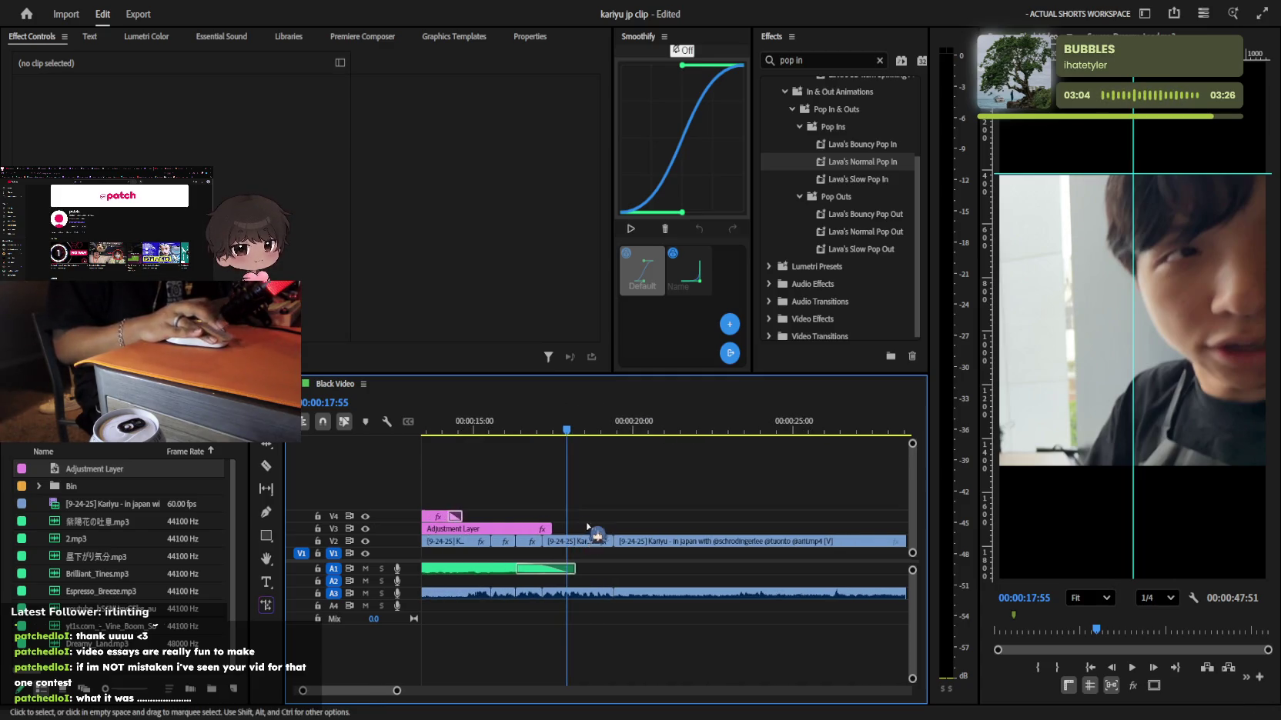
key("minus")
key("minus")
key("space")
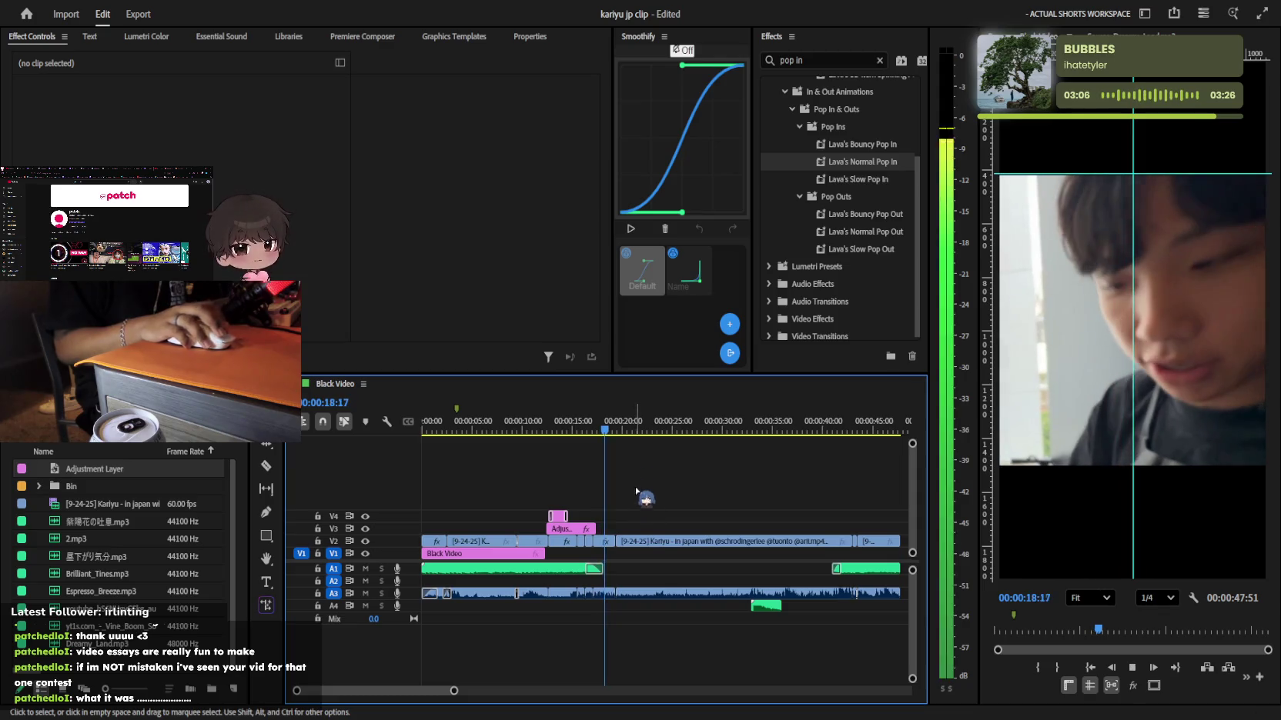
key("equal")
key("equal")
key("space")
Zoom the timeline further out and move the playhead near the sequence start
key("minus")
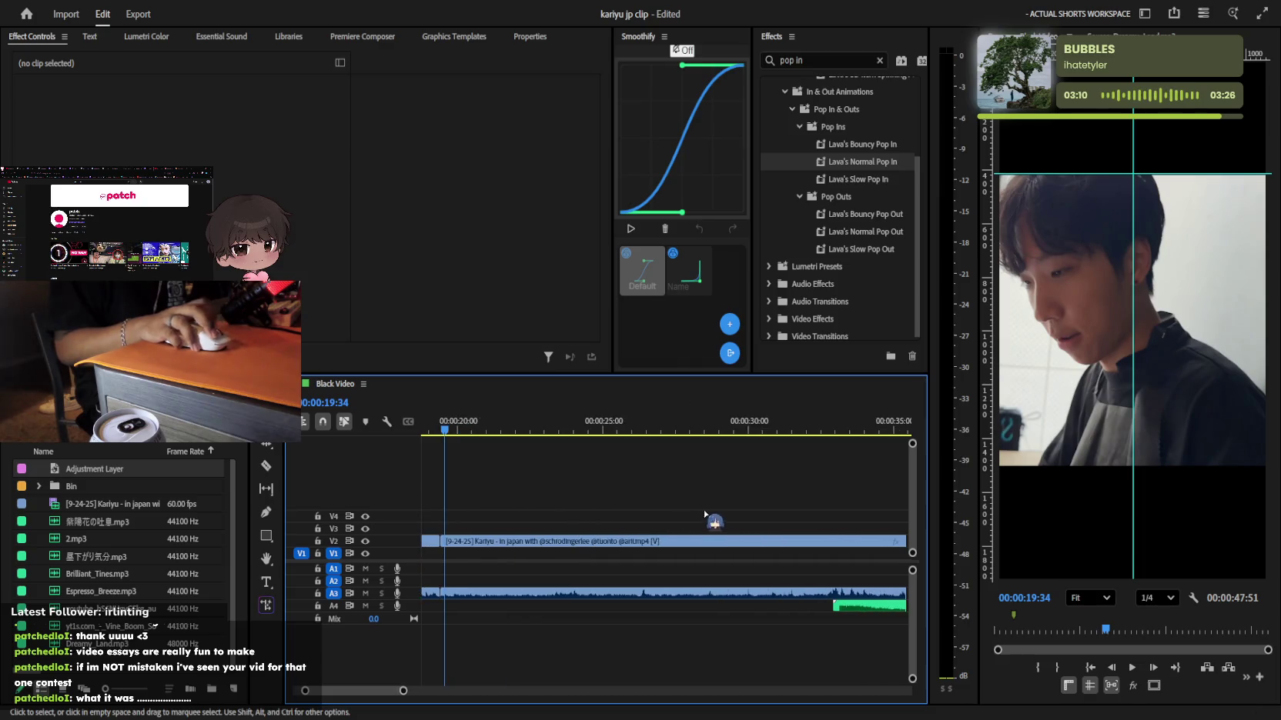
key("minus")
left_click(662, 425)
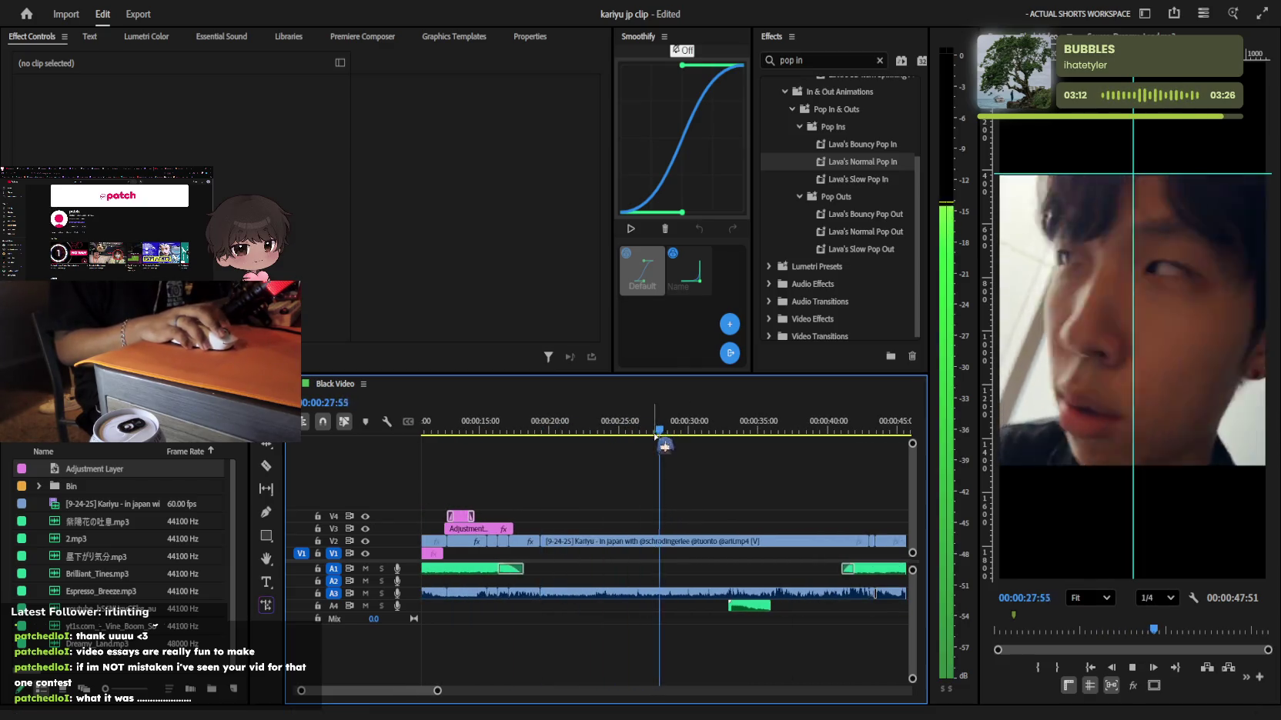
key("minus")
key("minus")
key("minus")
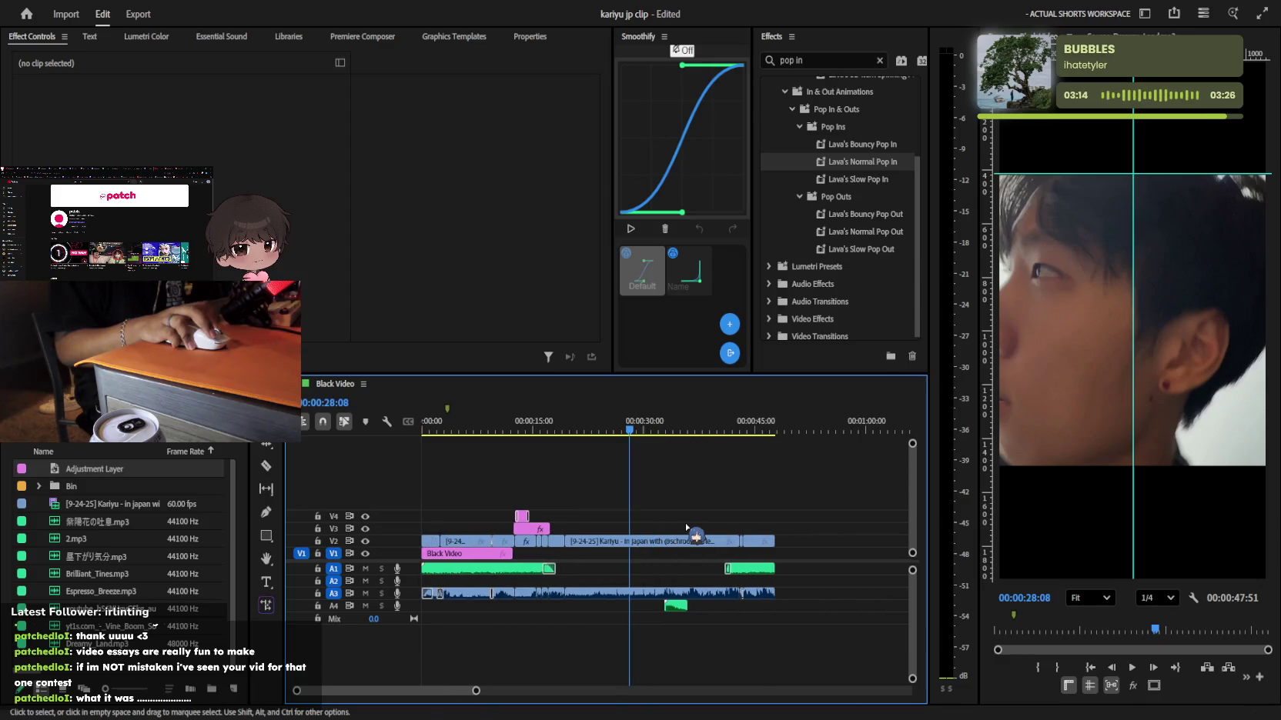
left_click_drag(645, 422, 424, 424)
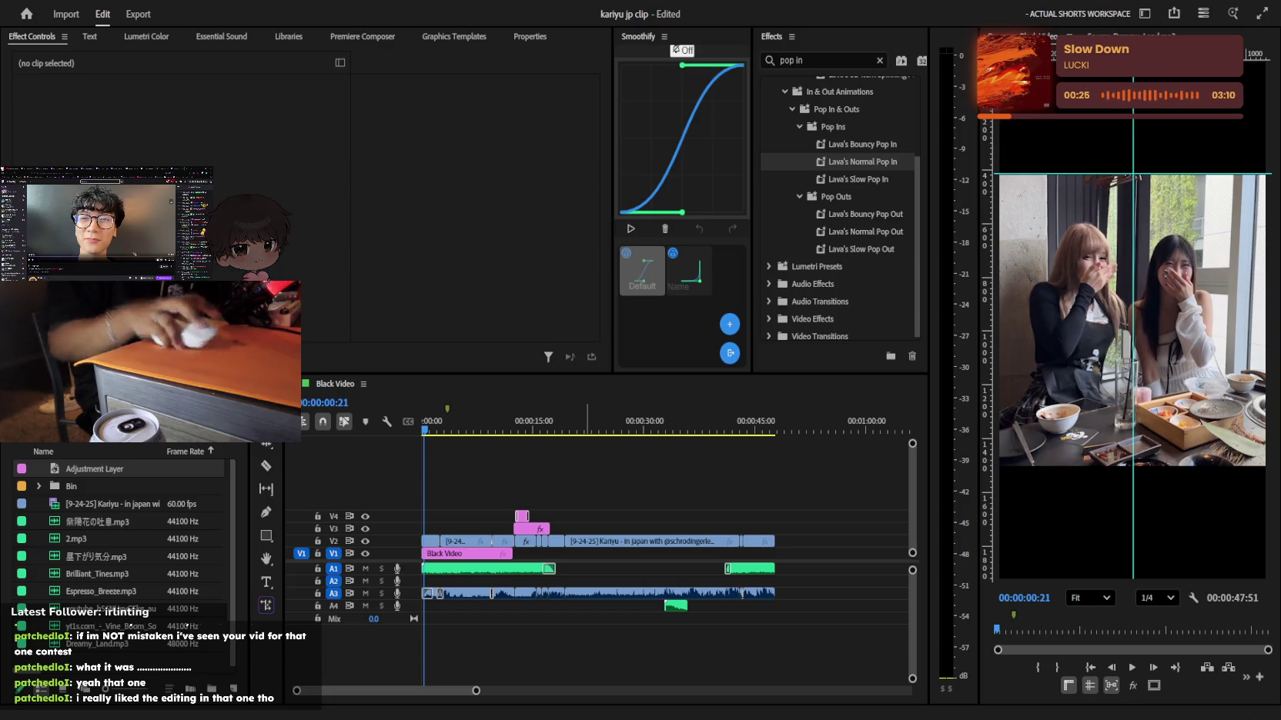
key("shift+3")
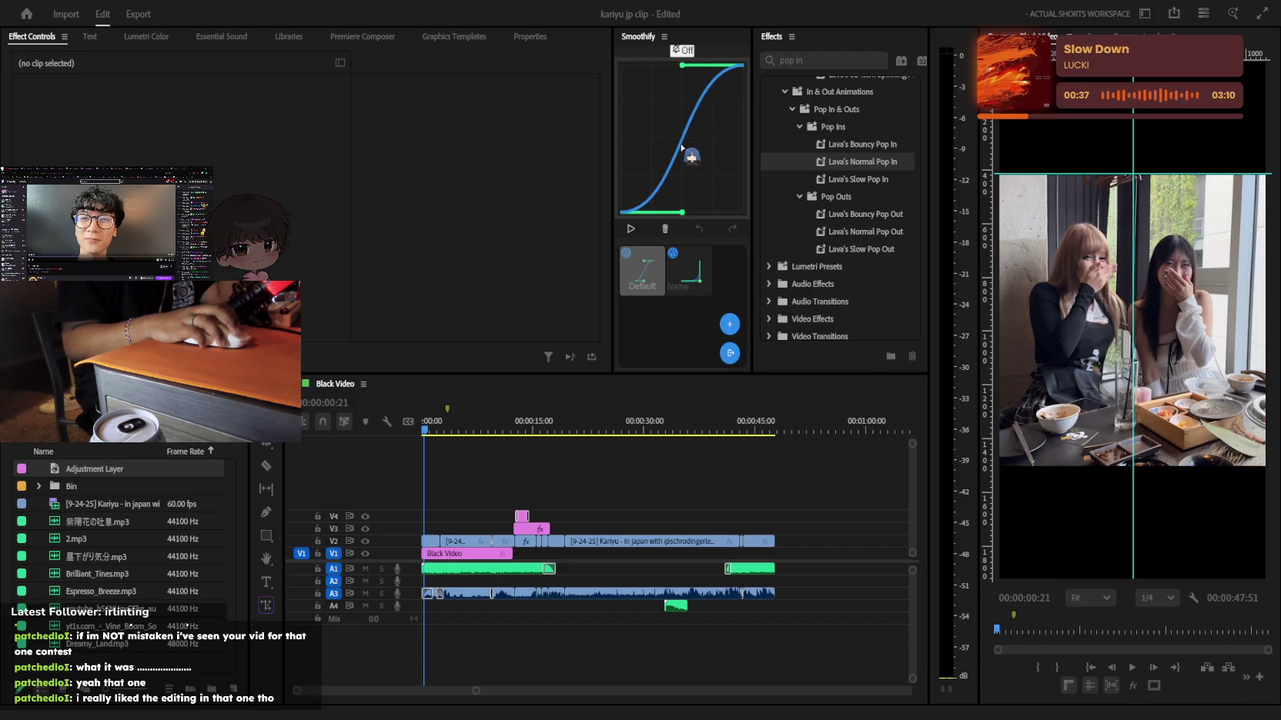
left_click(872, 590)
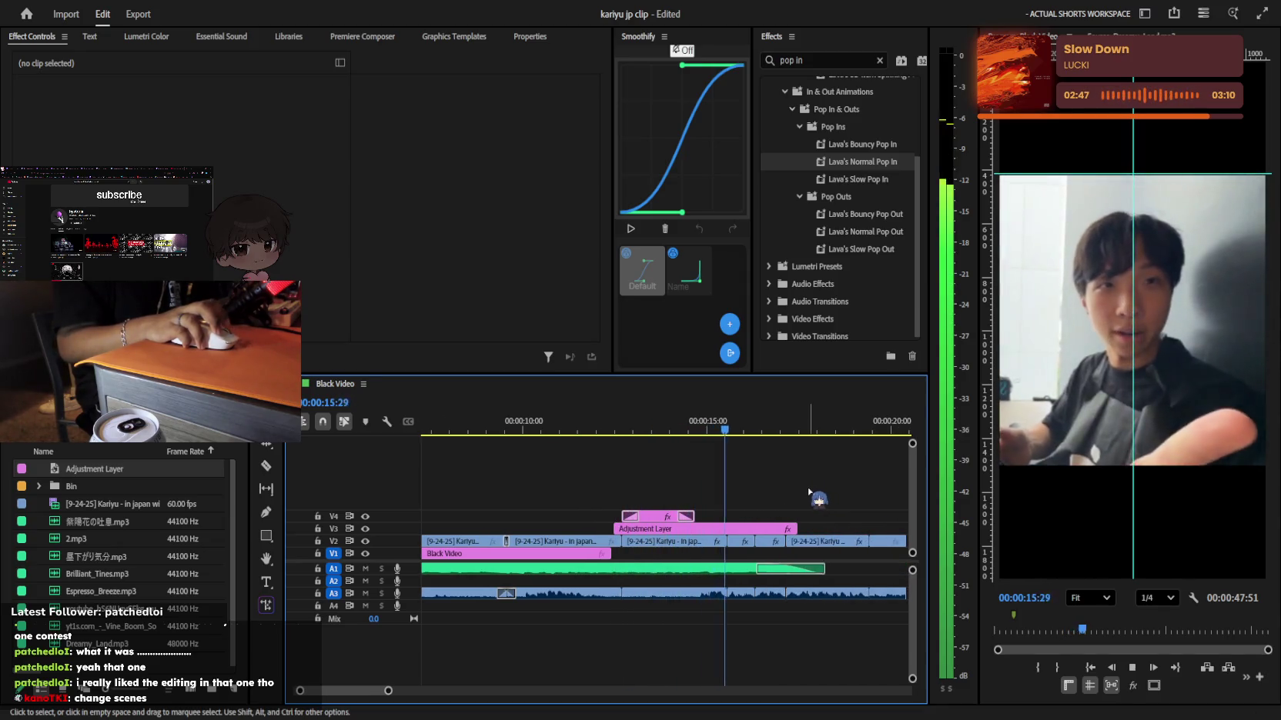
key("minus")
key("minus")
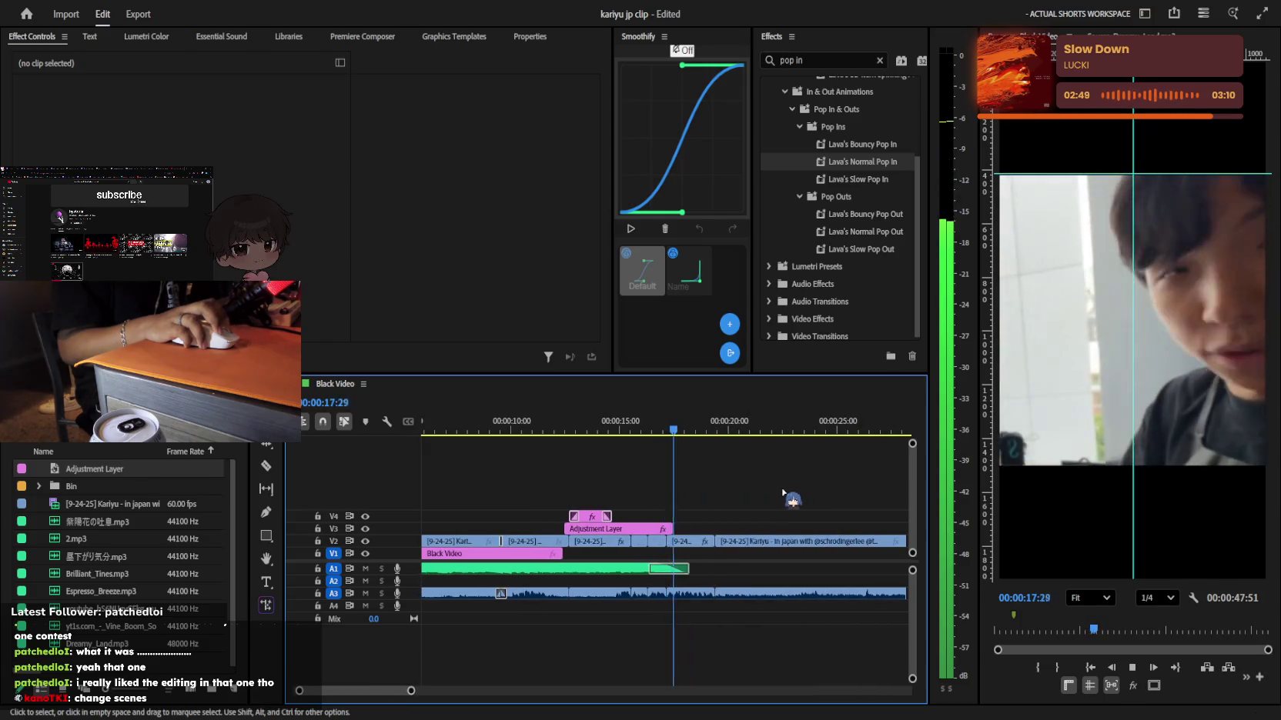
key("minus")
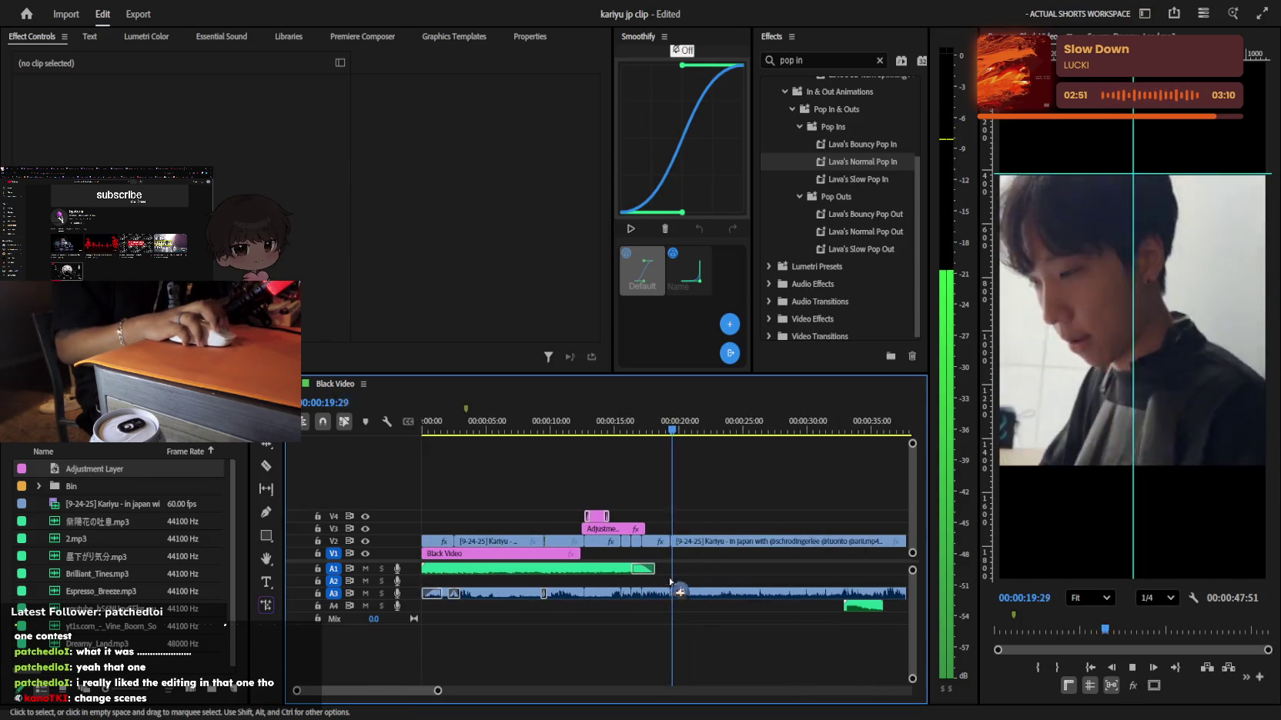
key("equal")
key("space")
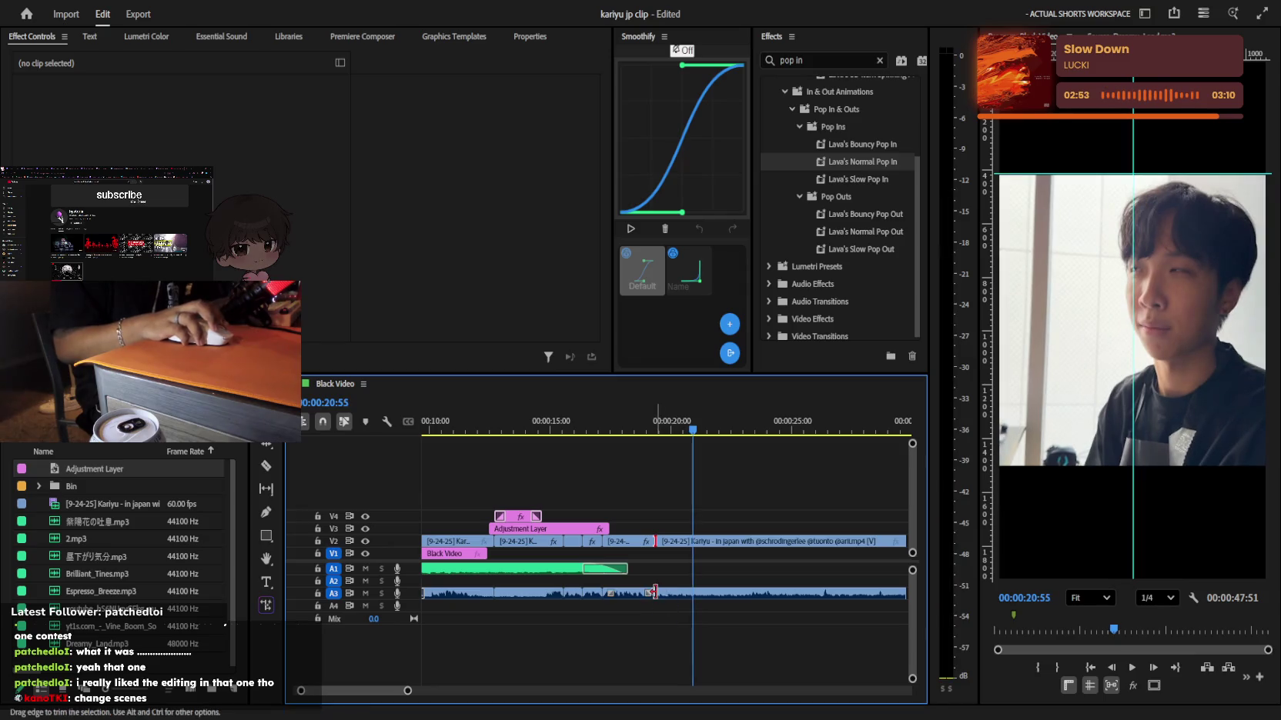
key("space")
key("equal")
key("space")
key("minus")
left_click(609, 423)
key("space")
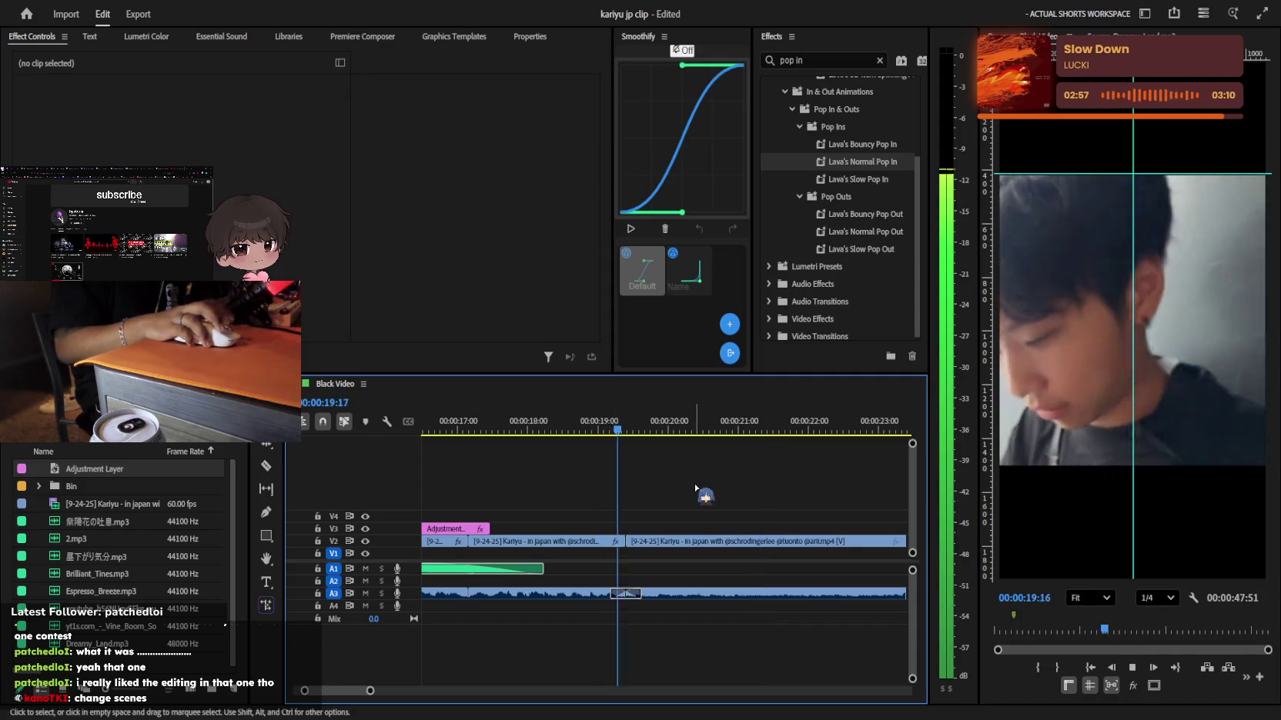
key("minus")
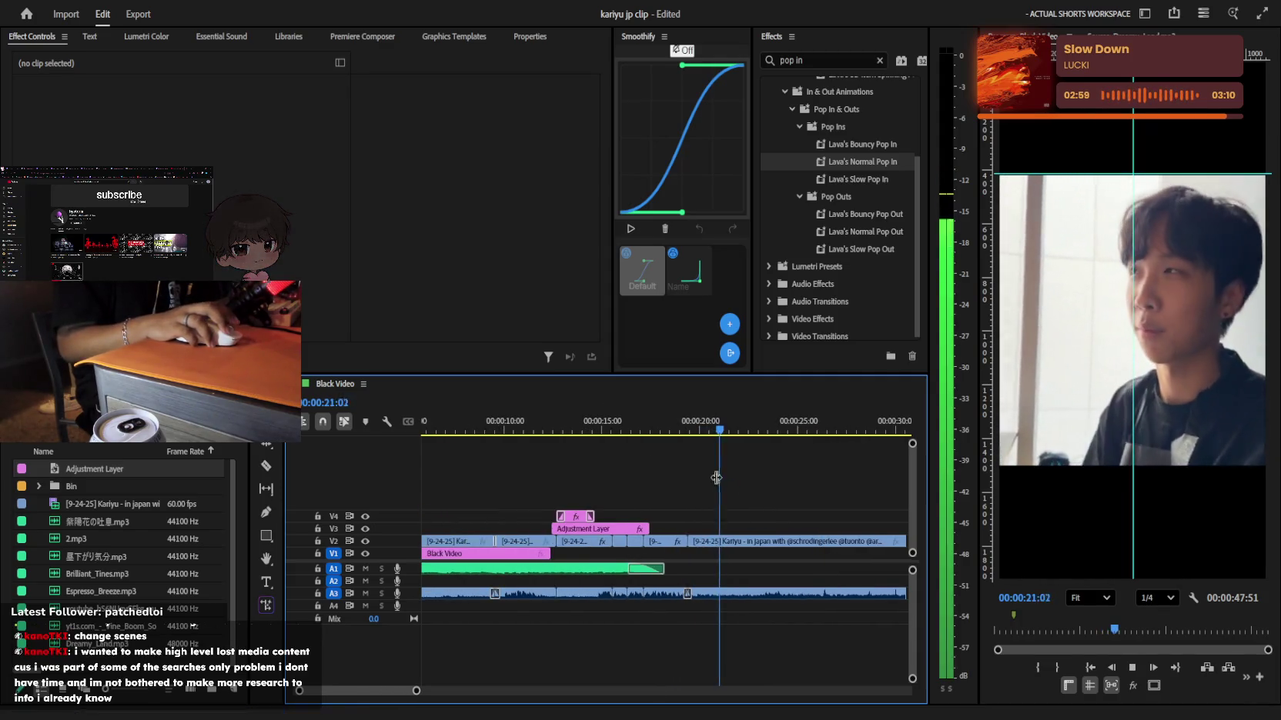
key("space")
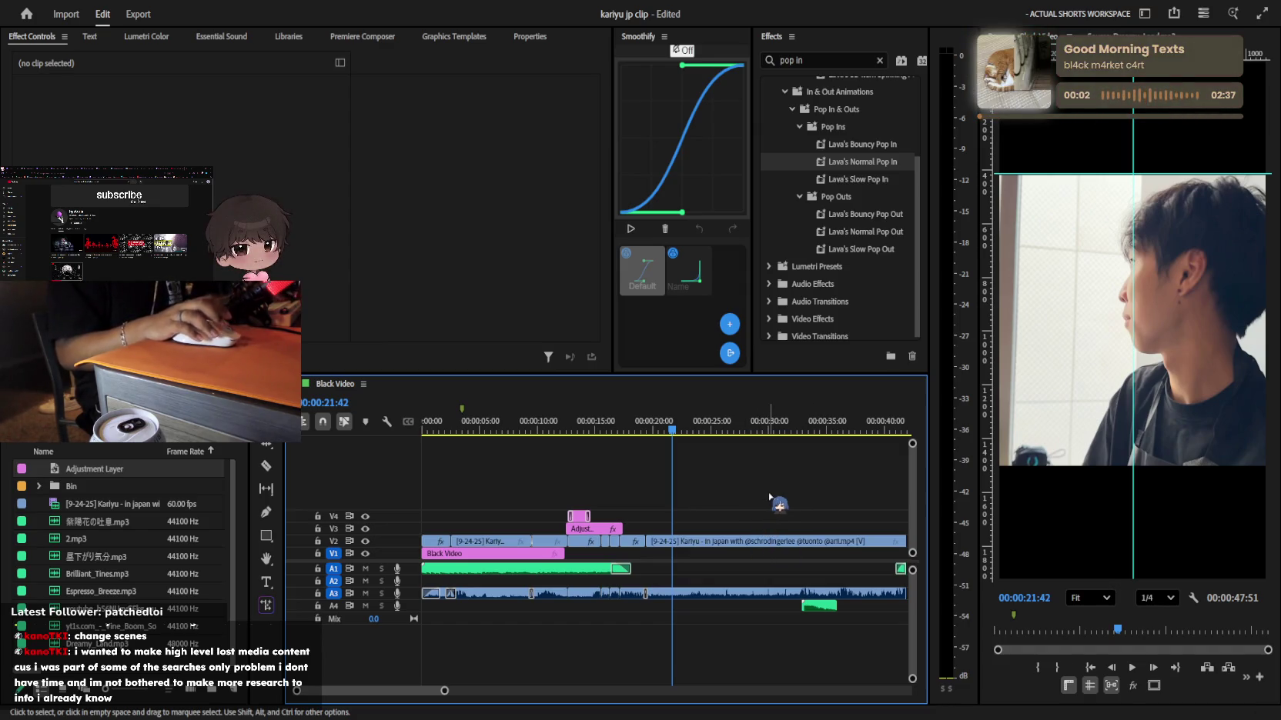
scroll(729, 508, "down", 3)
left_click(674, 429)
left_click_drag(684, 435, 665, 435)
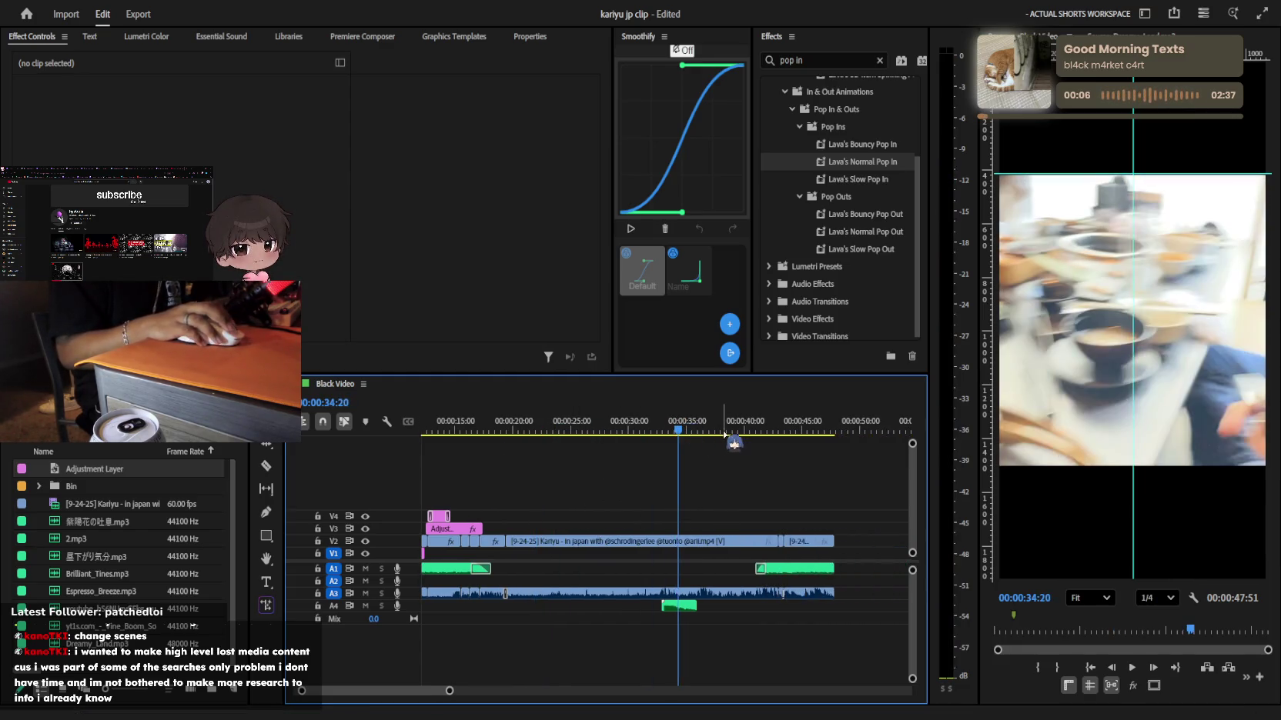
key("space")
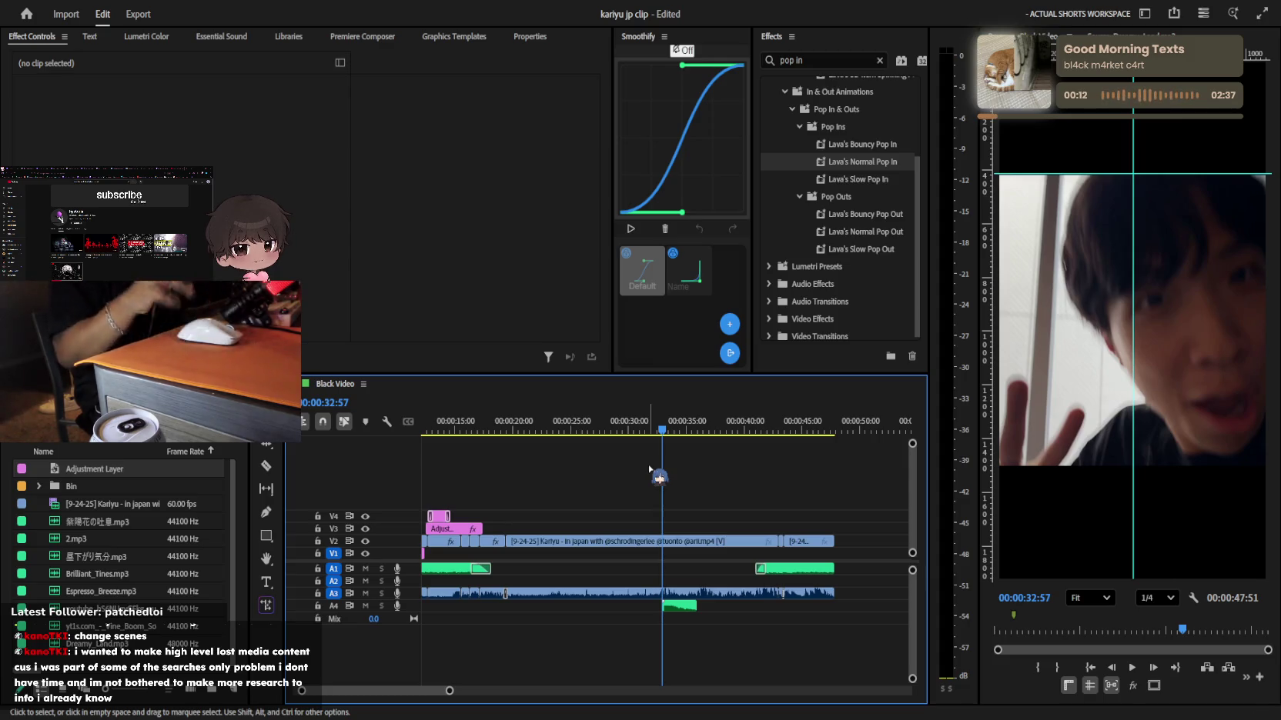
scroll(662, 523, "up", 3)
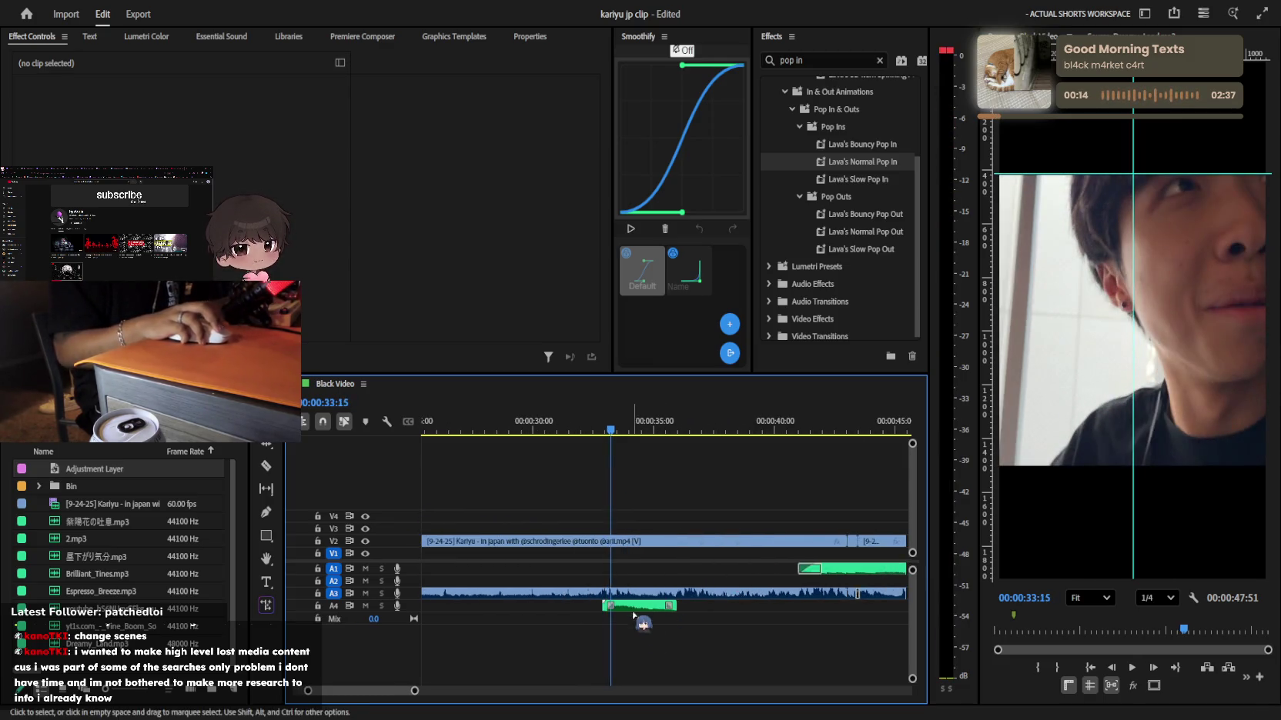
left_click(636, 607)
key("space")
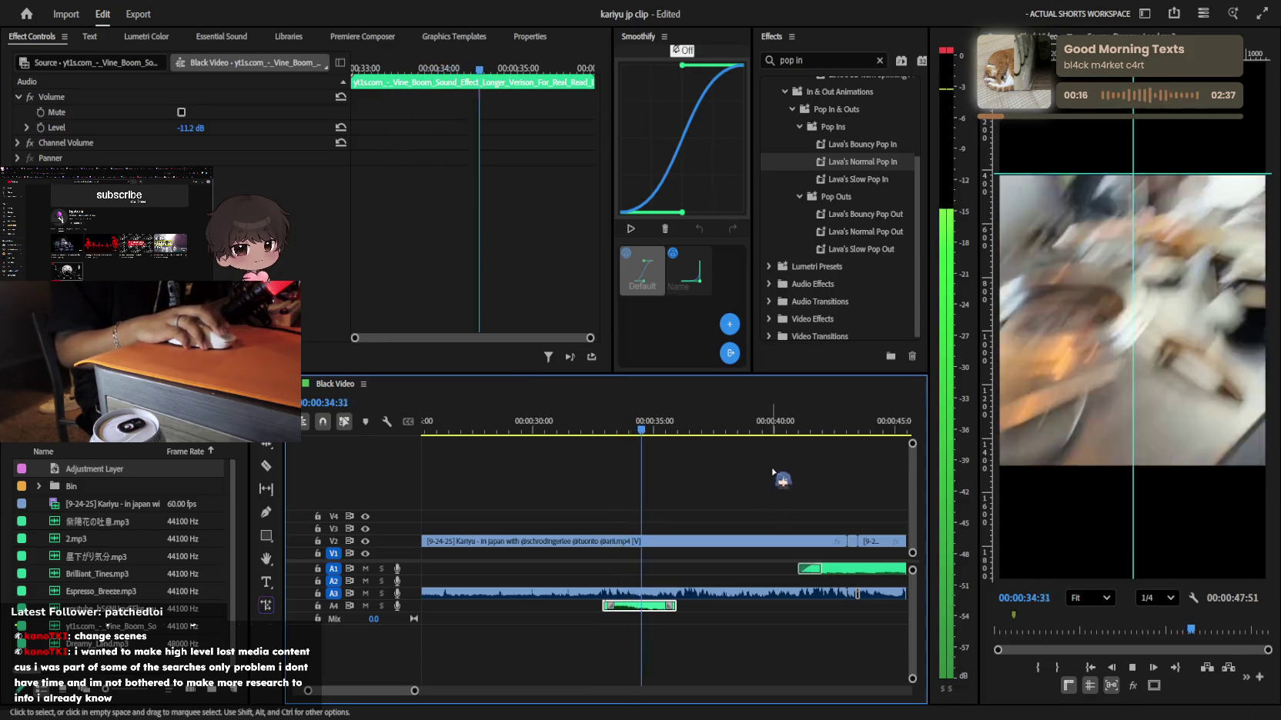
scroll(712, 606, "down", 3)
left_click(731, 541)
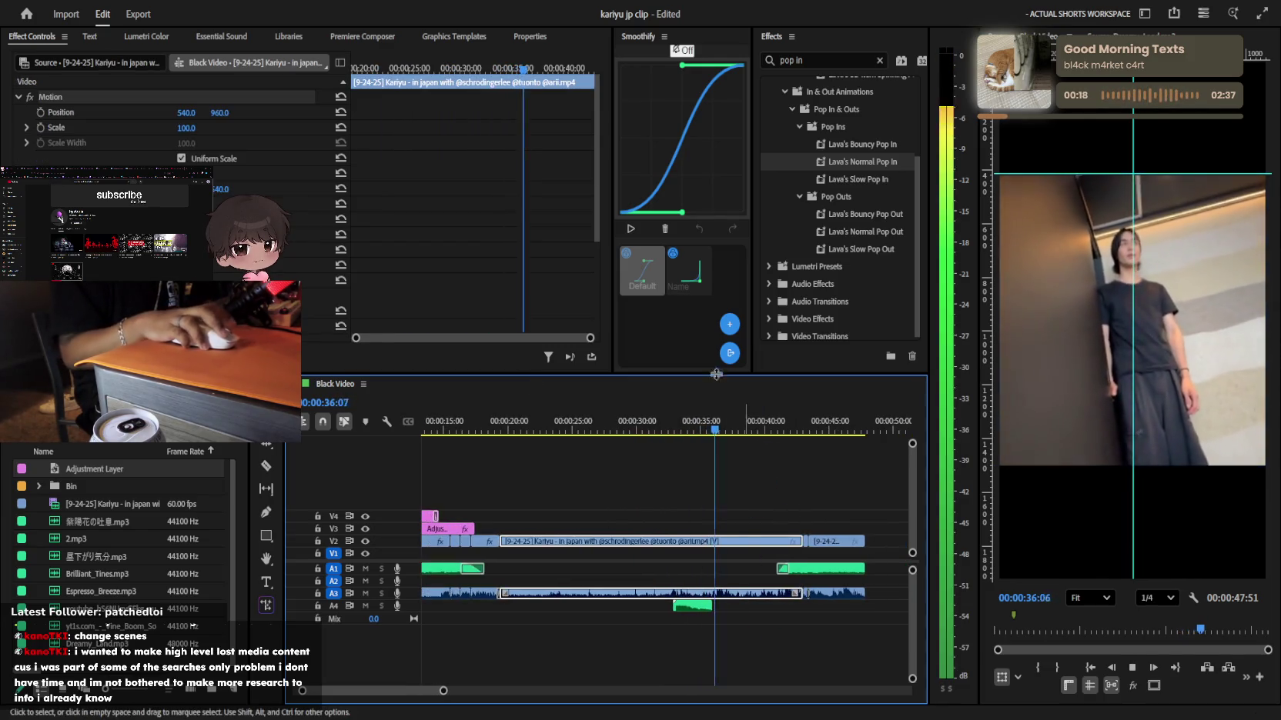
scroll(758, 586, "up", 2)
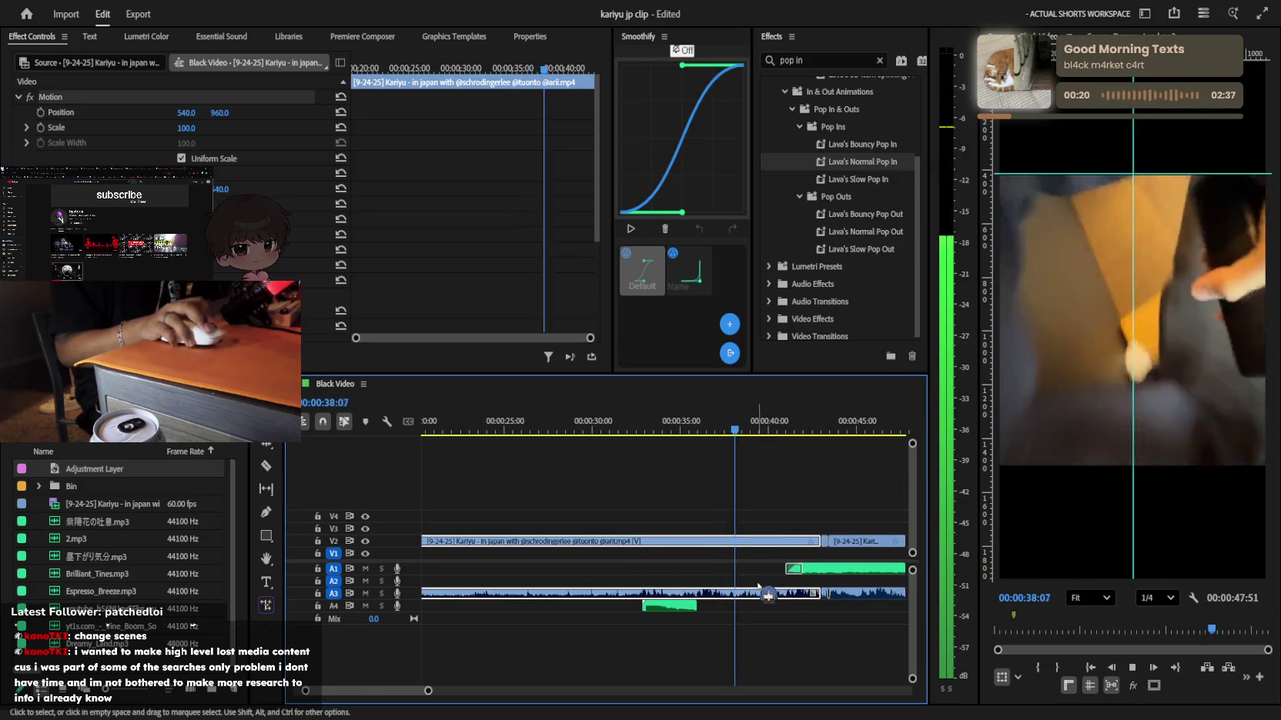
scroll(759, 586, "down", 2)
scroll(646, 462, "down", 2)
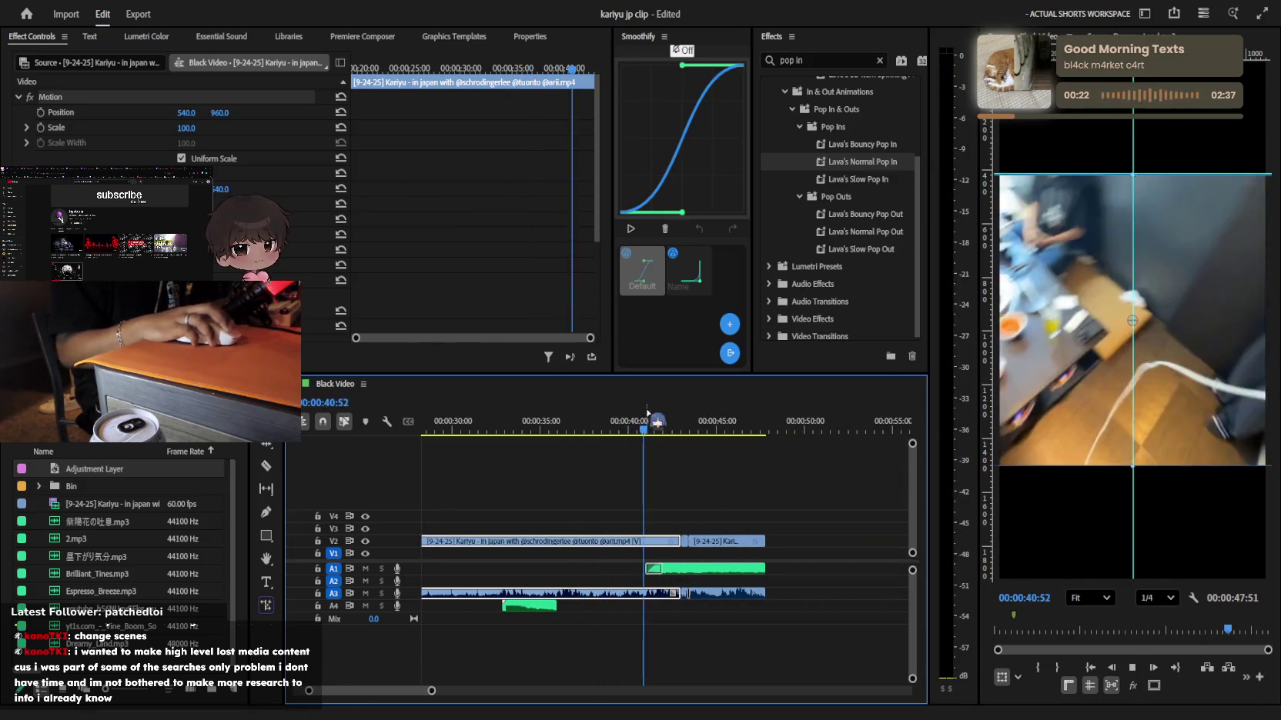
scroll(720, 493, "up", 2)
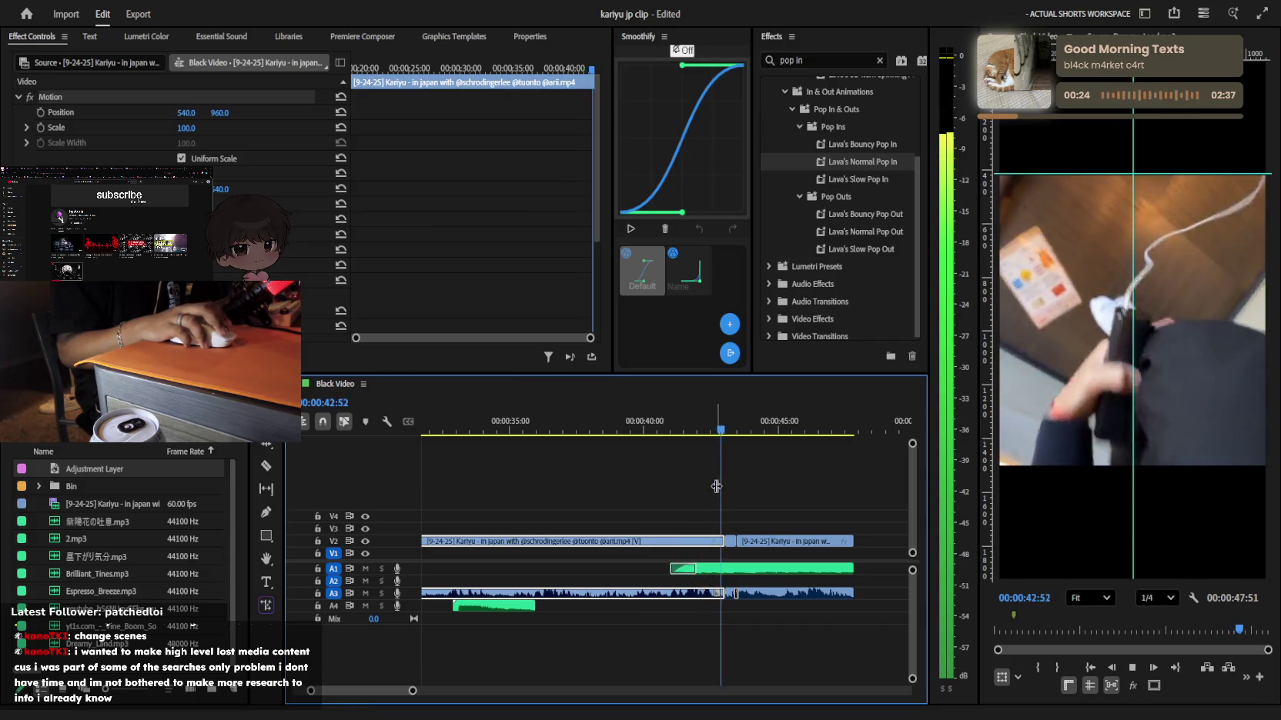
scroll(765, 508, "down", 3)
scroll(770, 531, "up", 1)
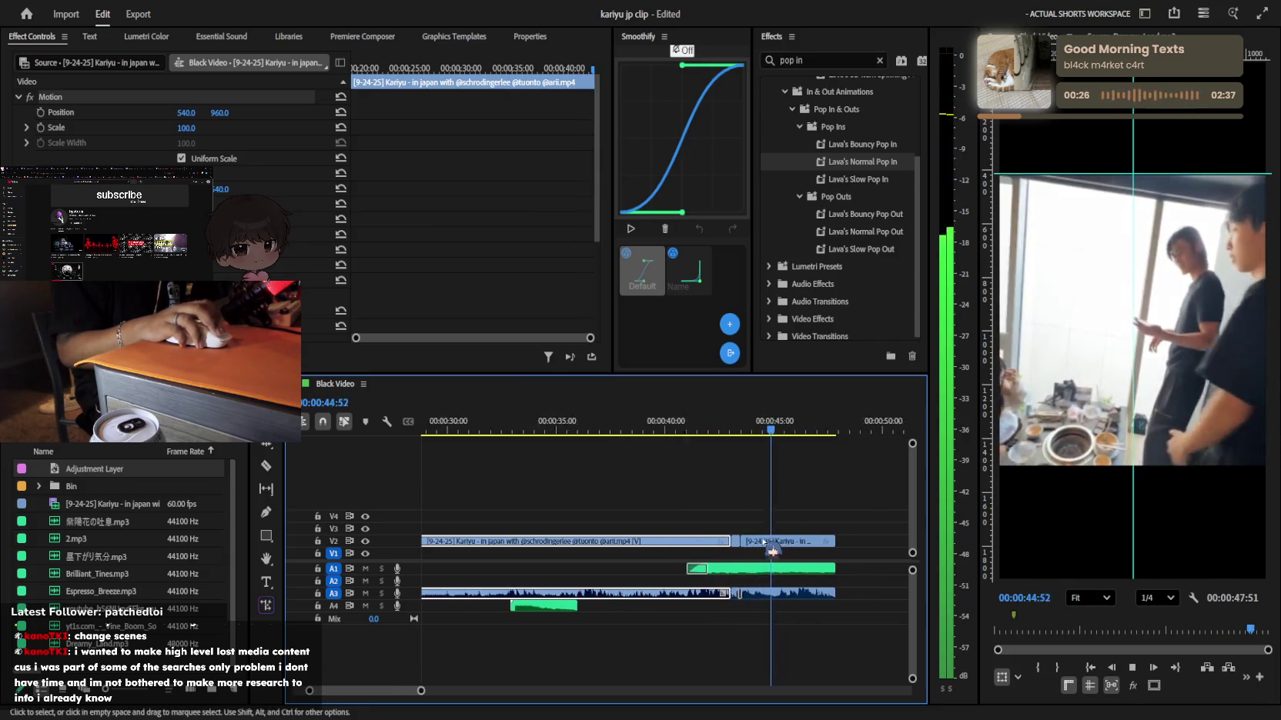
scroll(772, 548, "up", 1)
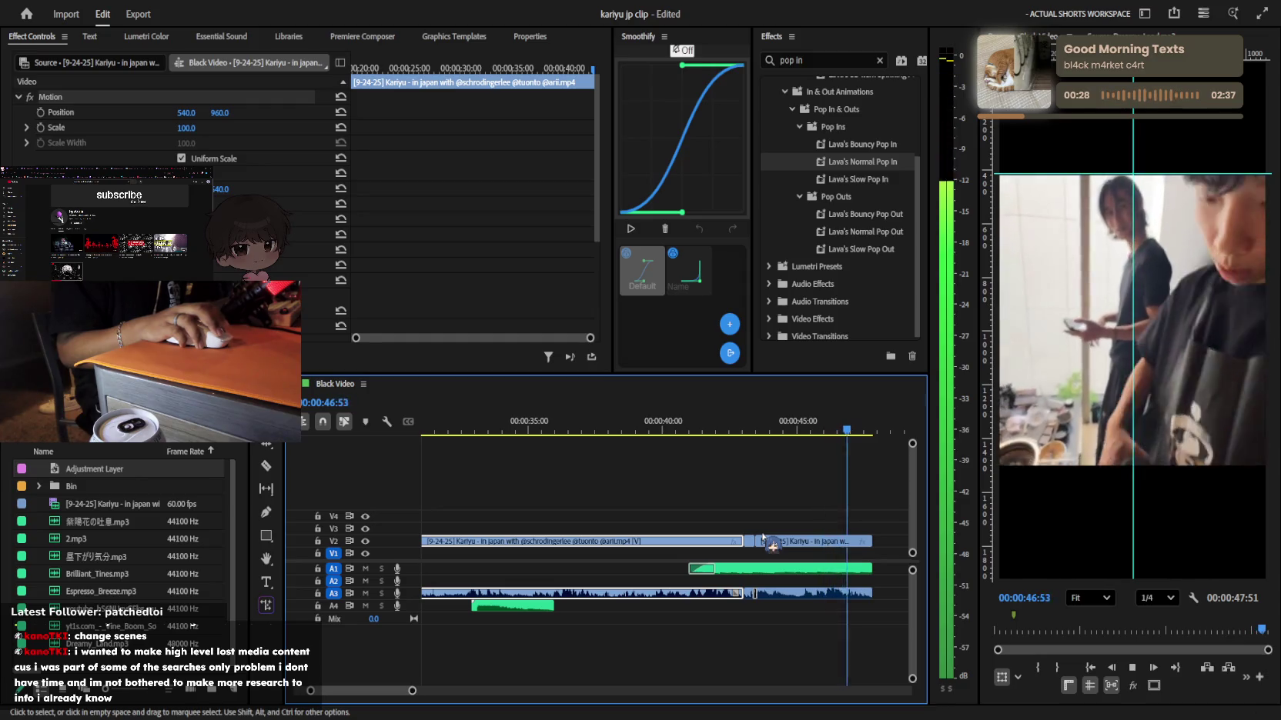
key("space")
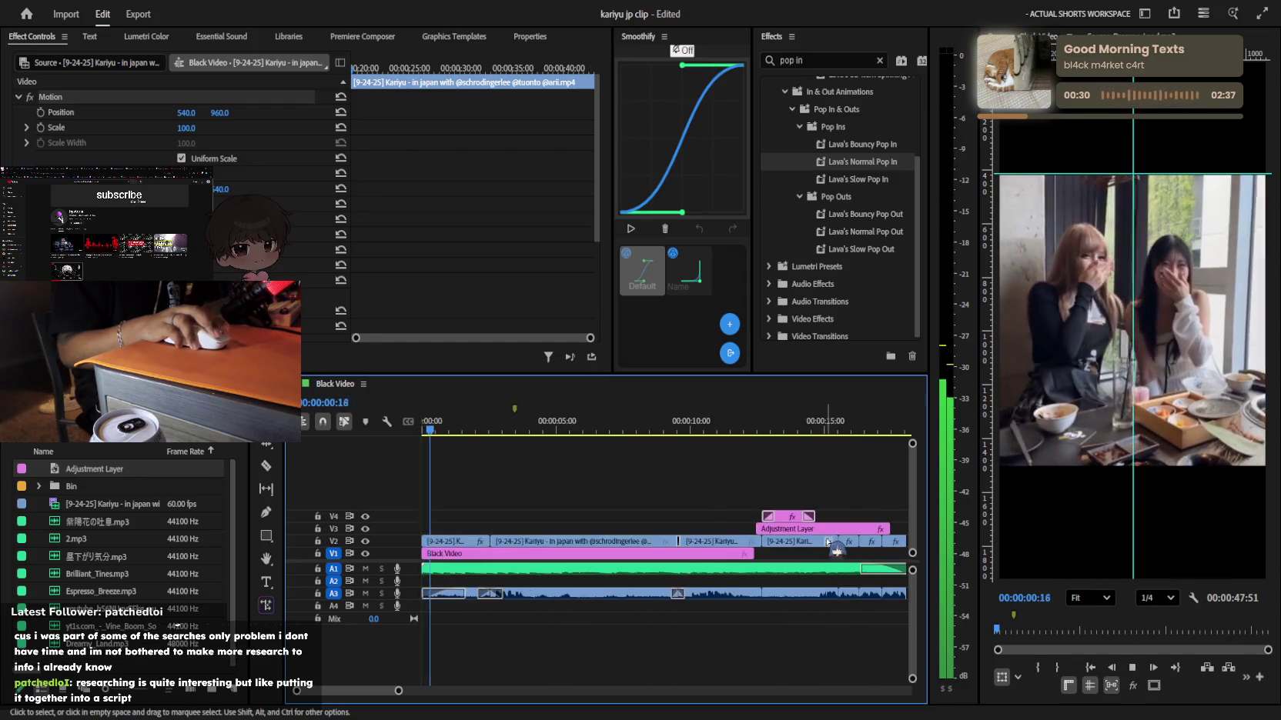
scroll(837, 550, "down", 2)
scroll(770, 523, "down", 2)
left_click(683, 496)
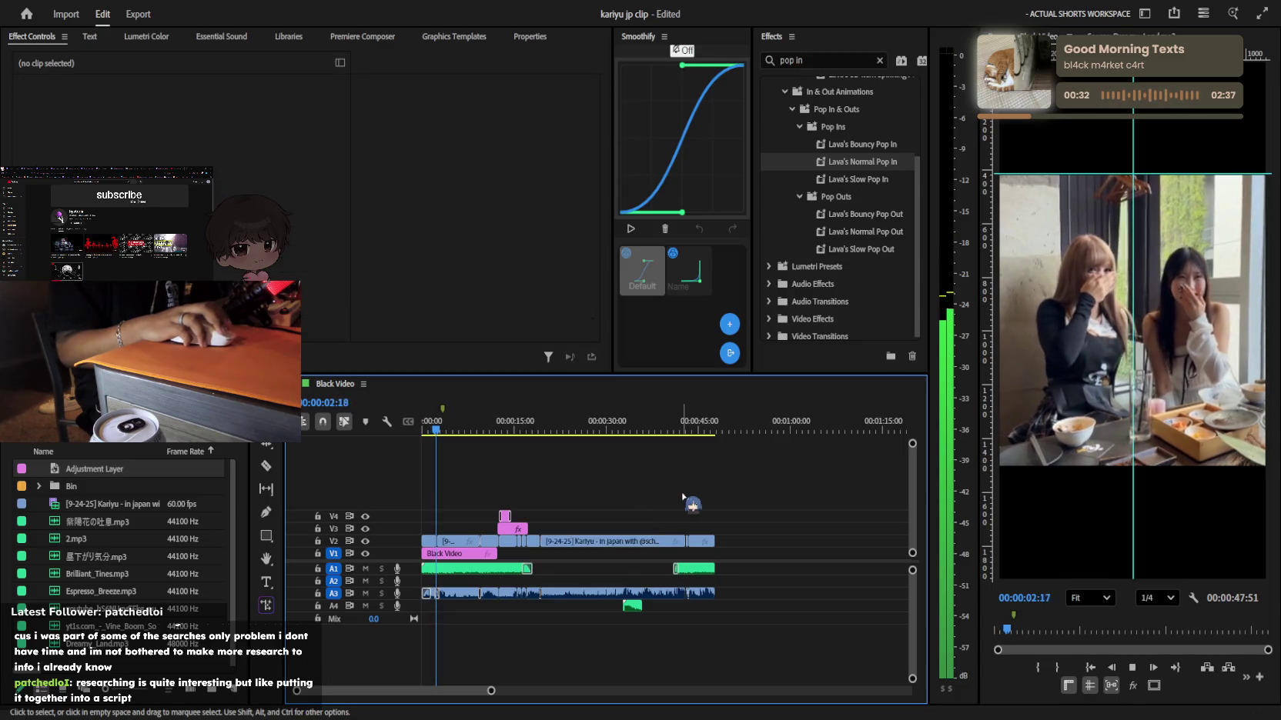
key("space")
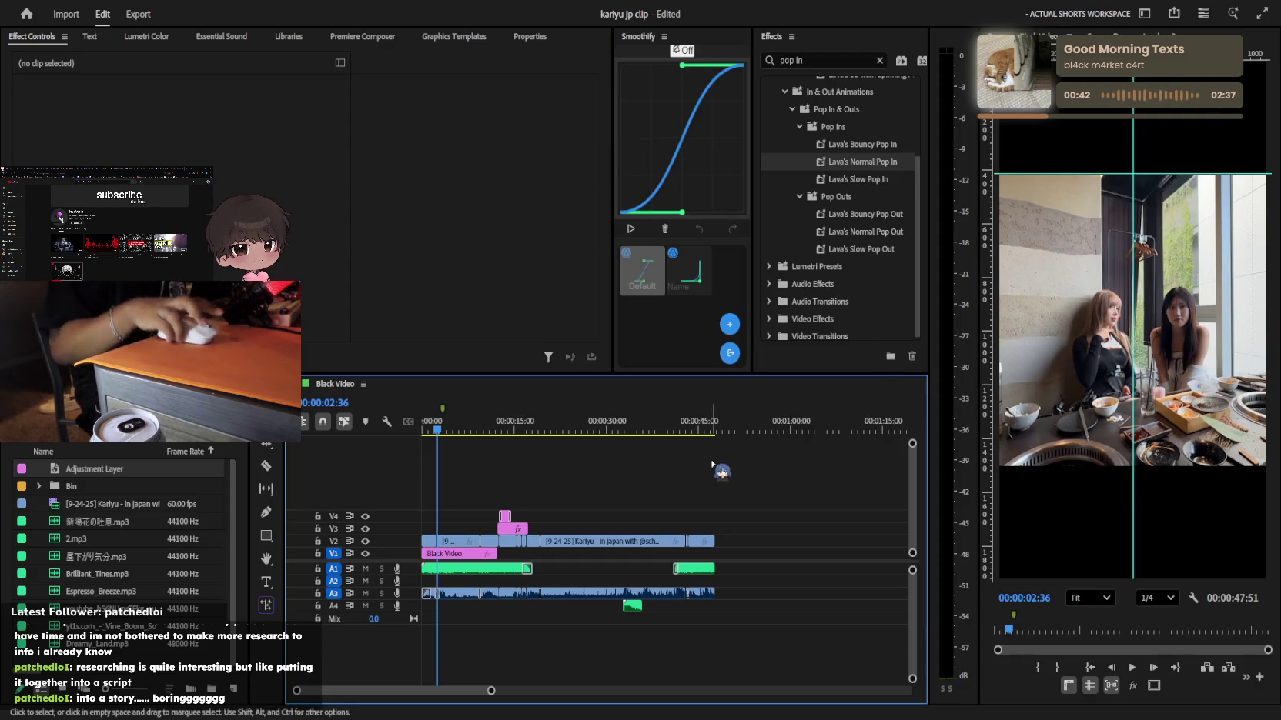
scroll(645, 511, "up", 3)
scroll(645, 511, "down", 3)
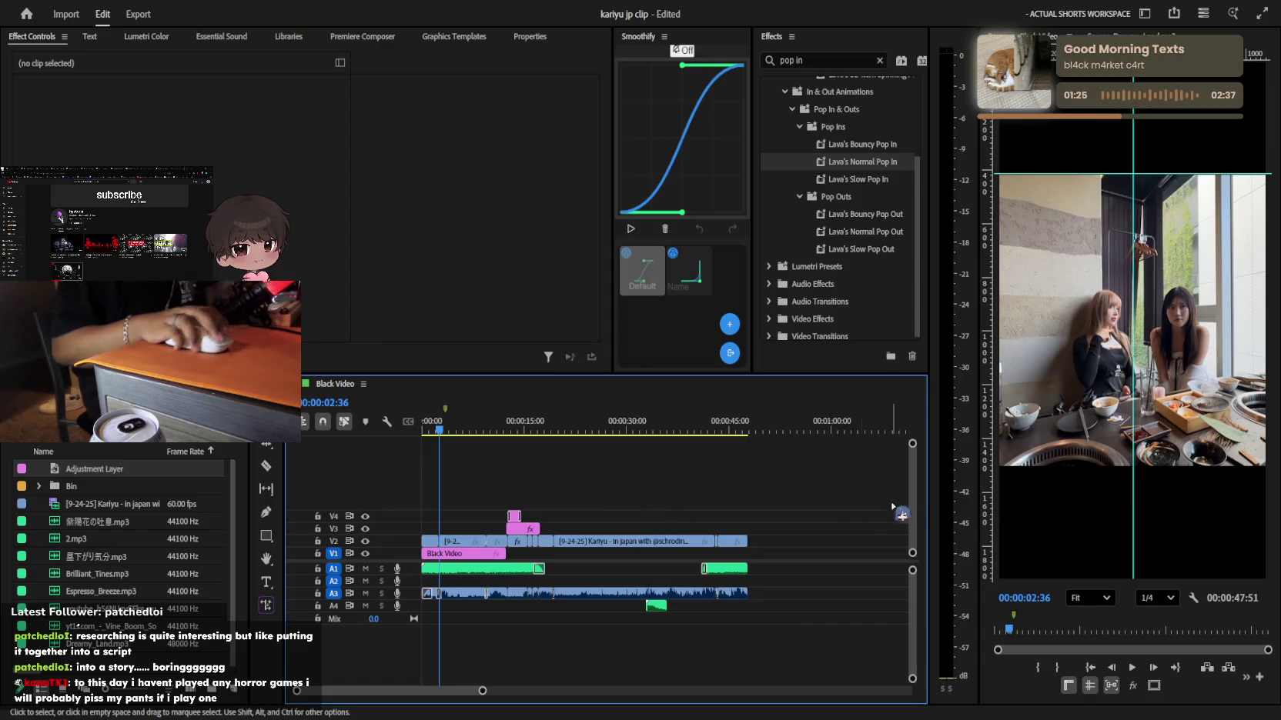
Return the playhead to the sequence start and save the project with Ctrl+S
key("space")
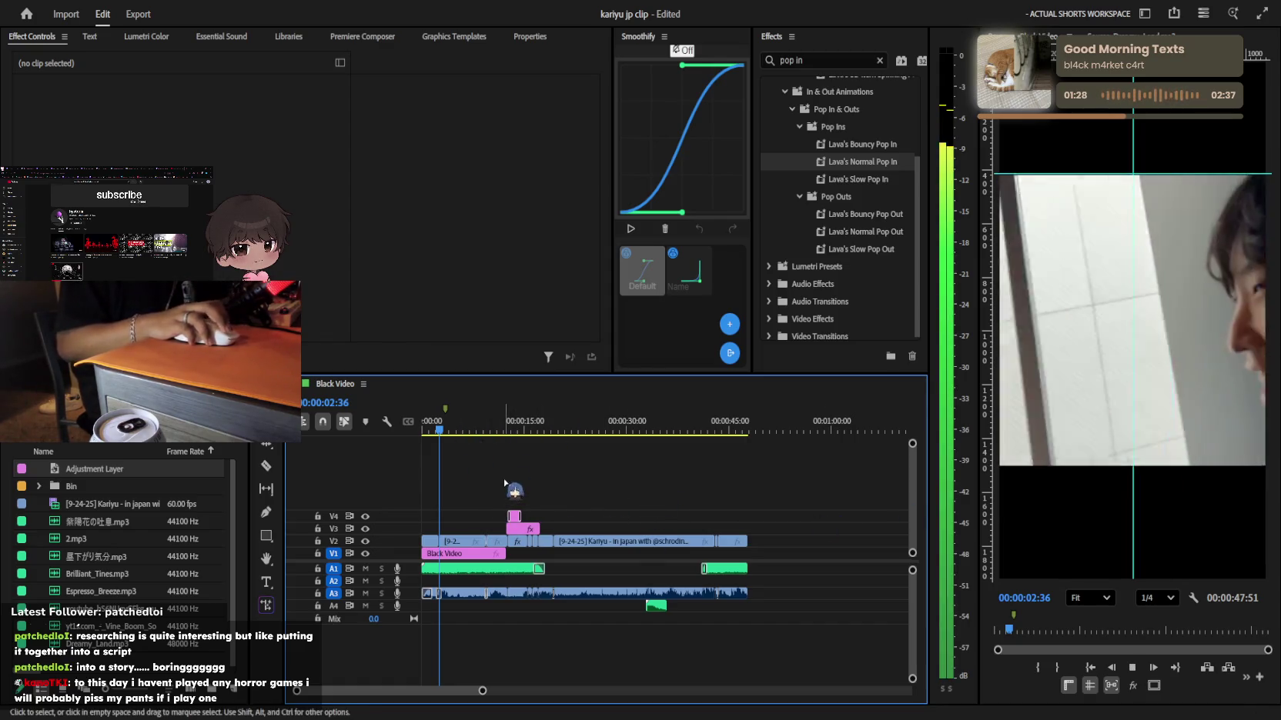
left_click_drag(487, 438, 471, 440)
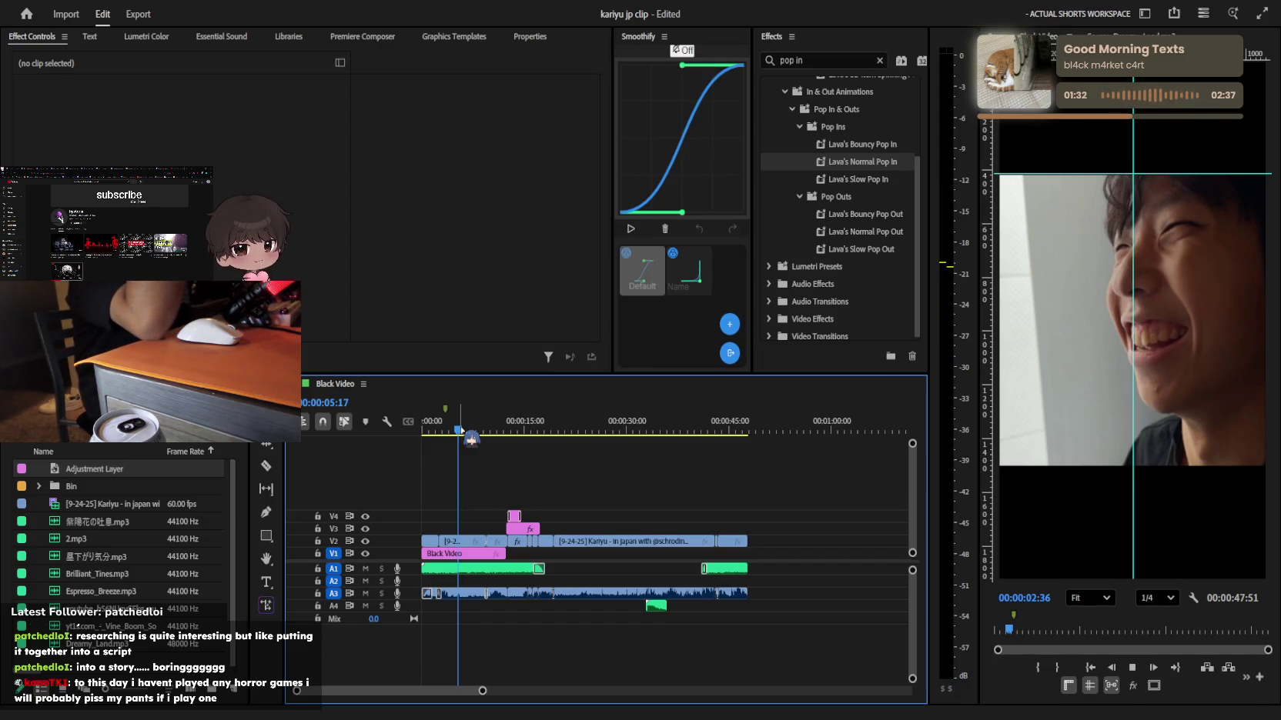
key("equal")
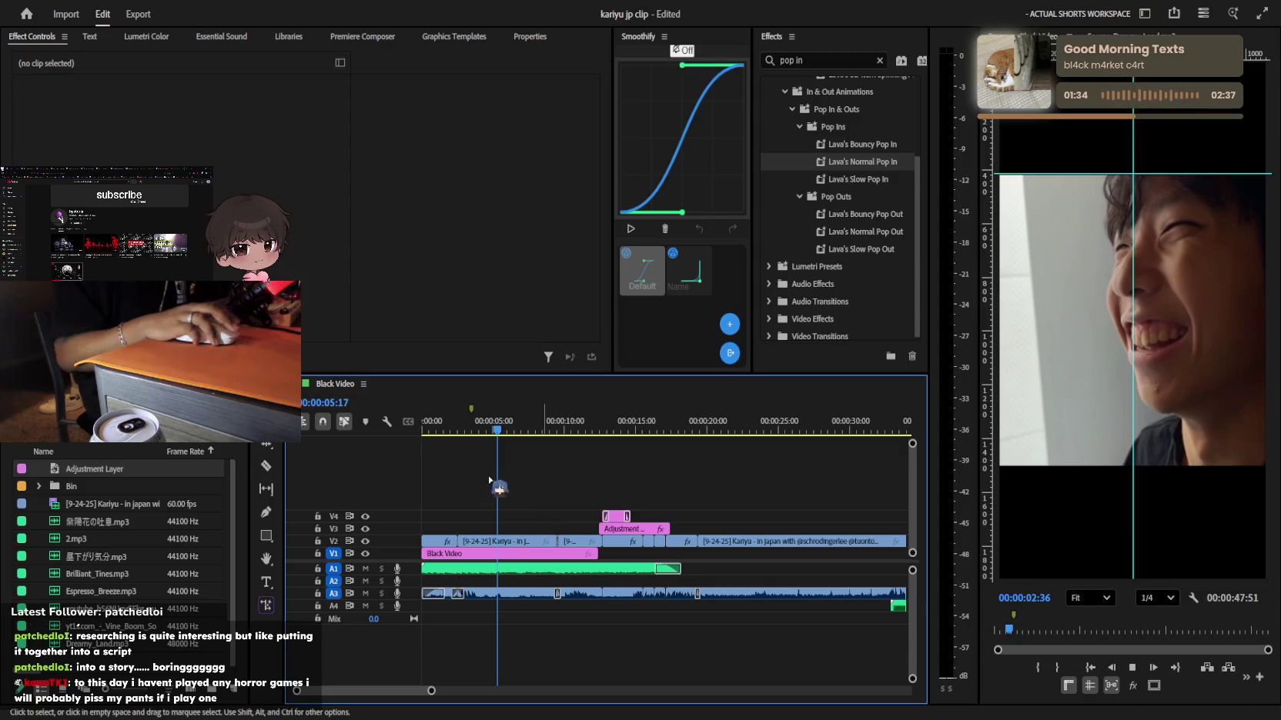
key("Home")
key("ctrl+s")
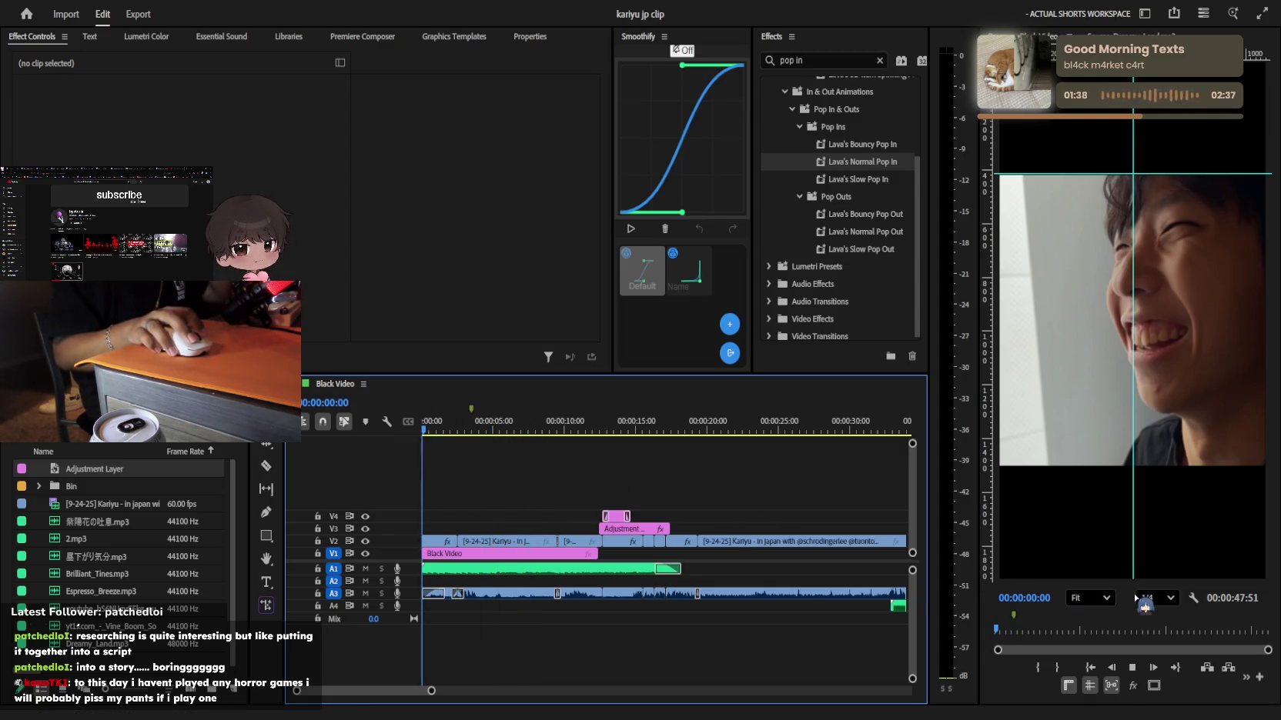
Jump to timecode 00:00:13:39, then play the edit from the start
type("1339")
key("Return")
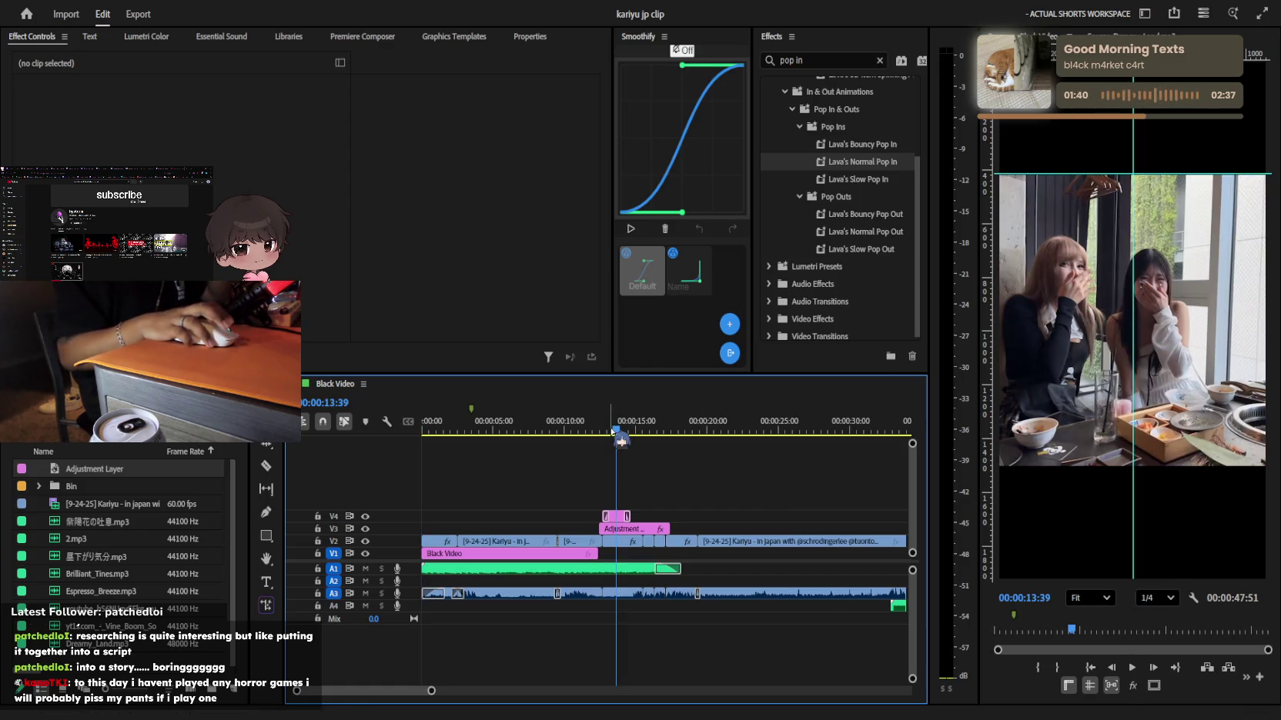
left_click_drag(616, 429, 414, 487)
key("space")
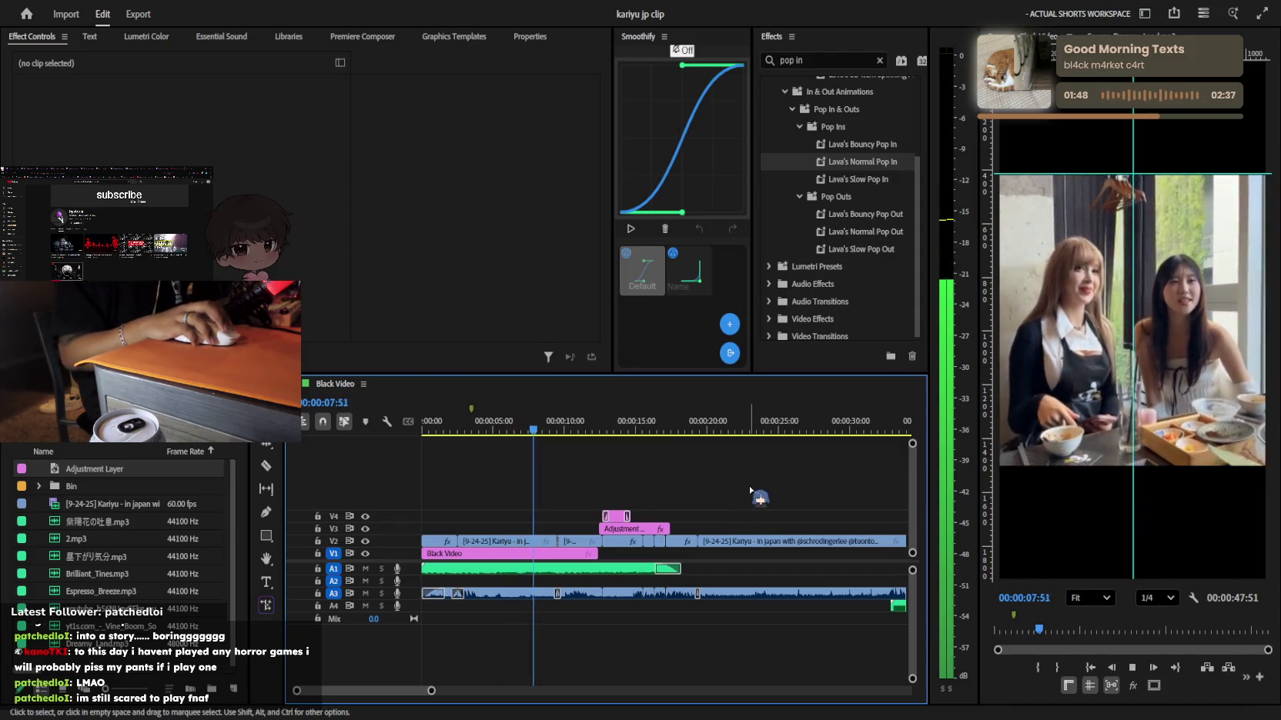
key("space")
scroll(733, 544, "up", 1)
Play through the 'Not even 5 seconds later..' caption section to review it
key("space")
scroll(733, 544, "up", 2)
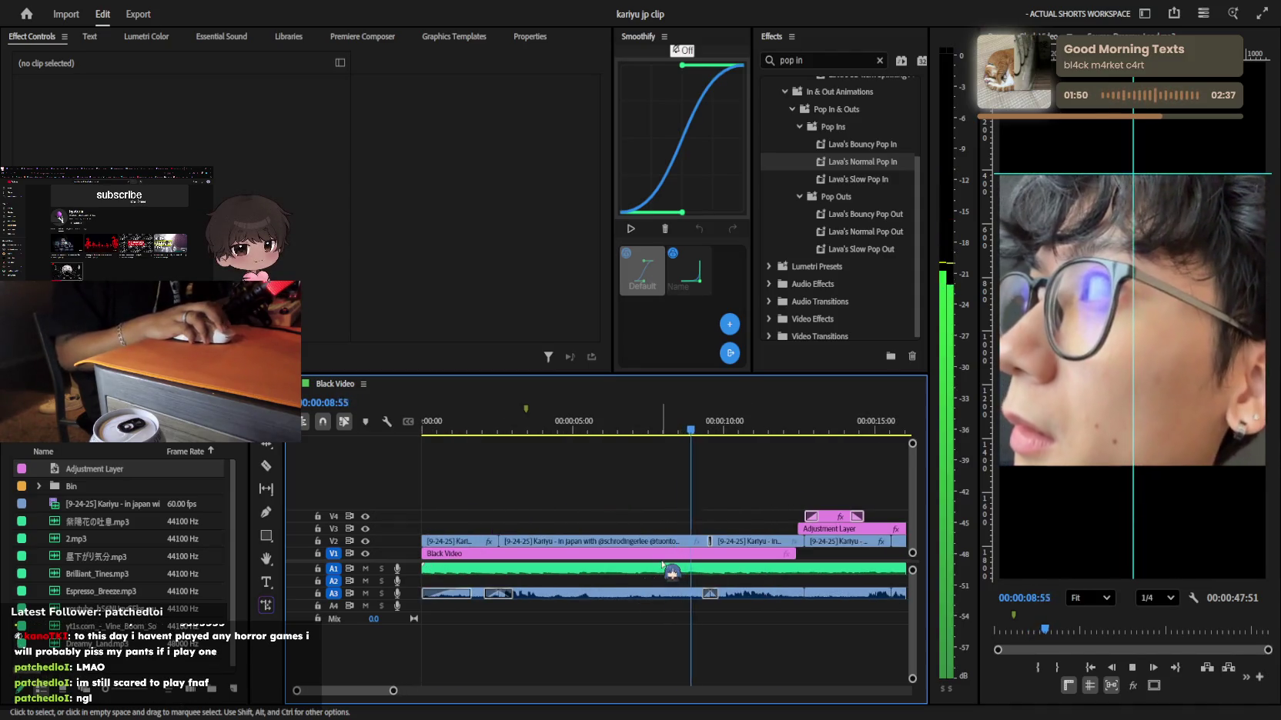
scroll(660, 564, "down", 1)
key("space")
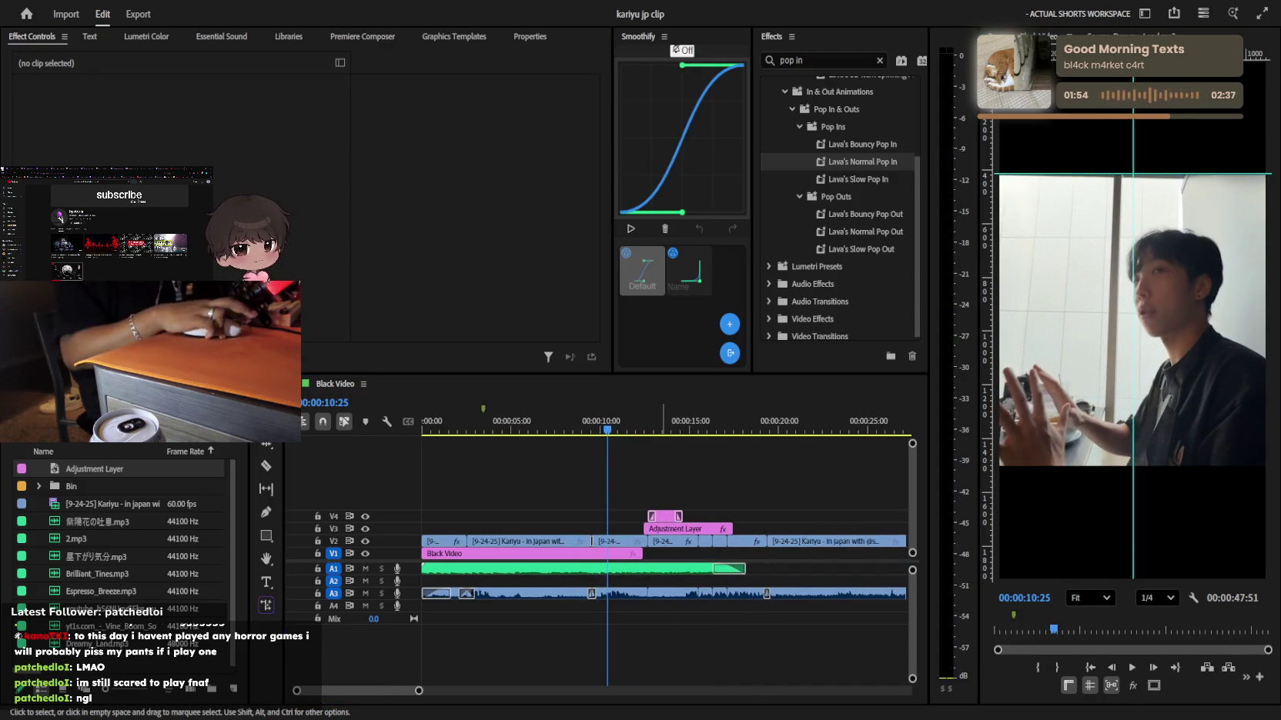
left_click(692, 478)
key("space")
scroll(694, 475, "up", 2)
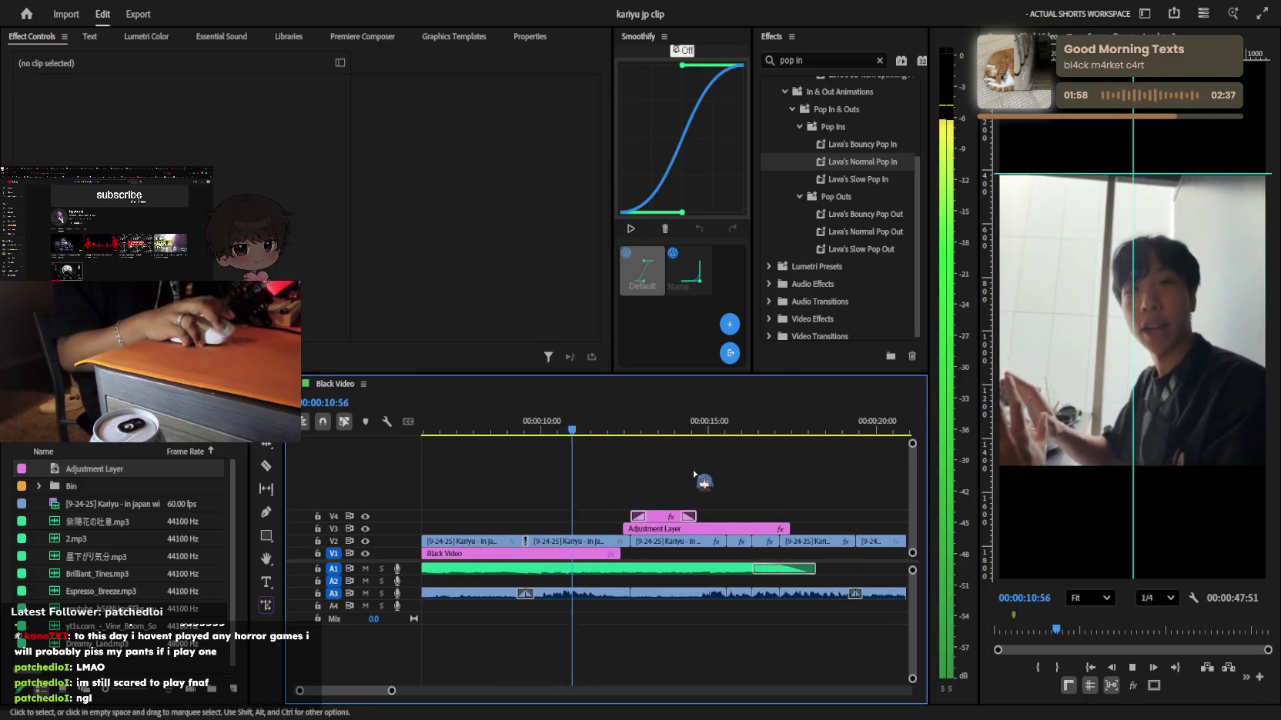
scroll(670, 496, "up", 2)
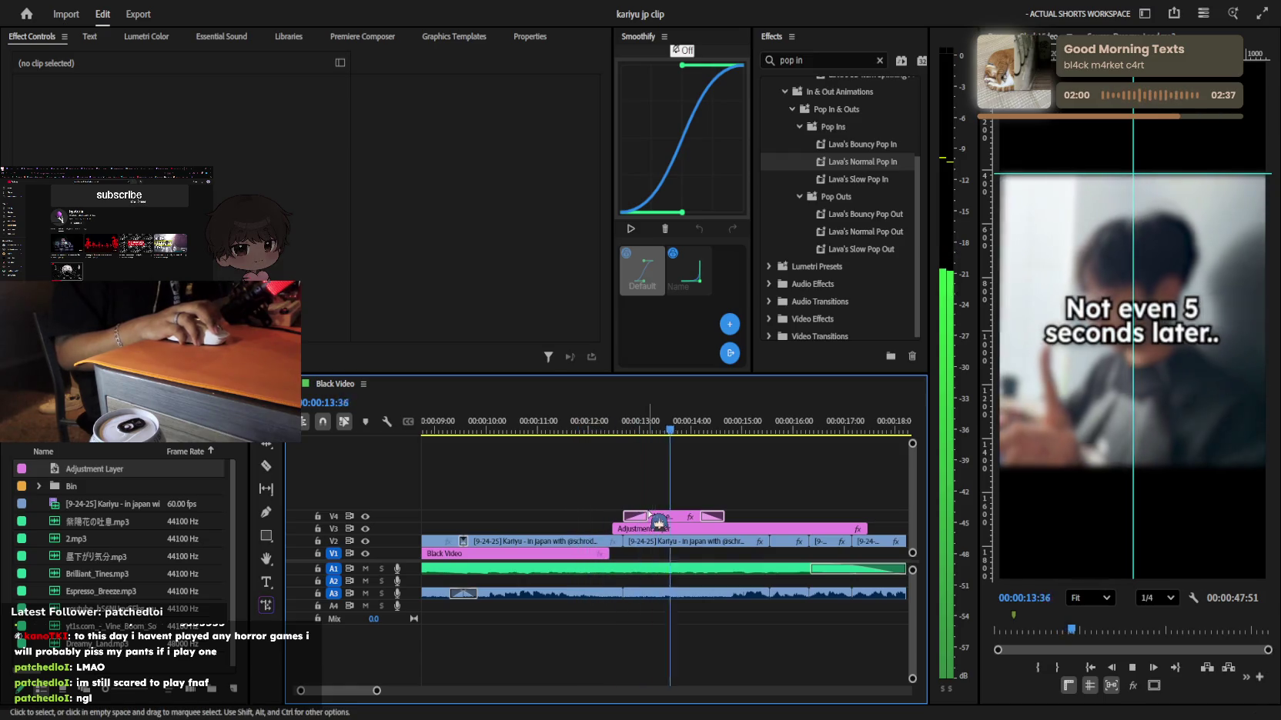
scroll(654, 515, "down", 2)
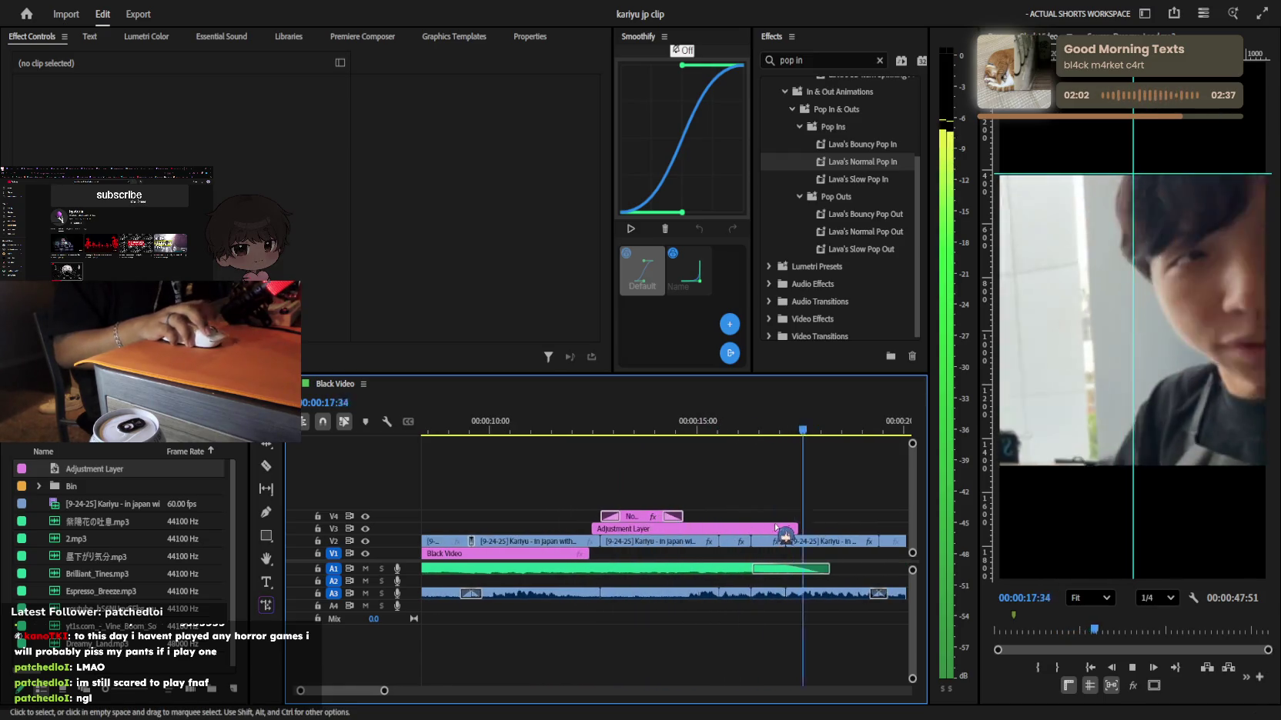
scroll(785, 473, "down", 2)
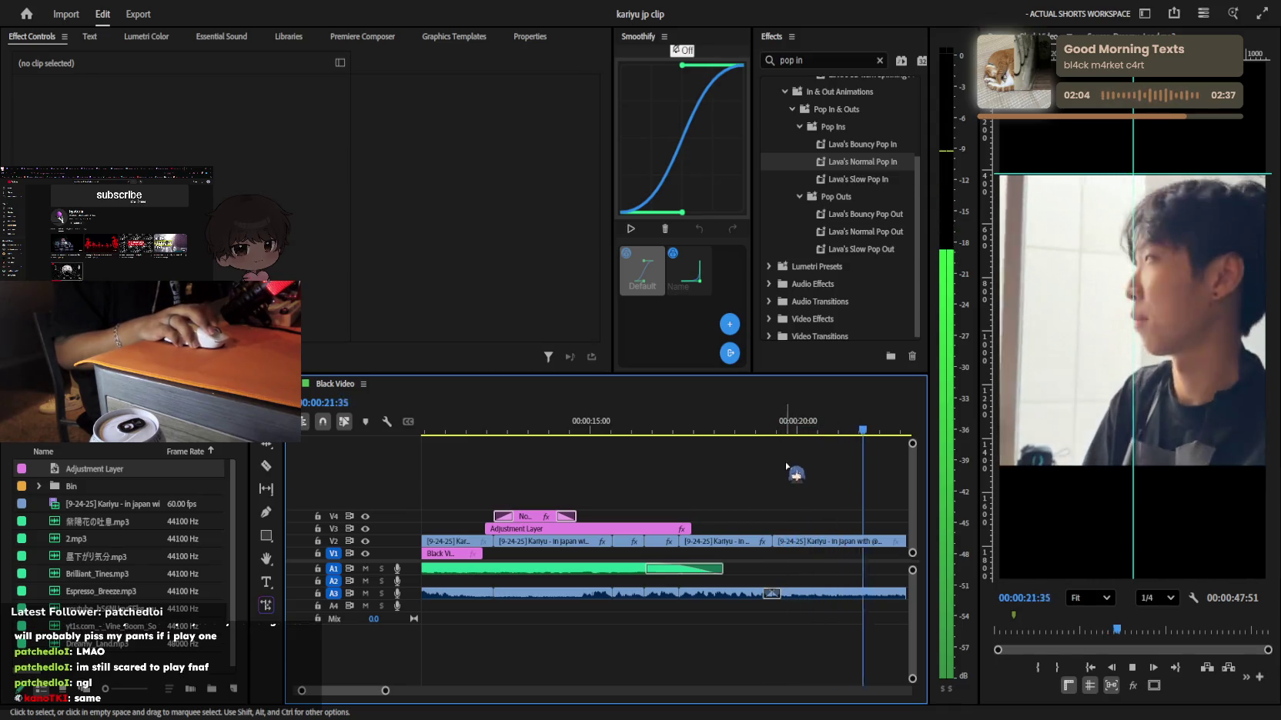
key("space")
scroll(771, 473, "down", 2)
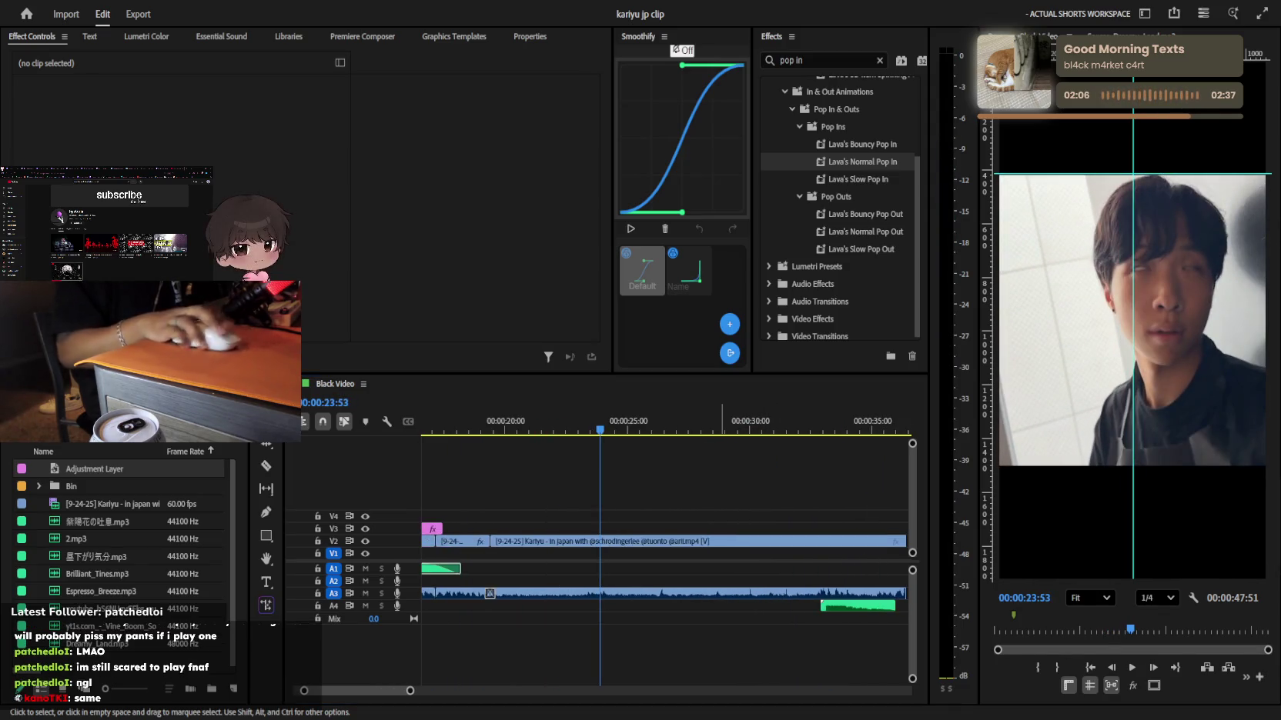
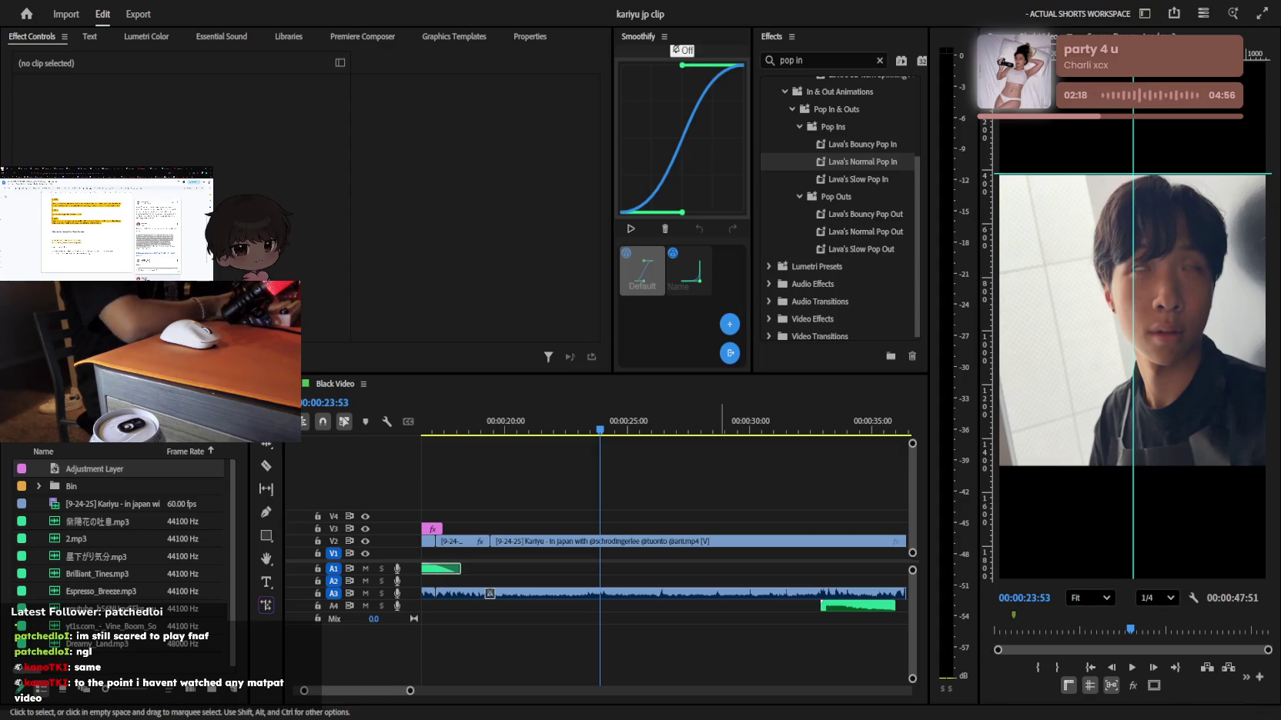
Return the playhead to the sequence start, zoom the timeline to the opening section and play
left_click_drag(862, 162, 582, 499)
key("backslash")
key("Home")
key("equal")
key("equal")
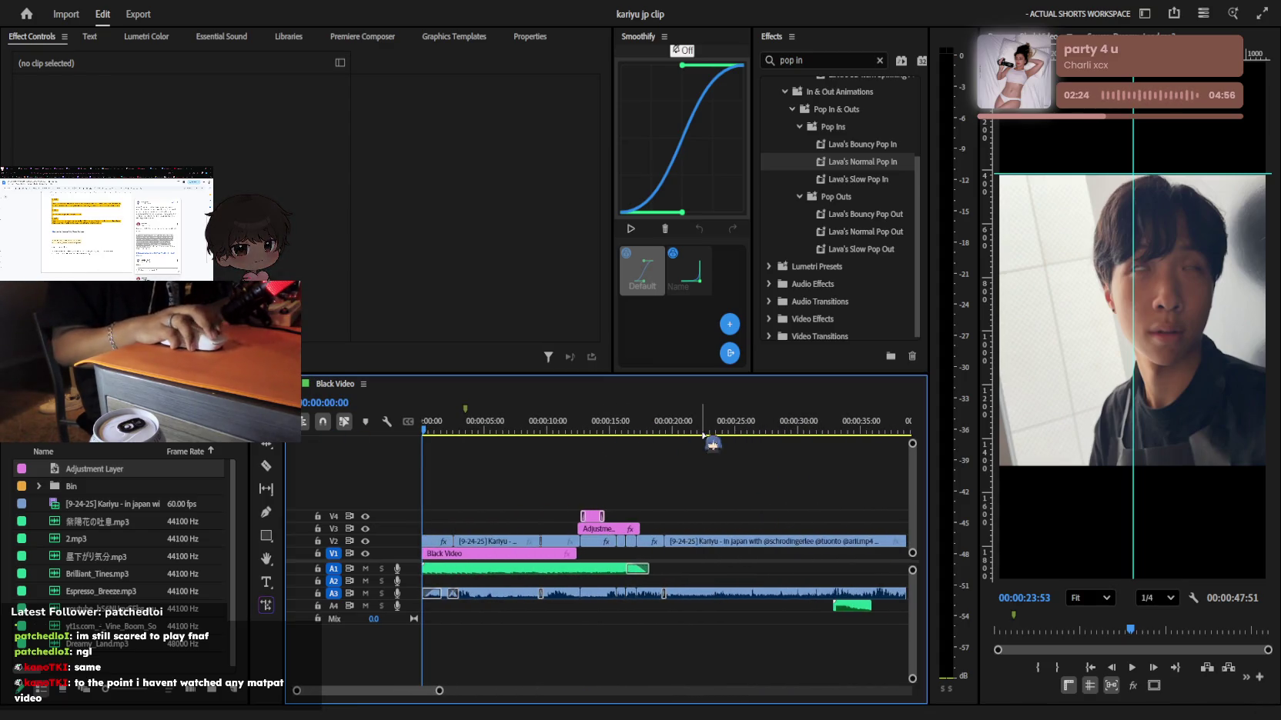
left_click_drag(706, 435, 689, 435)
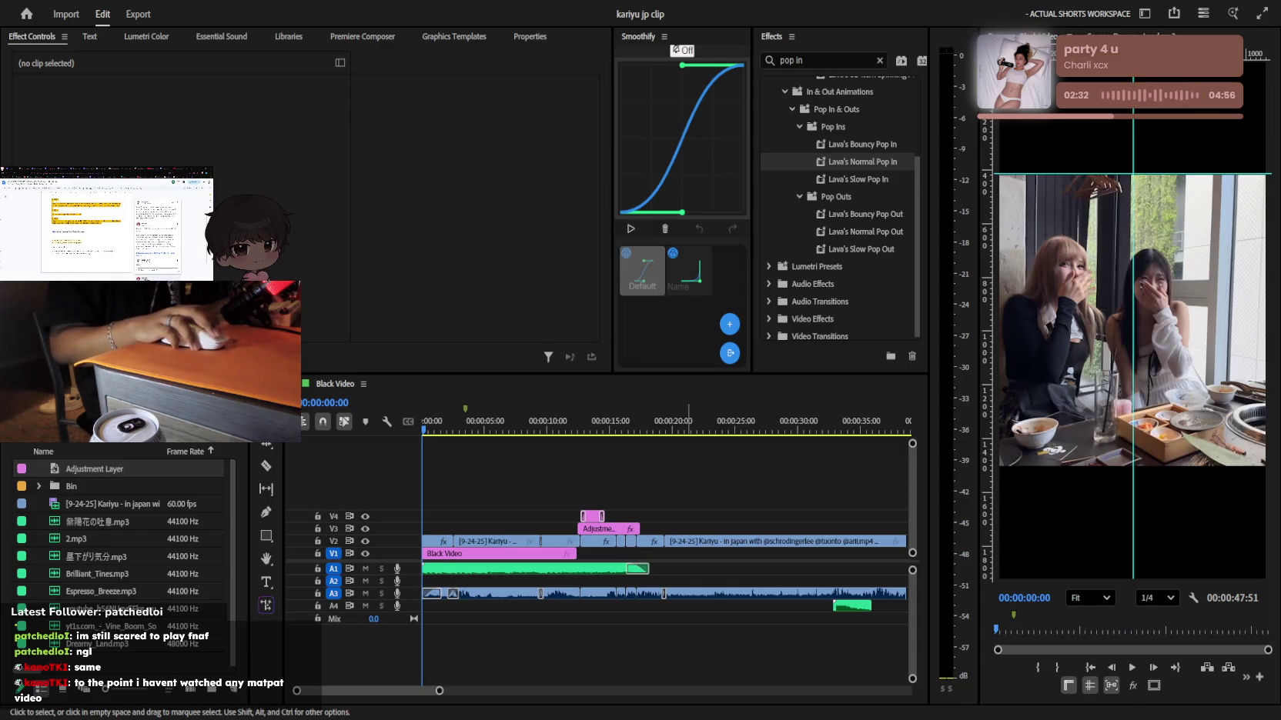
key("space")
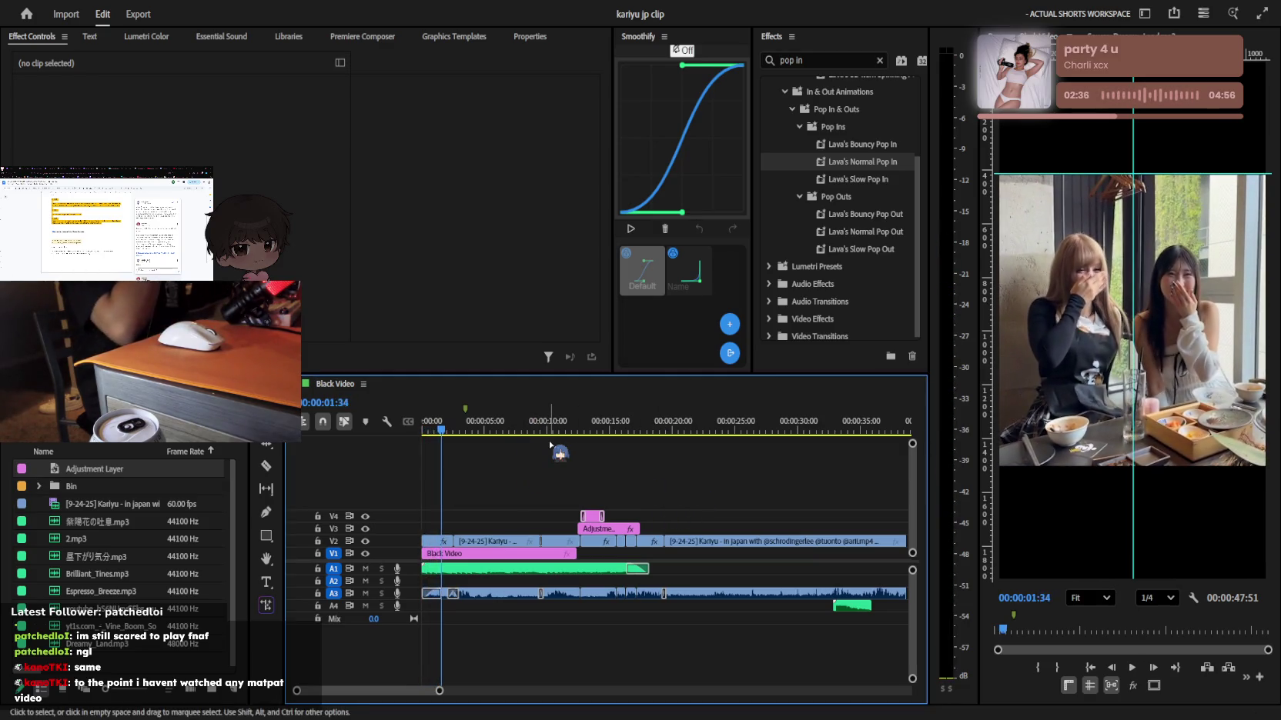
Preview the edit's opening, stopping at 00:00:01:34 on the two laughing women
scroll(1172, 310, "down", 1)
scroll(1173, 311, "up", 1)
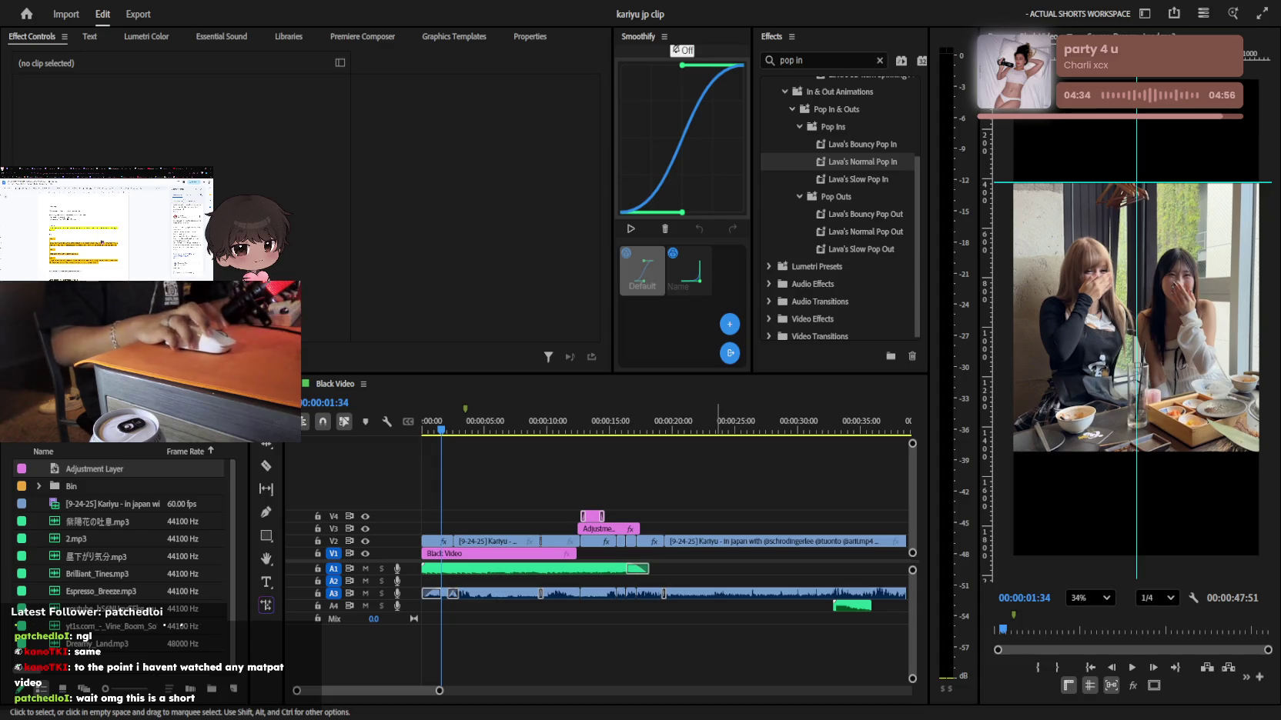
Zoom the timeline out to the full 47-second sequence and switch to the main workspace
left_click(283, 447)
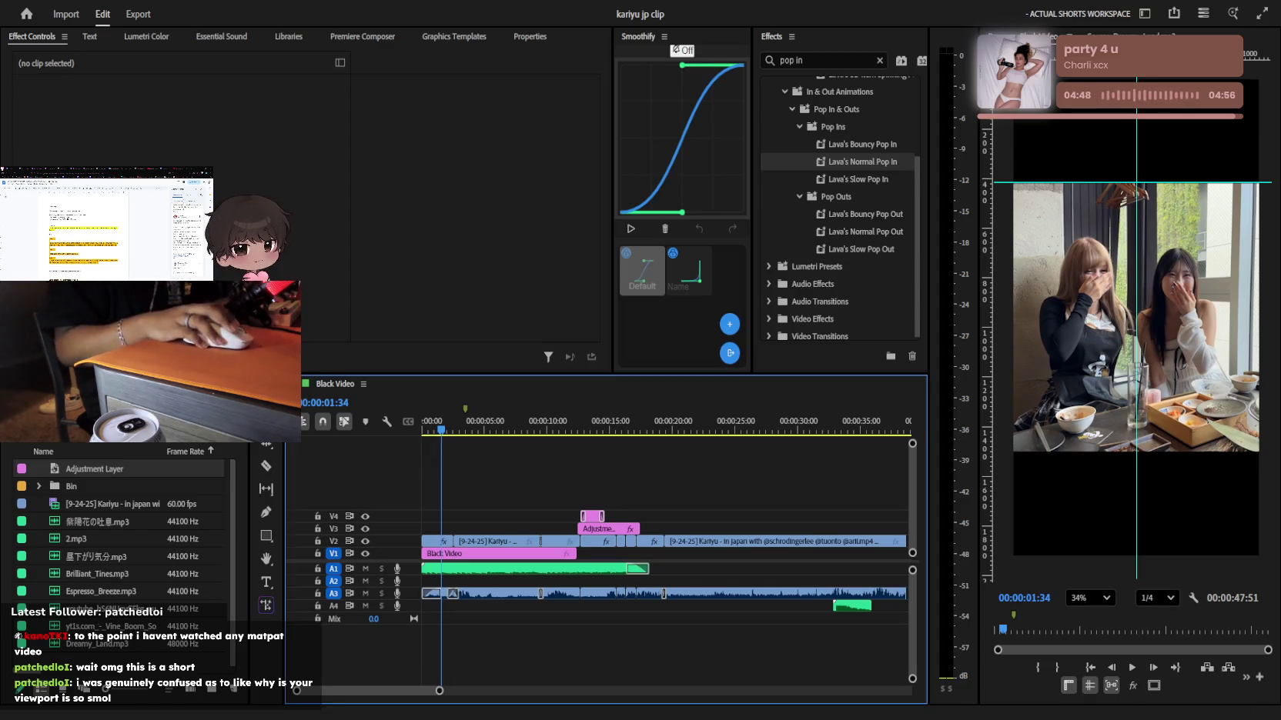
key("minus")
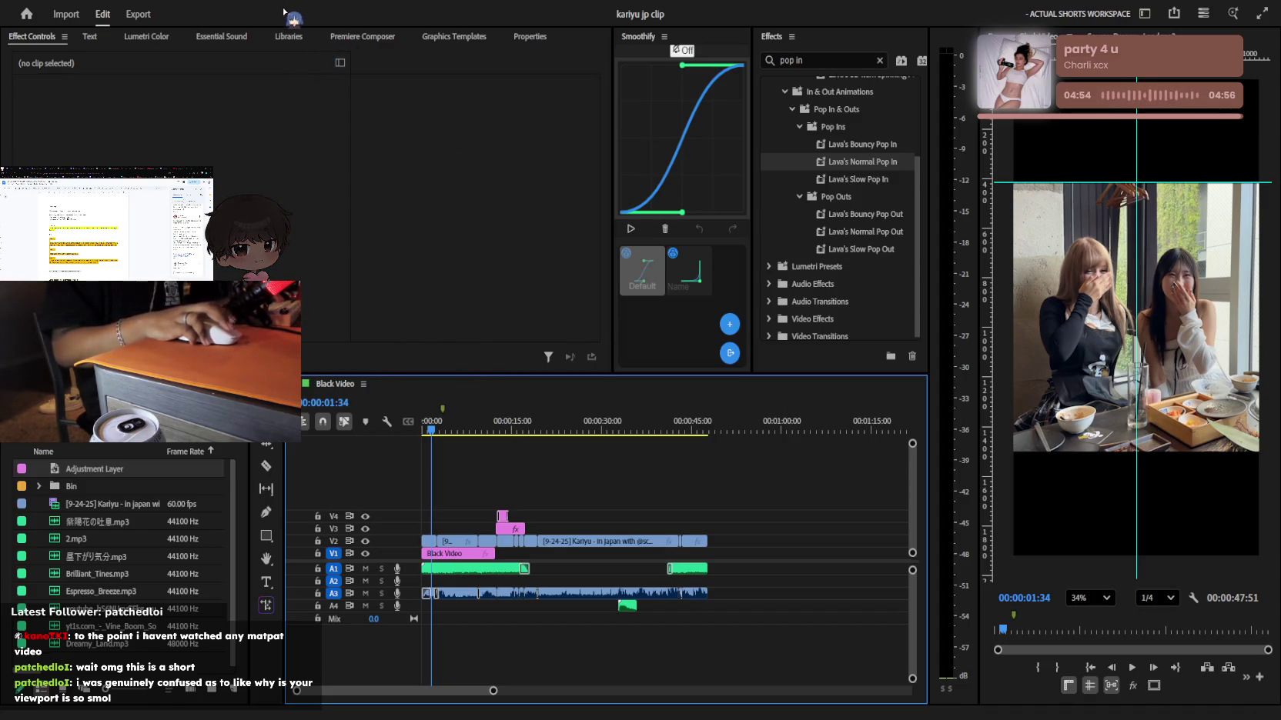
key("alt+shift+1")
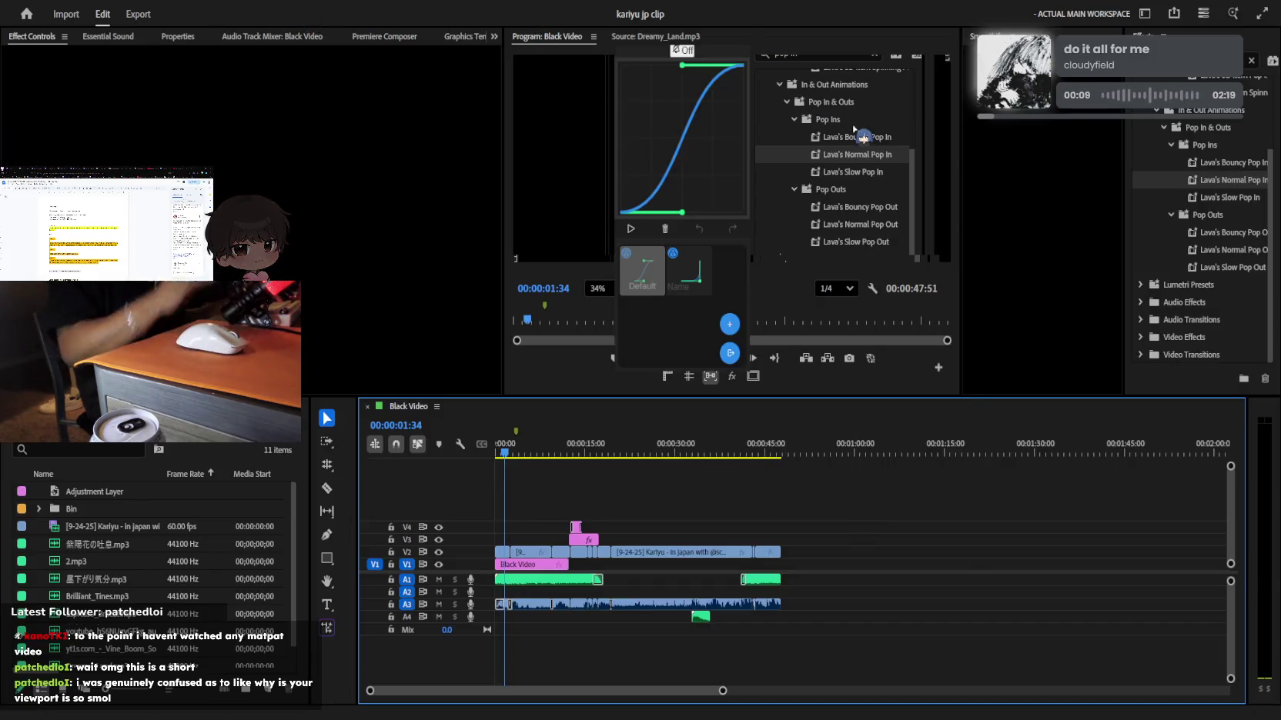
key("alt+shift+2")
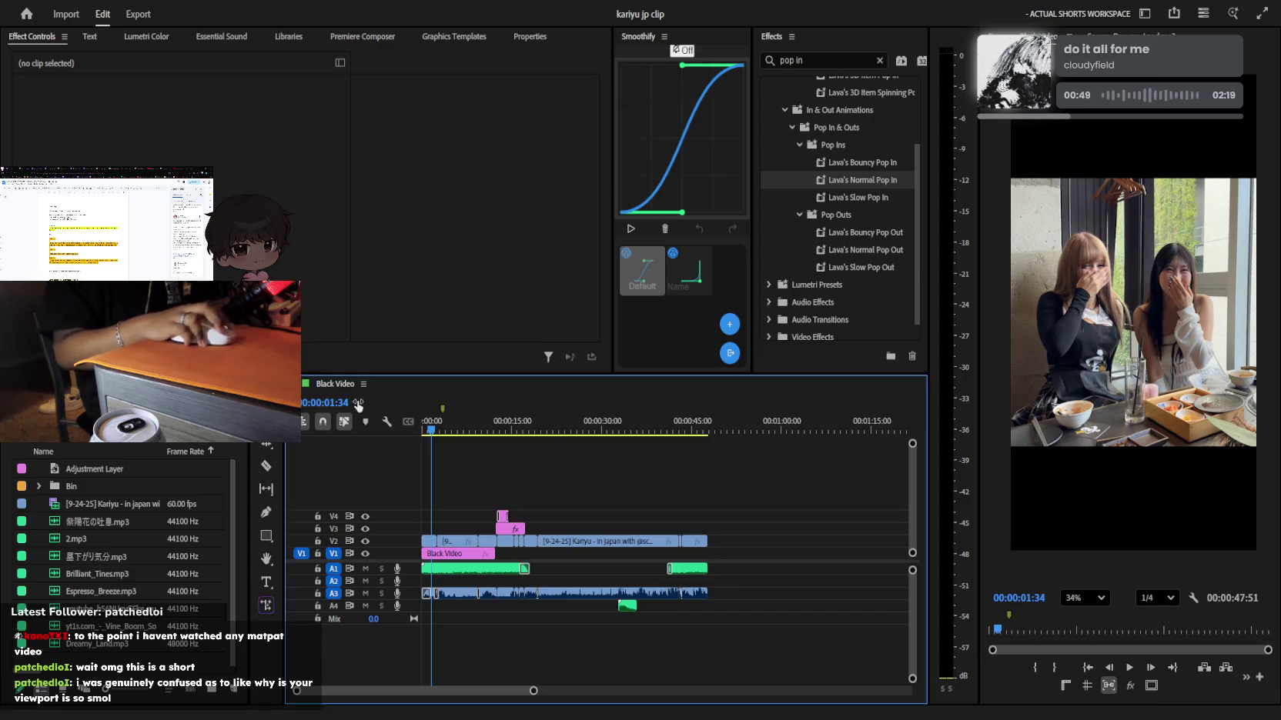
Replay from the start, stop at 00:00:01:53, and zoom the timeline to the first ten seconds
scroll(576, 546, "up", 3)
key("Home")
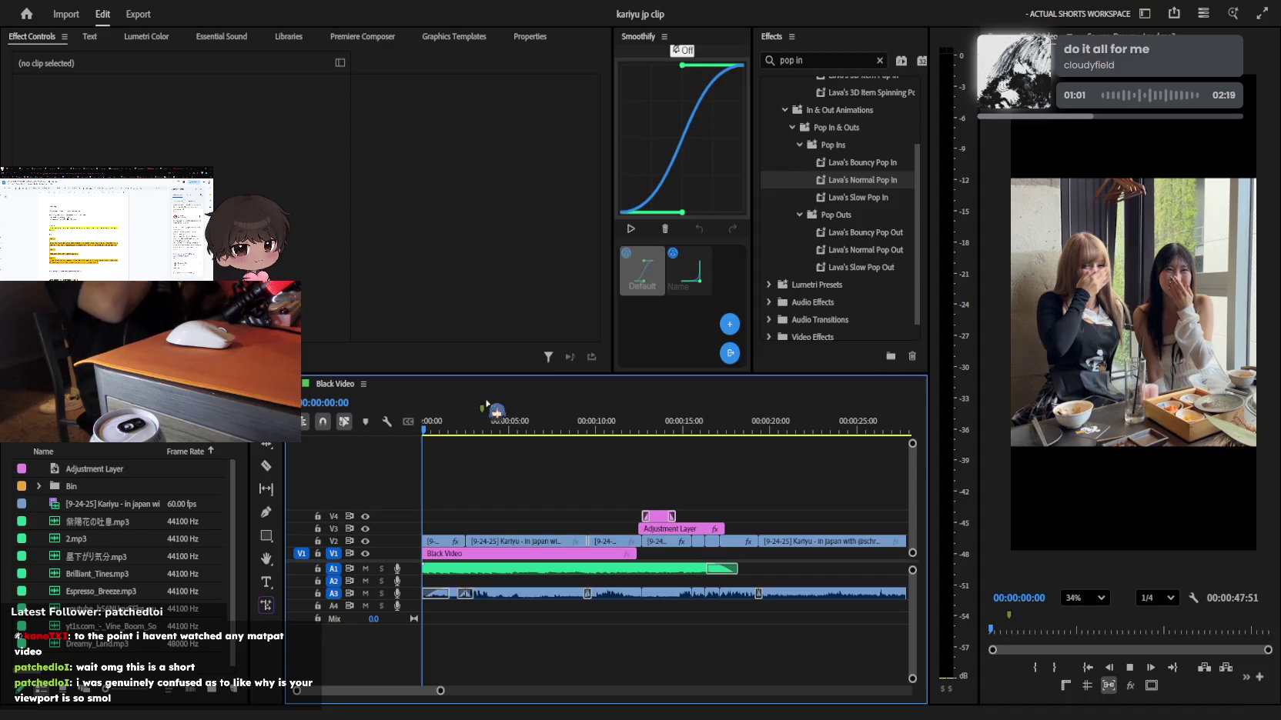
key("space")
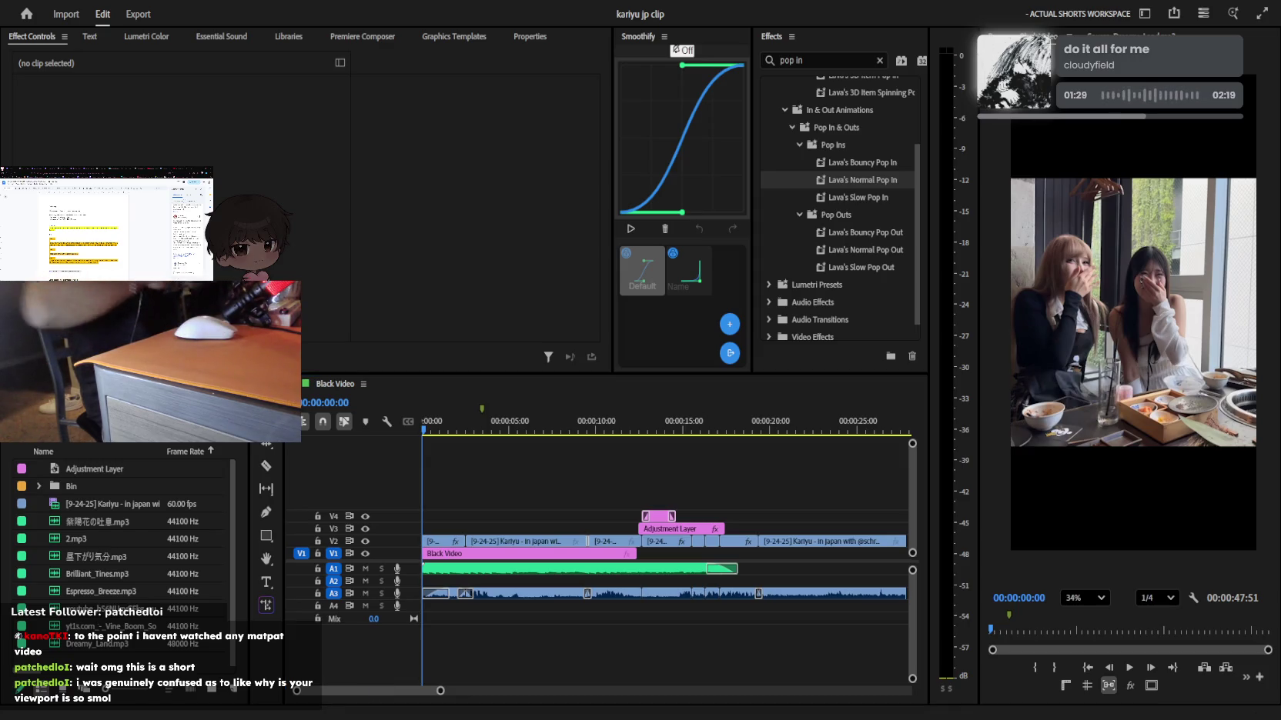
left_click(567, 527)
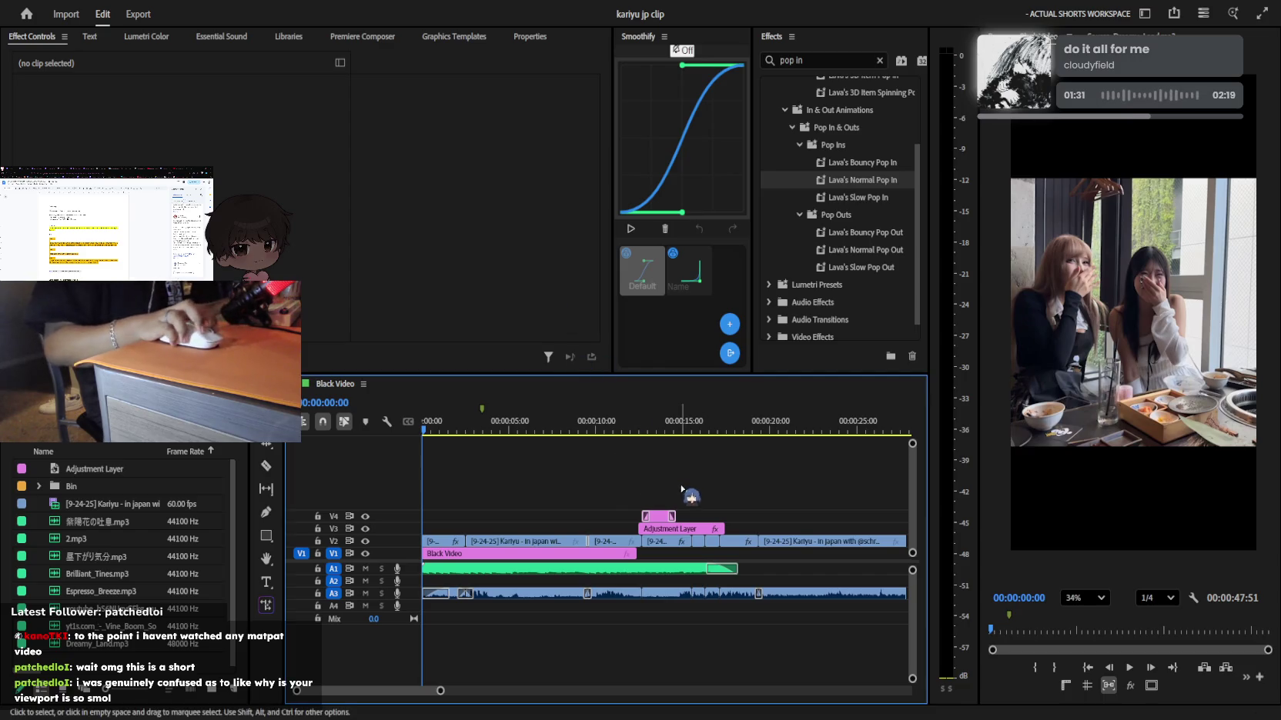
key("space")
key("equal")
key("equal")
key("space")
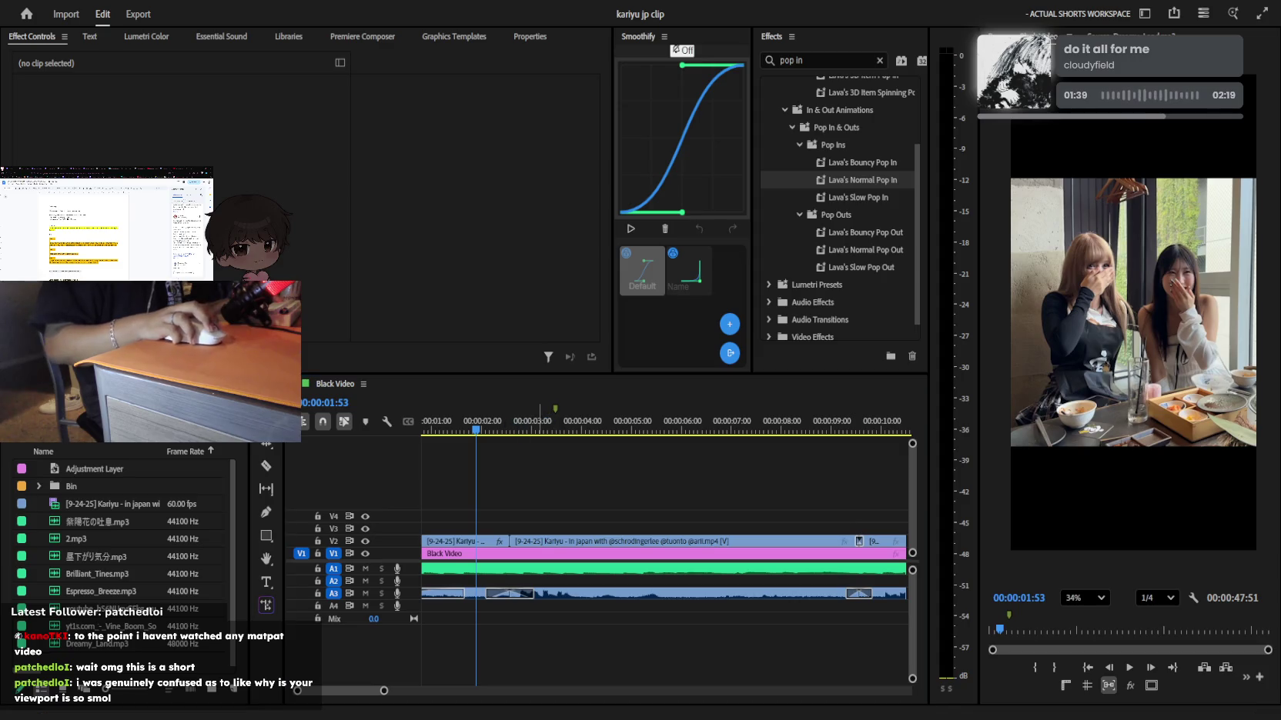
key("Home")
Create an empty text graphic near the top of the frame, starting on V3 at the sequence start
key("t")
left_click(1115, 175)
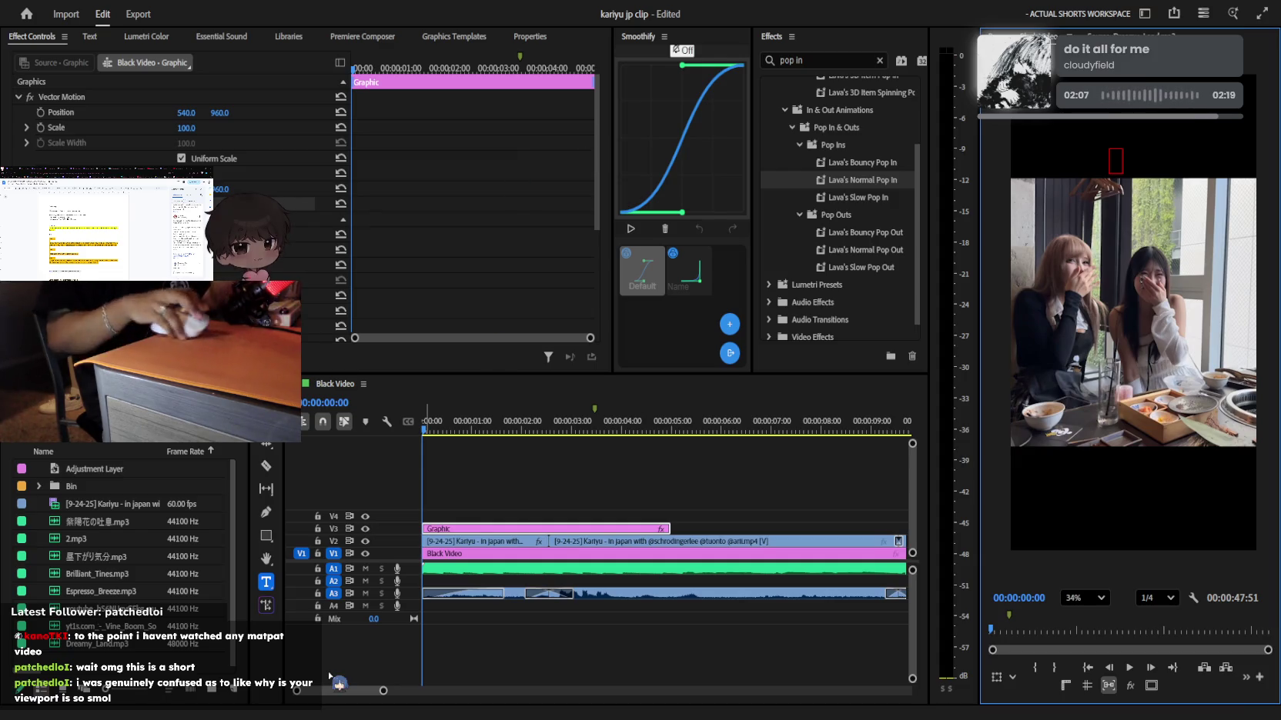
left_click(590, 154)
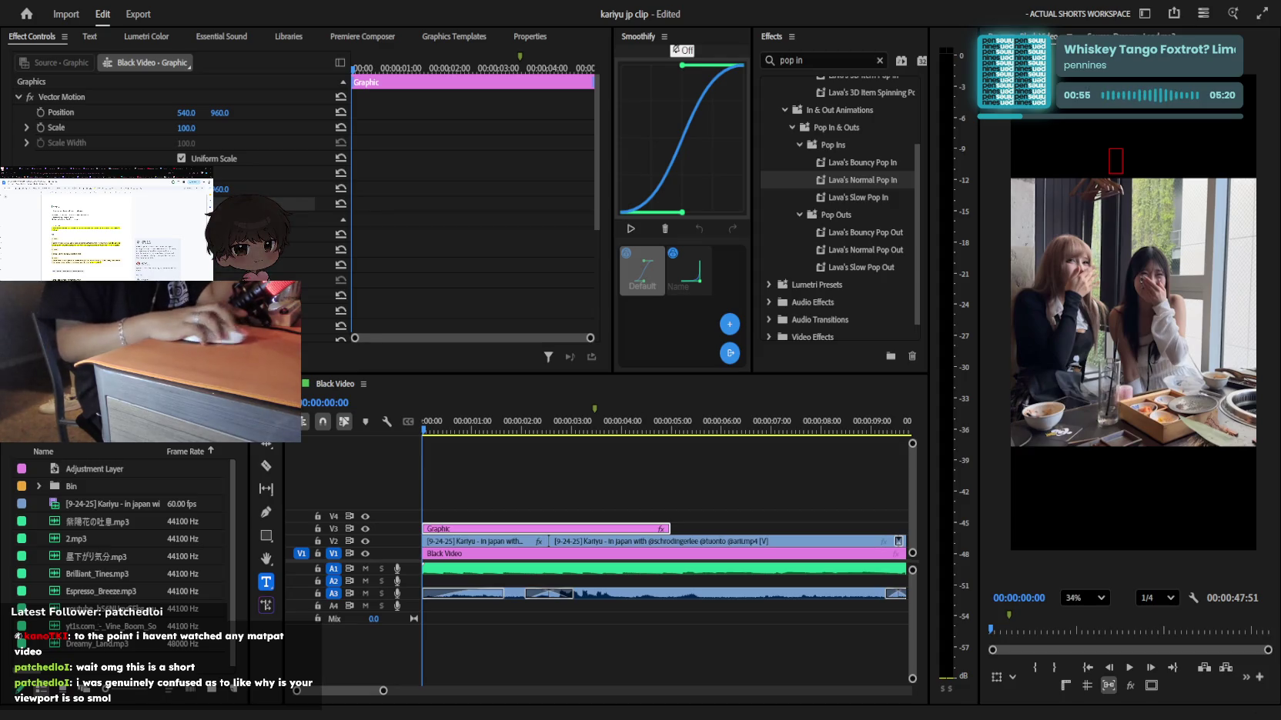
left_click(772, 477)
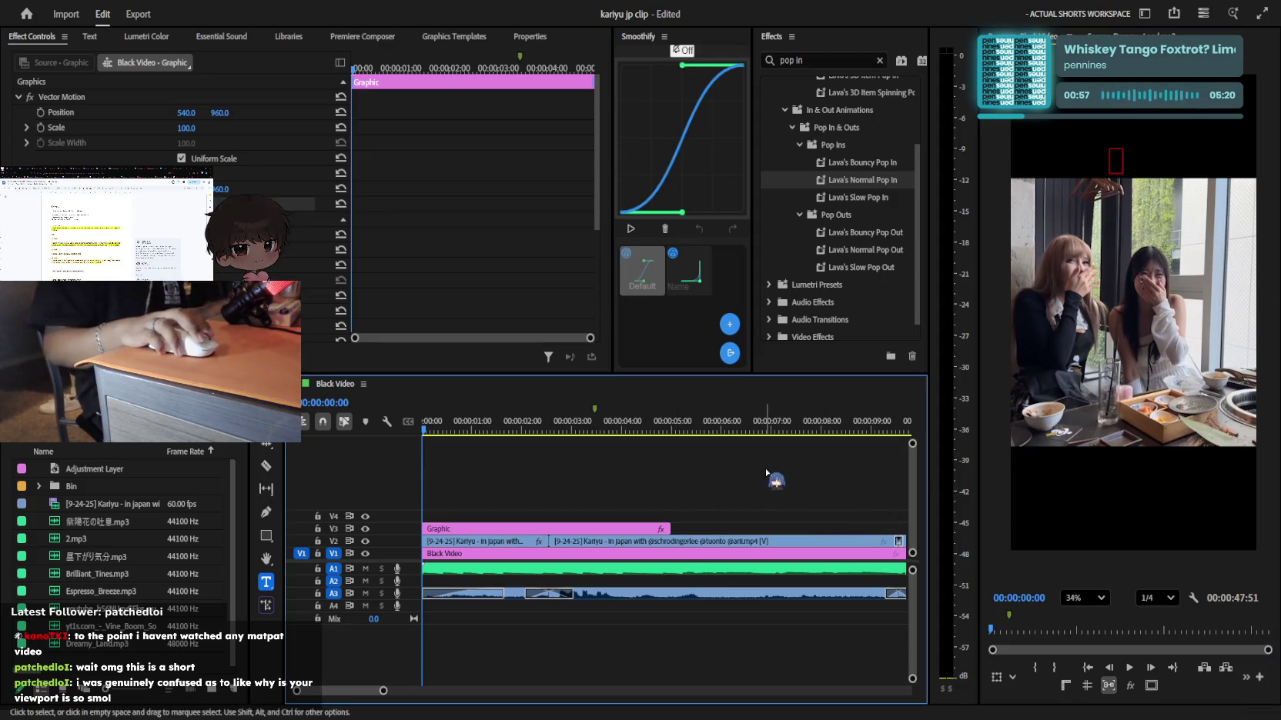
left_click(438, 450)
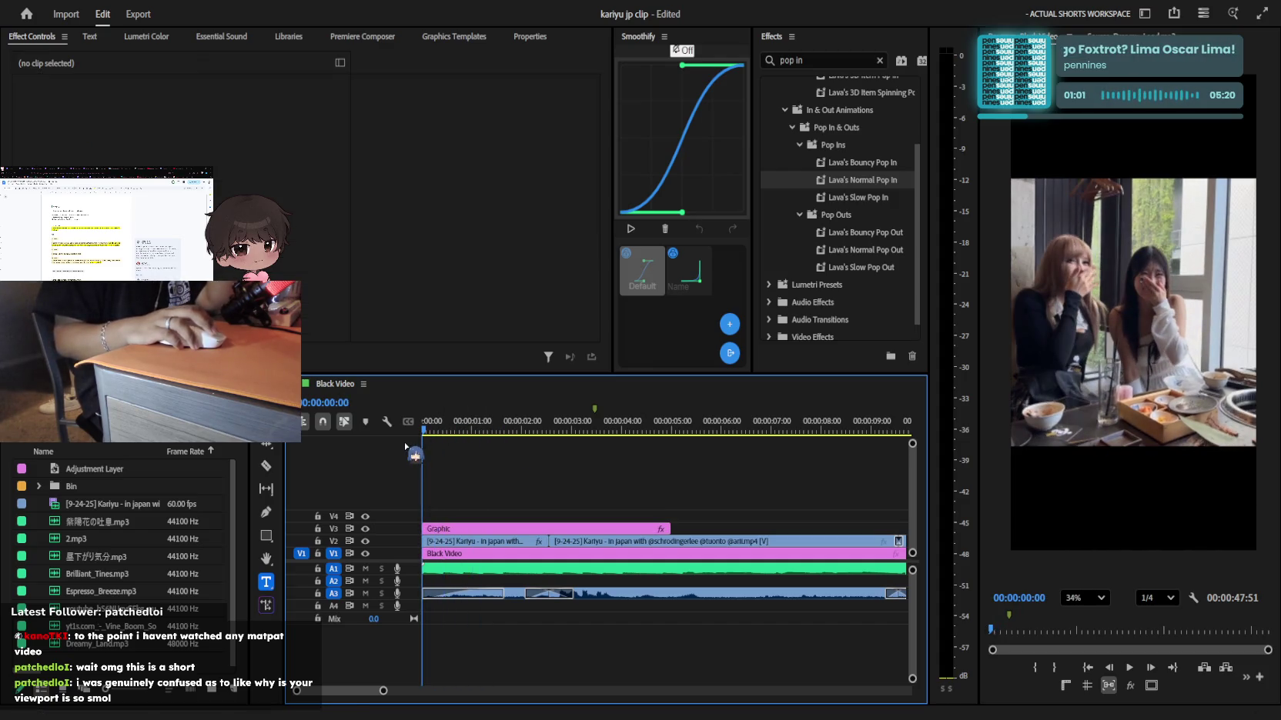
key("space")
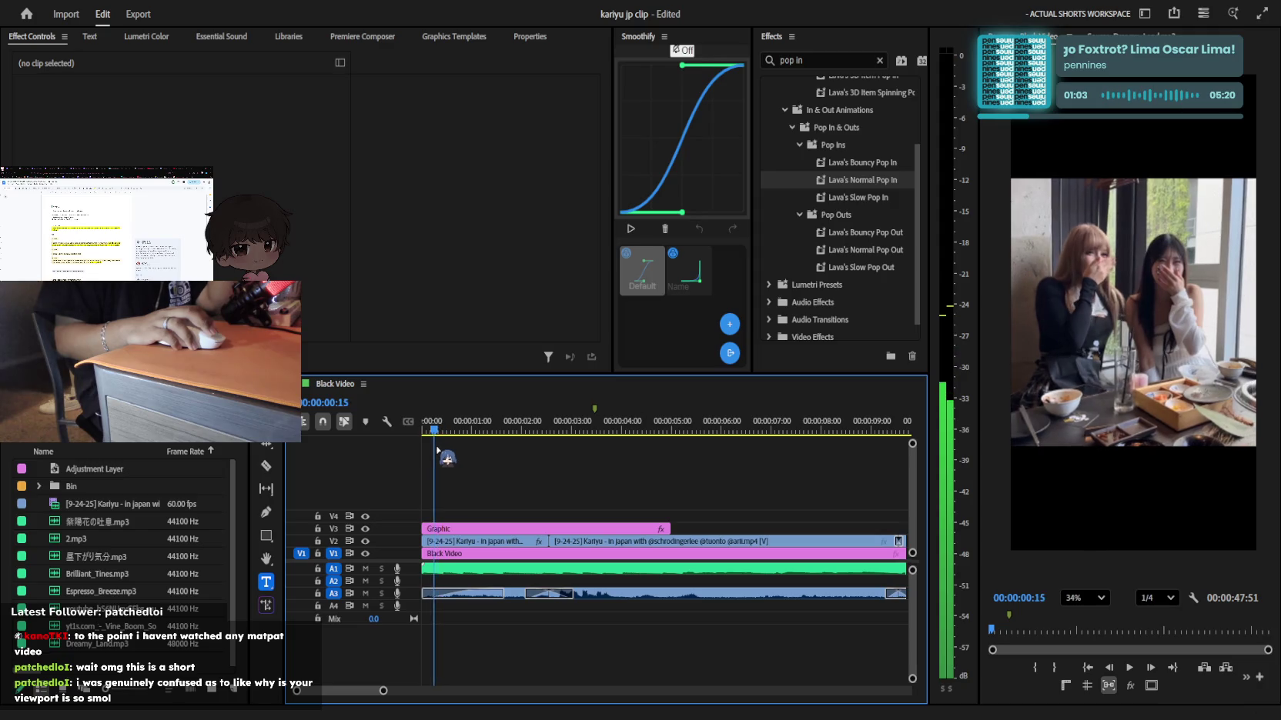
key("Home")
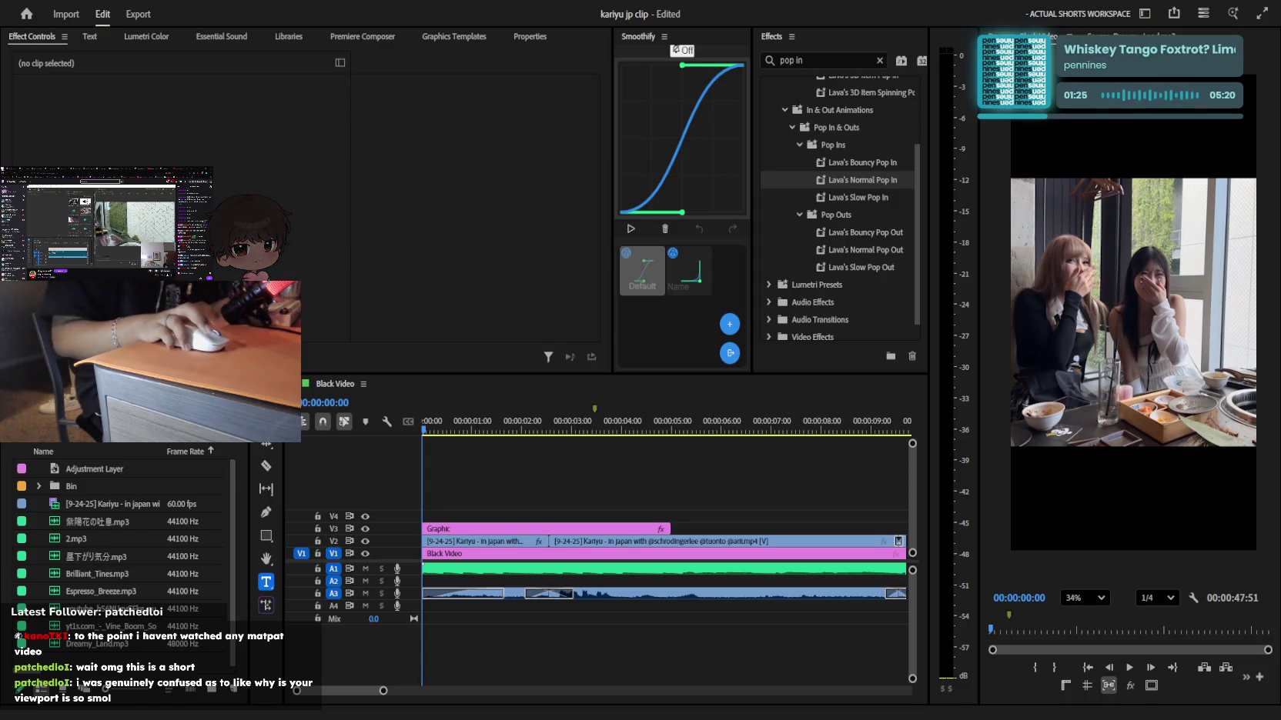
left_click(785, 458)
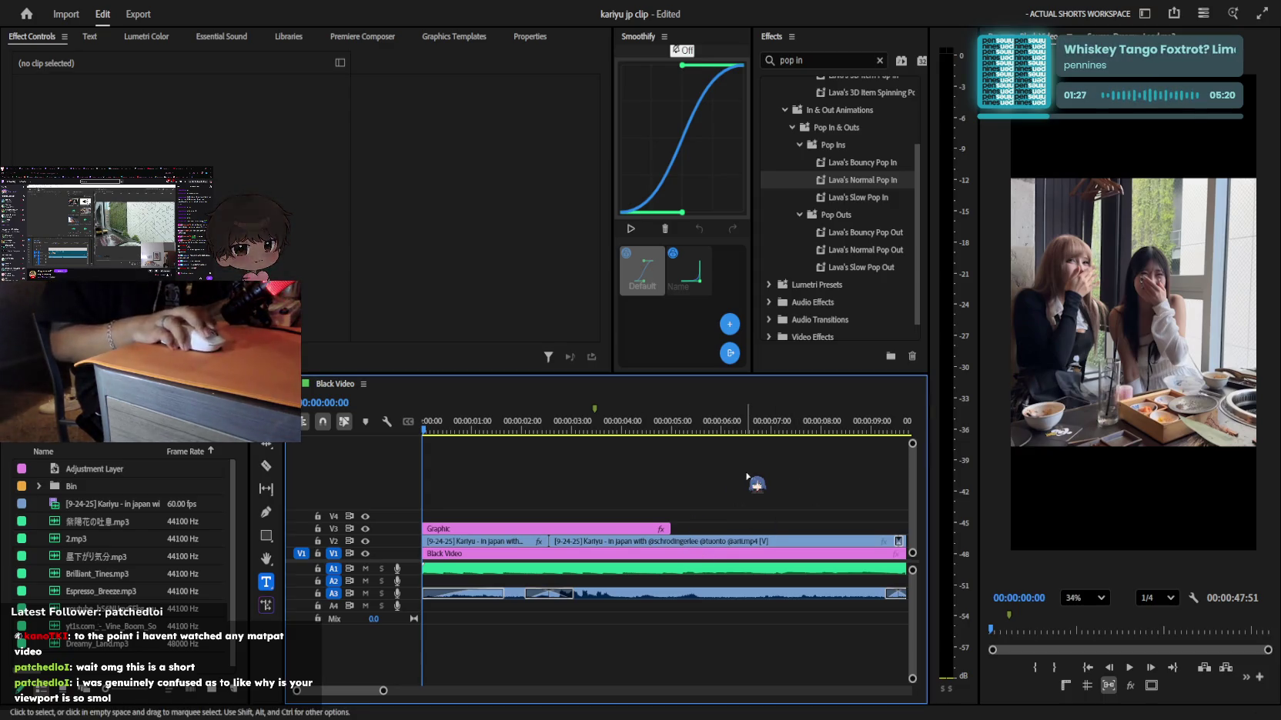
left_click_drag(585, 528, 585, 517)
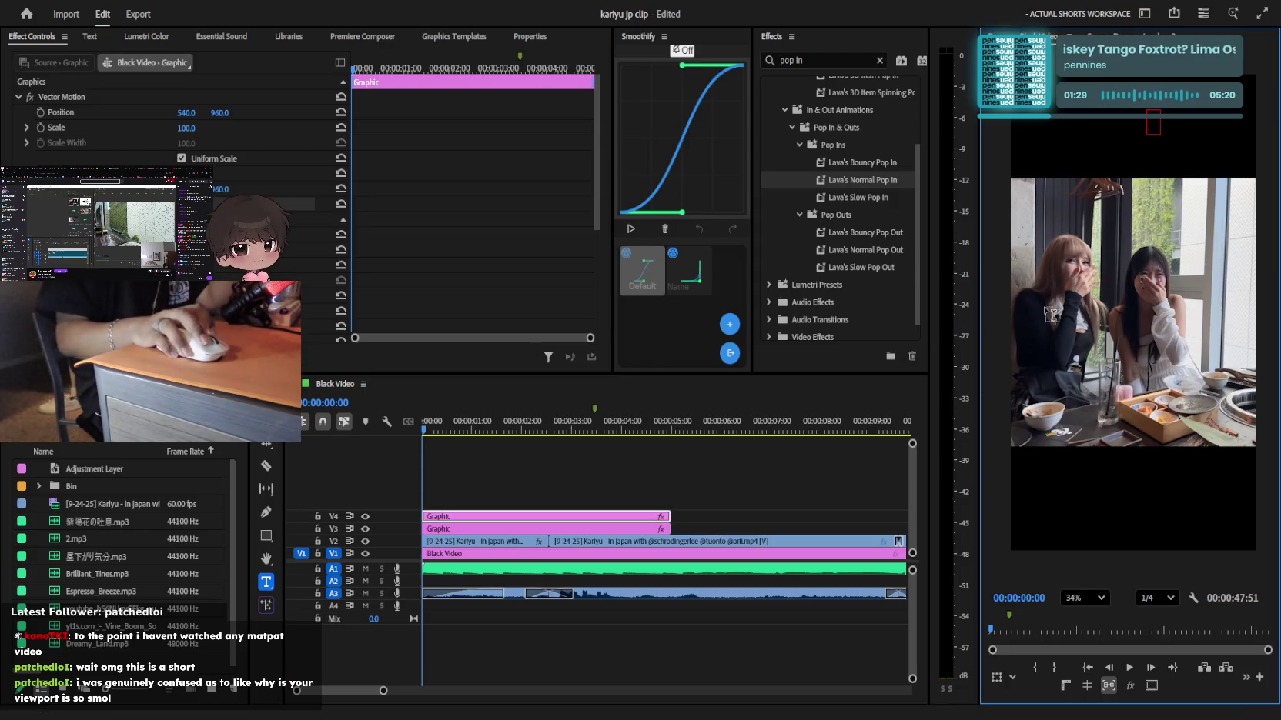
key("ctrl+z")
key("space")
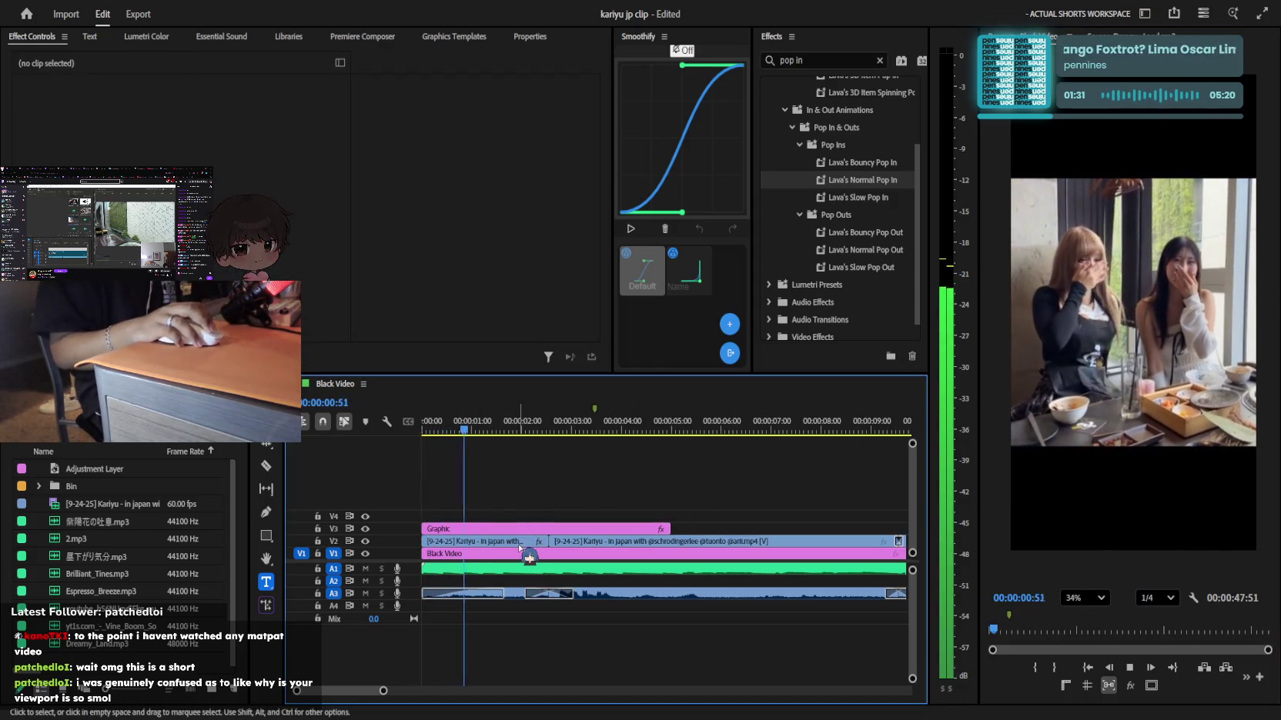
left_click(519, 544)
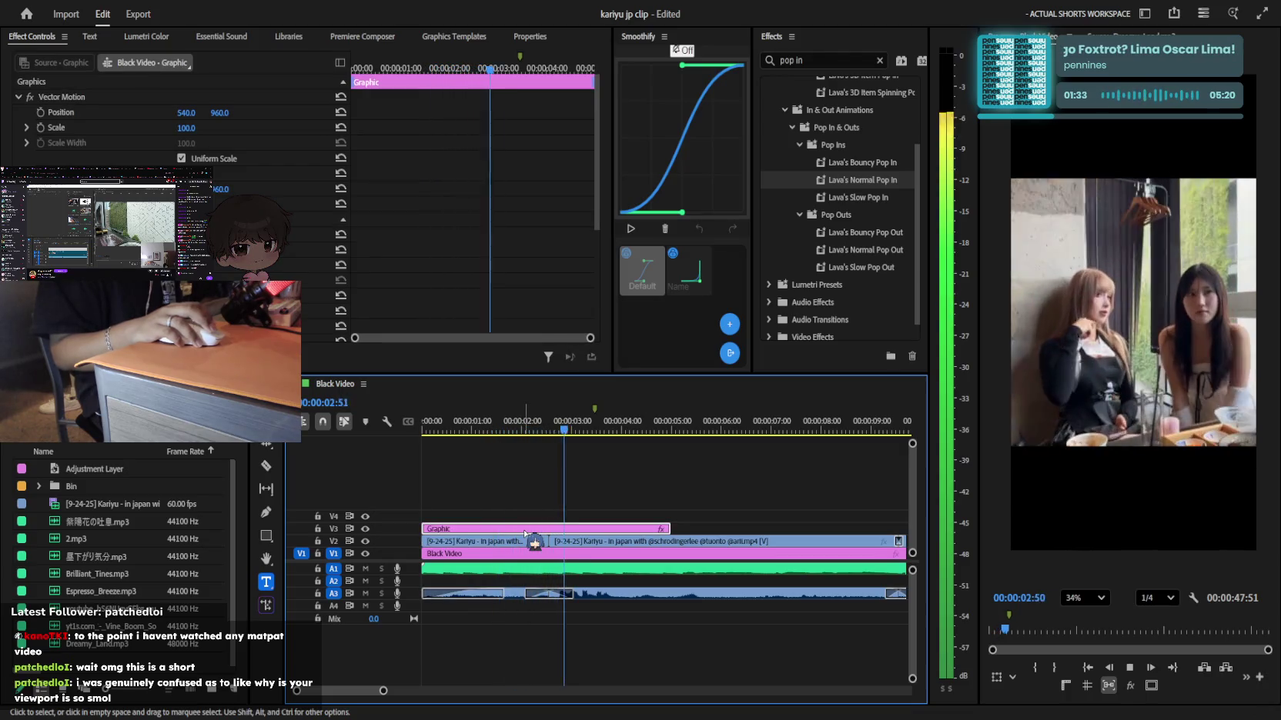
left_click(449, 423)
left_click_drag(456, 427, 422, 428)
left_click(1101, 151)
type("in a public")
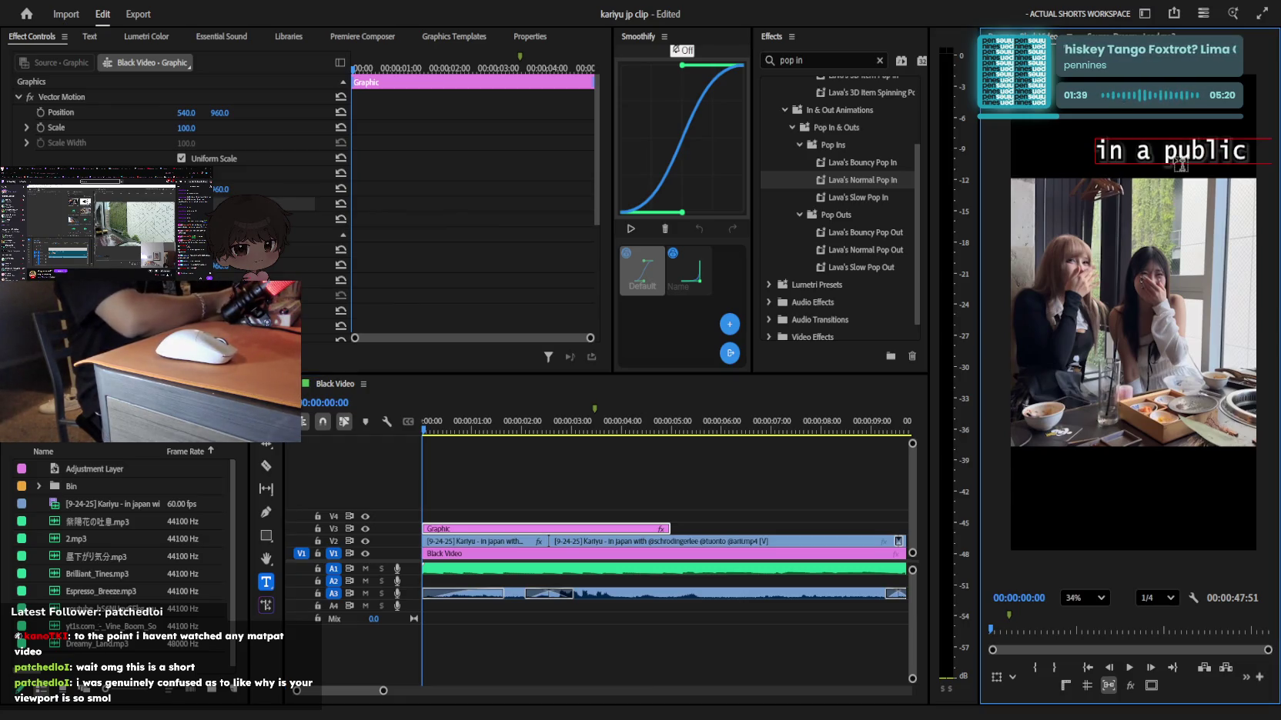
Break the caption onto a second line beginning with 'is'
key("Return")
type("is crazy.")
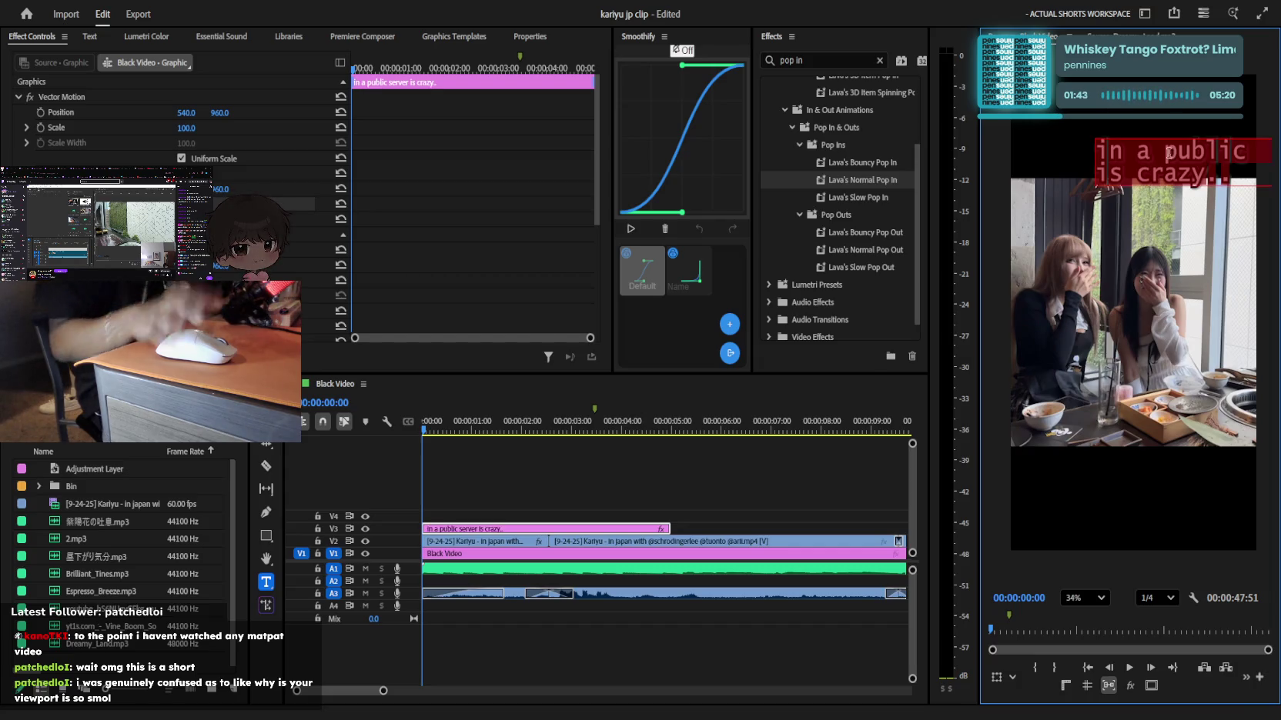
key("Escape")
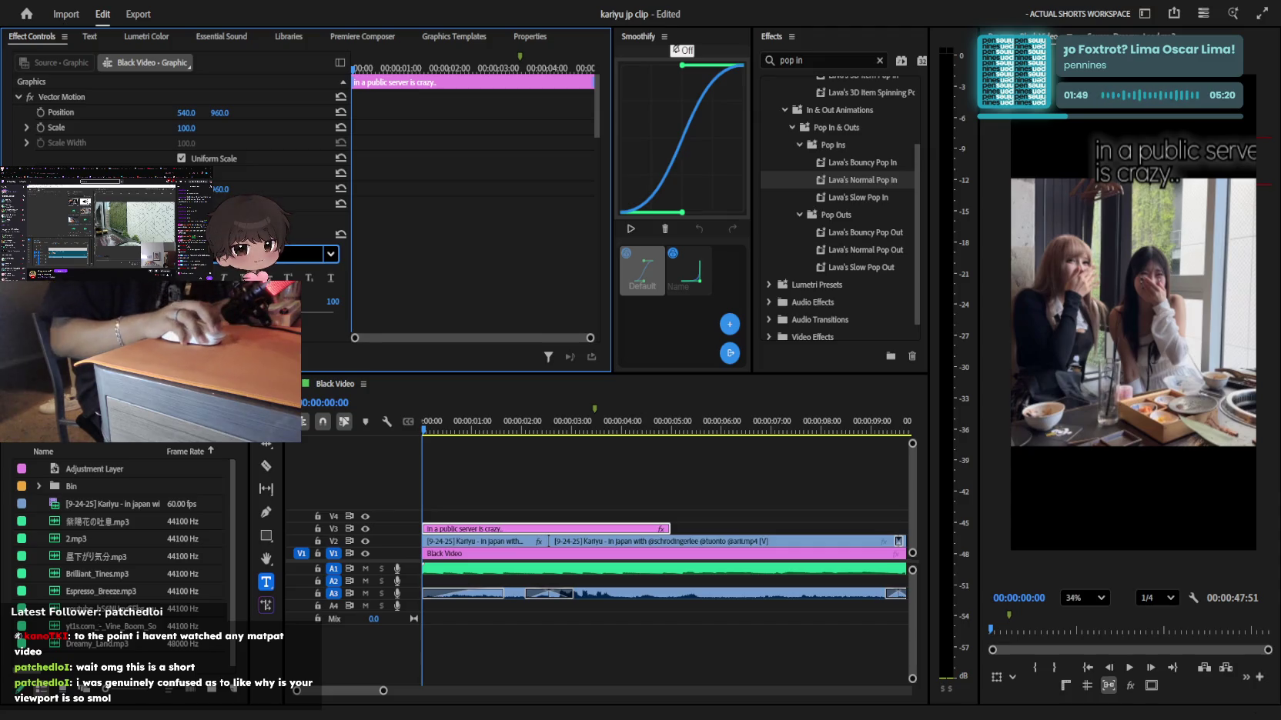
scroll(177, 154, "down", 5)
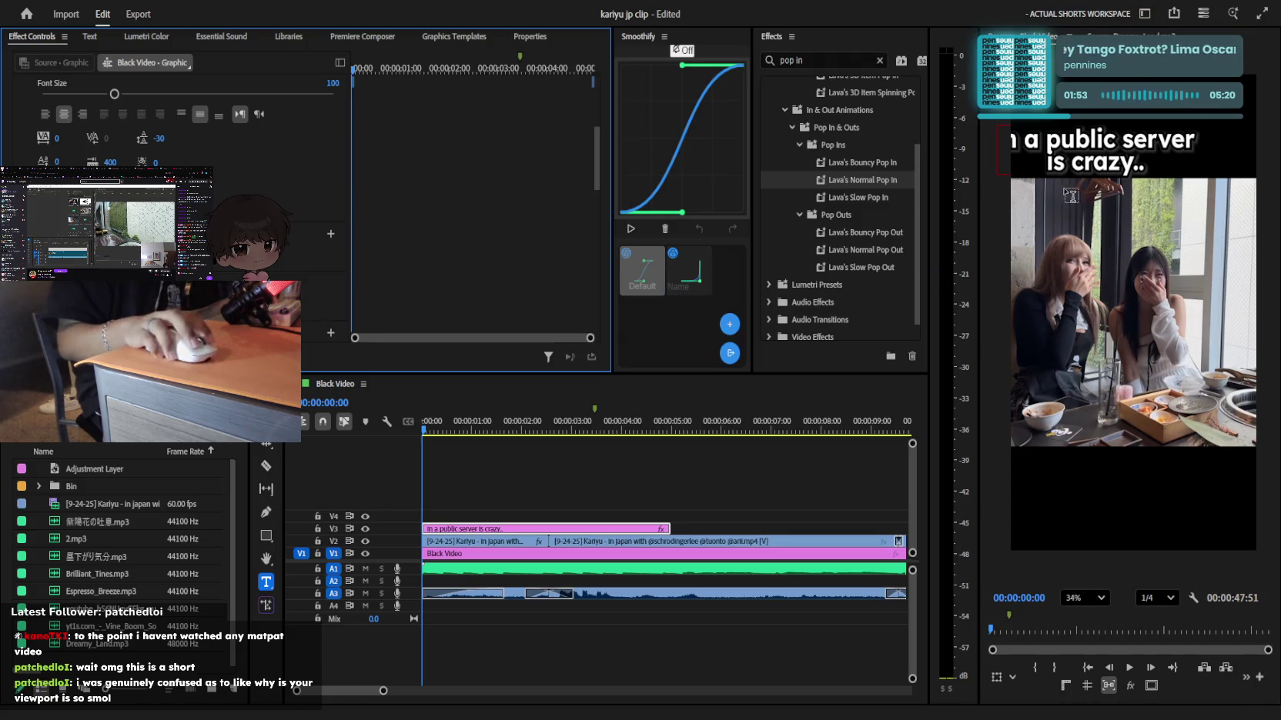
scroll(177, 154, "down", 4)
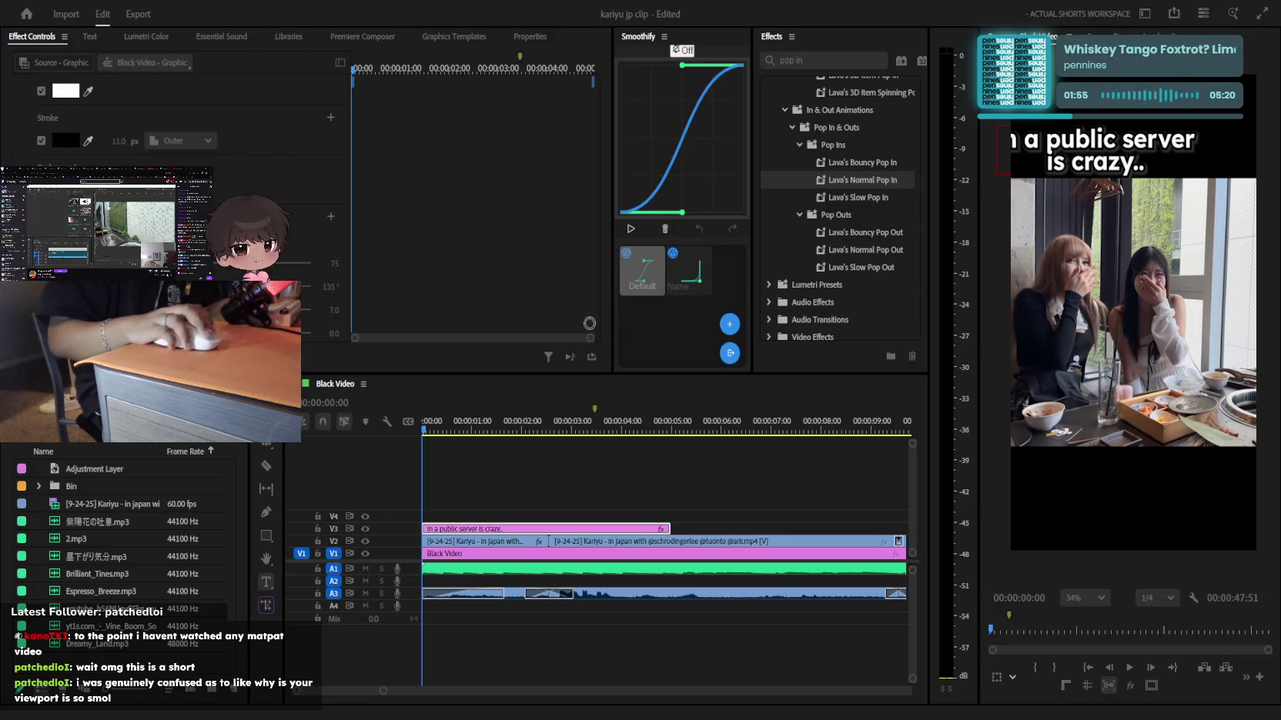
Snap the caption to the horizontal centre guide and select the V2 Kariyu clip
left_click(733, 472)
left_click(1102, 151)
left_click_drag(1102, 150, 1158, 157)
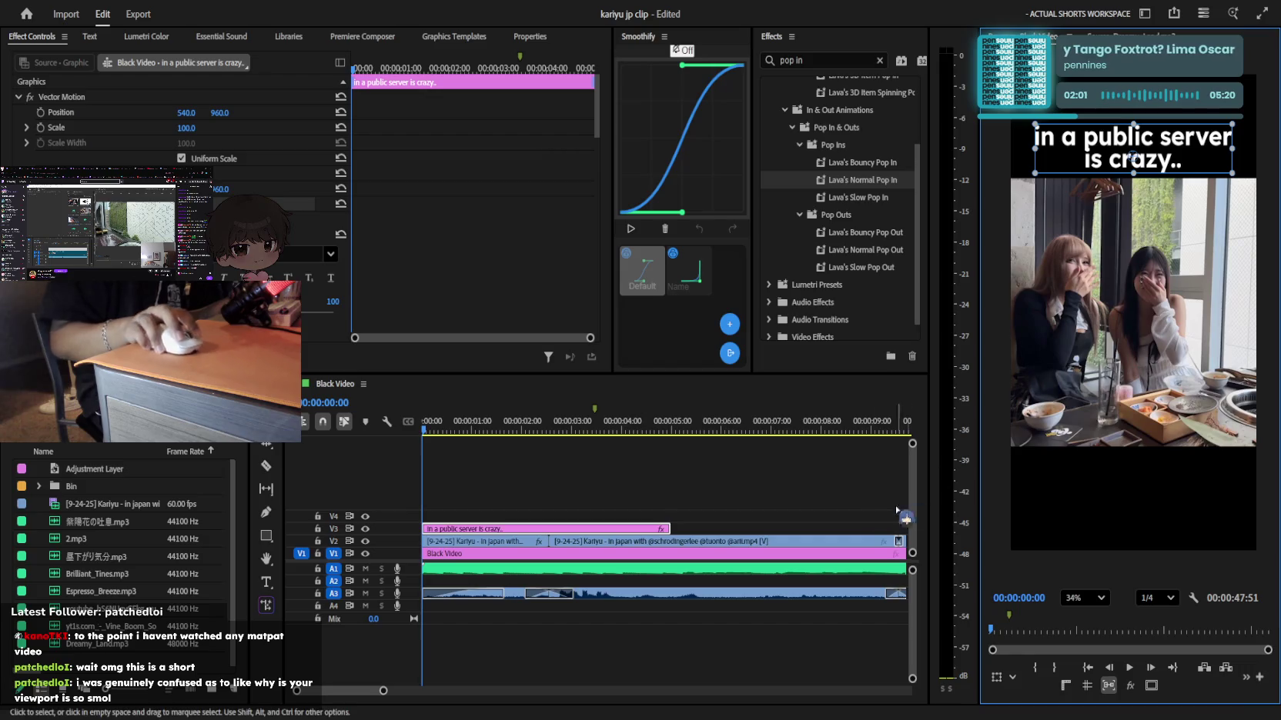
left_click(817, 485)
left_click(1187, 142)
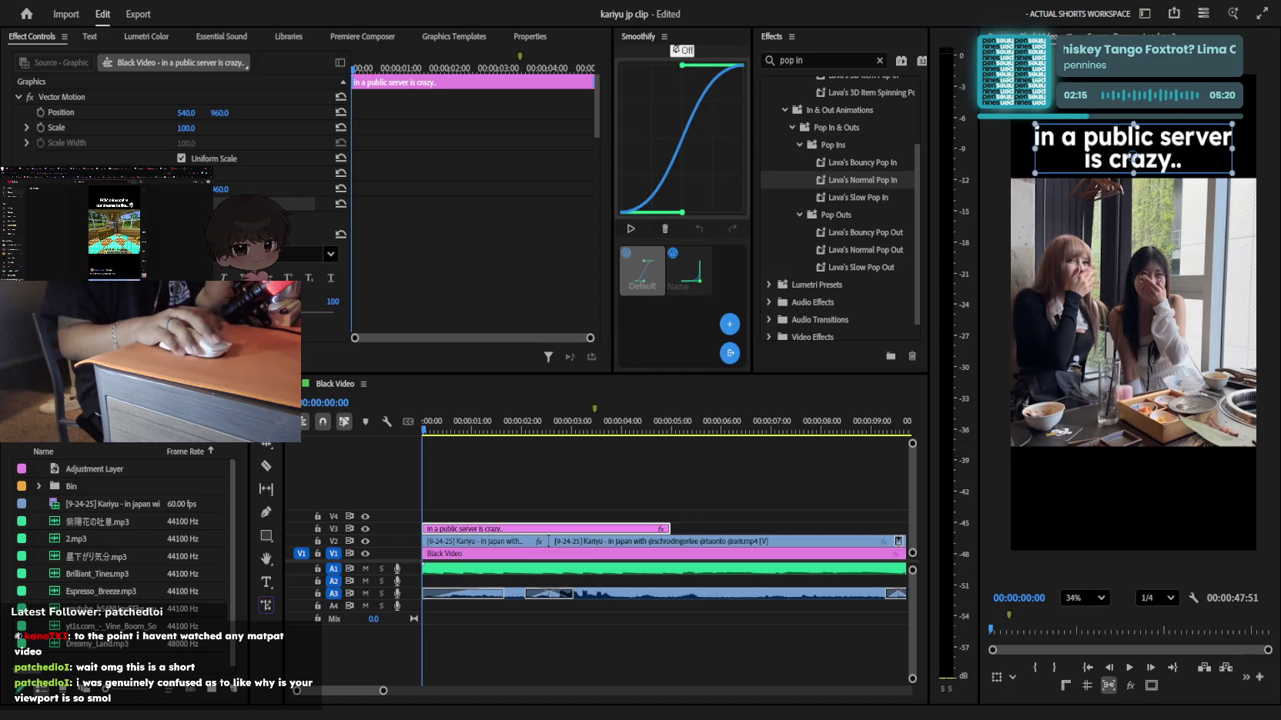
left_click(734, 338)
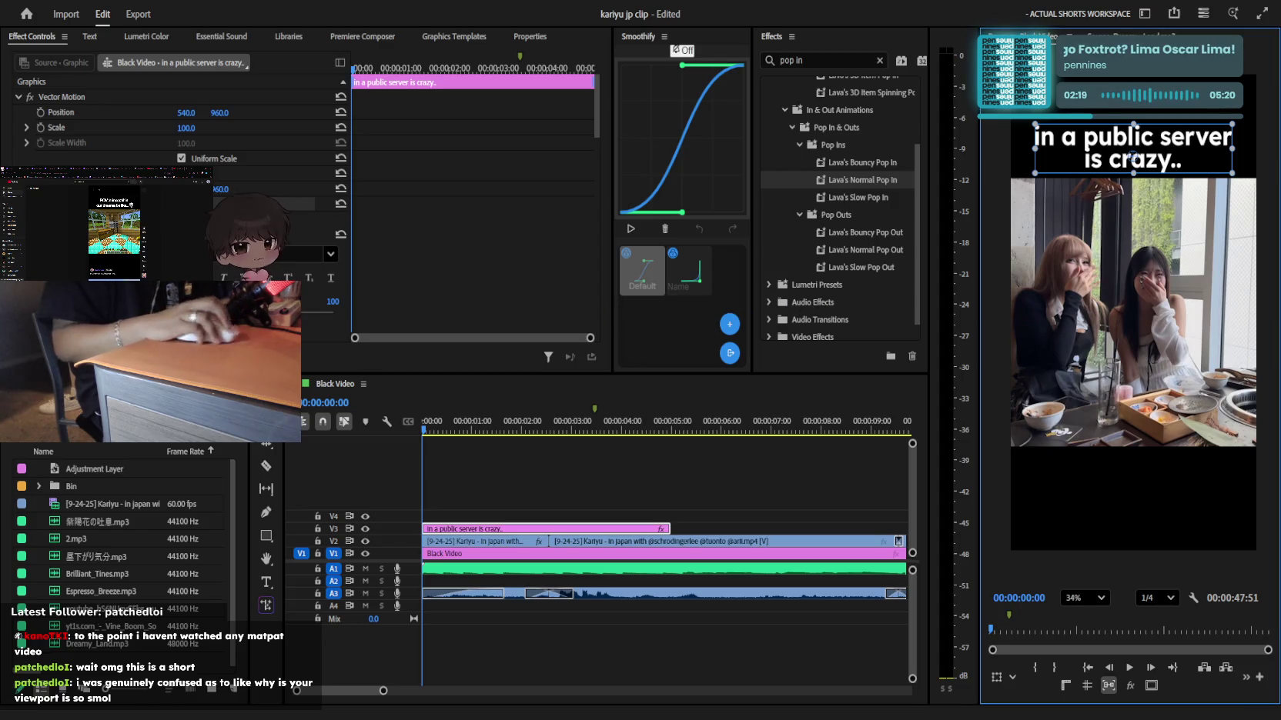
left_click(481, 541)
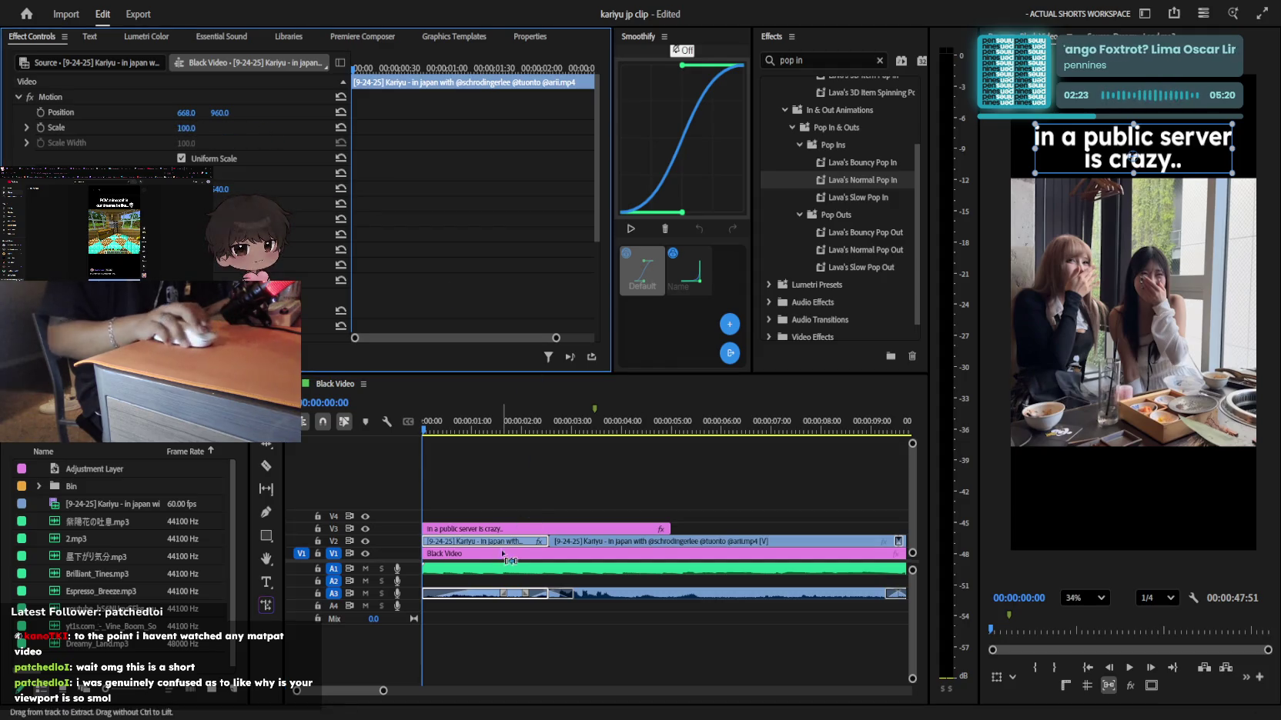
left_click(500, 429)
mouse_move(504, 428)
left_mouse_down()
mouse_move(533, 429)
mouse_move(484, 429)
left_mouse_up()
left_click(608, 455)
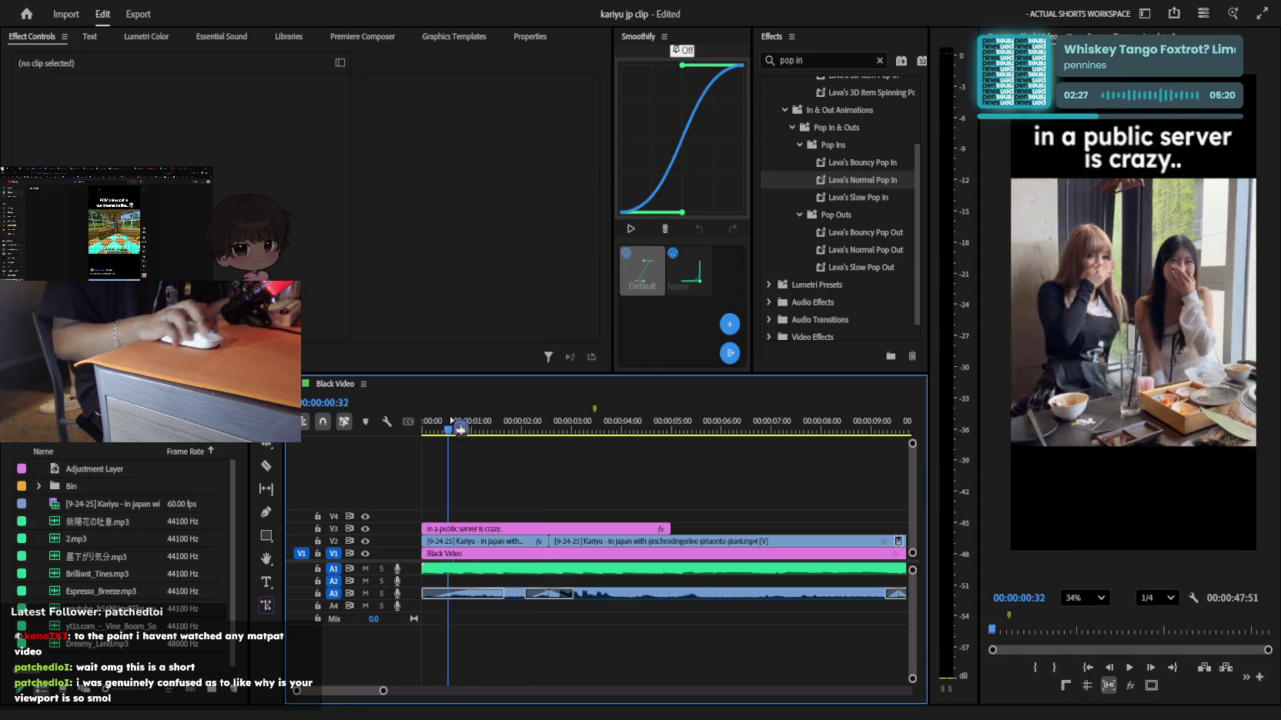
left_click(493, 541)
left_click(186, 128)
type("90")
key("Return")
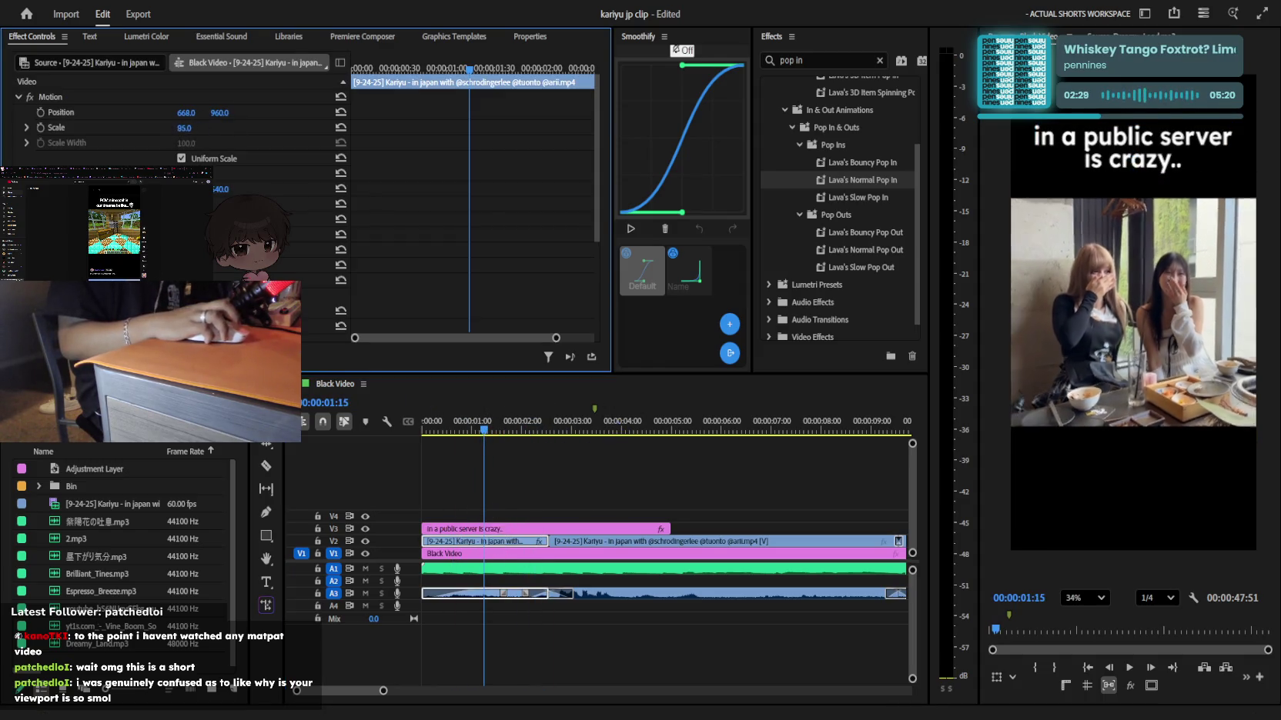
type("82")
key("Return")
type("109")
key("Return")
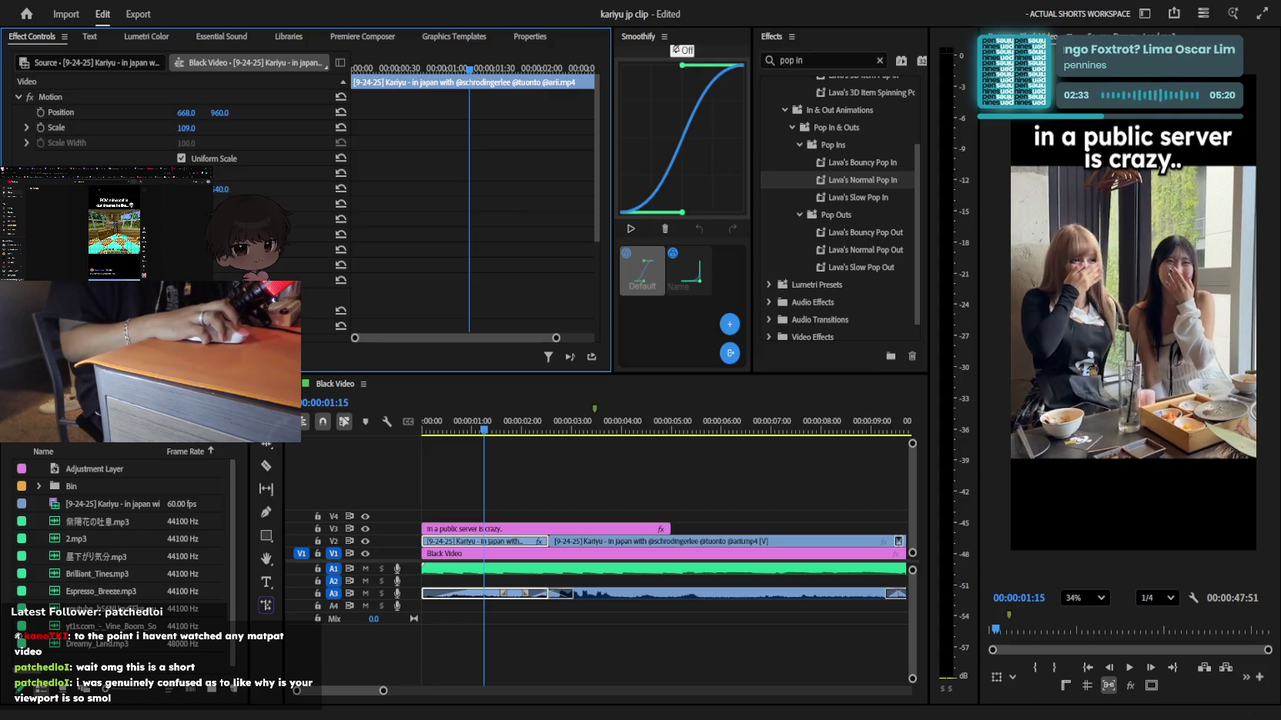
type("100")
key("Return")
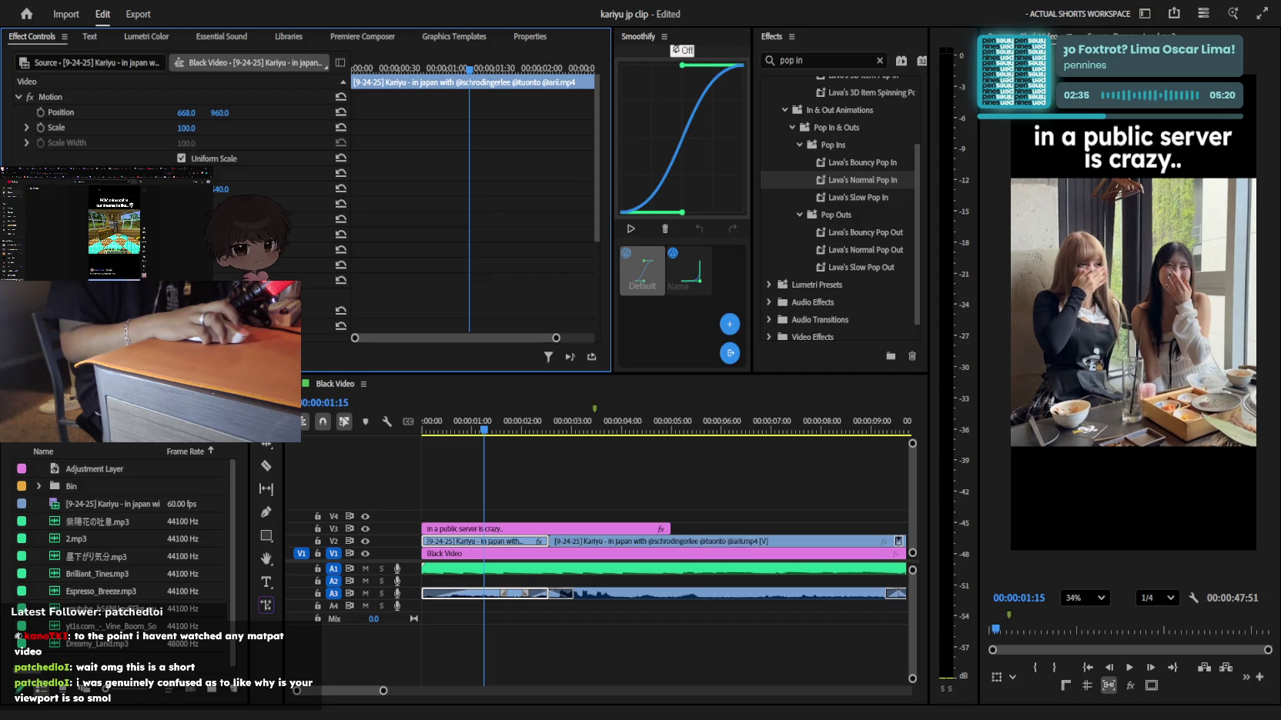
left_click(620, 428)
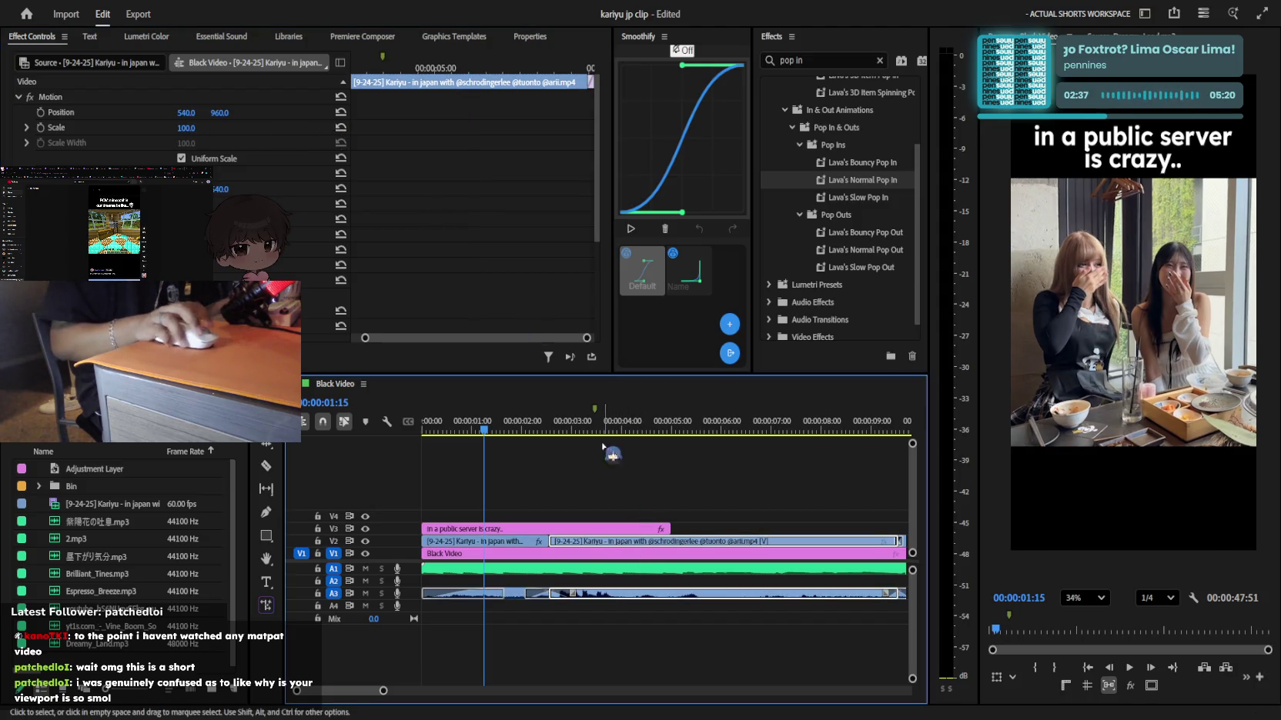
scroll(177, 123, "down", 5)
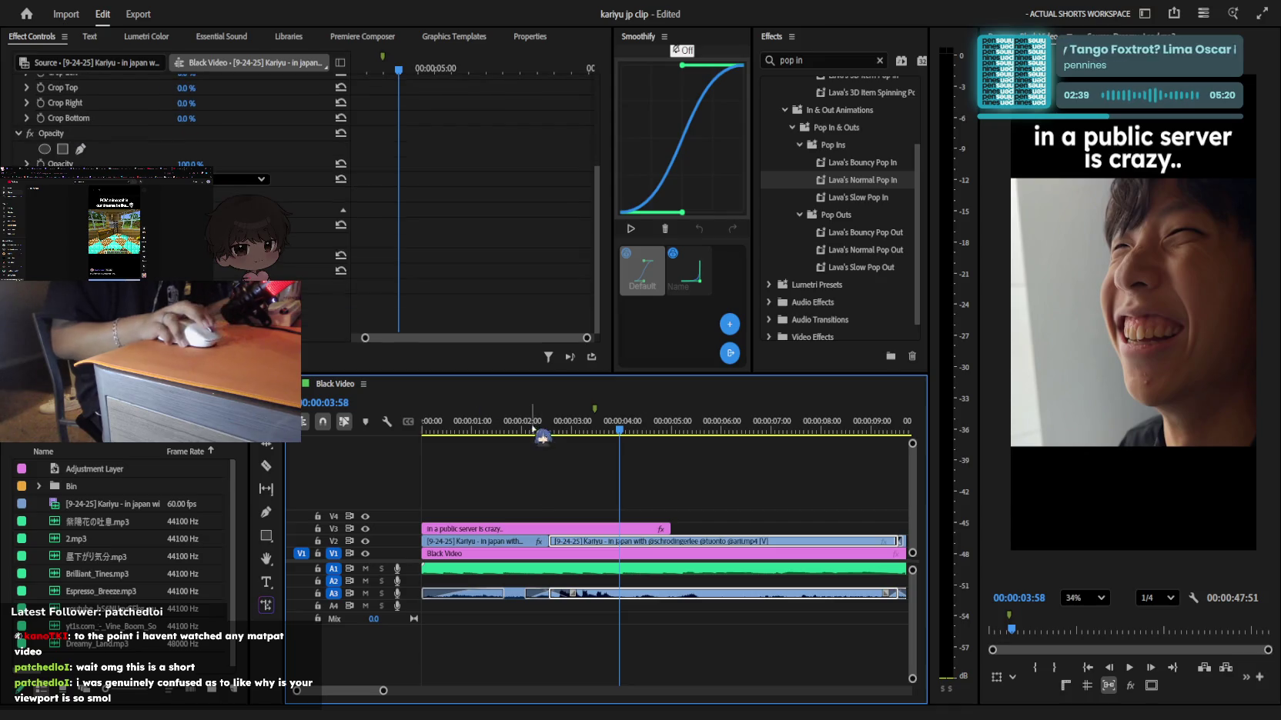
key("Home")
left_click(496, 530)
left_click(1145, 148)
left_click_drag(1144, 148, 1152, 158)
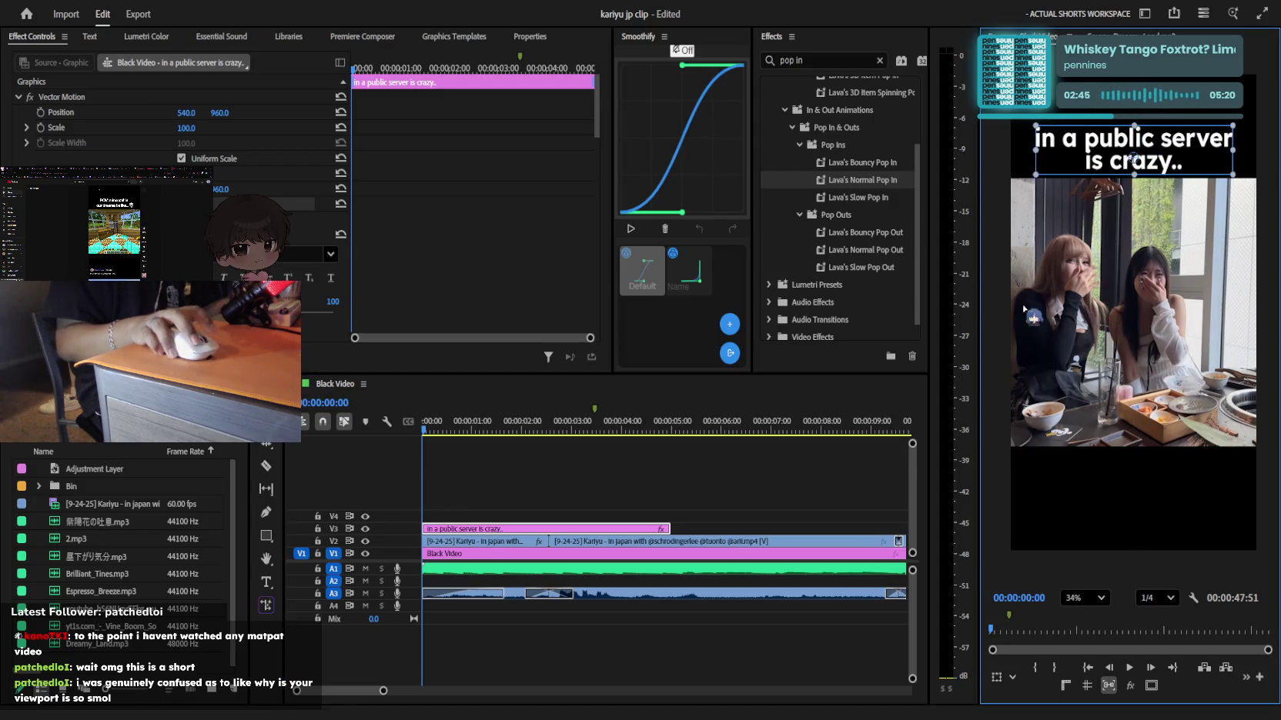
Move the caption clip from V3 to V6, trim its end, and save the project
left_click(793, 493)
key("minus")
key("minus")
key("minus")
key("minus")
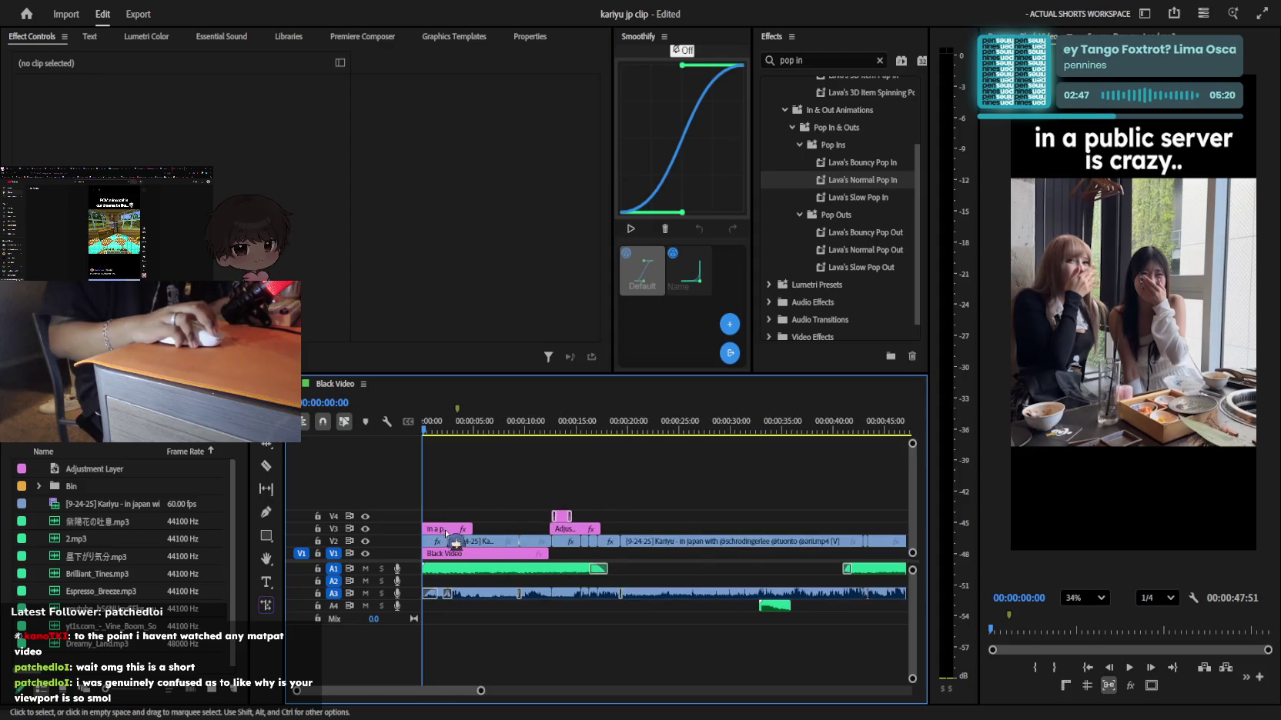
mouse_move(436, 529)
left_mouse_down()
mouse_move(436, 466)
mouse_move(730, 510)
left_mouse_up()
key("minus")
key("minus")
left_click_drag(687, 465, 655, 466)
key("ctrl+s")
Play back the sequence and nudge the caption slightly higher in the frame
key("equal")
key("equal")
key("equal")
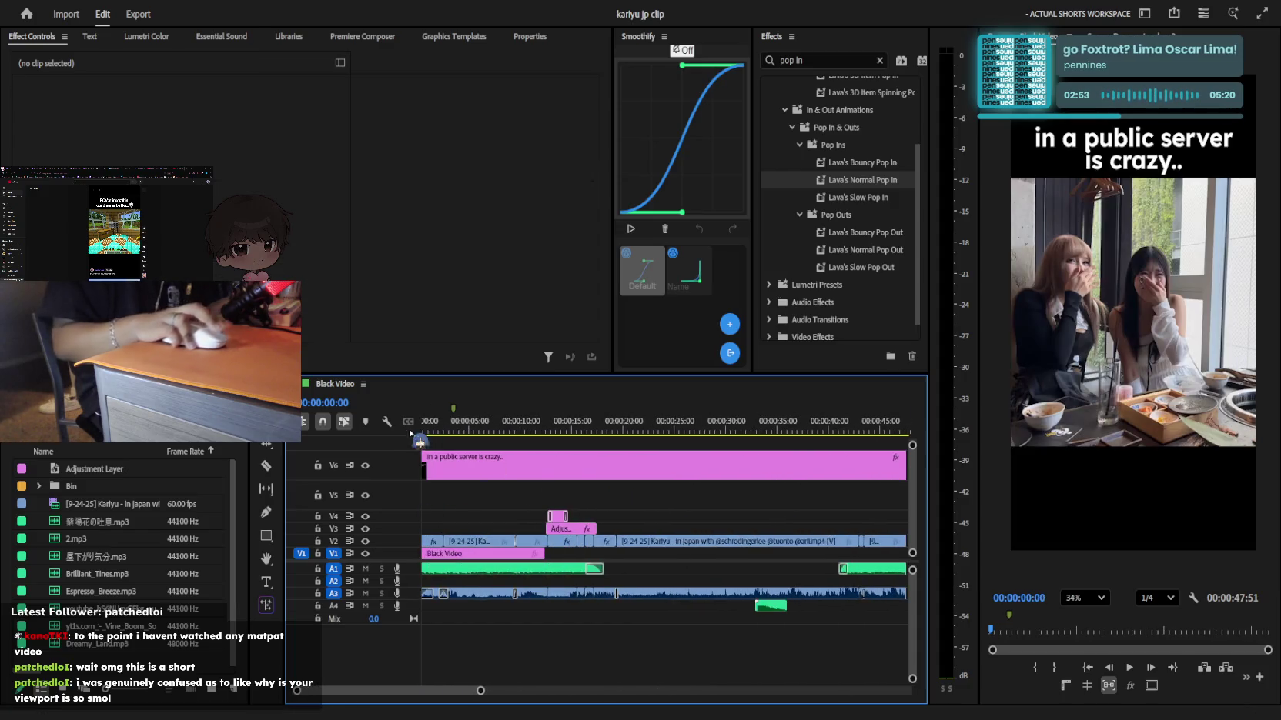
key("space")
key("equal")
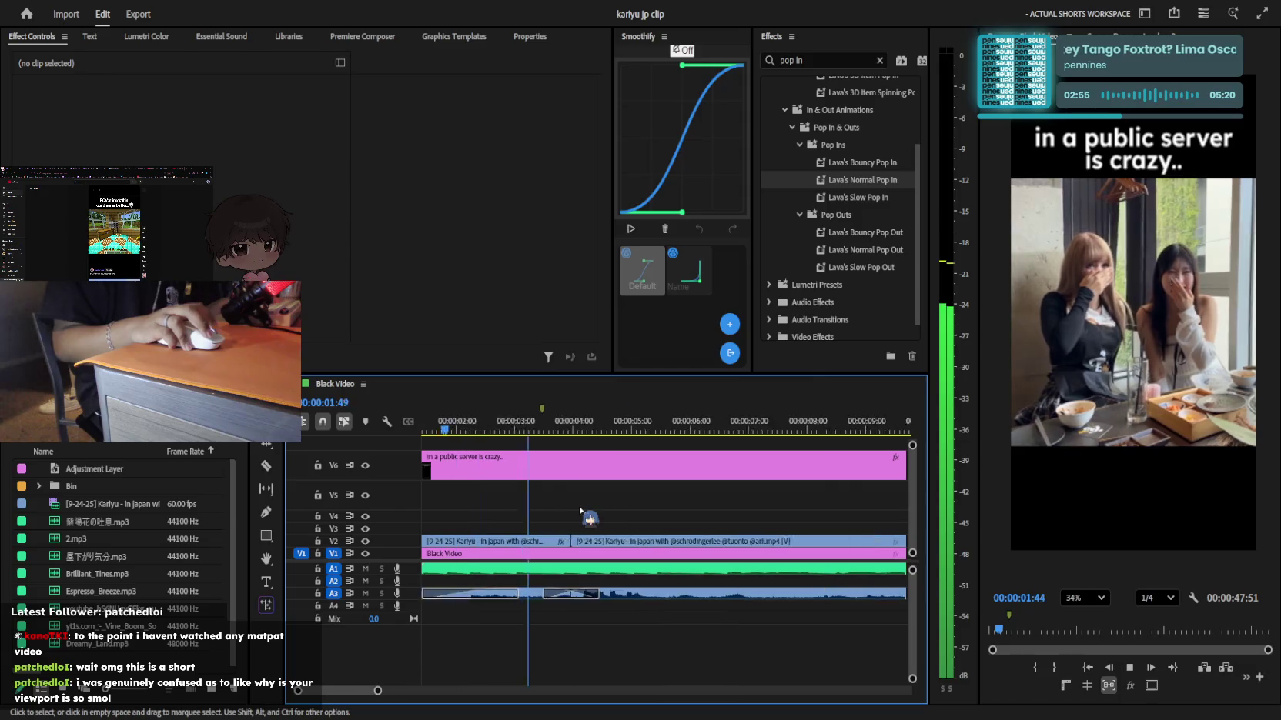
key("space")
left_click_drag(1147, 164, 1146, 159)
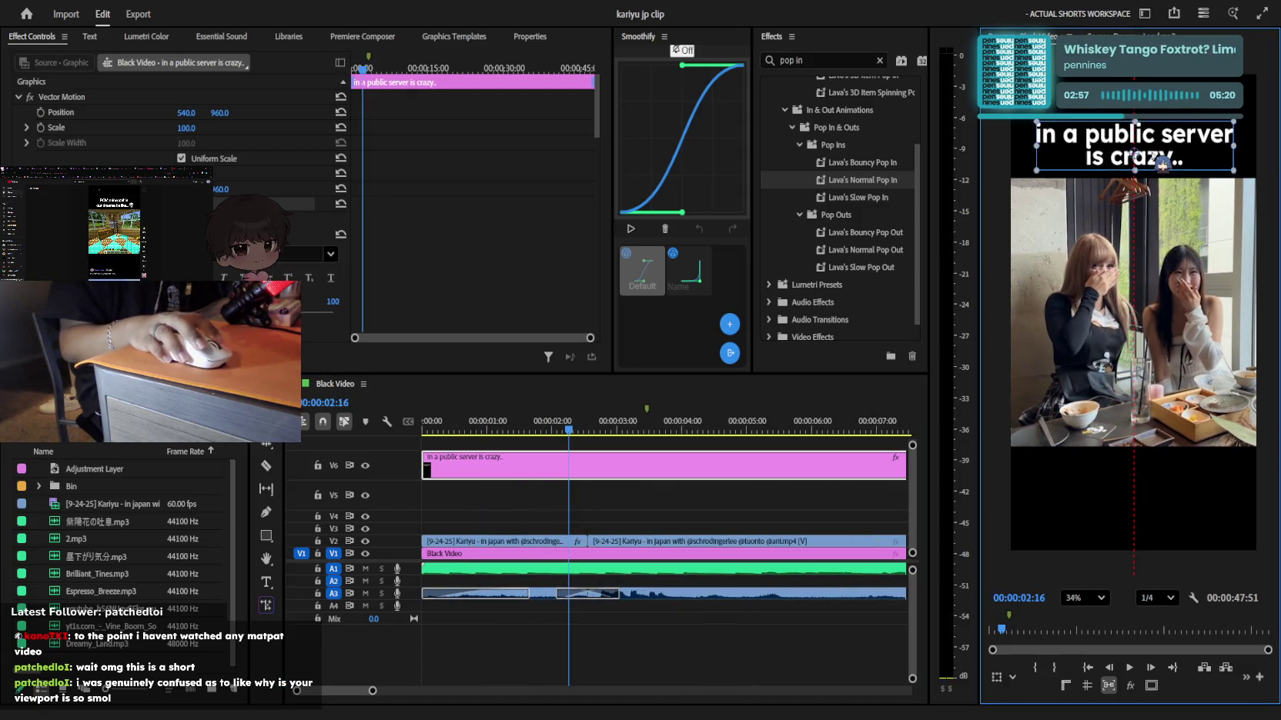
left_click(699, 508)
key("space")
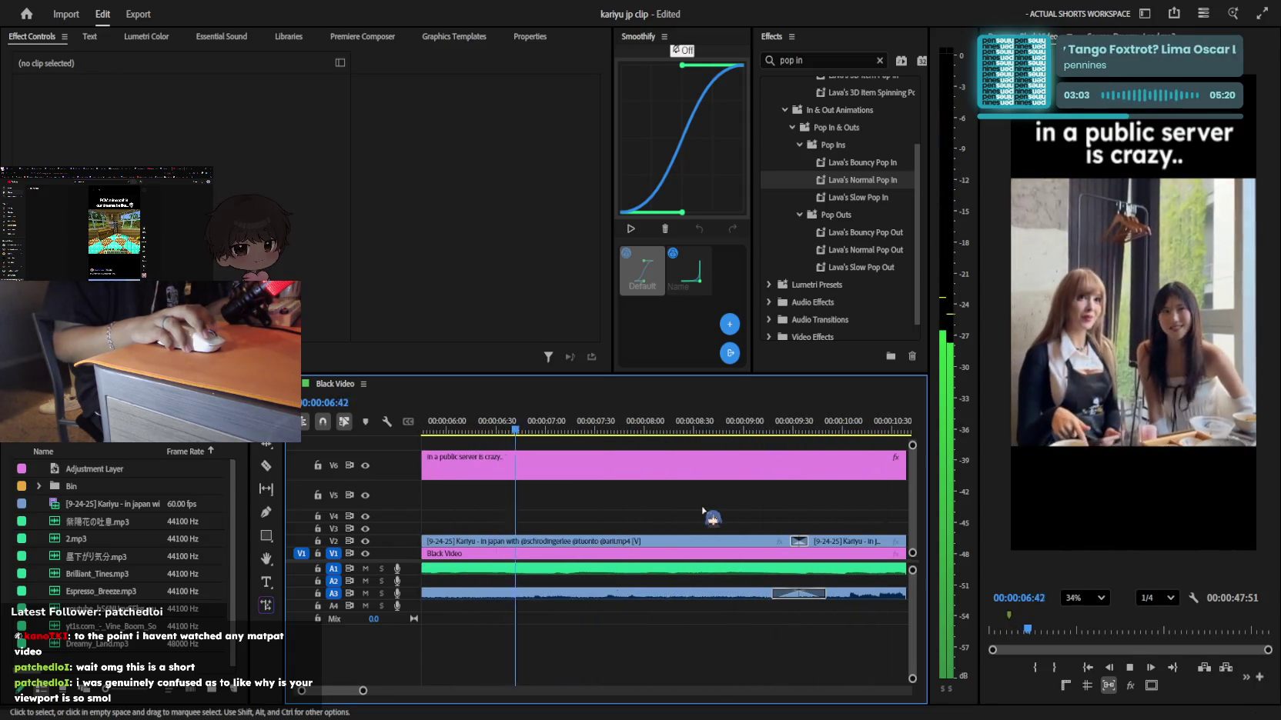
Move the playhead to about 7 seconds and start a text box beside the woman's face
left_click_drag(608, 429, 538, 437)
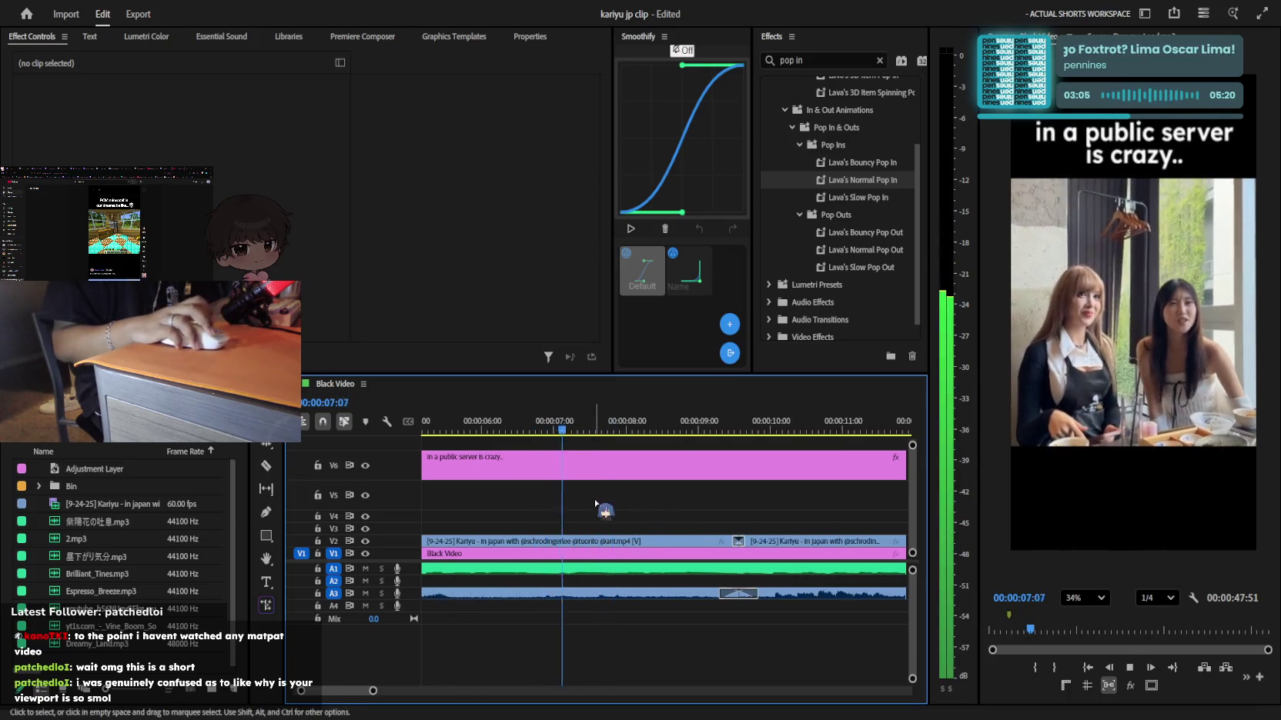
key("=")
key("t")
left_click(1176, 298)
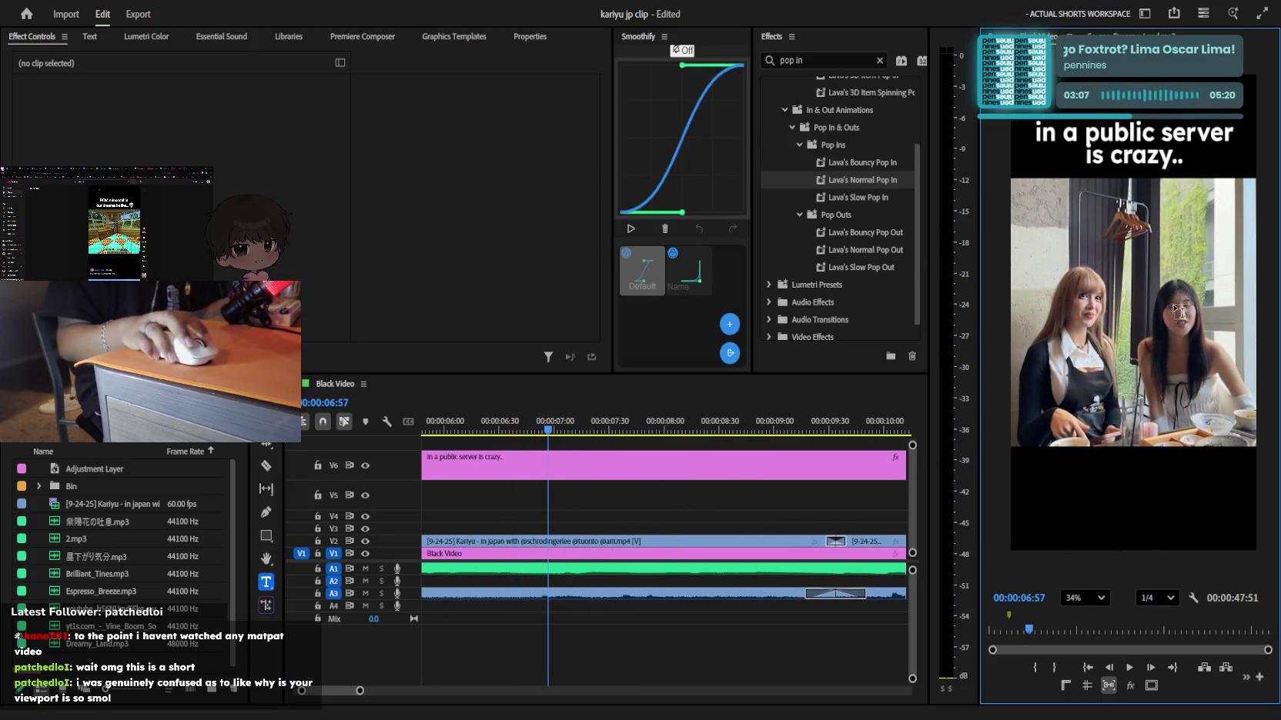
Type the C letter graphic on V7 beside the right-hand woman's face
type("ca")
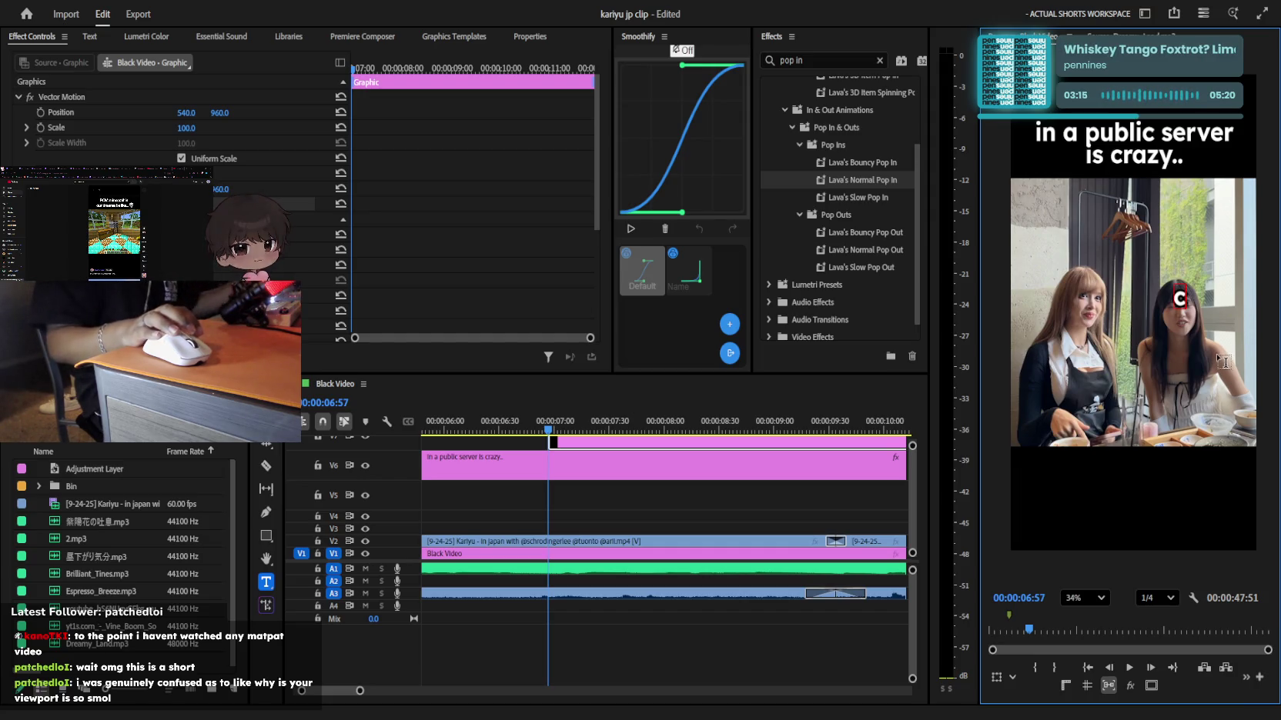
left_click(731, 500)
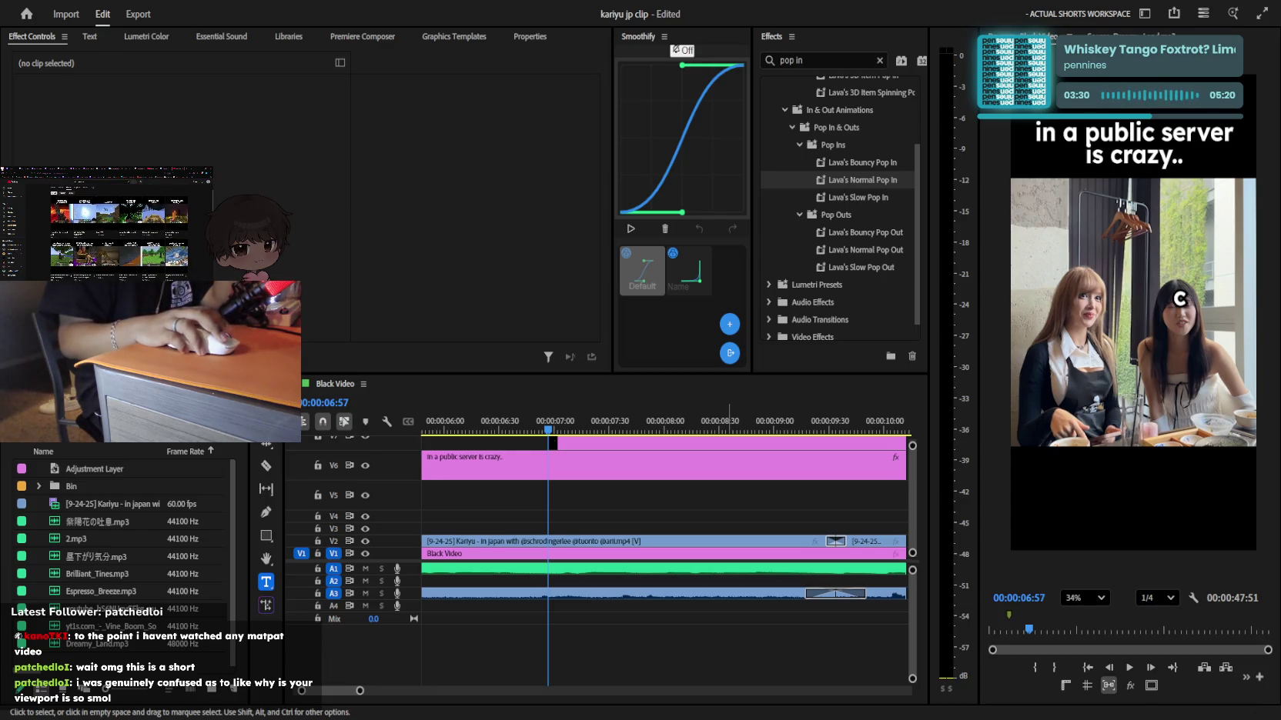
key("alt+Tab")
left_click(563, 460)
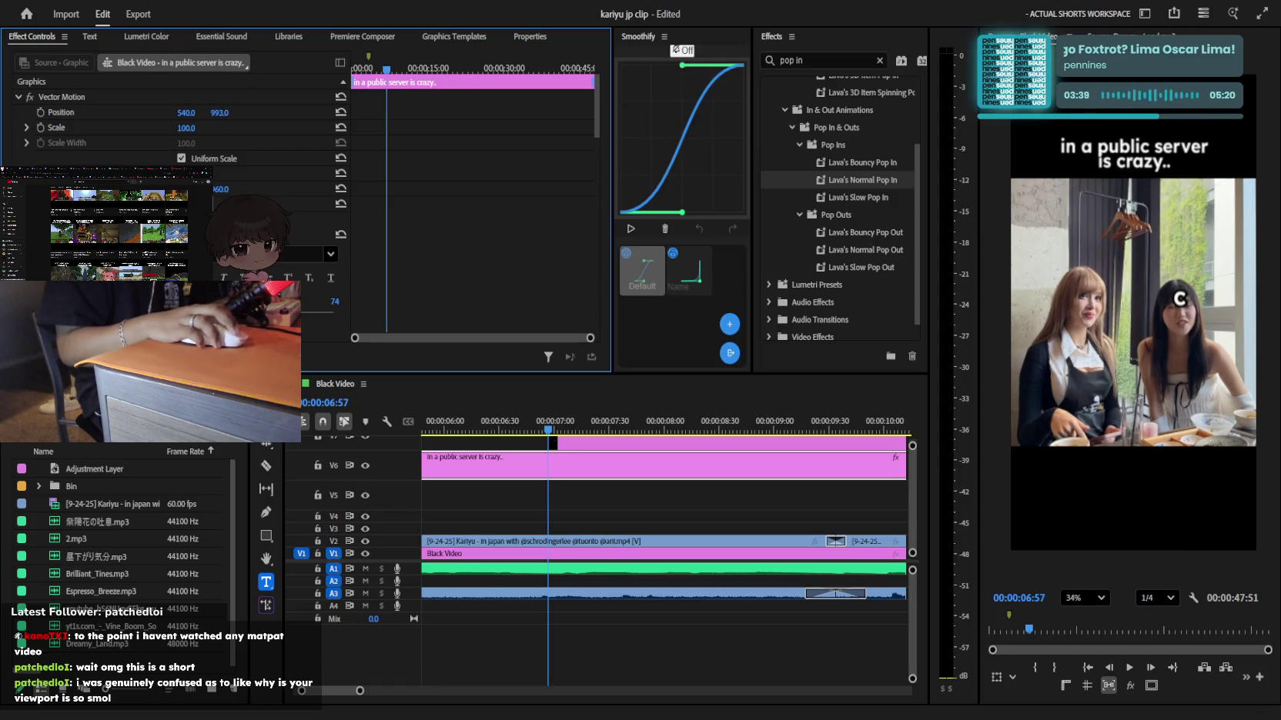
Change the caption's Position Y from 1000 to 974 in Effect Controls
scroll(1041, 420, "down", 1)
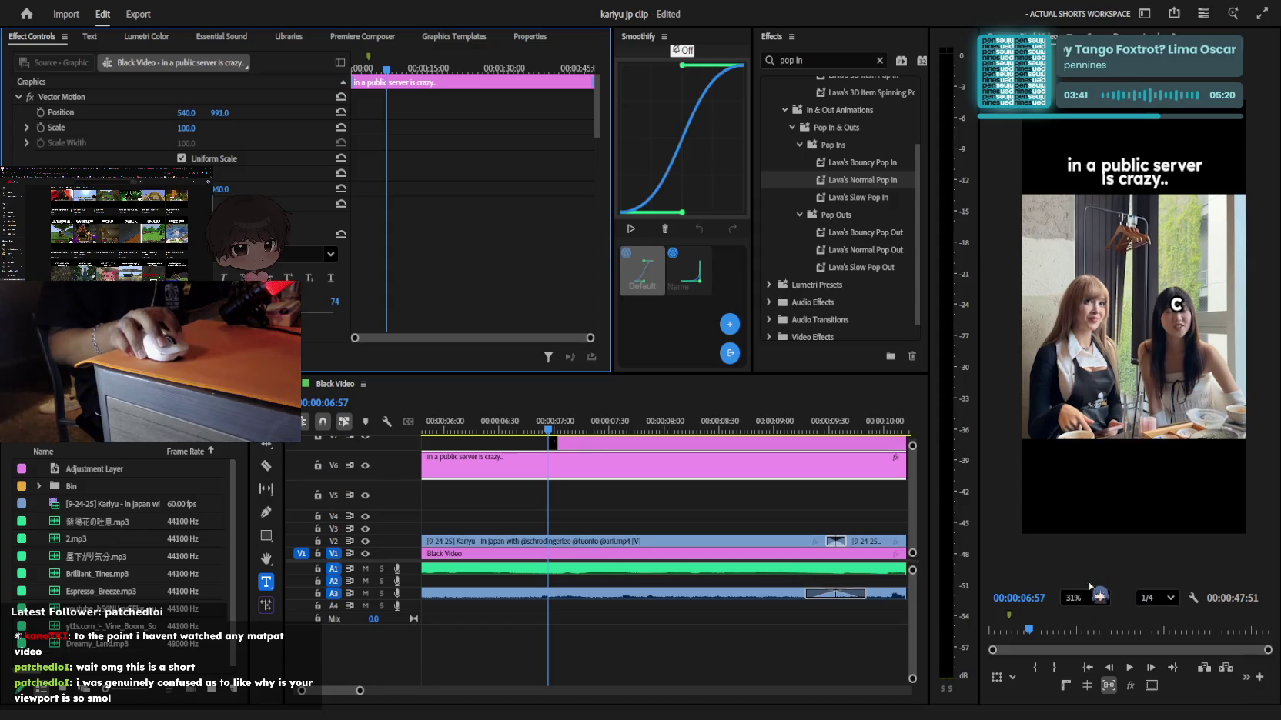
left_click(1087, 373)
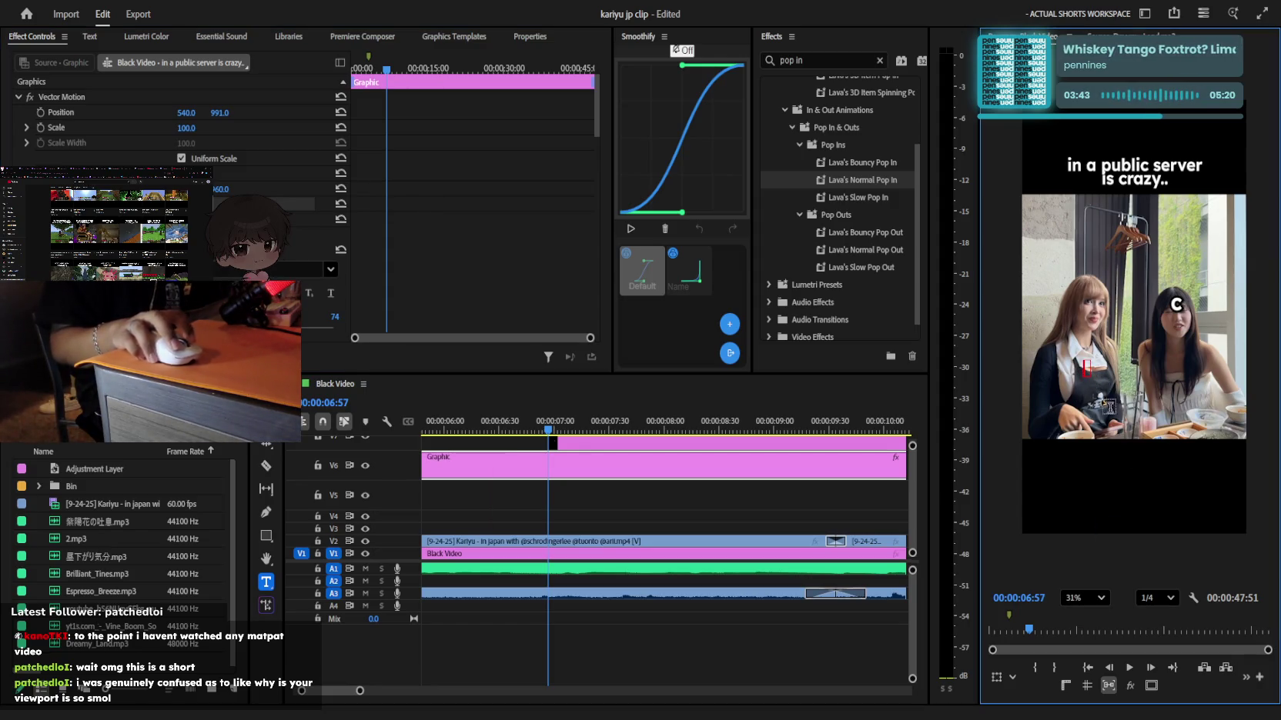
key("Escape")
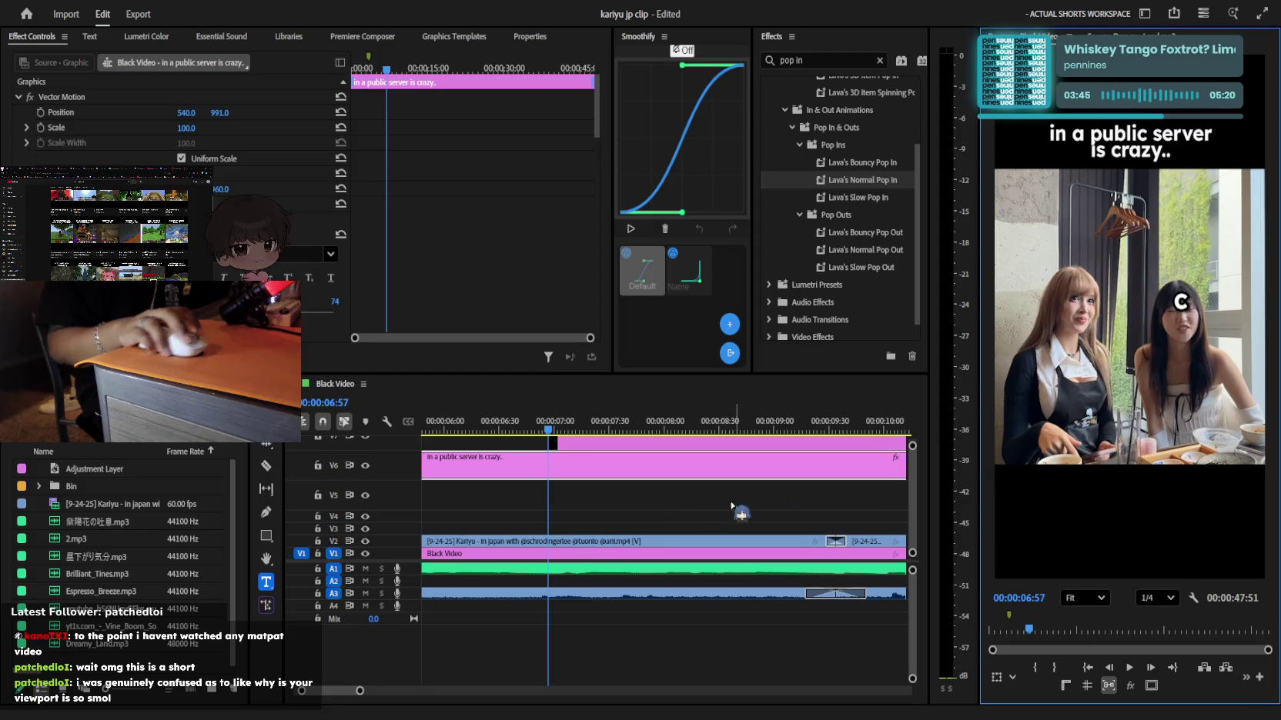
left_click(668, 517)
left_click(485, 461)
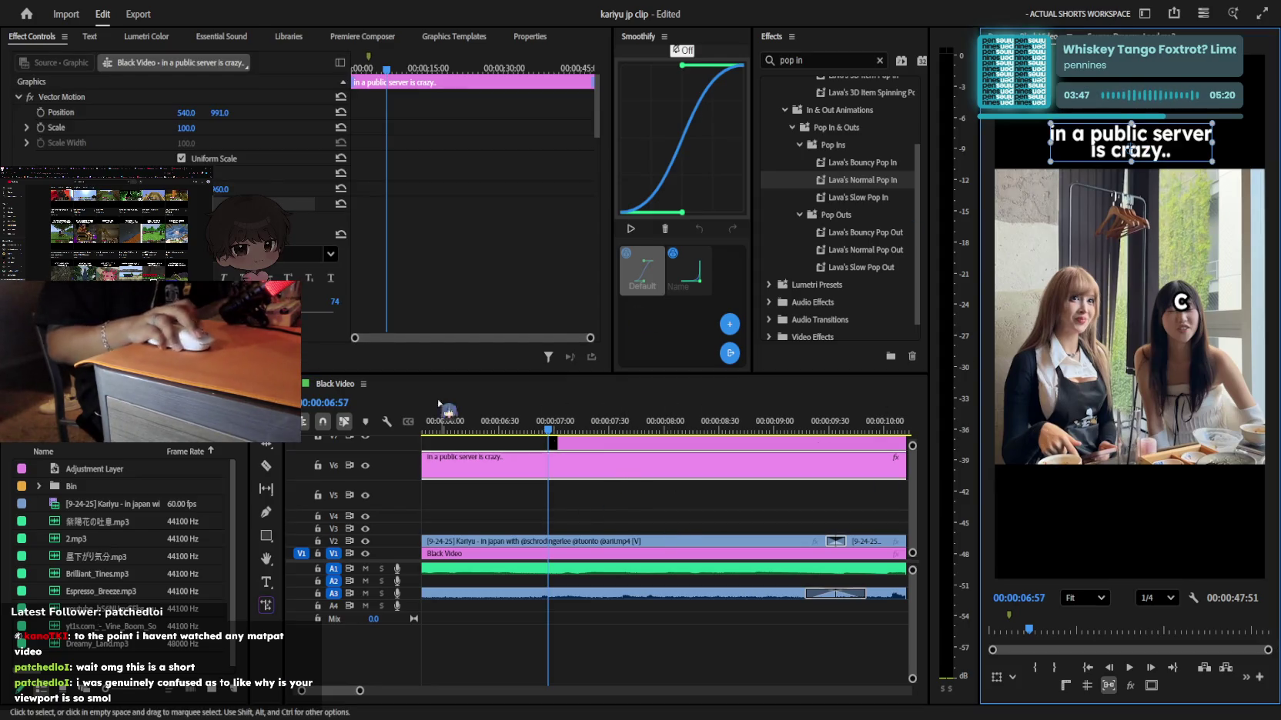
left_click_drag(226, 121, 232, 121)
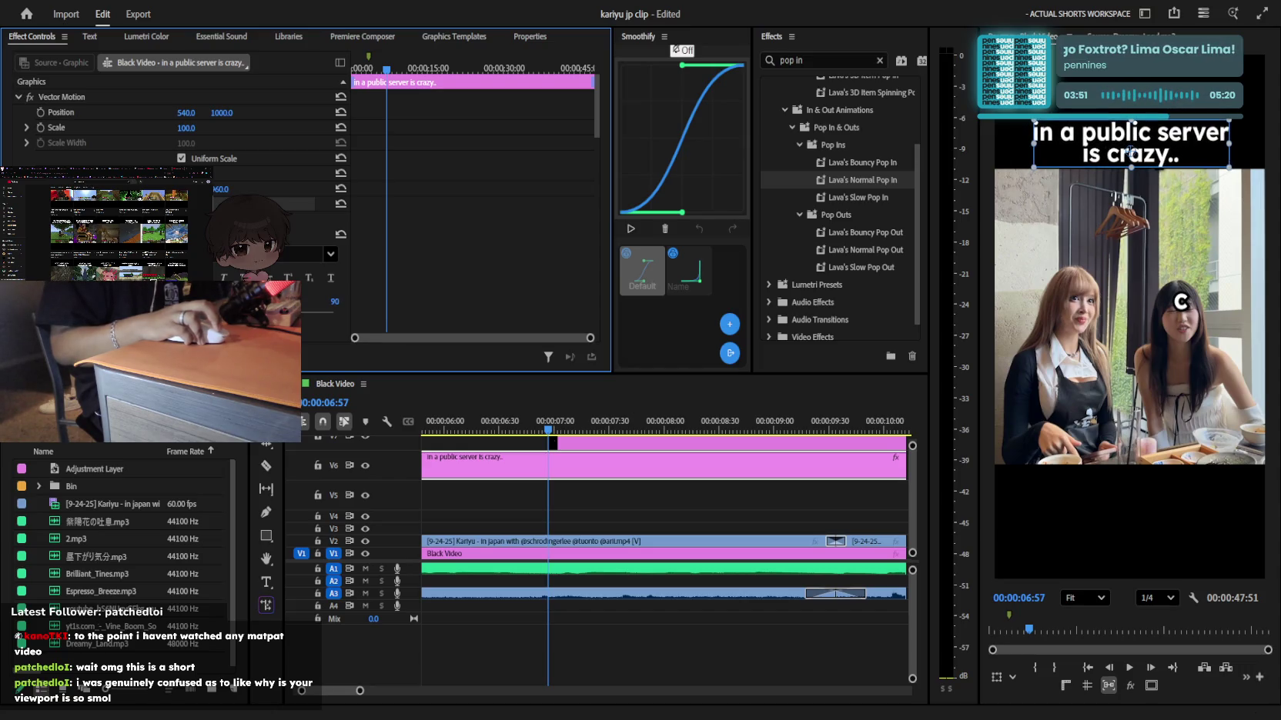
left_click_drag(224, 114, 204, 114)
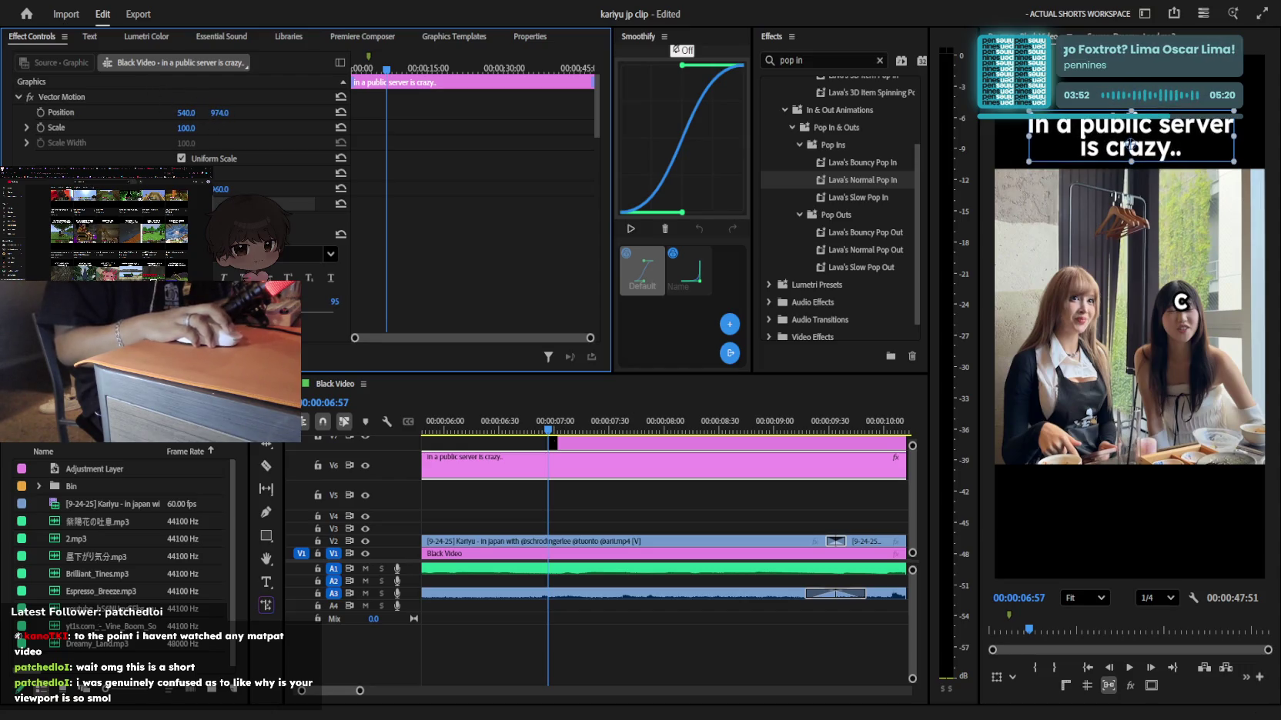
Replay the sequence from near the start to check the raised caption
left_click(666, 505)
key("space")
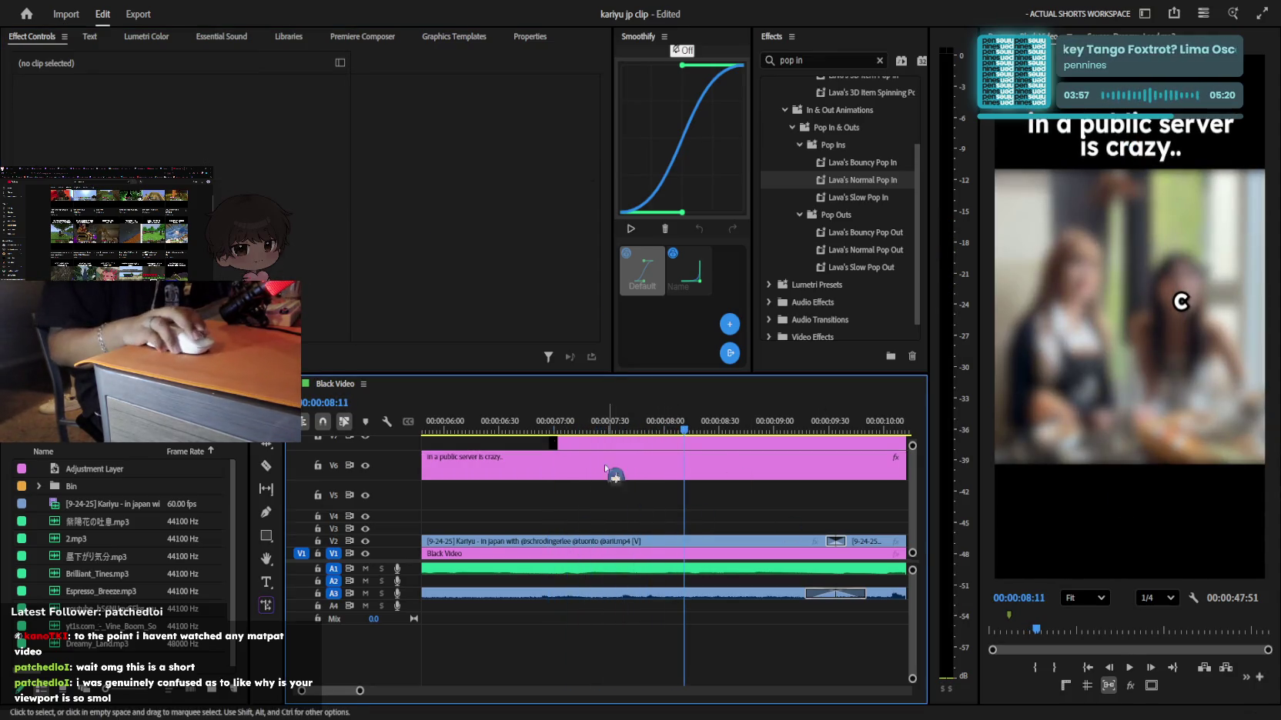
key("space")
key("minus")
key("Up")
key("space")
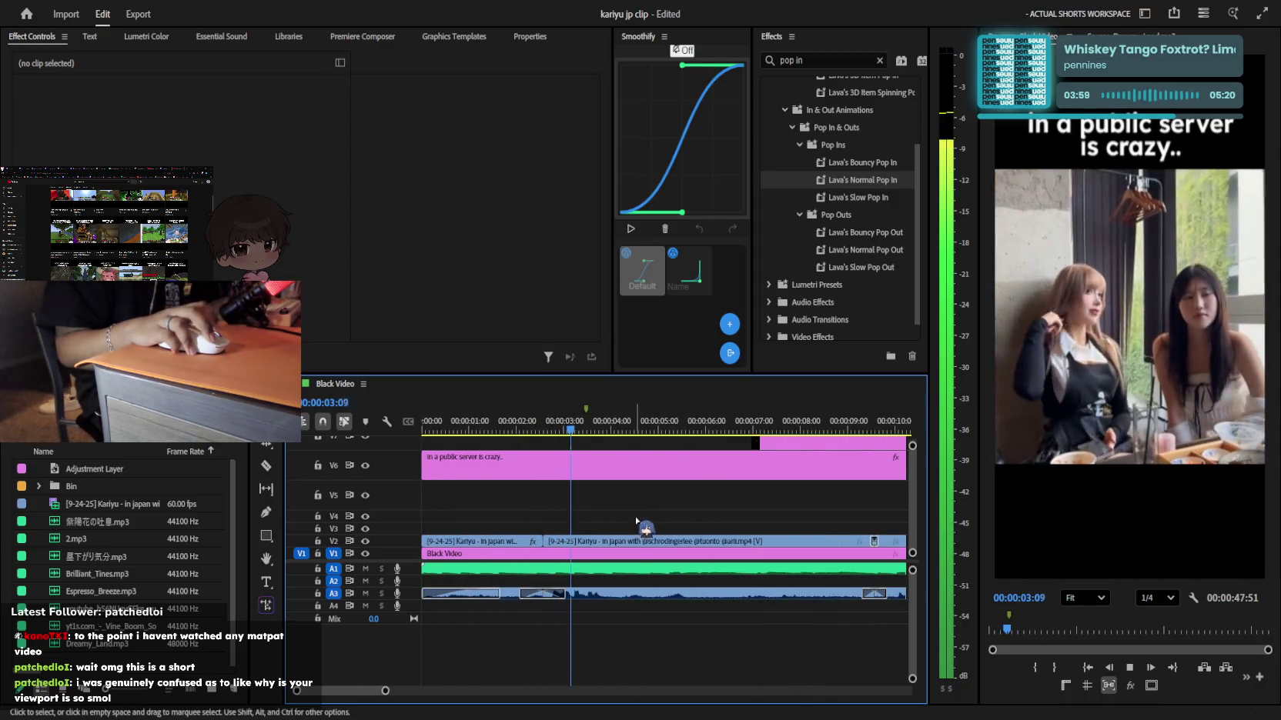
key("minus")
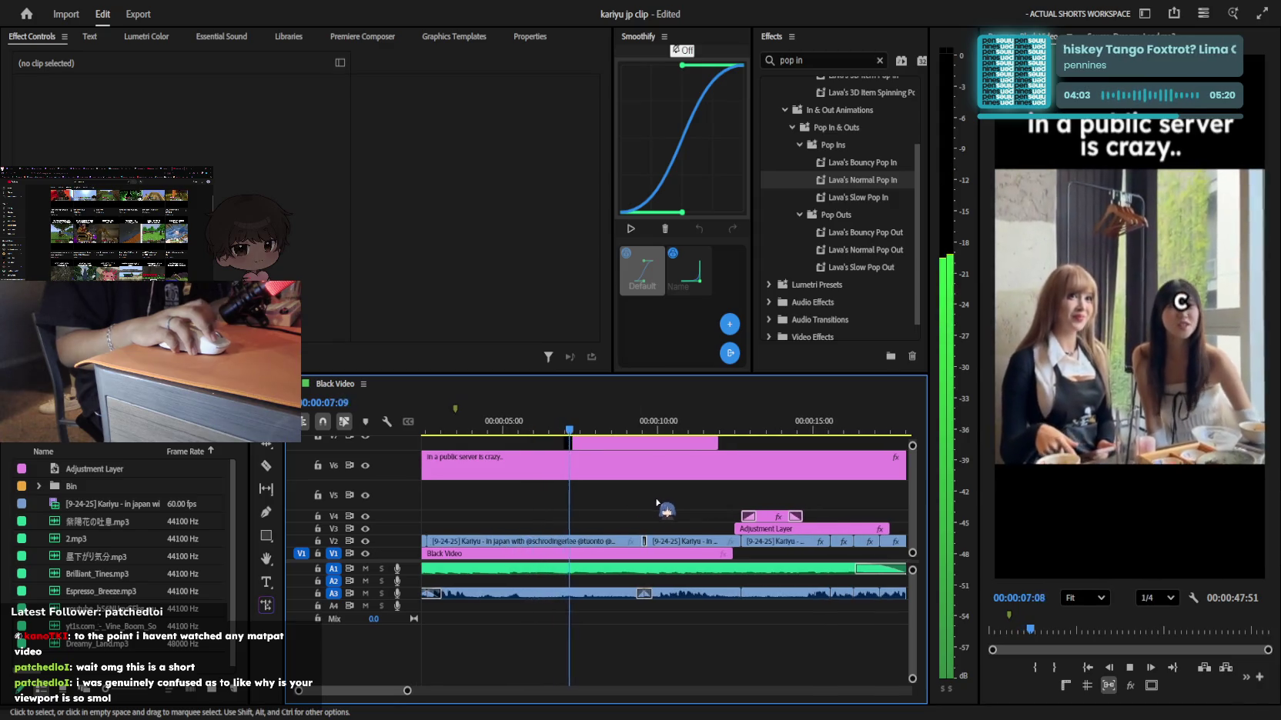
scroll(675, 494, "up", 2)
left_click(619, 468)
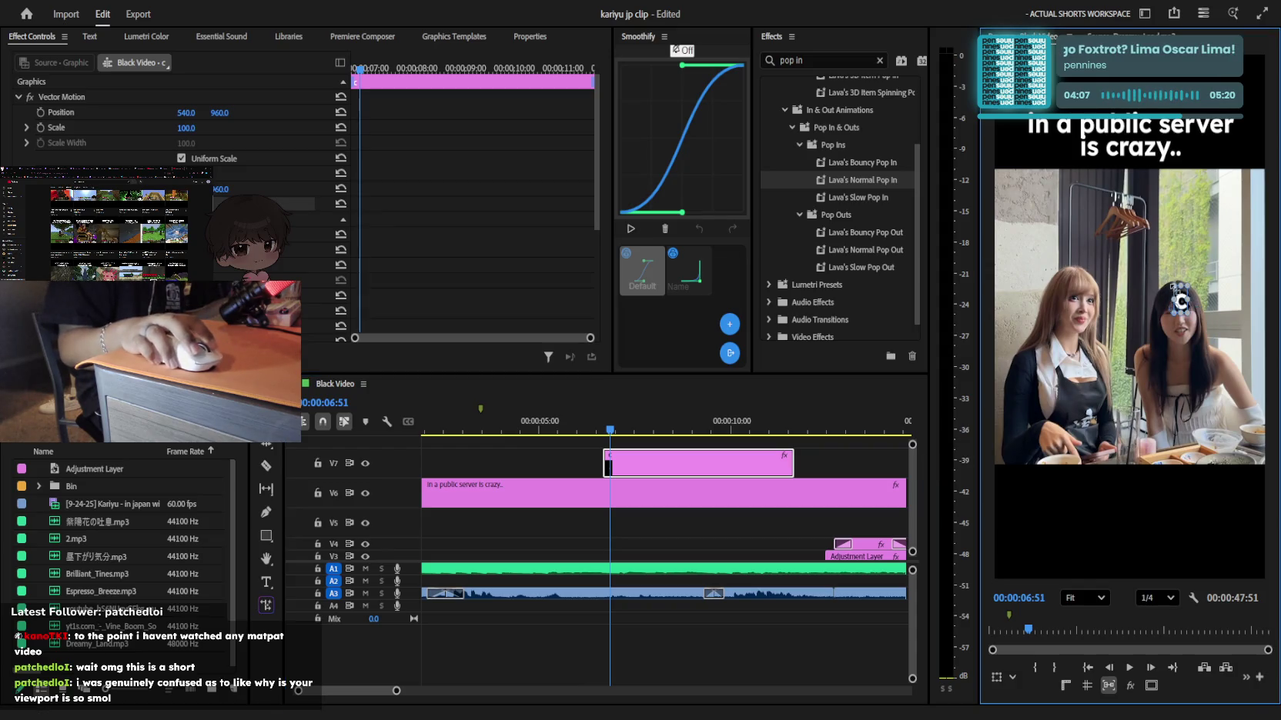
Cut the V7 C graphic at the first beat points around 6:29 and 7:33
scroll(1192, 312, "up", 3)
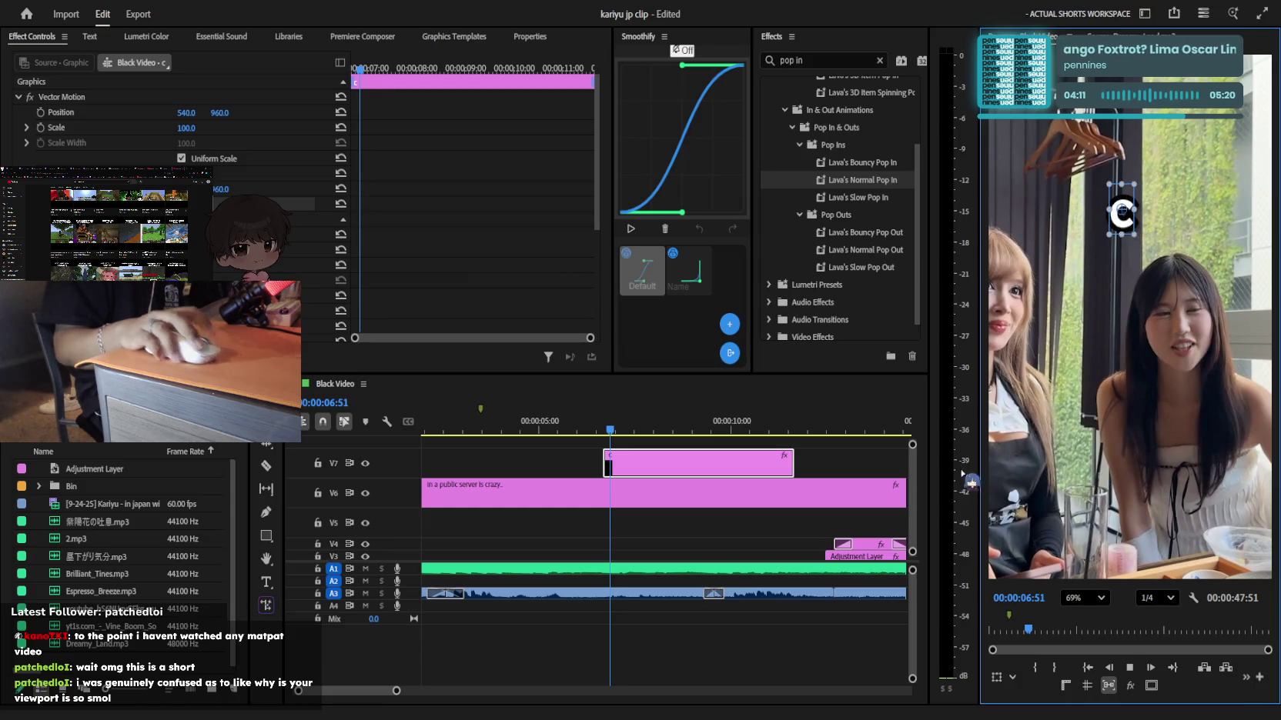
scroll(616, 461, "down", 2)
left_click(604, 440)
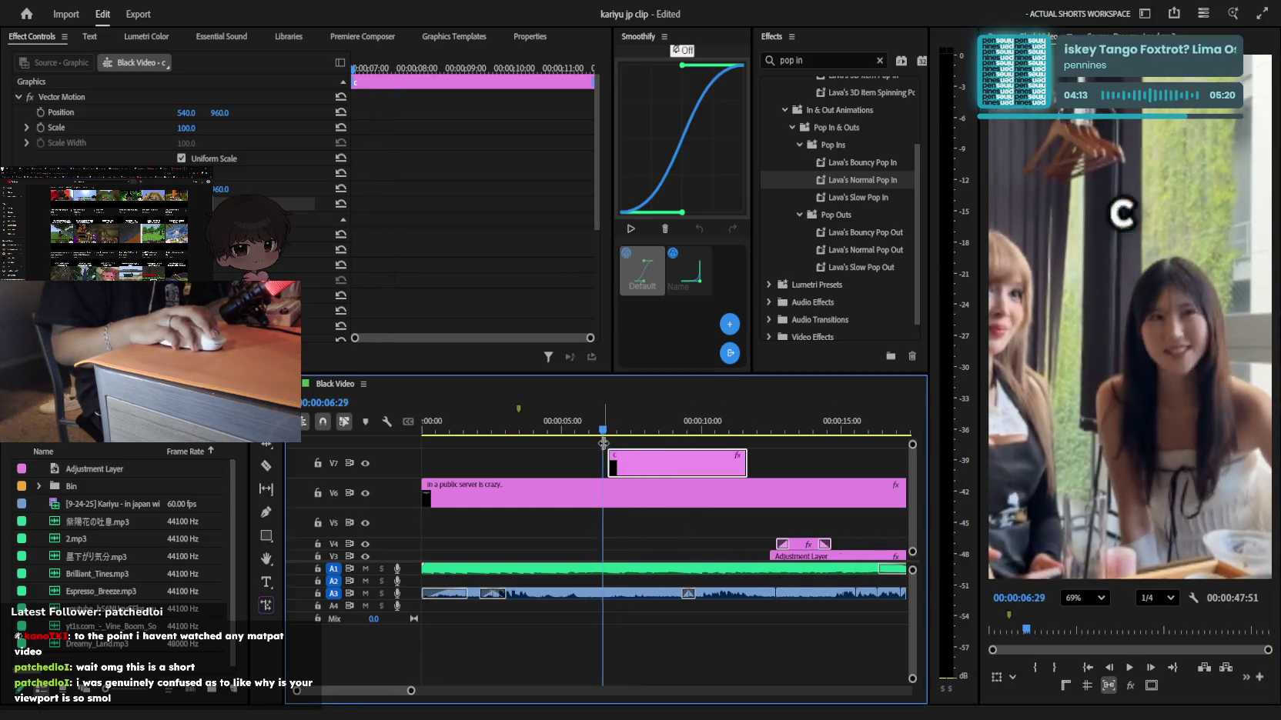
key("space")
key("=")
key("c")
left_click(650, 466)
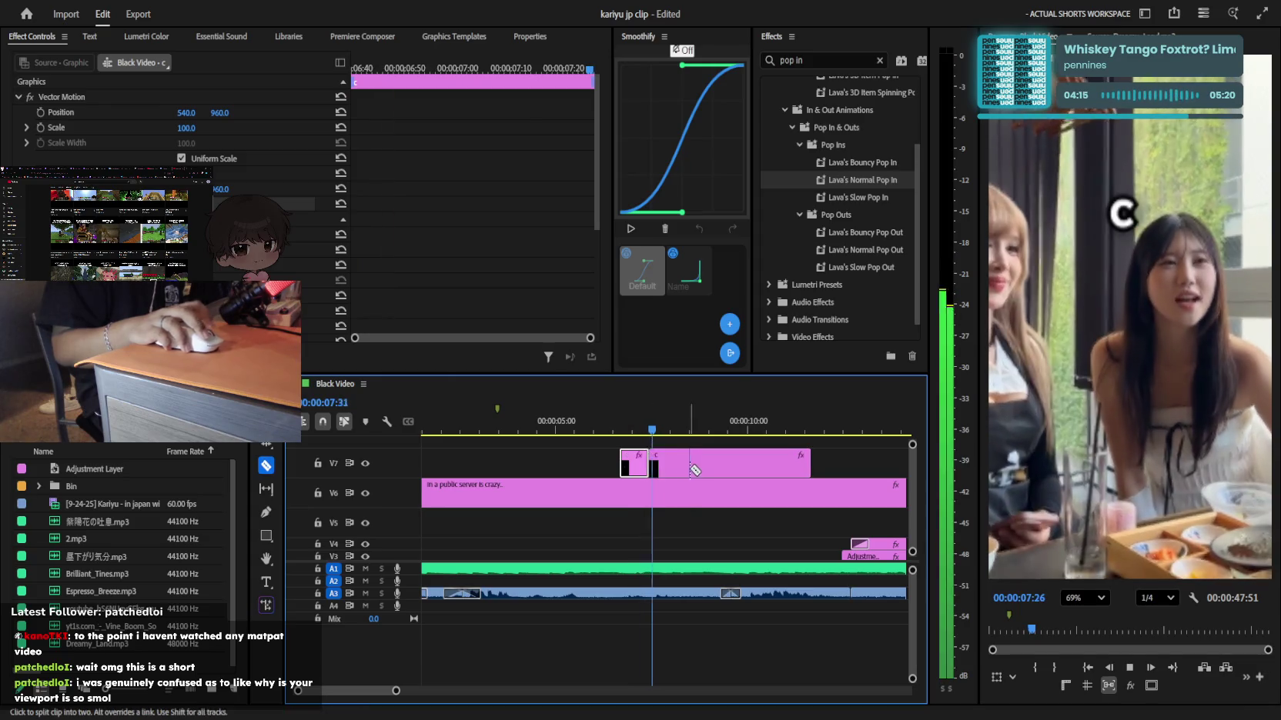
left_click(658, 429)
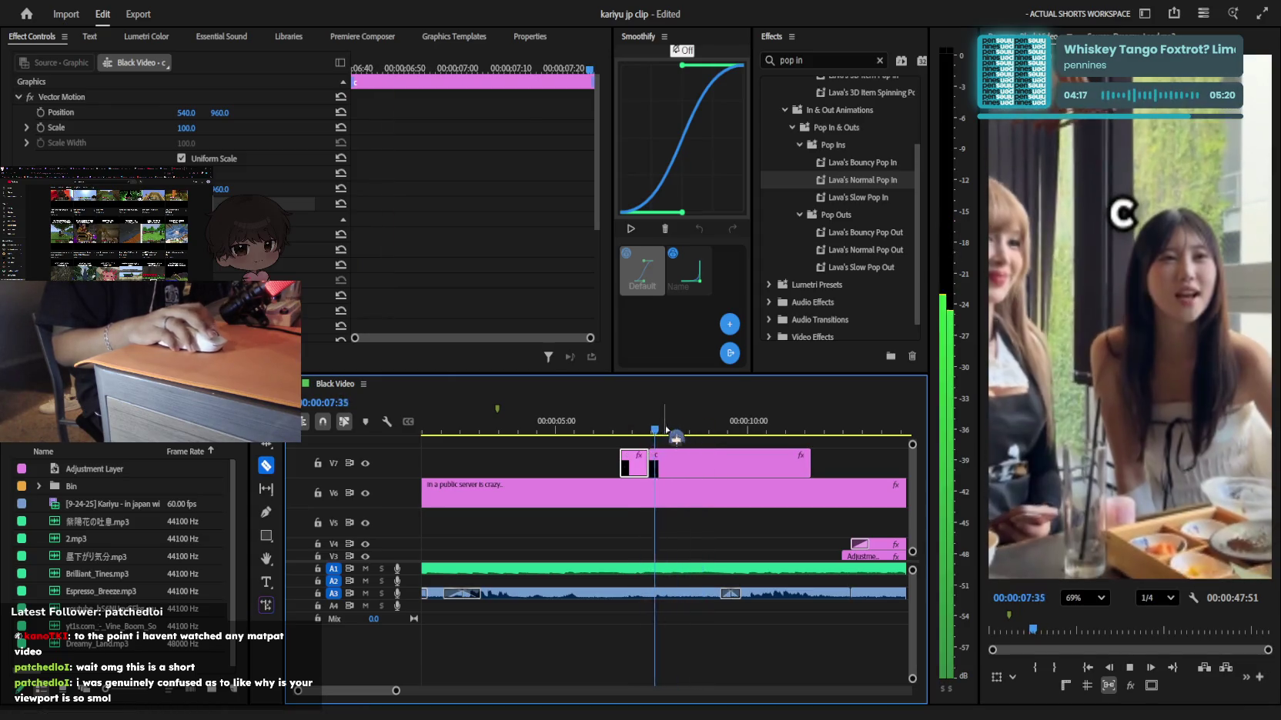
key("space")
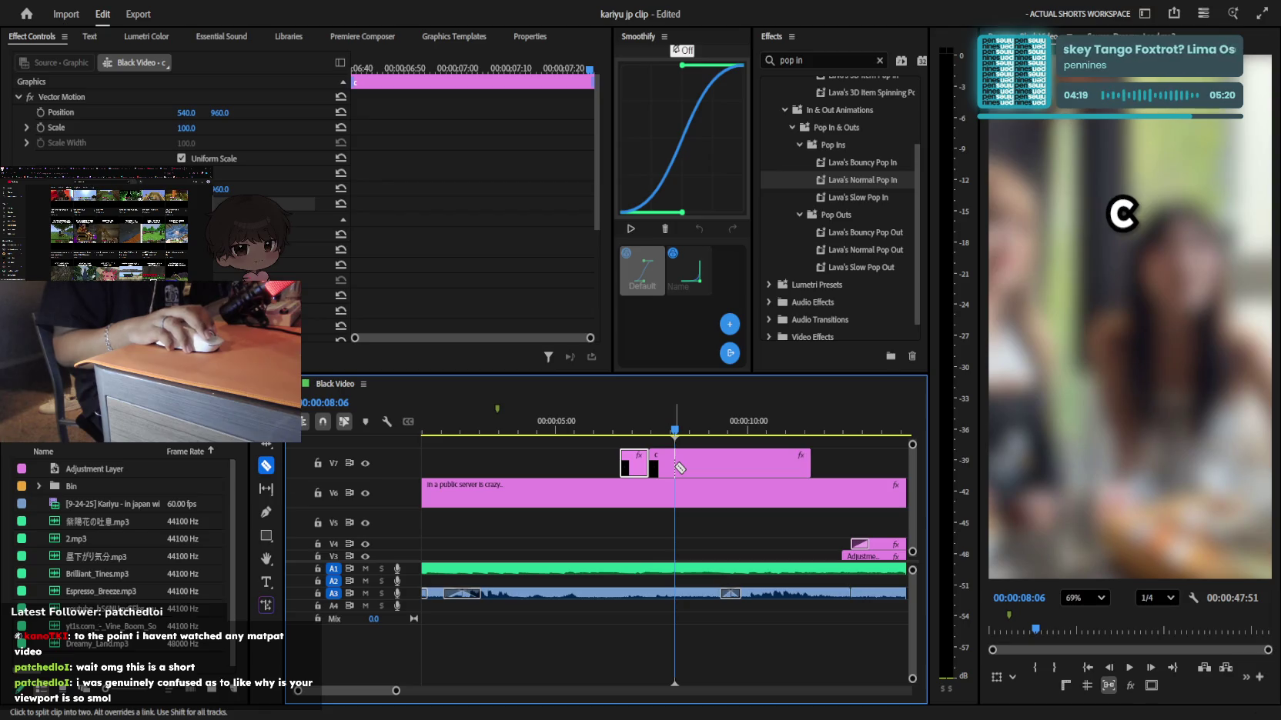
Make another beat cut near 8:44 and delete the leftover C graphic after about 9 seconds
key("minus")
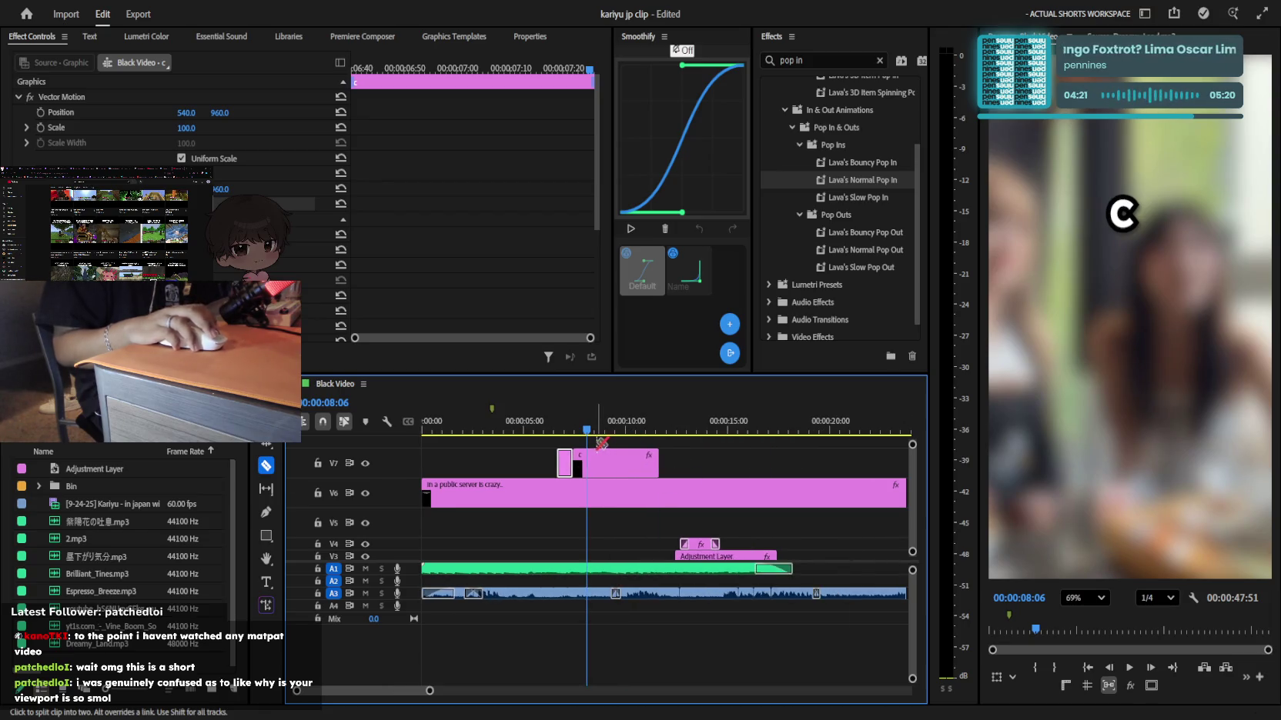
key("space")
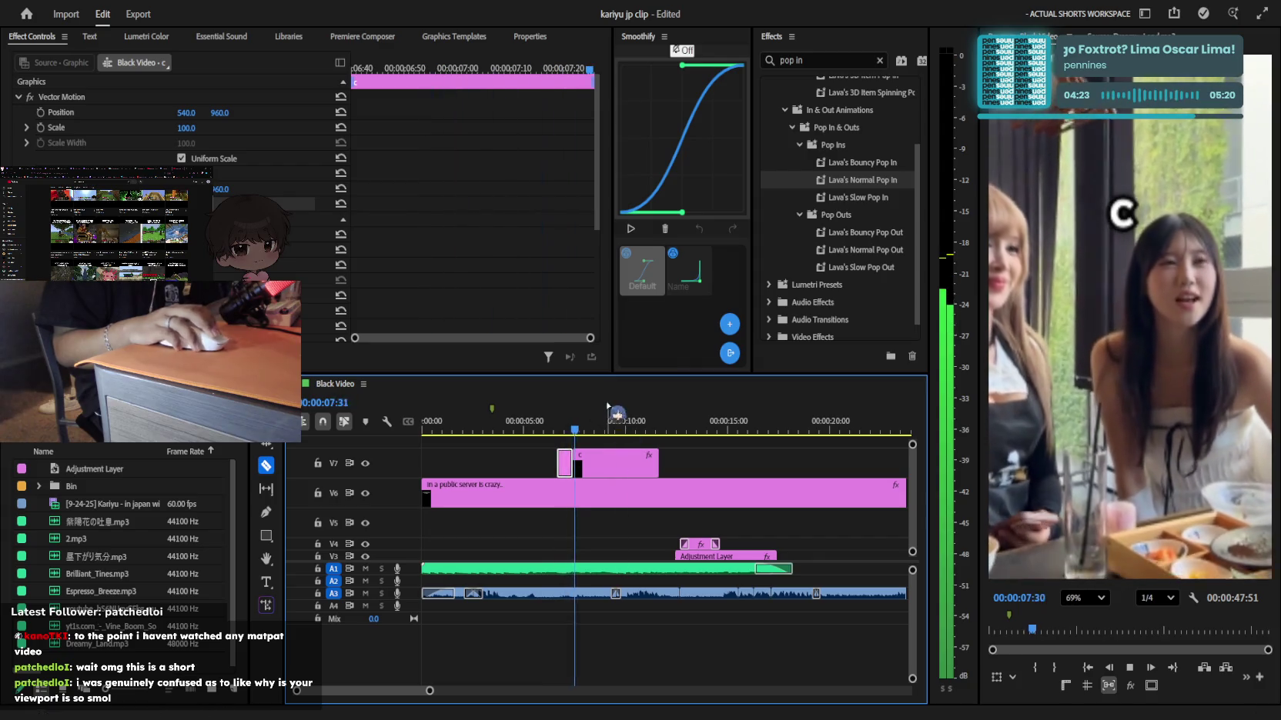
left_click_drag(610, 443, 581, 431)
key("=")
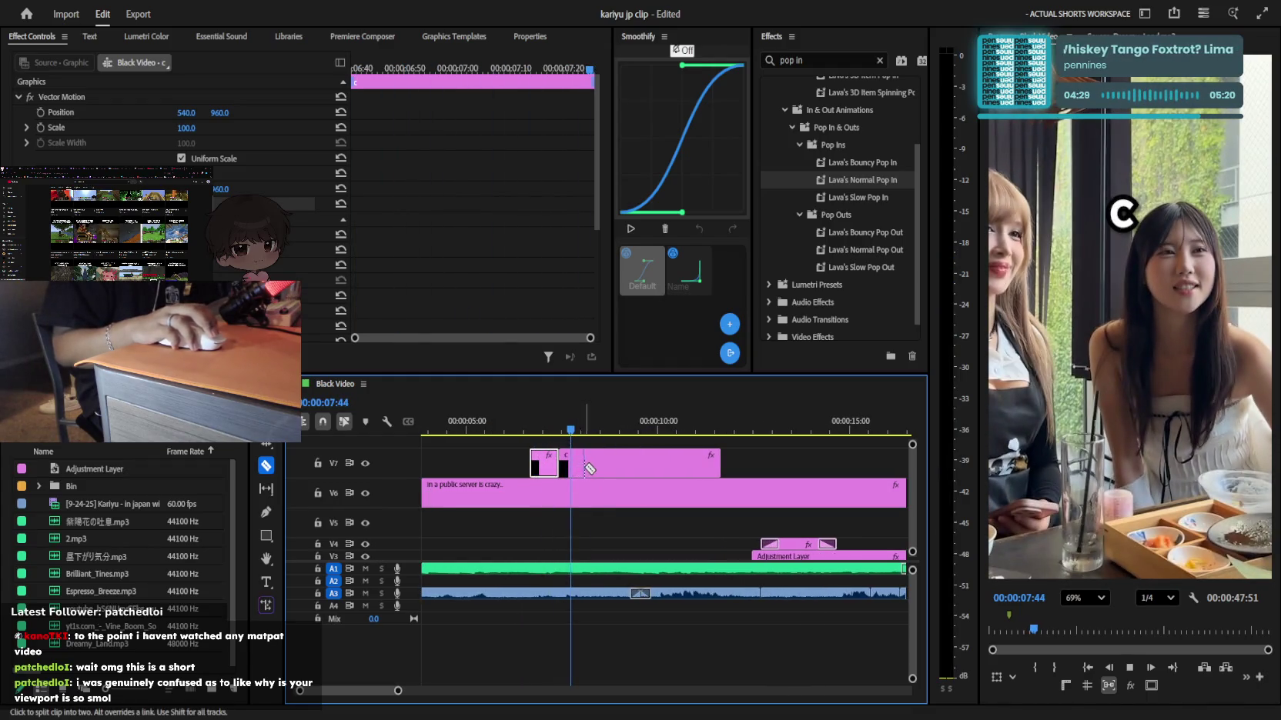
key("space")
key("space")
key("space")
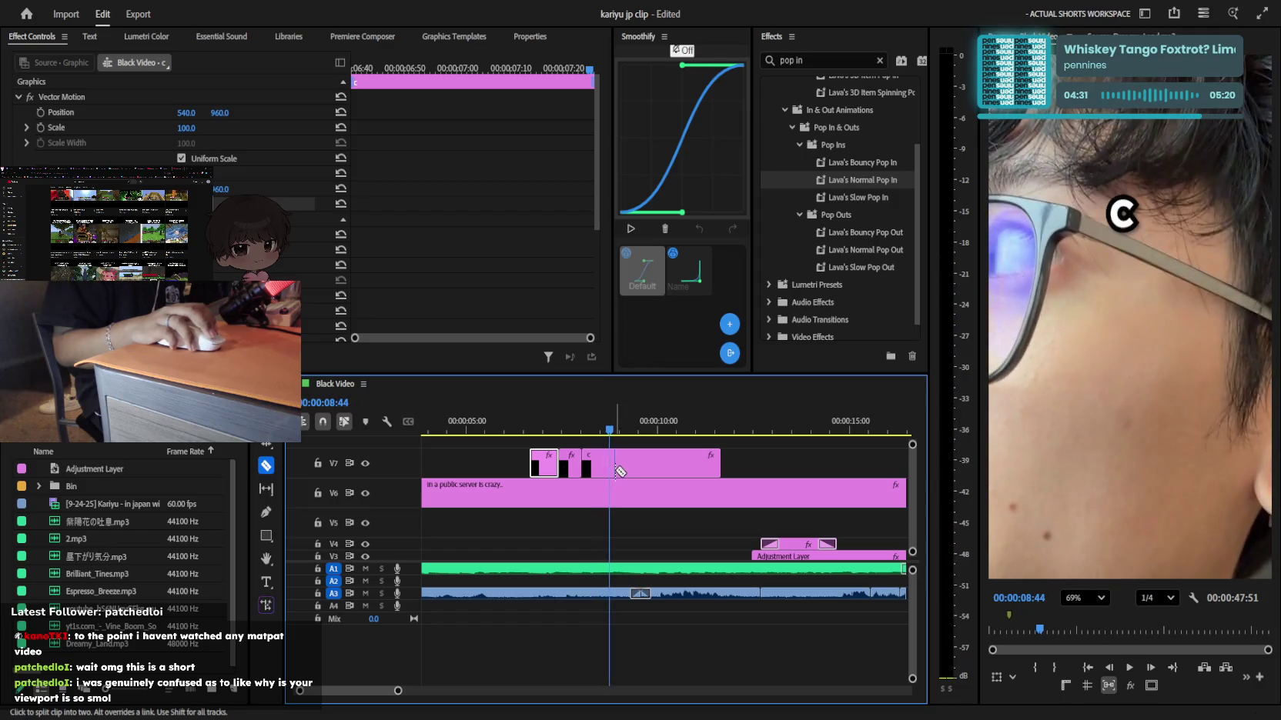
left_click(616, 471)
key("space")
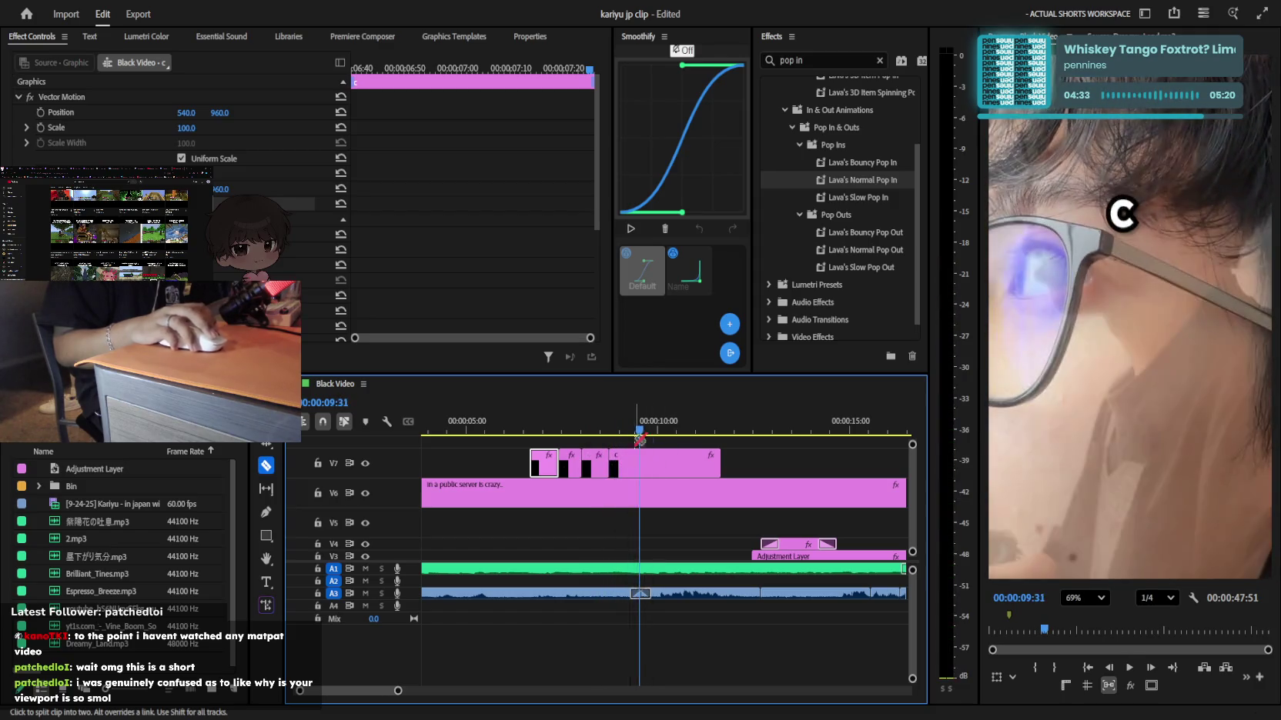
key("space")
key("v")
left_click(665, 471)
key("Delete")
key("space")
key("space")
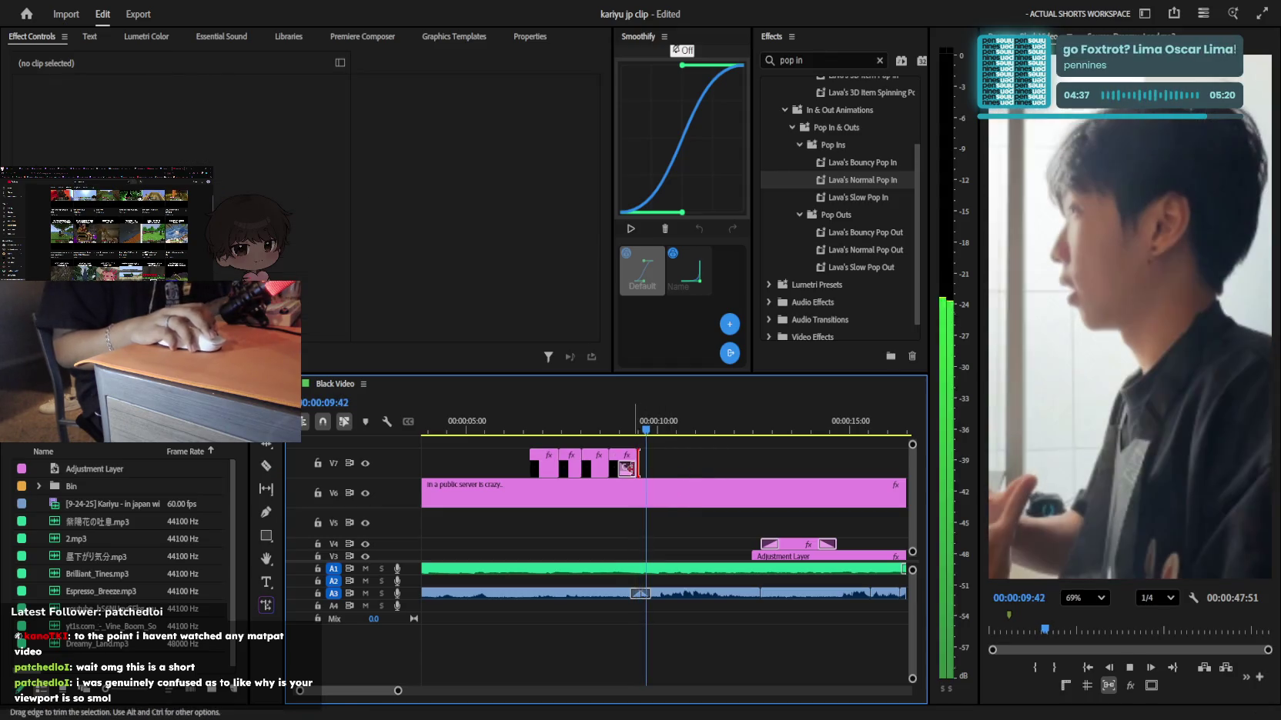
key("=")
key("=")
key("=")
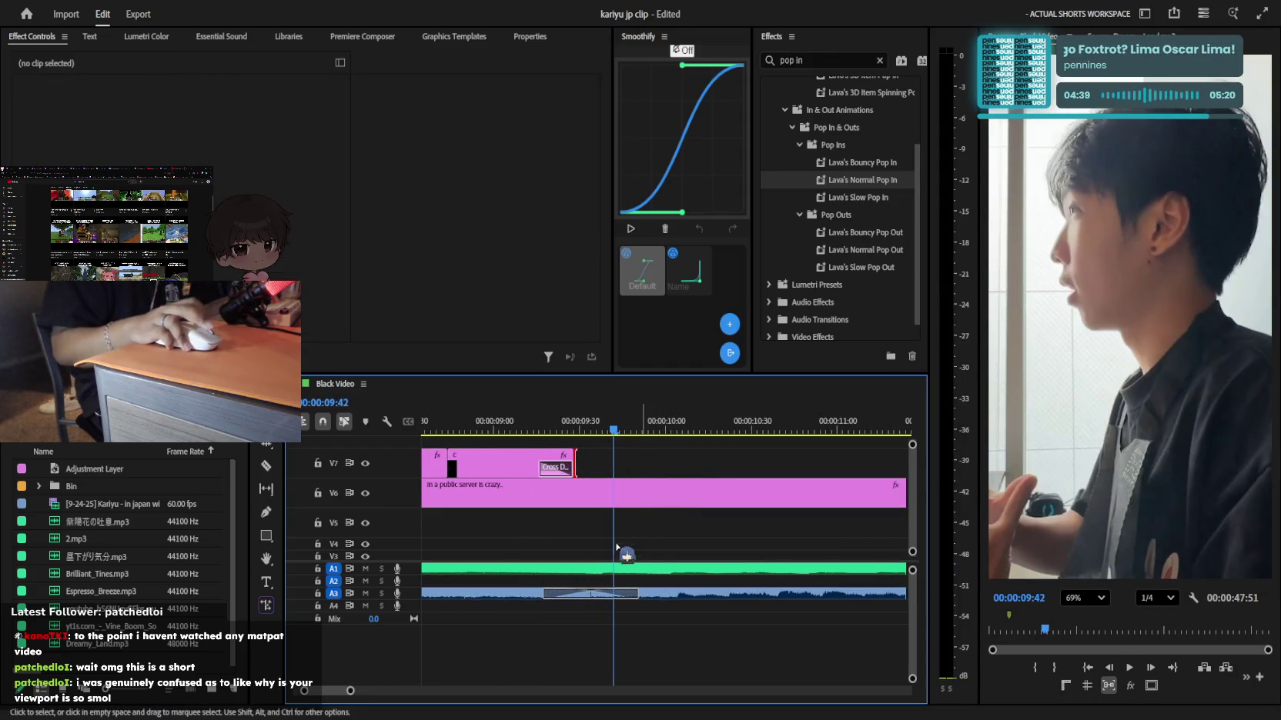
Extend the last C piece on V7 to the playhead at 9:39 and preview the timing
scroll(650, 539, "down", 1)
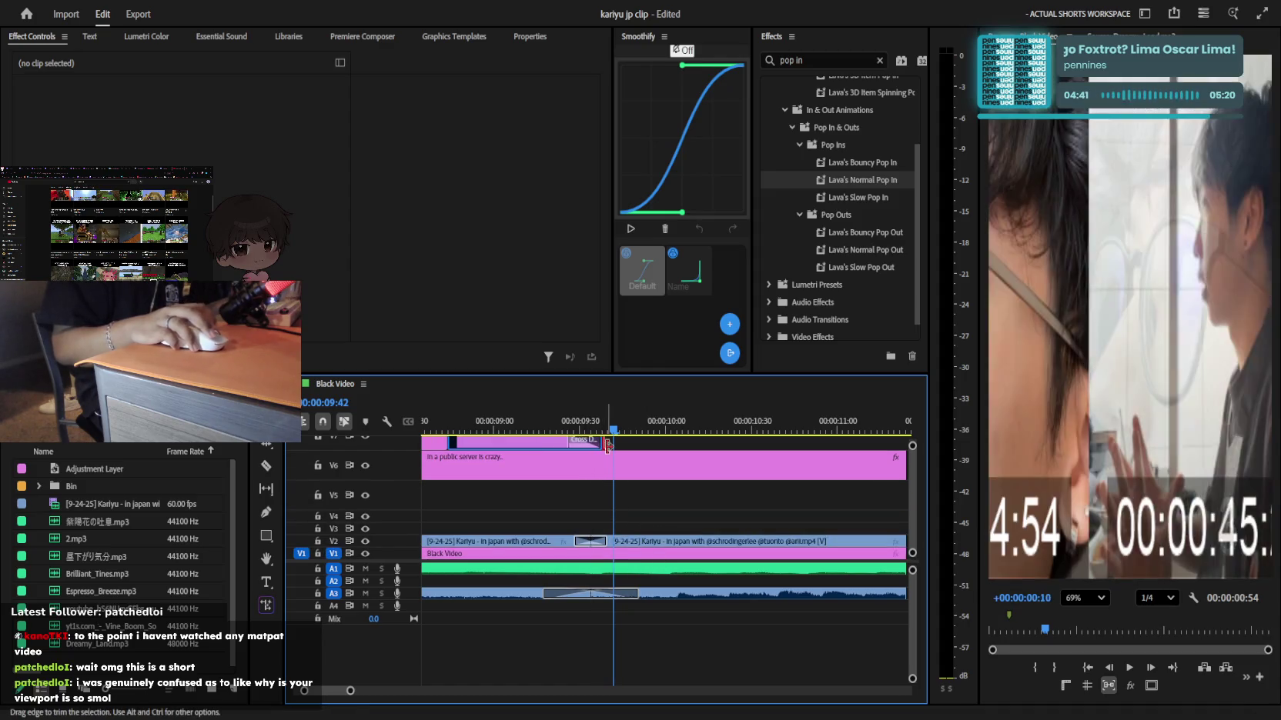
left_click(605, 430)
key("e")
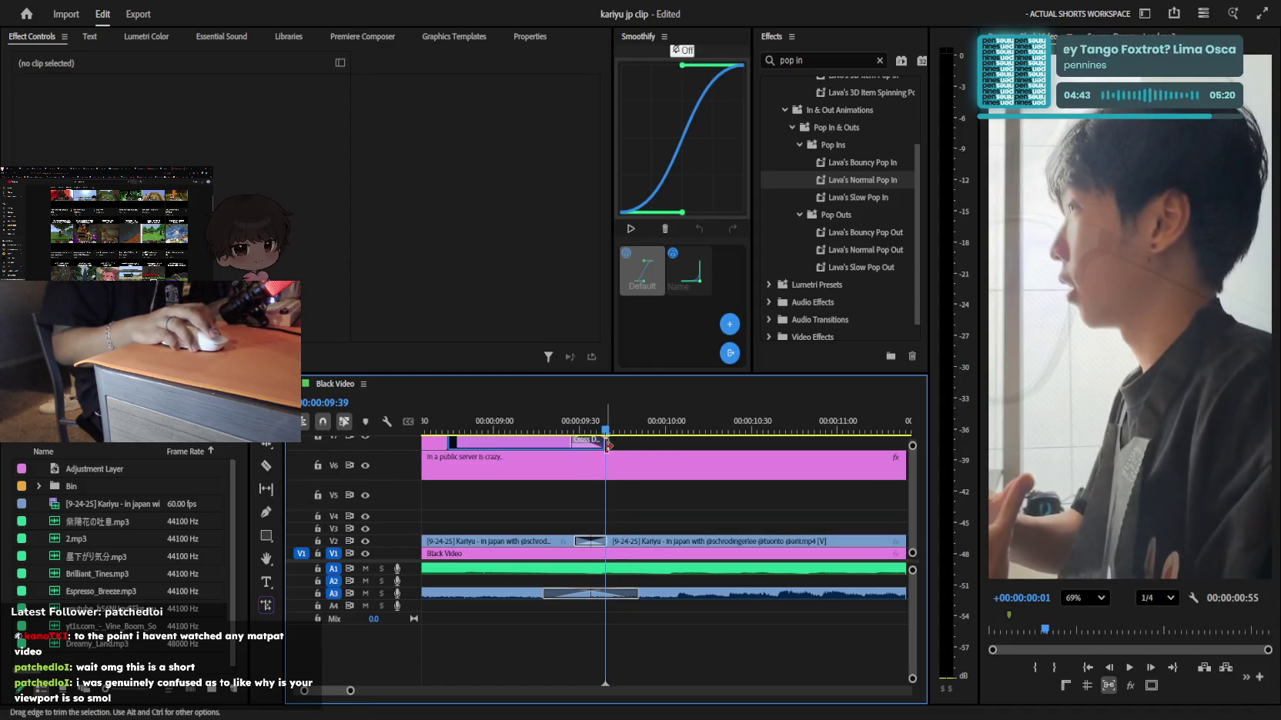
key("minus")
key("minus")
key("space")
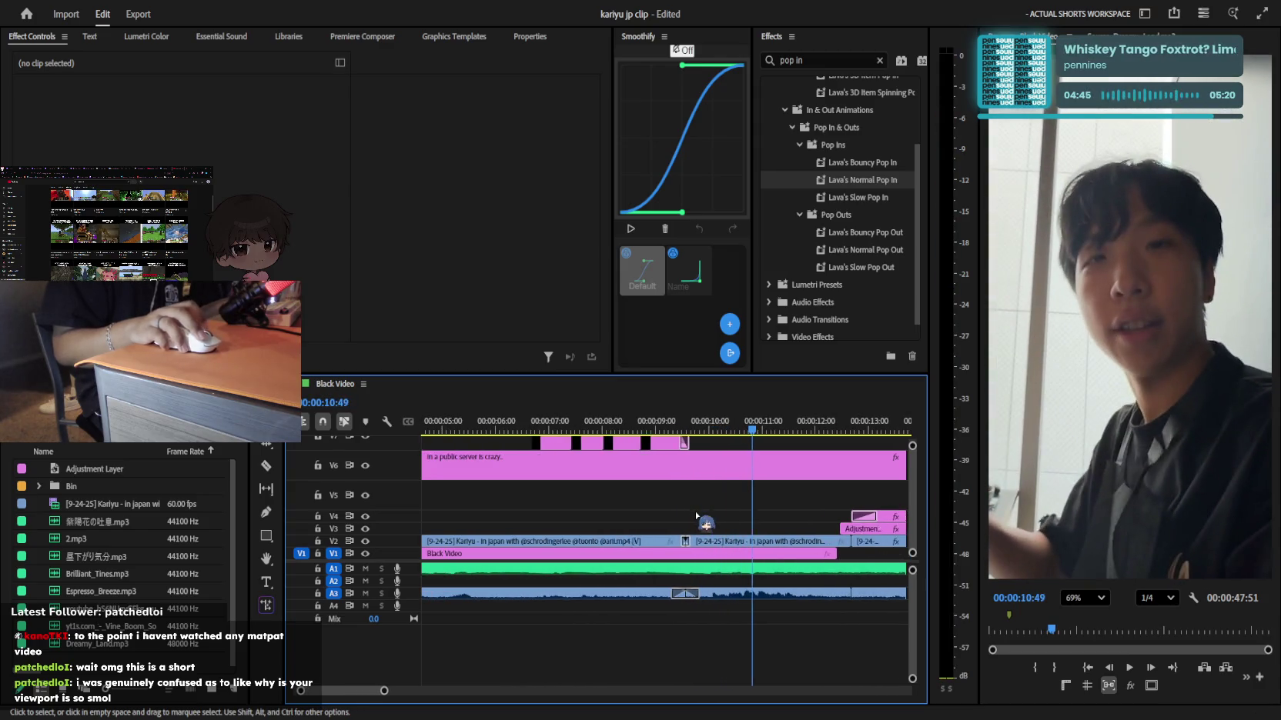
scroll(554, 499, "up", 1)
Copy a C graphic piece to 10:49 on V7 and play it back to about 12:33
left_click_drag(591, 467, 732, 468)
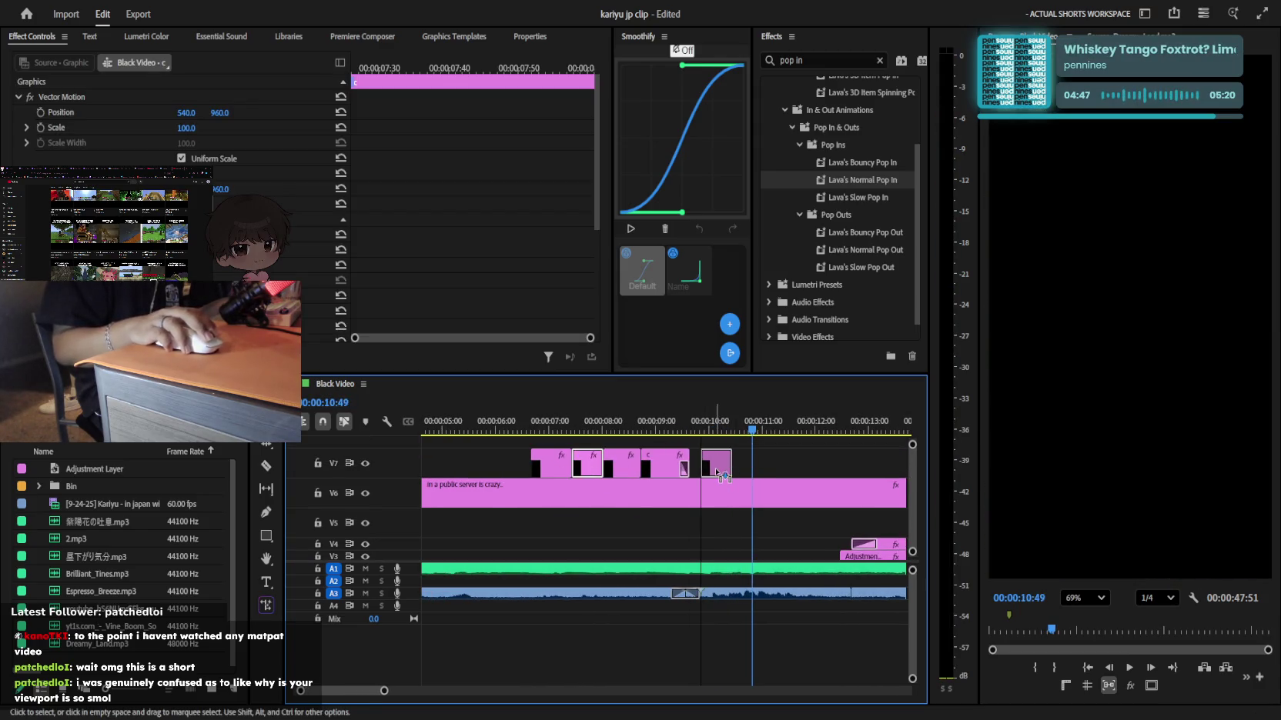
key("space")
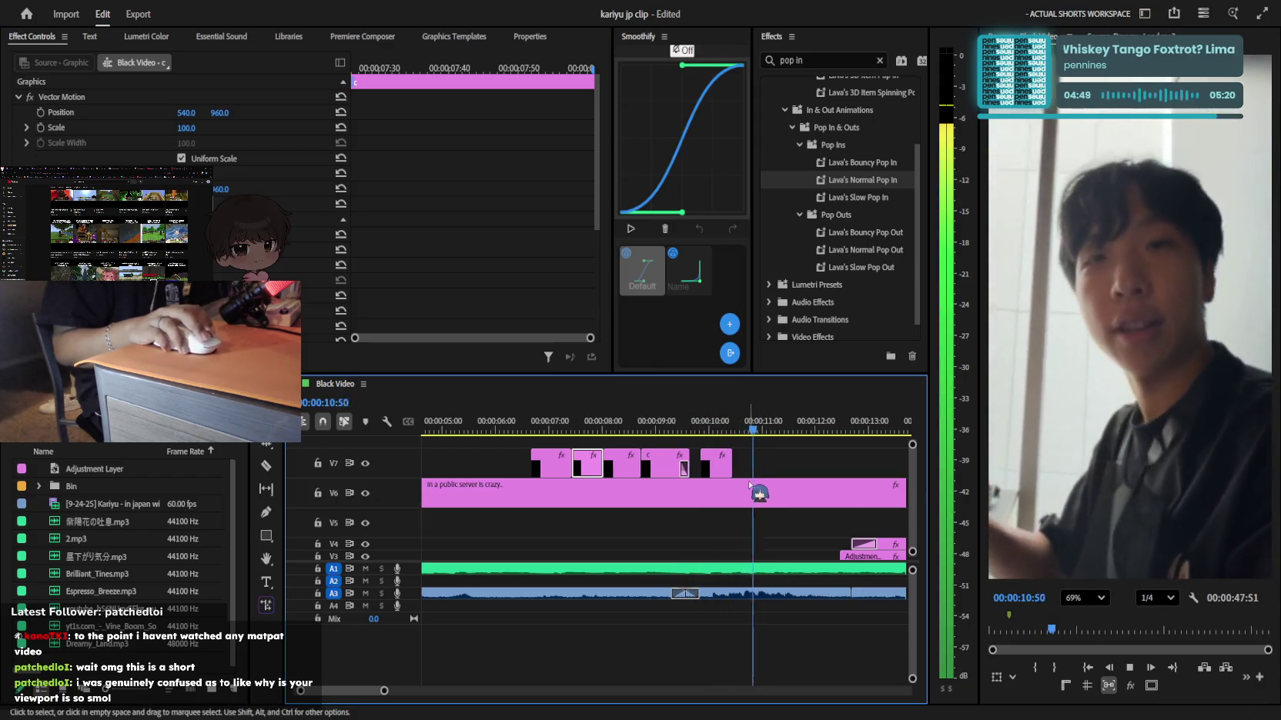
key("minus")
key("space")
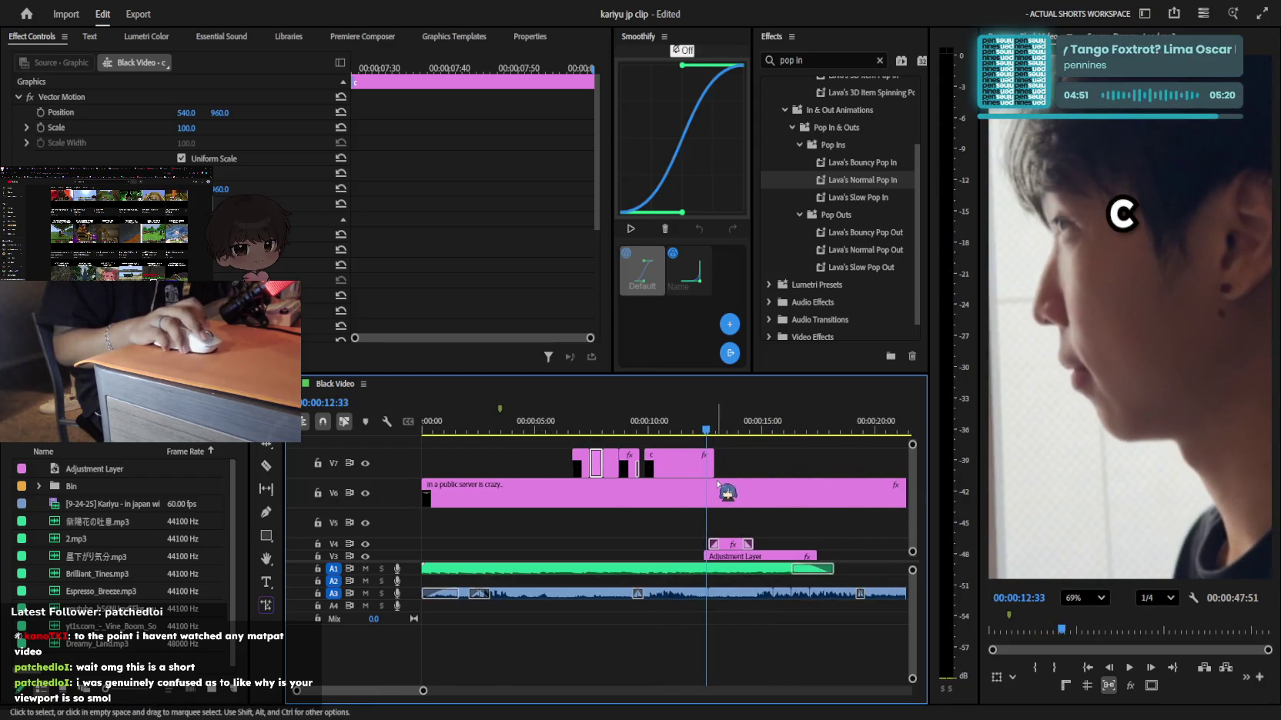
left_click(718, 464)
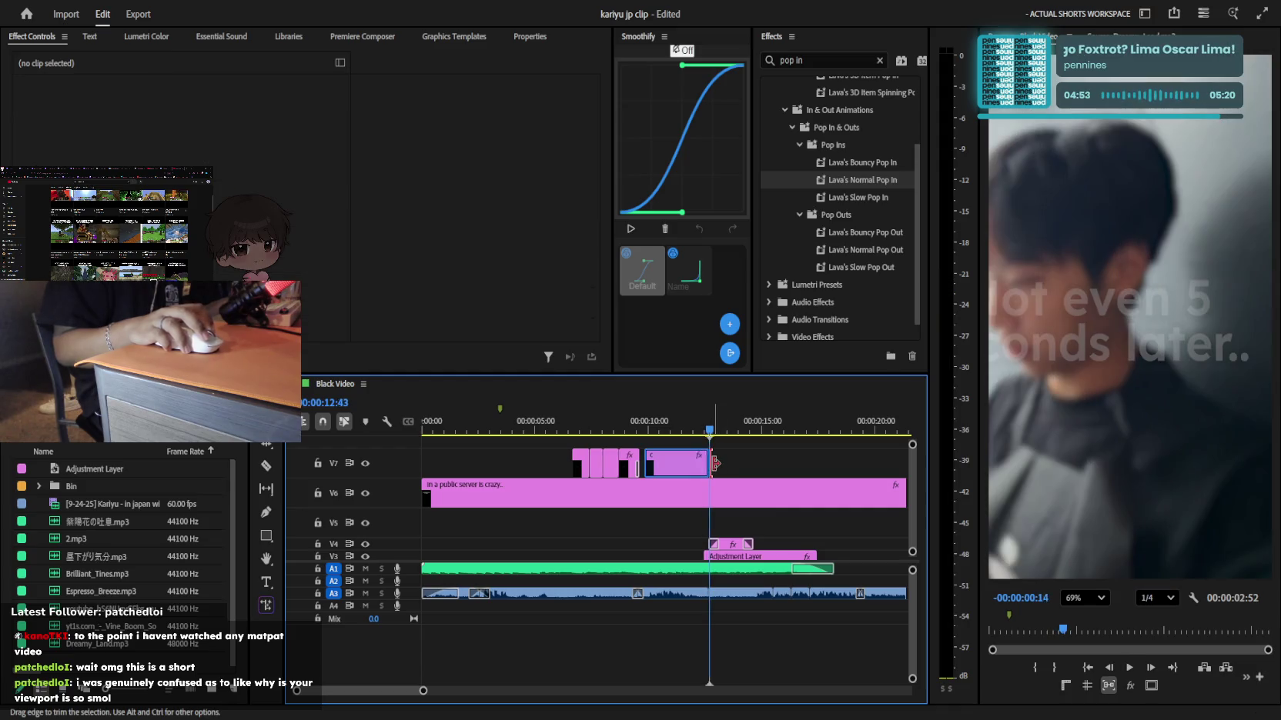
key("equal")
Replay the section from about 10 seconds, then from 10:20, to check the C cuts
key("Up")
key("space")
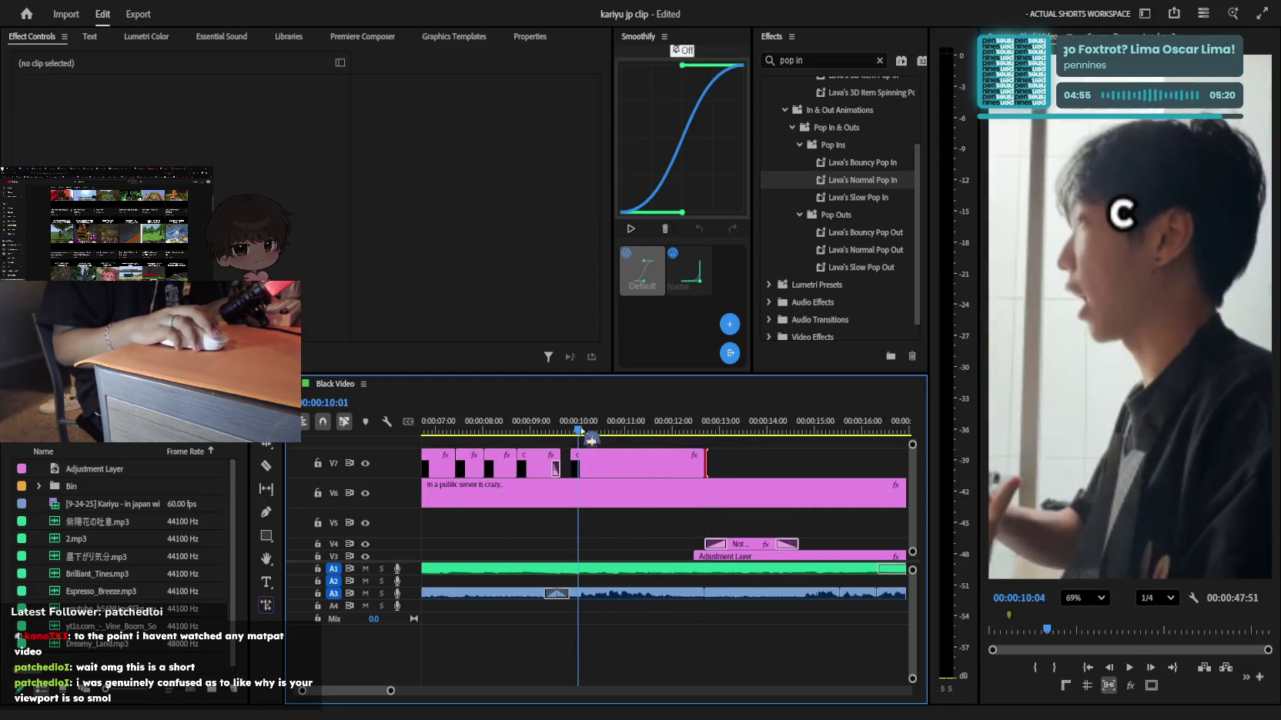
key("space")
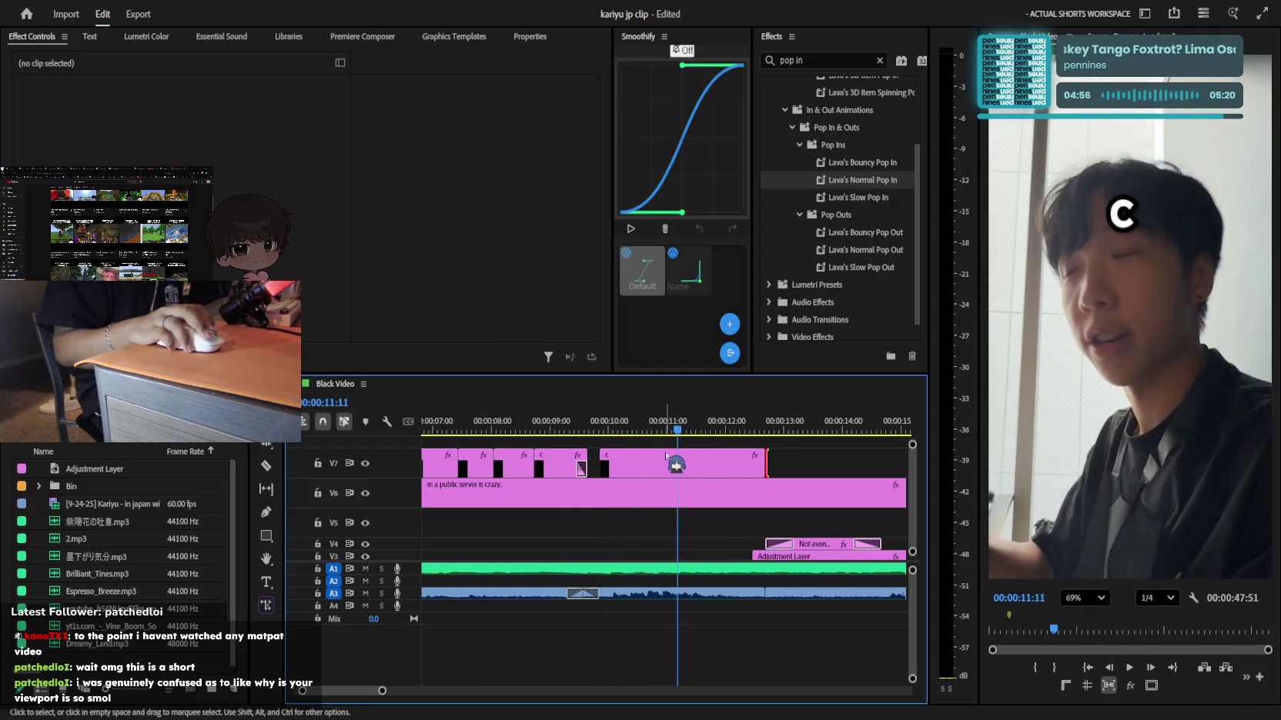
key("equal")
key("Up")
key("space")
key("space")
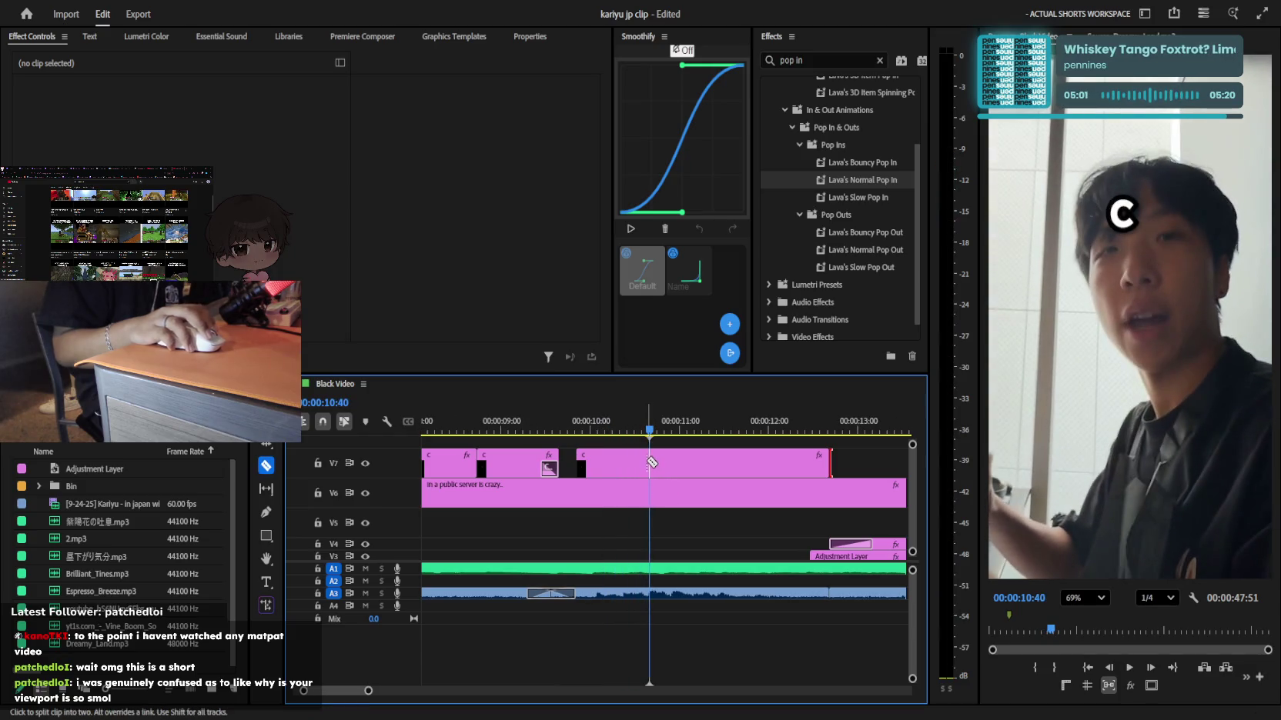